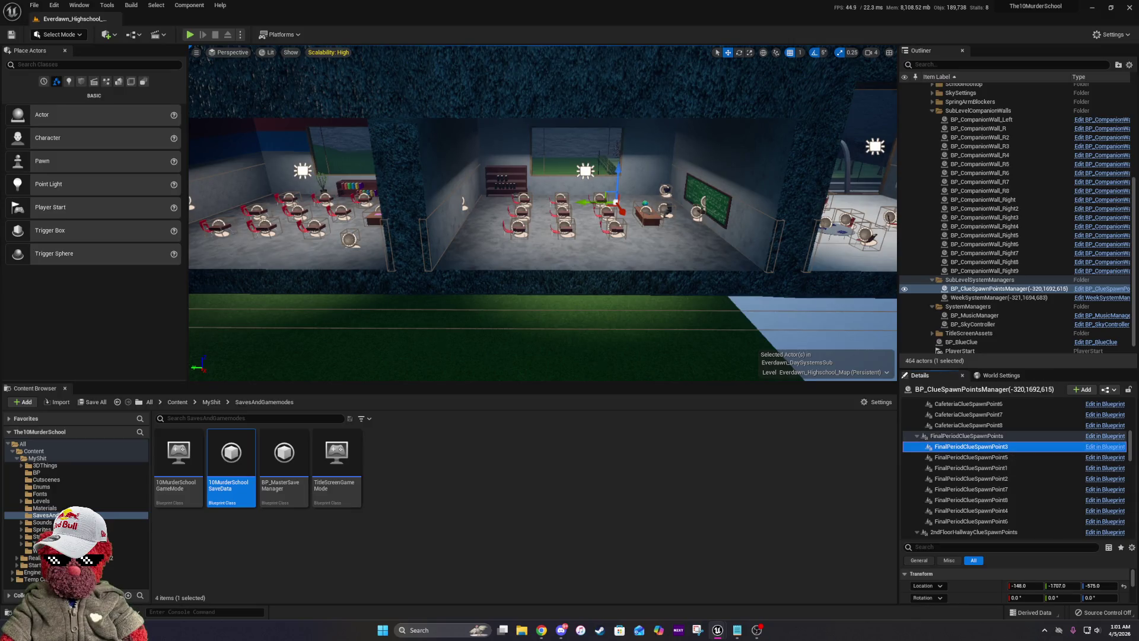
Check where FinalPeriodClueSpawnPoints 5, 1, 2, 7, 8 and 6 sit in the level.
key(f)
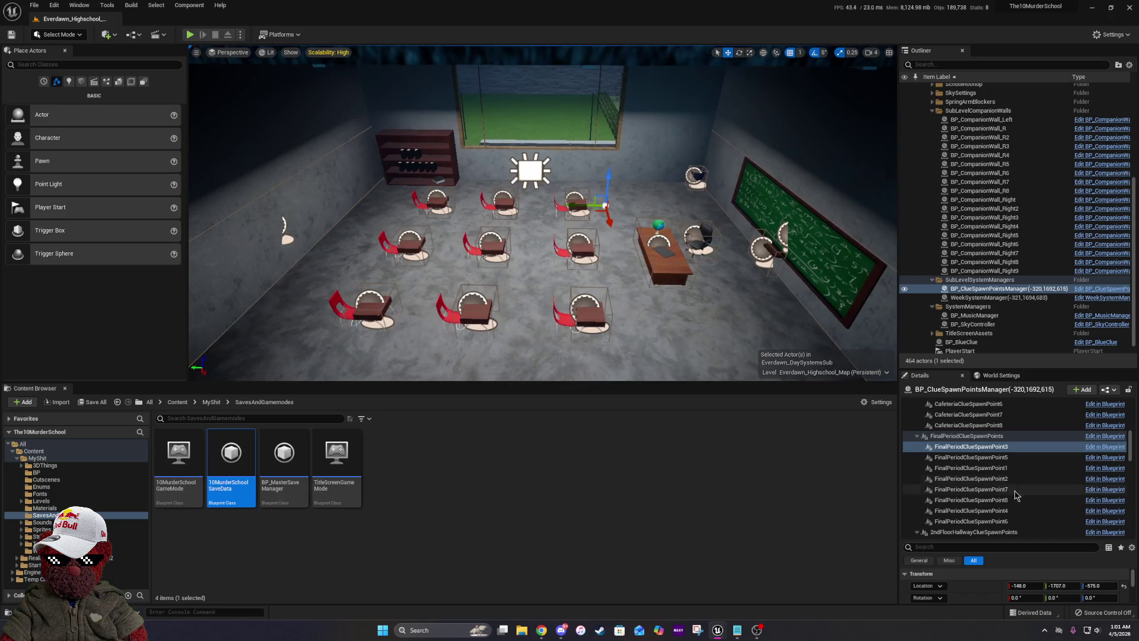
click(1019, 457)
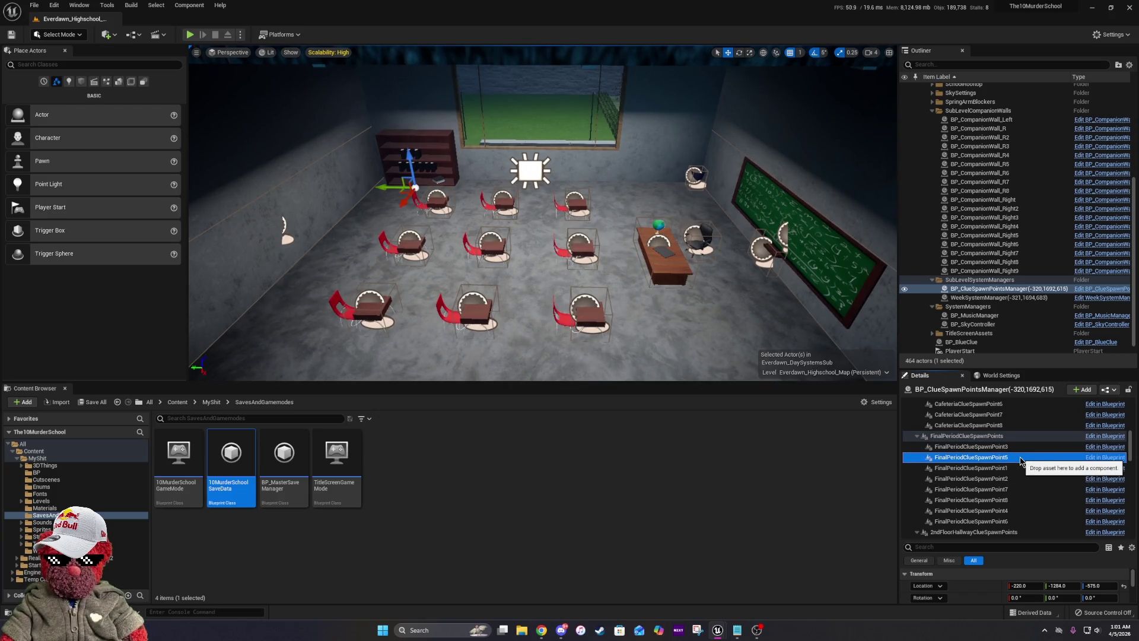
click(1019, 468)
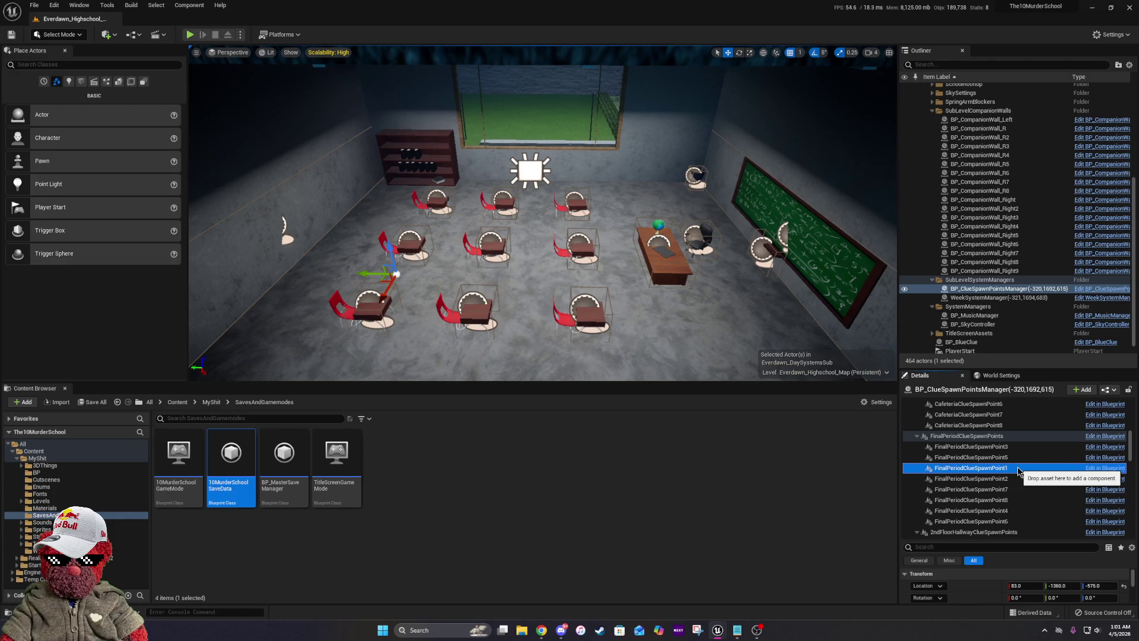
click(1016, 479)
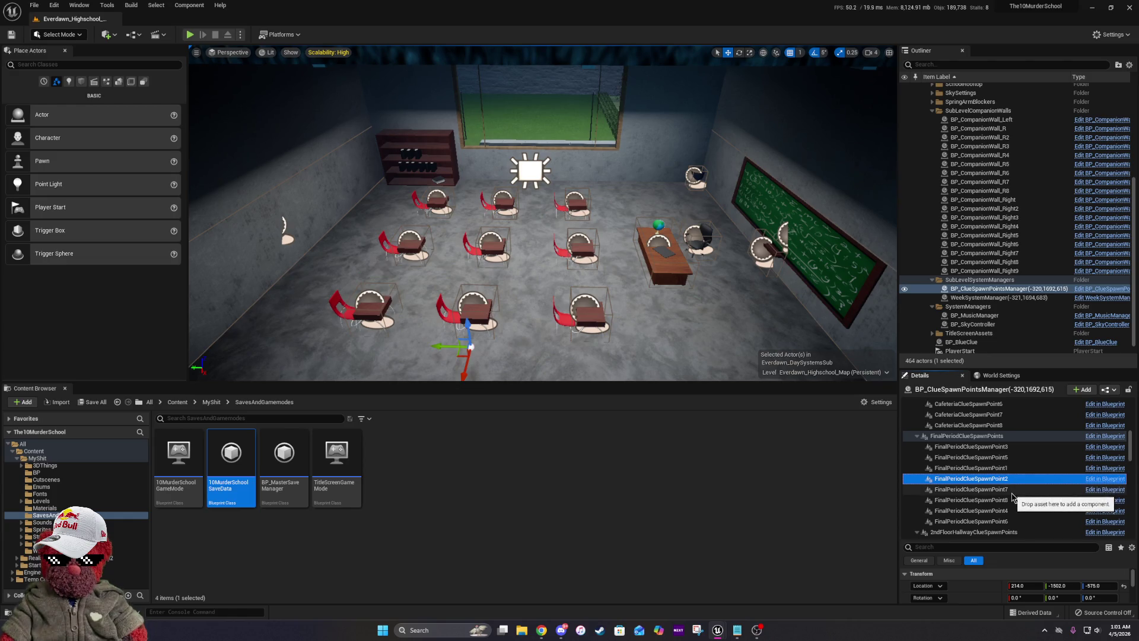
click(1012, 490)
click(1012, 501)
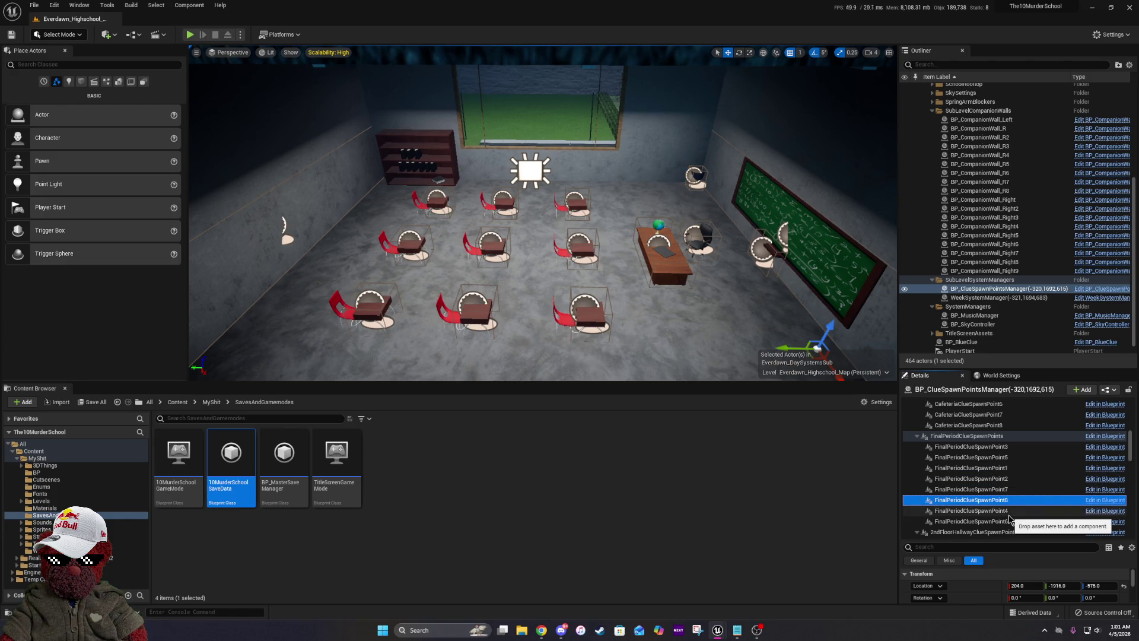
click(1009, 522)
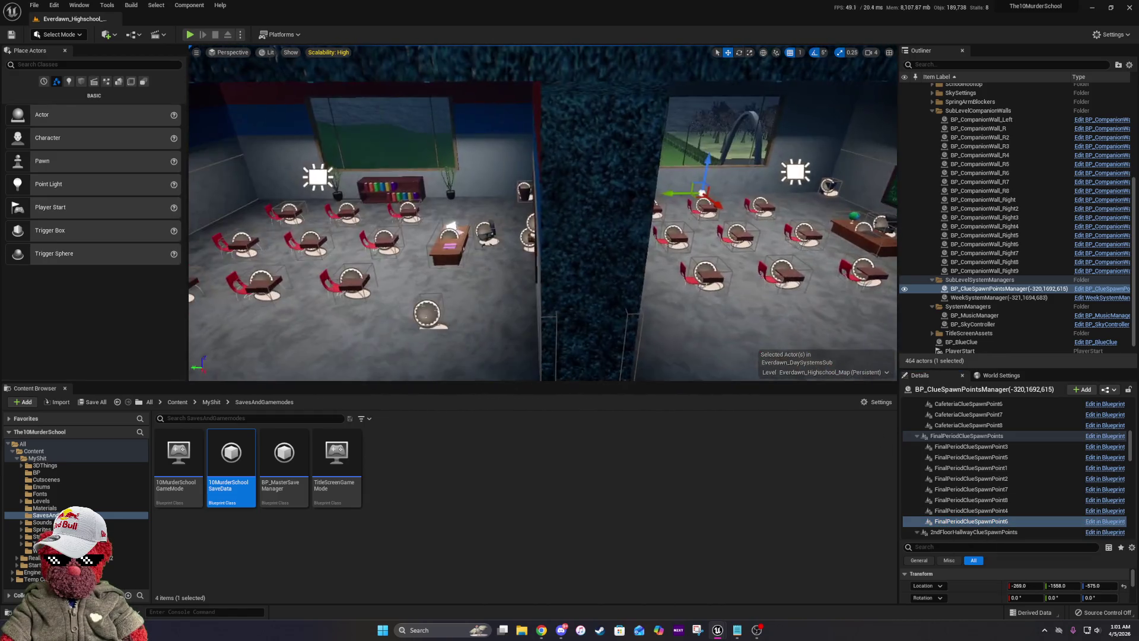
scroll(1018, 498, down, 10)
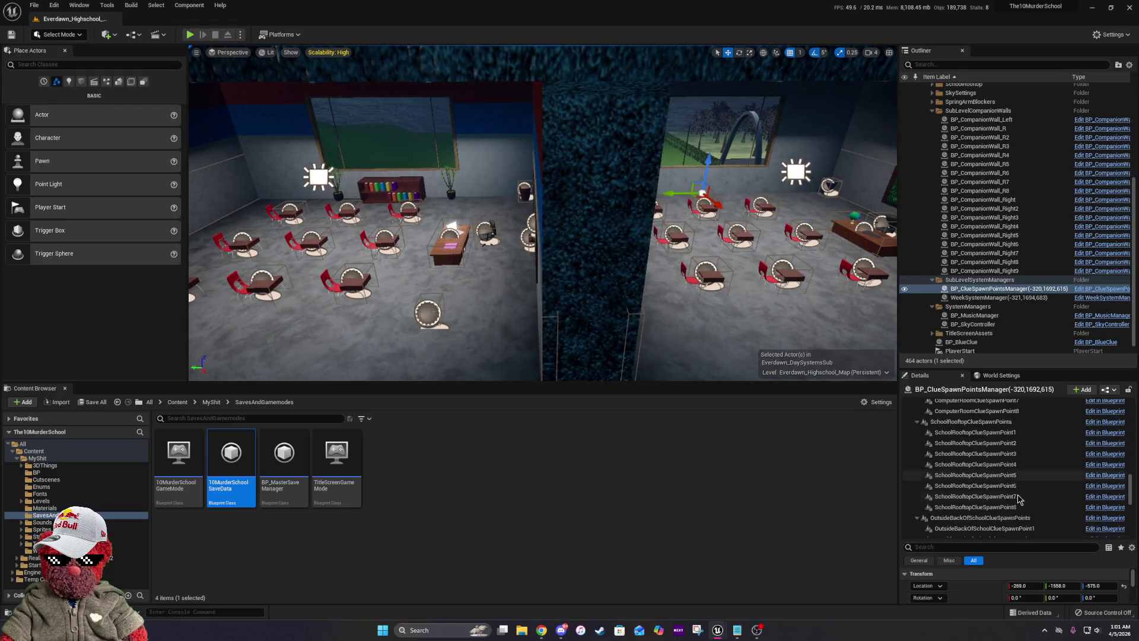
scroll(1018, 498, down, 10)
Set BlueClueSpawnPoint9's Location Z to -575.
click(1007, 532)
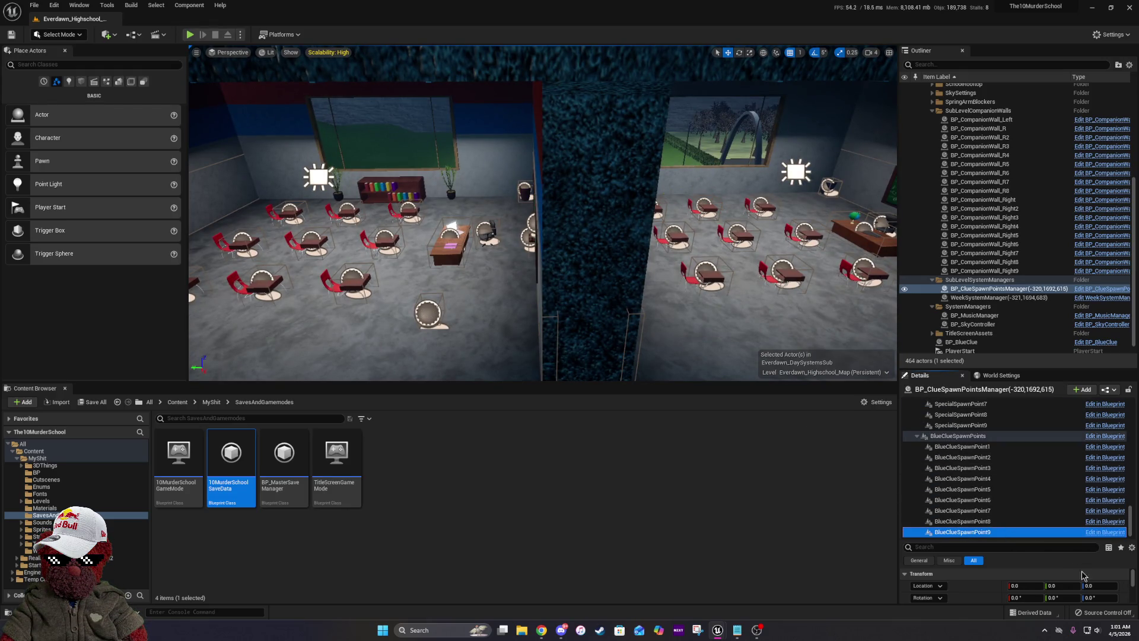
text(-5)
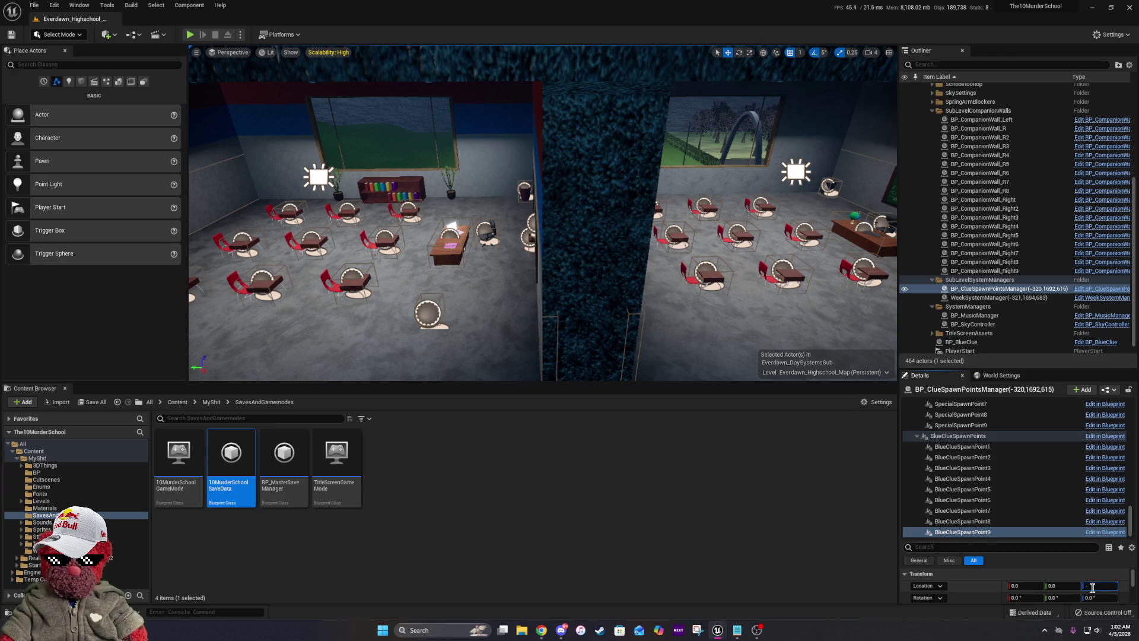
key(Return)
key(f)
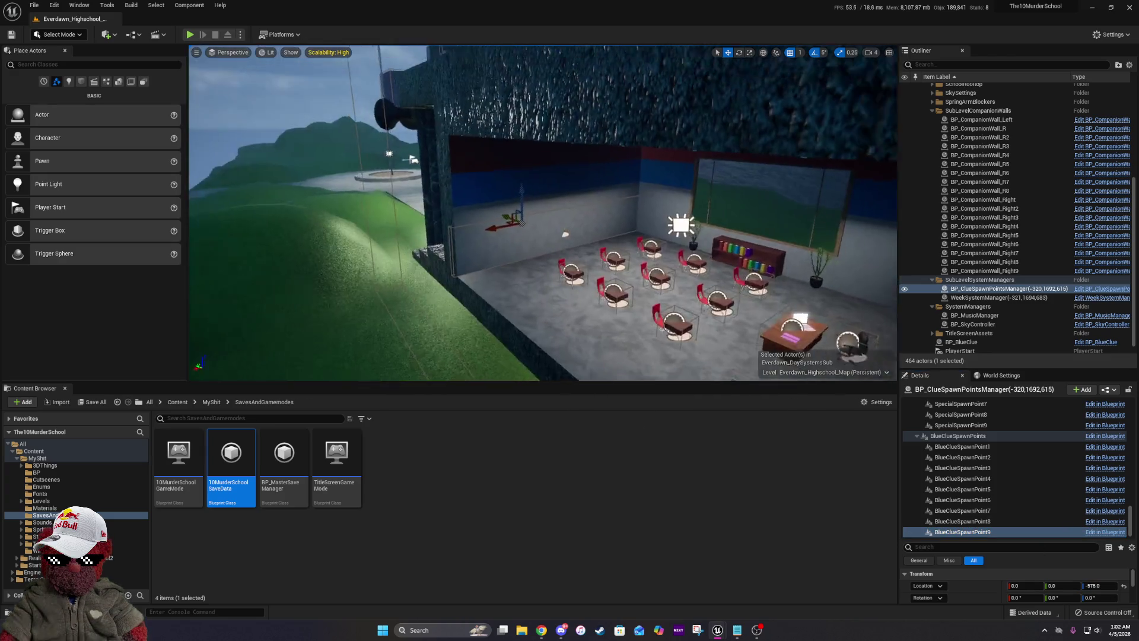
Slide BlueClueSpawnPoint9 along Y and X to beside the bookshelf, around -274, -1411.
drag(404, 217, 761, 331)
key(f)
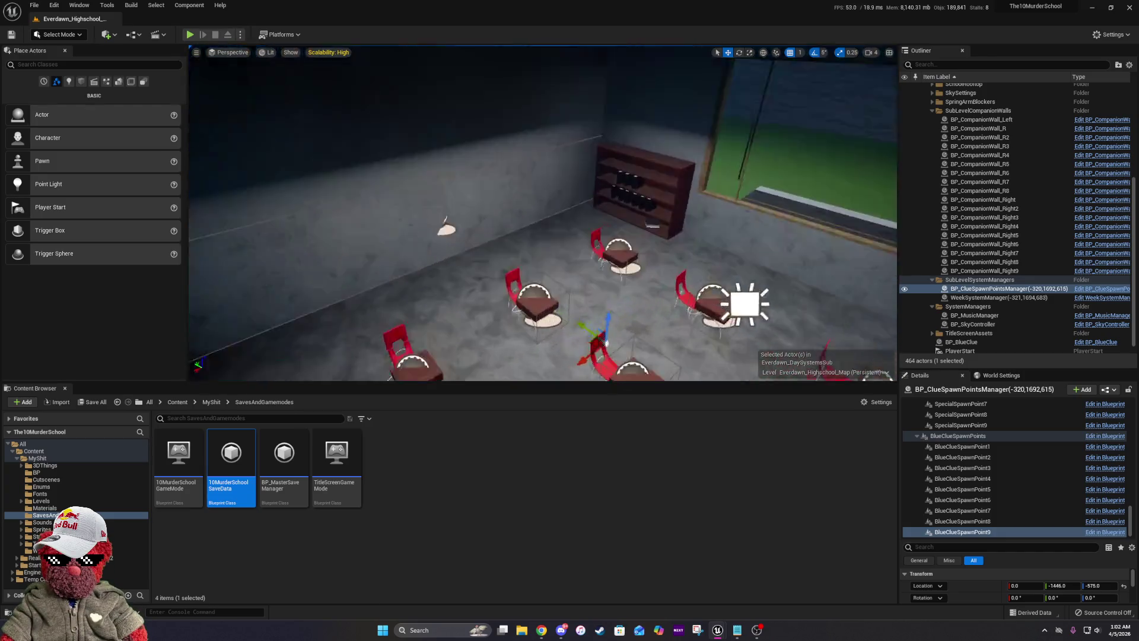
mouse_move(559, 317)
mouse_down()
mouse_move(663, 251)
mouse_move(709, 187)
mouse_move(713, 200)
mouse_up()
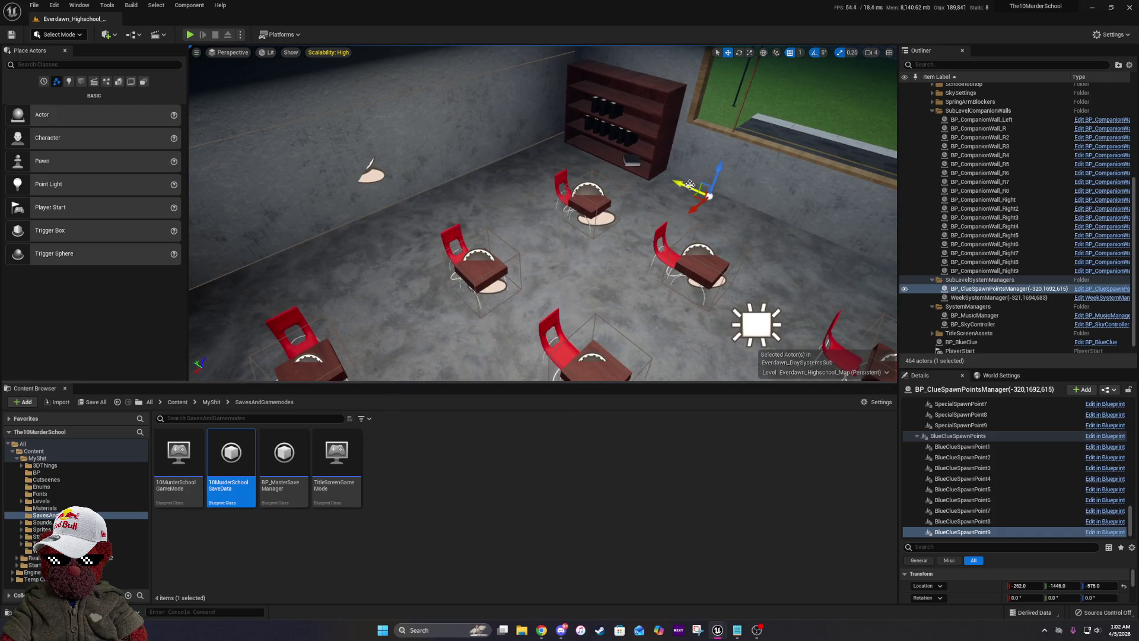
drag(670, 206, 670, 206)
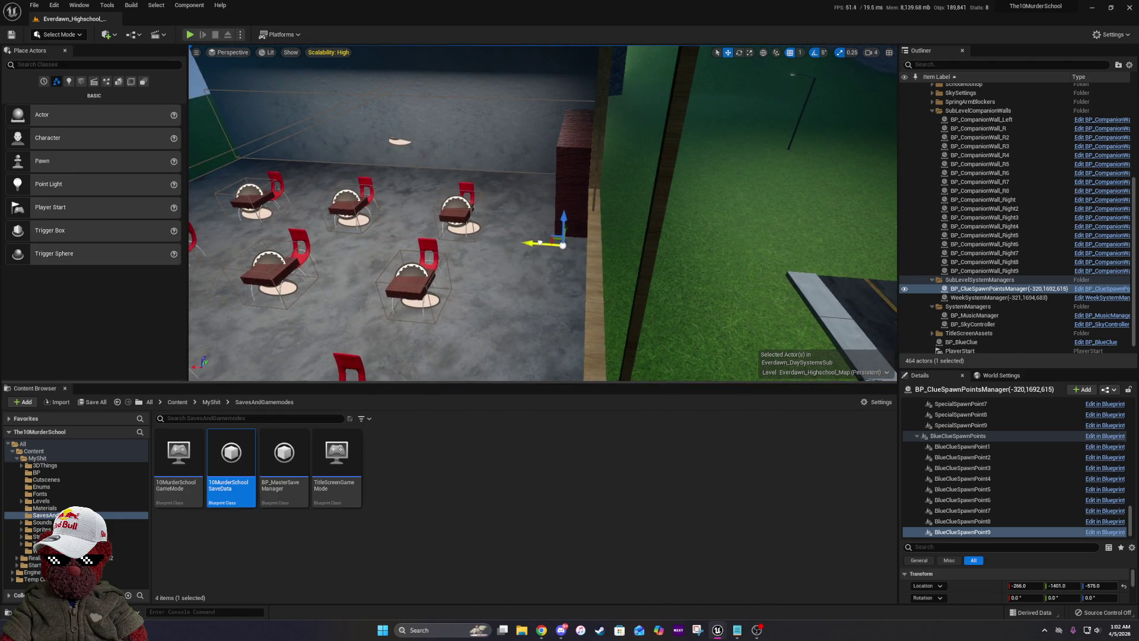
drag(518, 248, 524, 249)
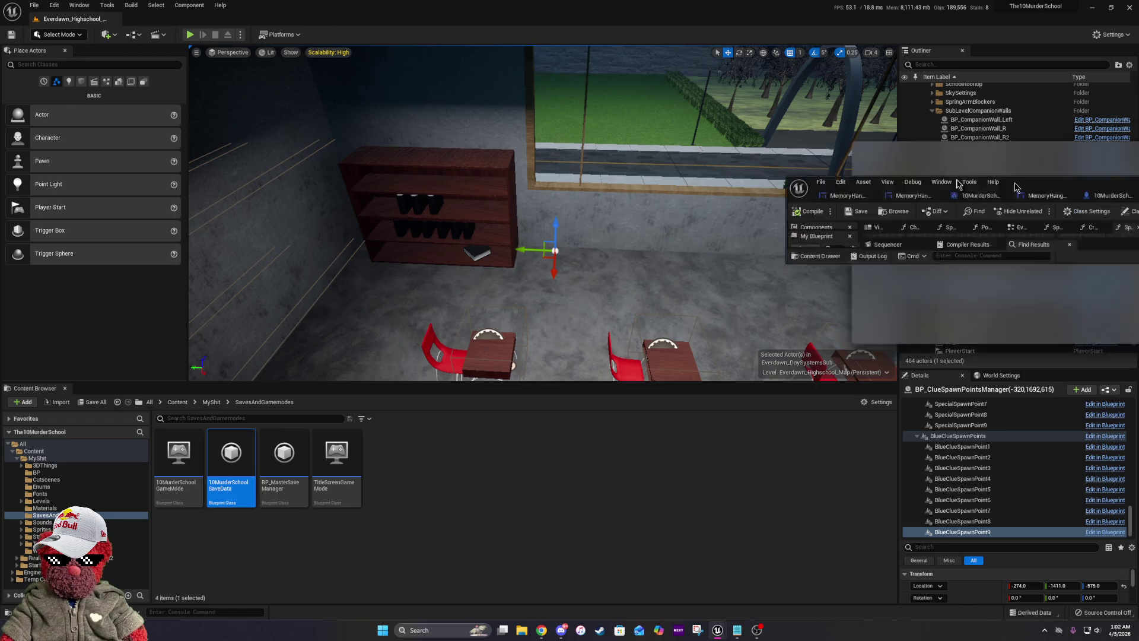
Maximize BP_ClueSpawnPointsManager and pan Spawn Blue Clue Week Setup to its SET and Save Game nodes.
double_click(770, 139)
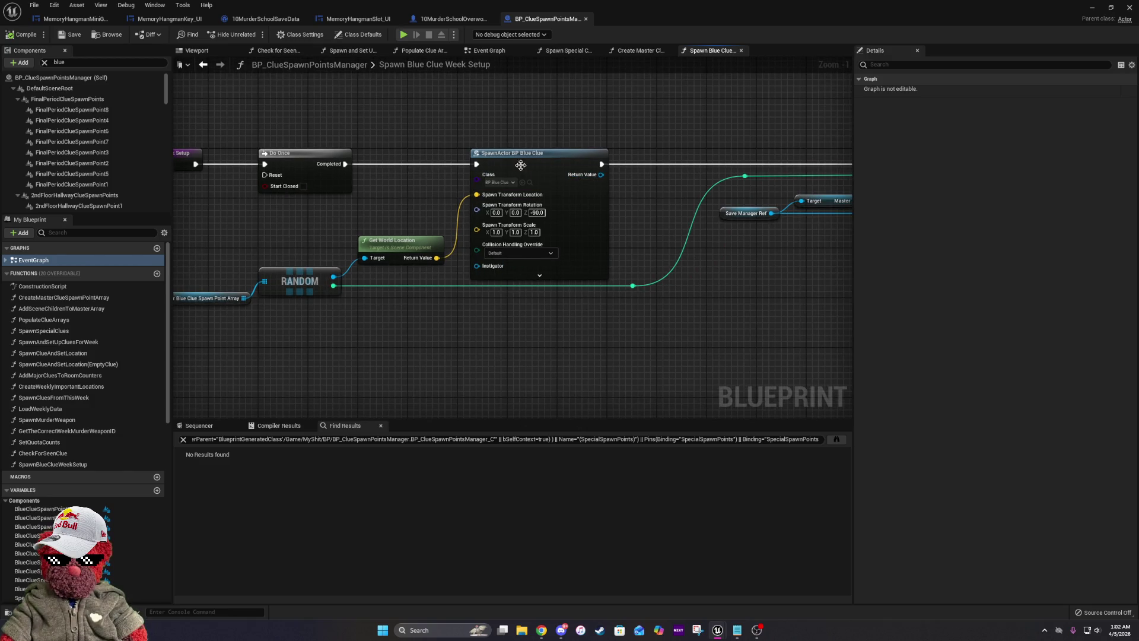
drag(722, 290, 538, 282)
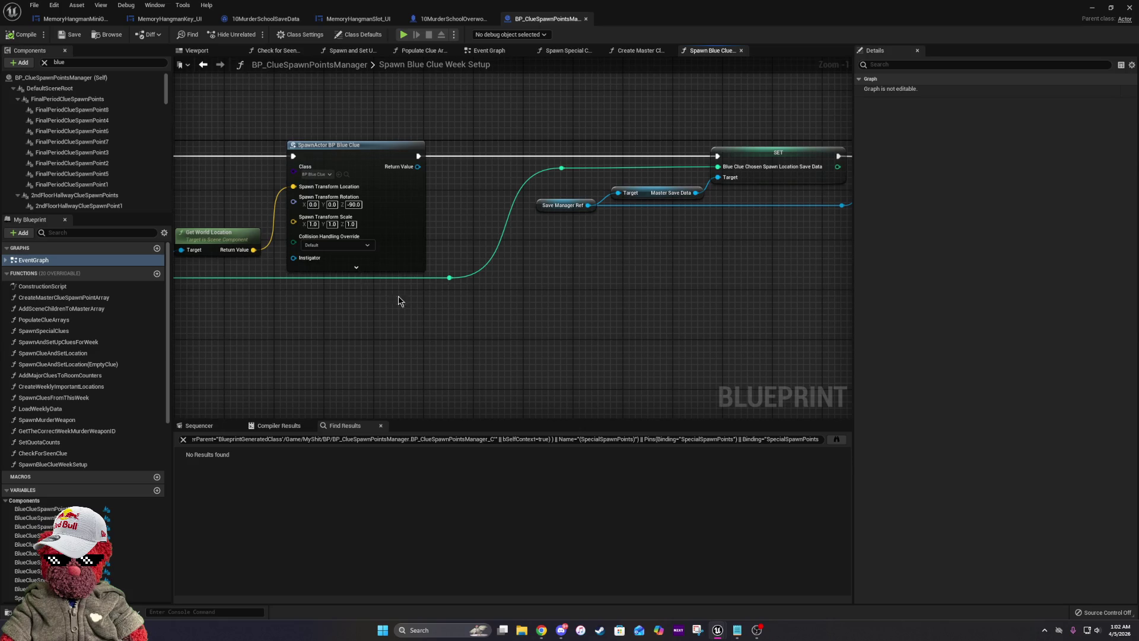
drag(758, 172, 677, 165)
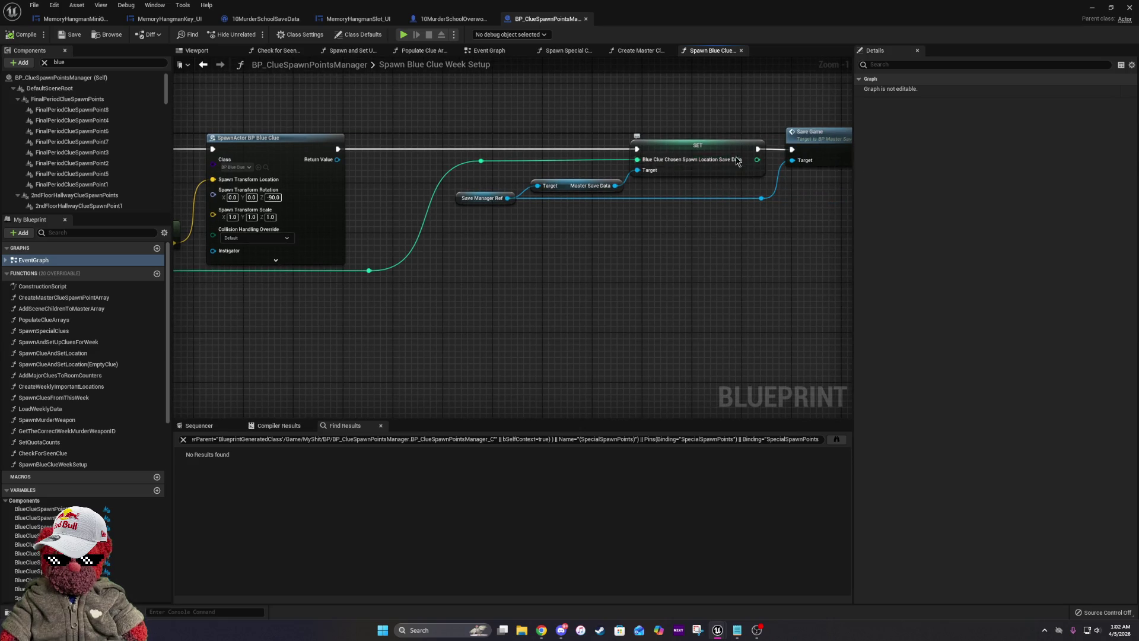
click(700, 148)
ctrl+click(812, 133)
click(779, 296)
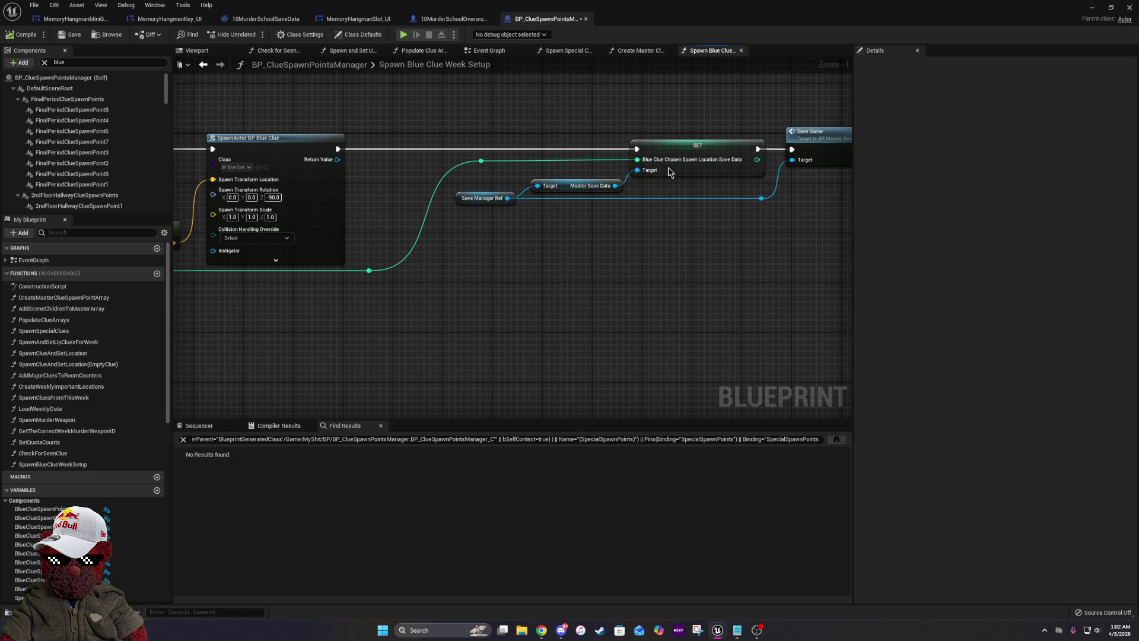
Review the Event Graph's Friday, Monday and Tuesday-Thursday clue spawning branches.
click(511, 52)
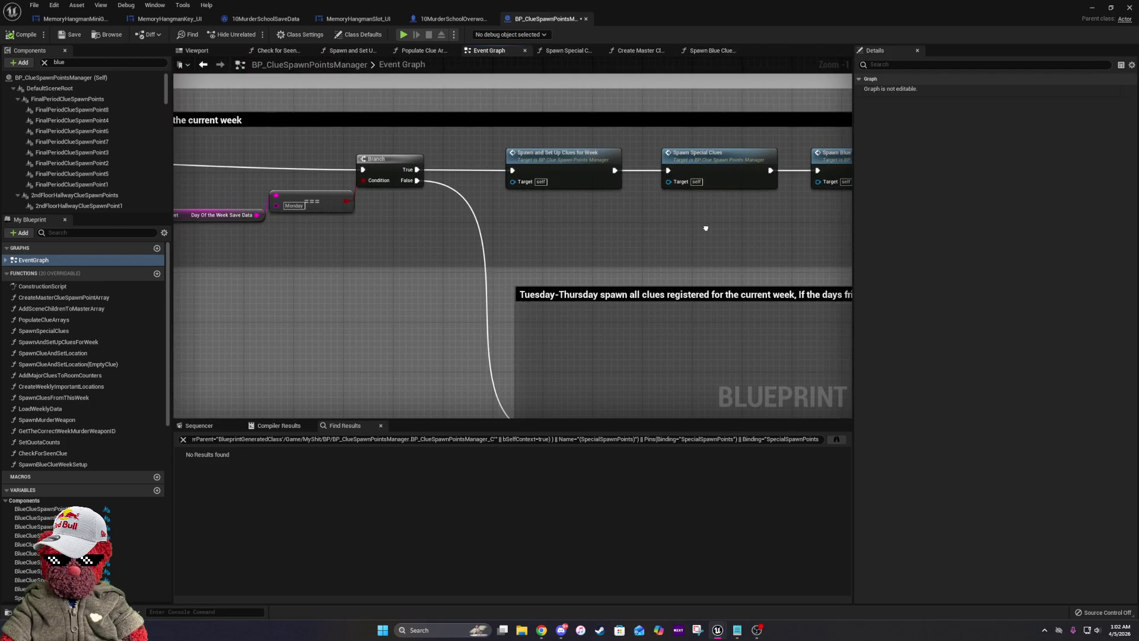
mouse_move(706, 228)
mouse_down()
mouse_move(398, 141)
mouse_move(413, 151)
mouse_move(417, 275)
mouse_up()
drag(759, 234, 717, 229)
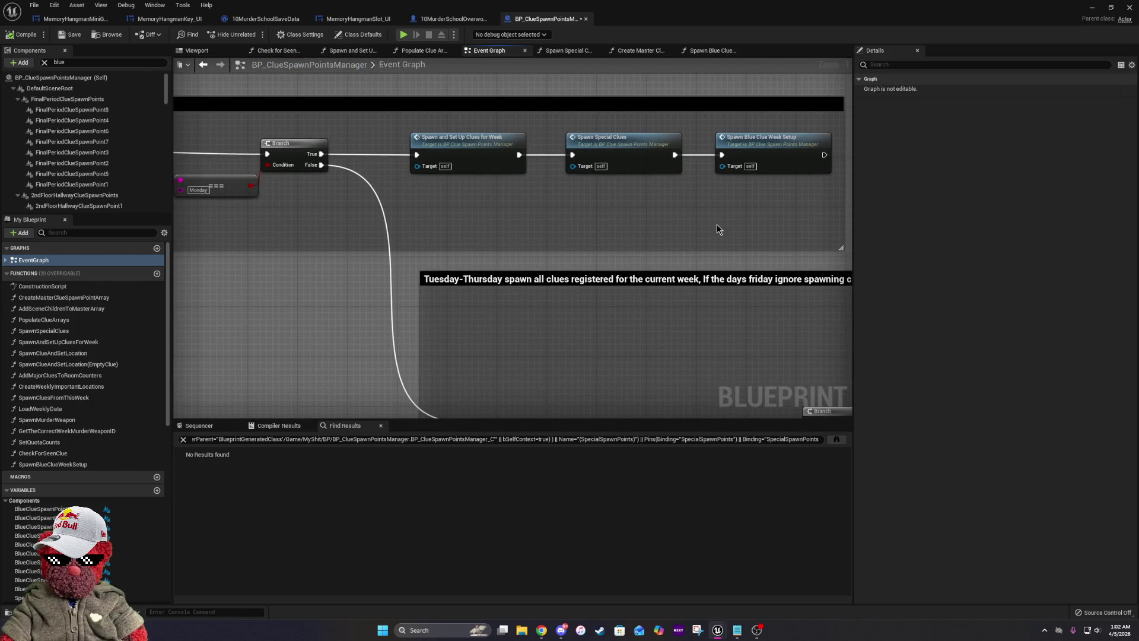
drag(723, 342, 506, 169)
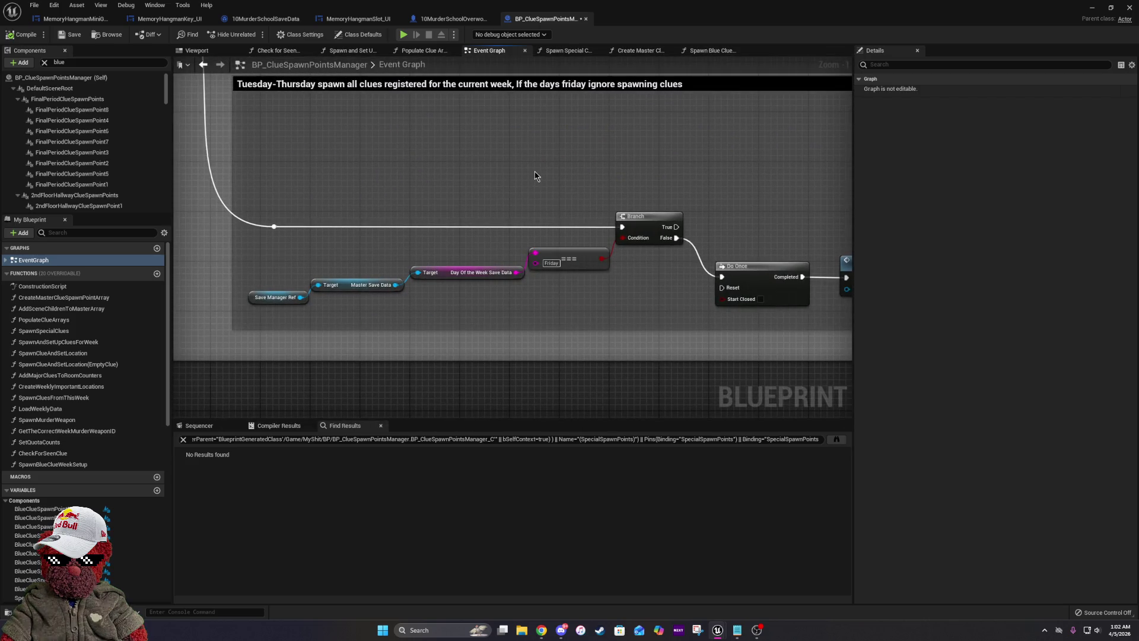
drag(628, 200, 560, 179)
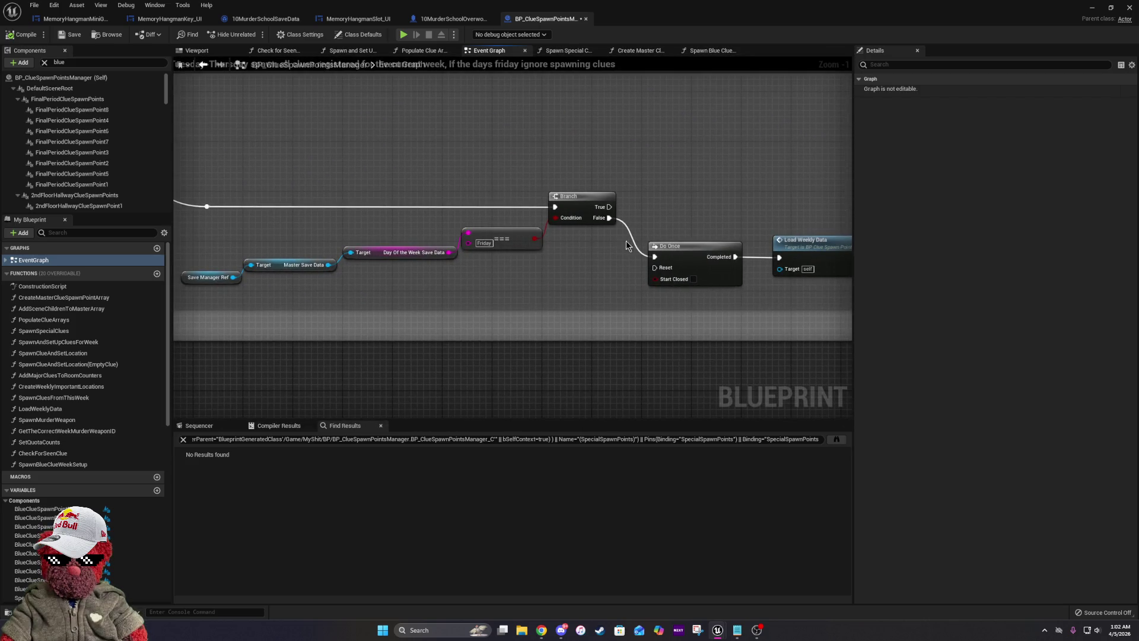
drag(660, 244, 588, 222)
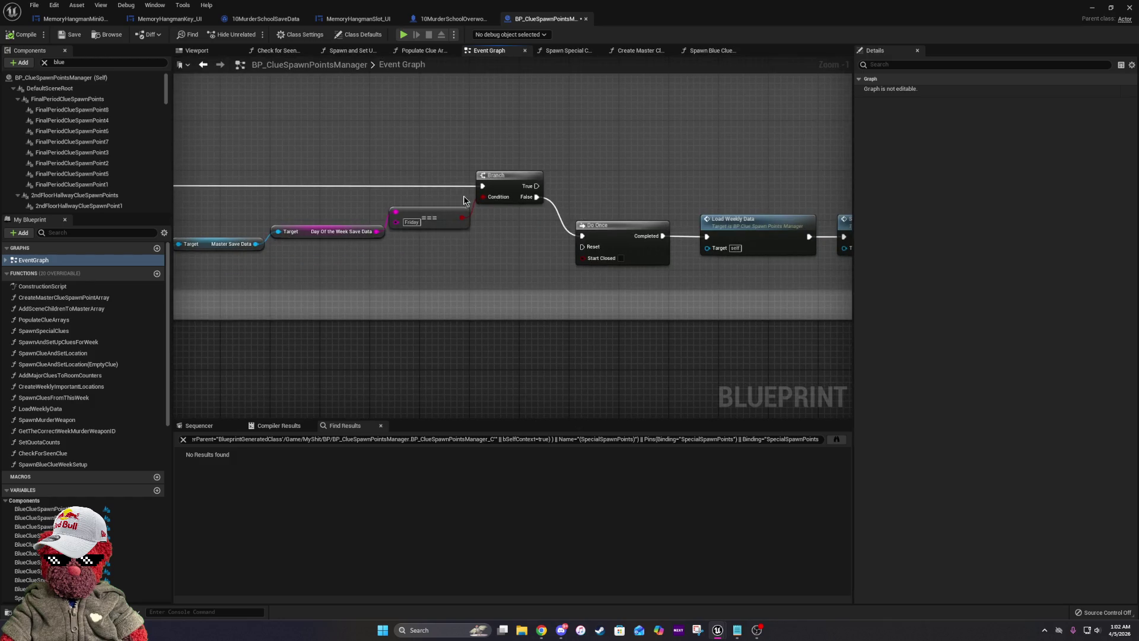
drag(464, 175, 336, 152)
Locate the Spawn Special Clues call and open its function graph.
mouse_move(668, 260)
mouse_down()
mouse_move(483, 255)
mouse_move(377, 230)
mouse_up()
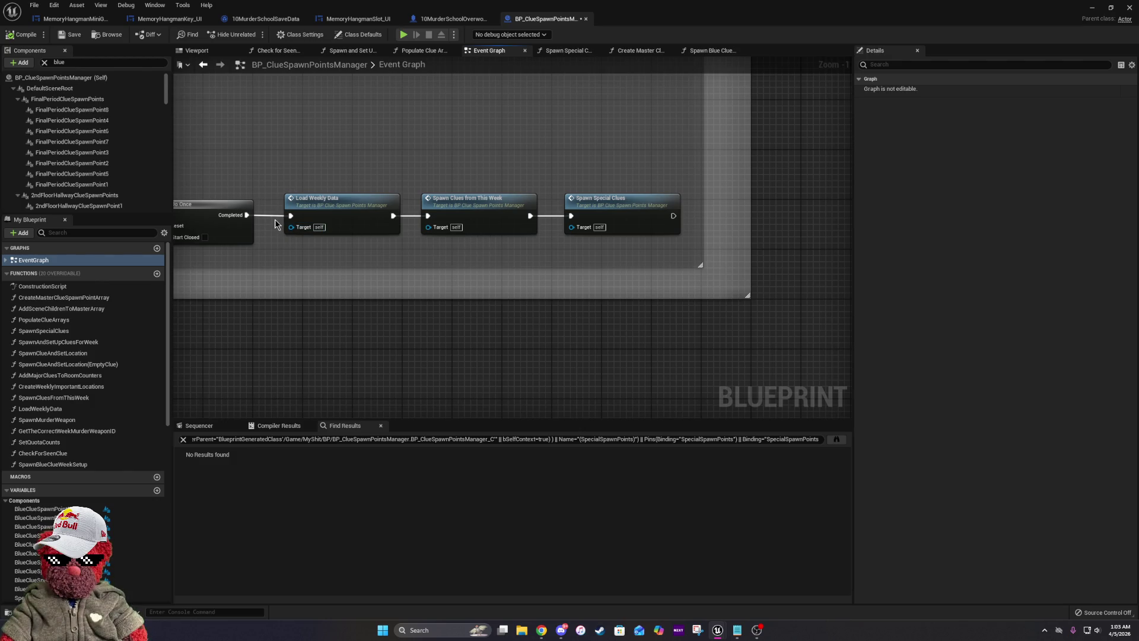
drag(574, 290, 656, 325)
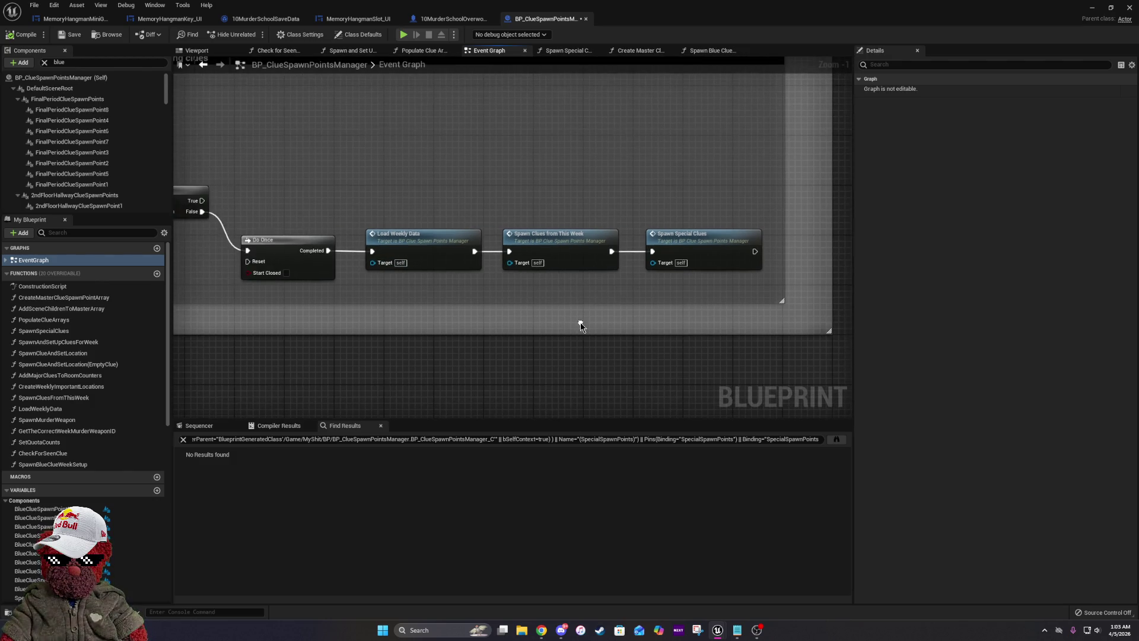
mouse_move(780, 267)
mouse_down()
mouse_move(473, 235)
mouse_move(580, 250)
mouse_up()
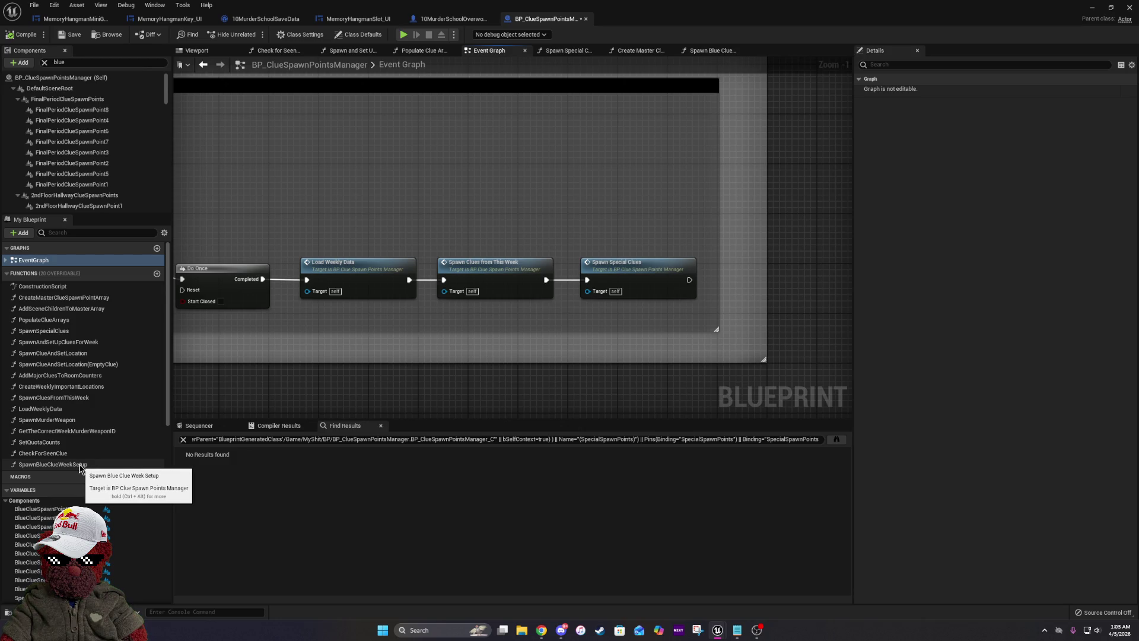
mouse_move(414, 153)
mouse_down()
mouse_move(392, 362)
mouse_move(413, 365)
mouse_up()
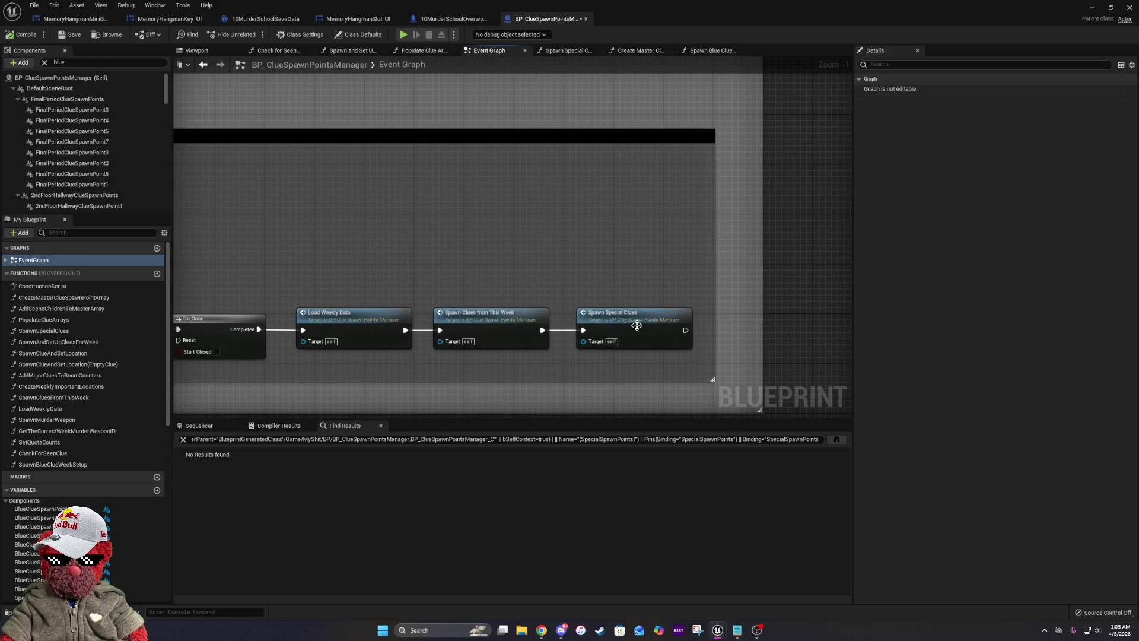
double_click(640, 325)
mouse_move(645, 331)
mouse_down()
mouse_move(841, 336)
mouse_move(690, 286)
mouse_move(632, 204)
mouse_up()
mouse_move(849, 232)
mouse_down()
mouse_move(527, 211)
mouse_move(468, 164)
mouse_move(457, 130)
mouse_up()
Rename SpawnBlueClueWeekSetup to BlueClueWeekSetup, then duplicate the function.
right_click(78, 464)
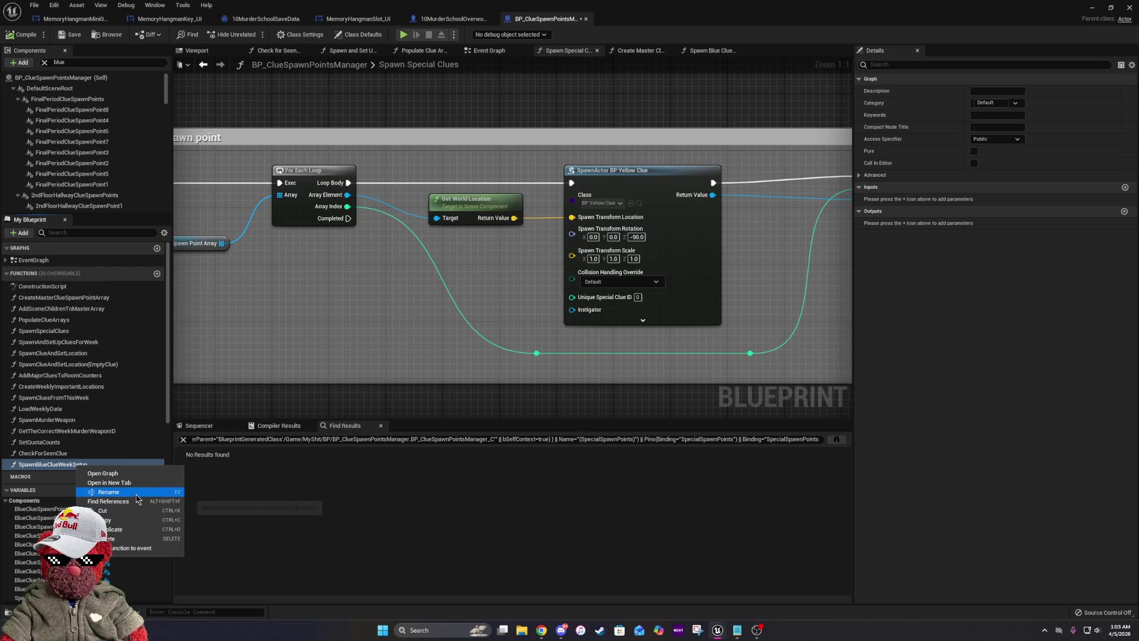
click(126, 493)
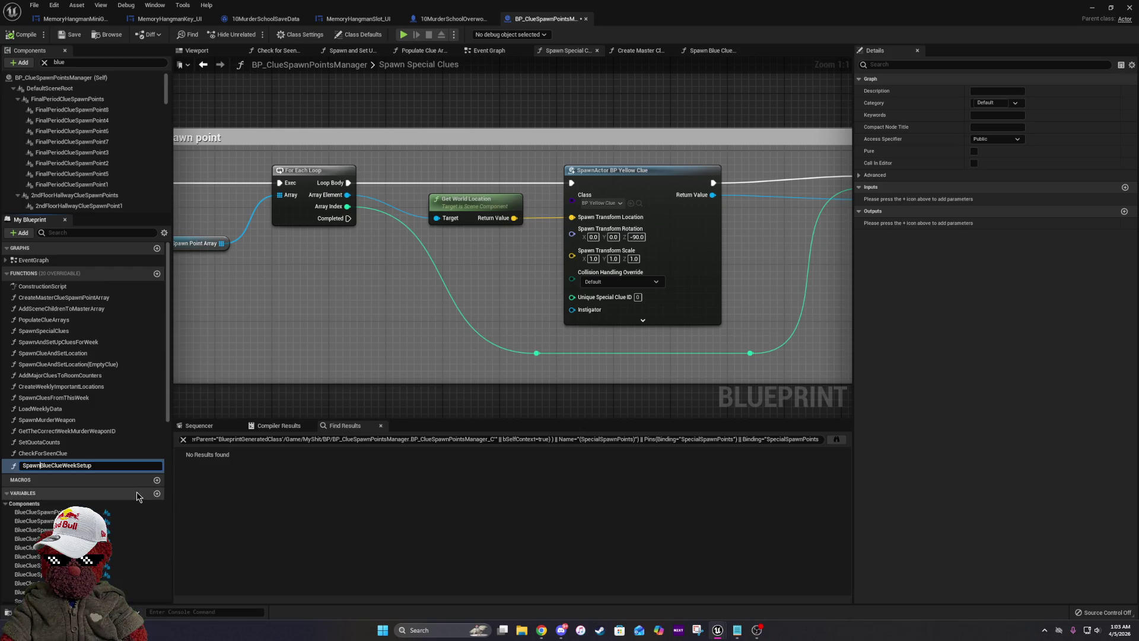
key(Delete)
key(Delete)
key(Delete)
key(BackSpace)
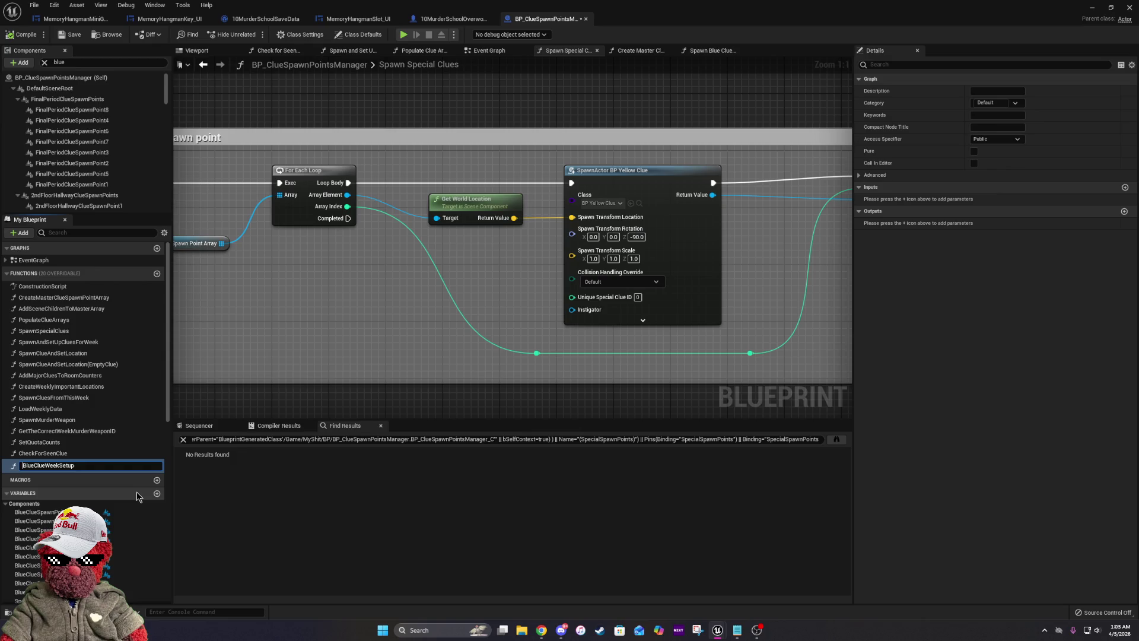
key(Return)
right_click(90, 464)
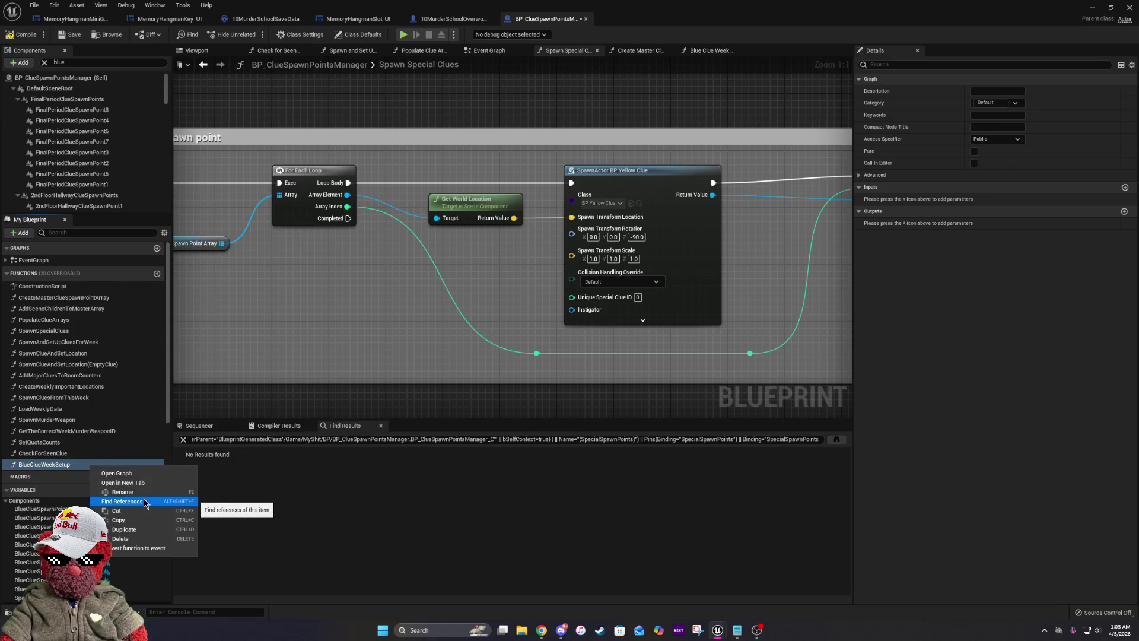
click(148, 530)
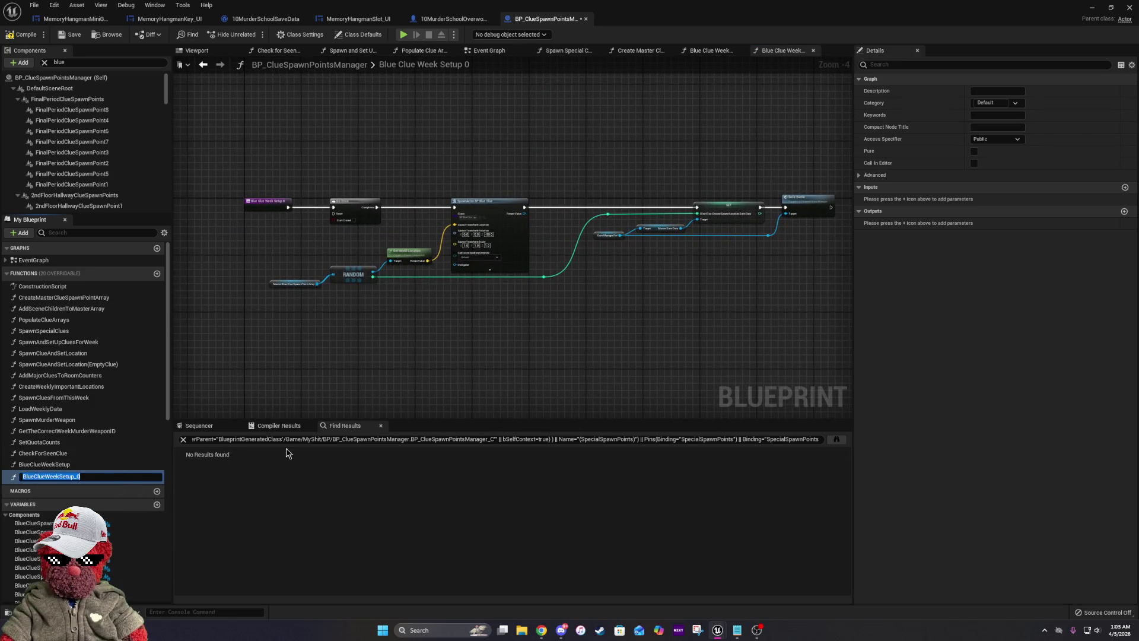
Rename the duplicated BlueClueWeekSetup_0 function to BlueClueWeek.
key(BackSpace)
key(BackSpace)
key(Left)
key(Left)
key(Left)
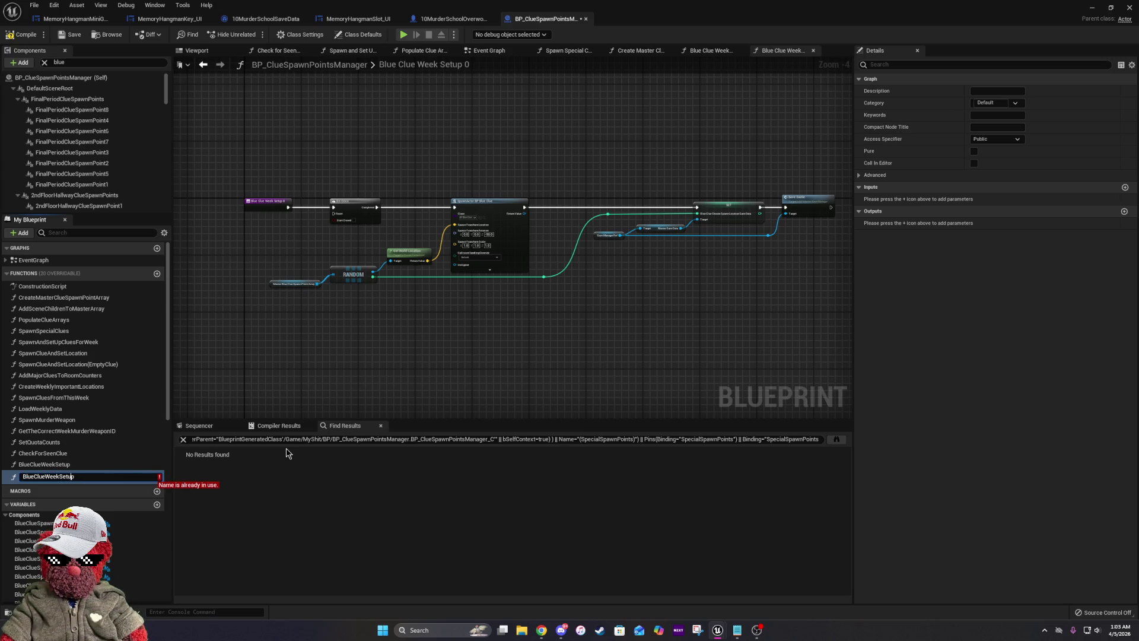
key(Delete)
key(Delete)
key(Delete)
text(Se)
key(BackSpace)
key(Return)
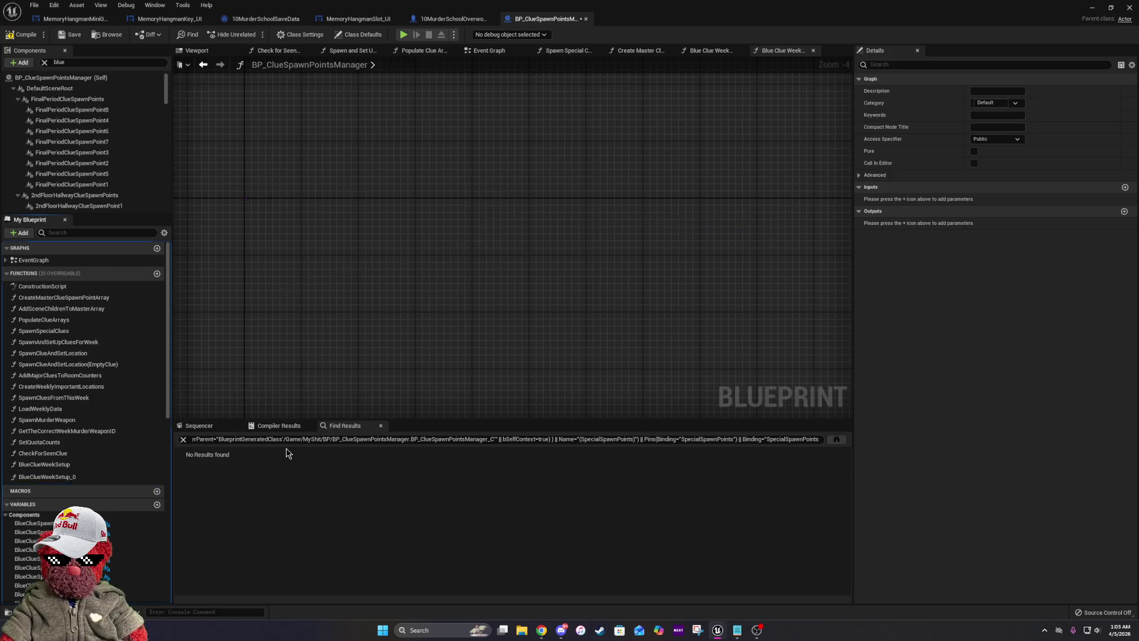
Rename BlueClueWeek to SpawnBlueClueWeek.
click(36, 475)
right_click(40, 474)
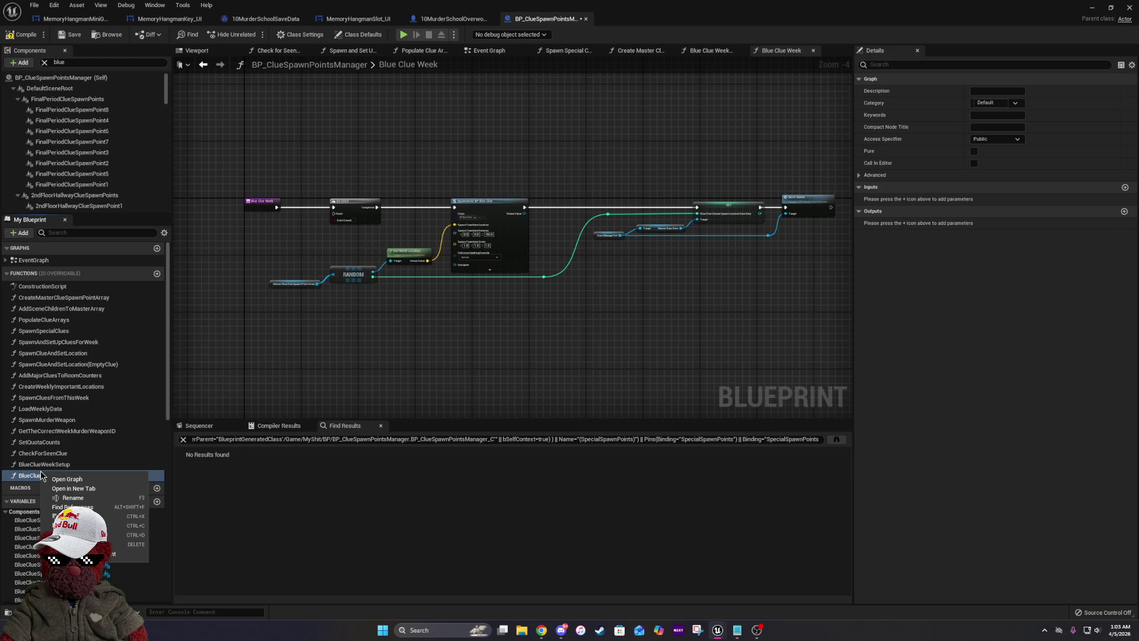
click(69, 500)
key(Home)
text(Spawnm)
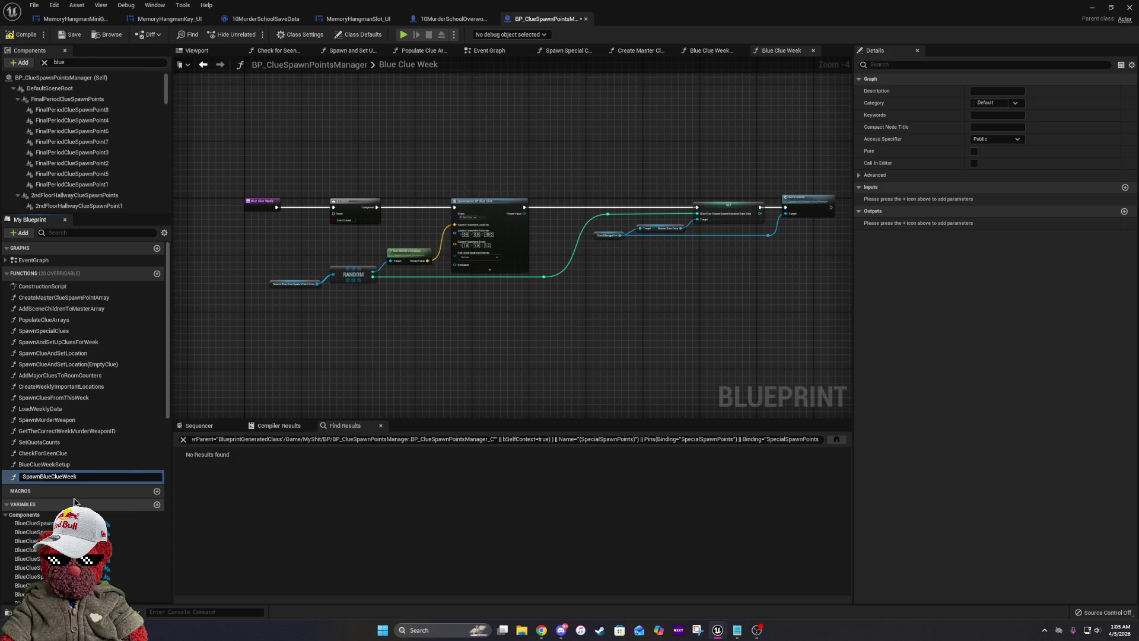
key(Return)
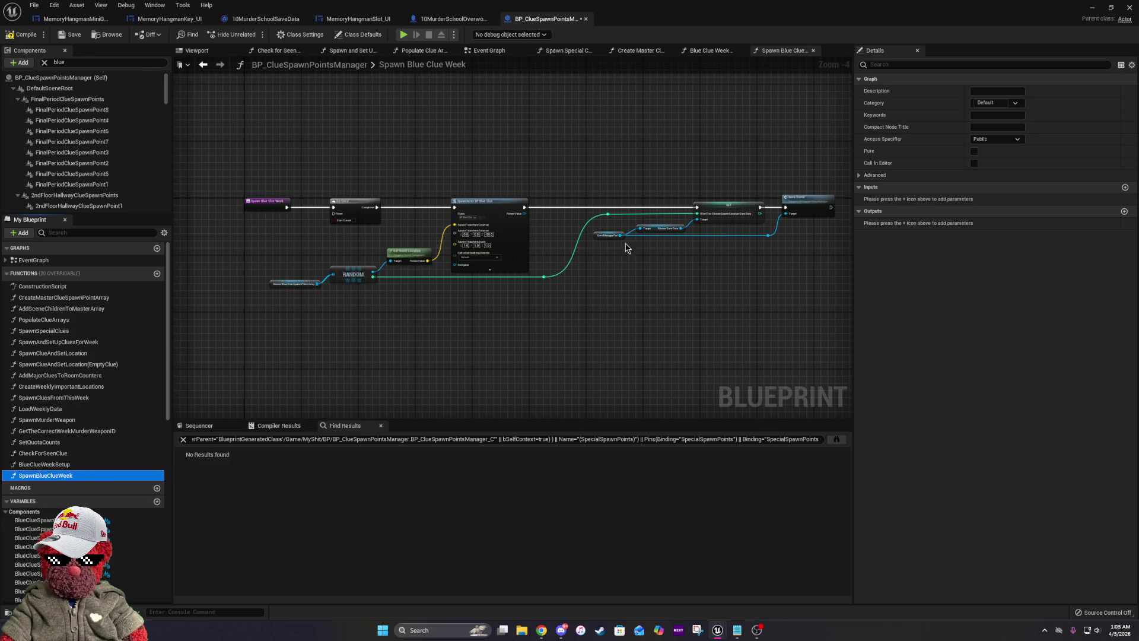
Copy the Save Manager Ref and Master Save Data nodes and paste them below RANDOM.
scroll(334, 232, up, 4)
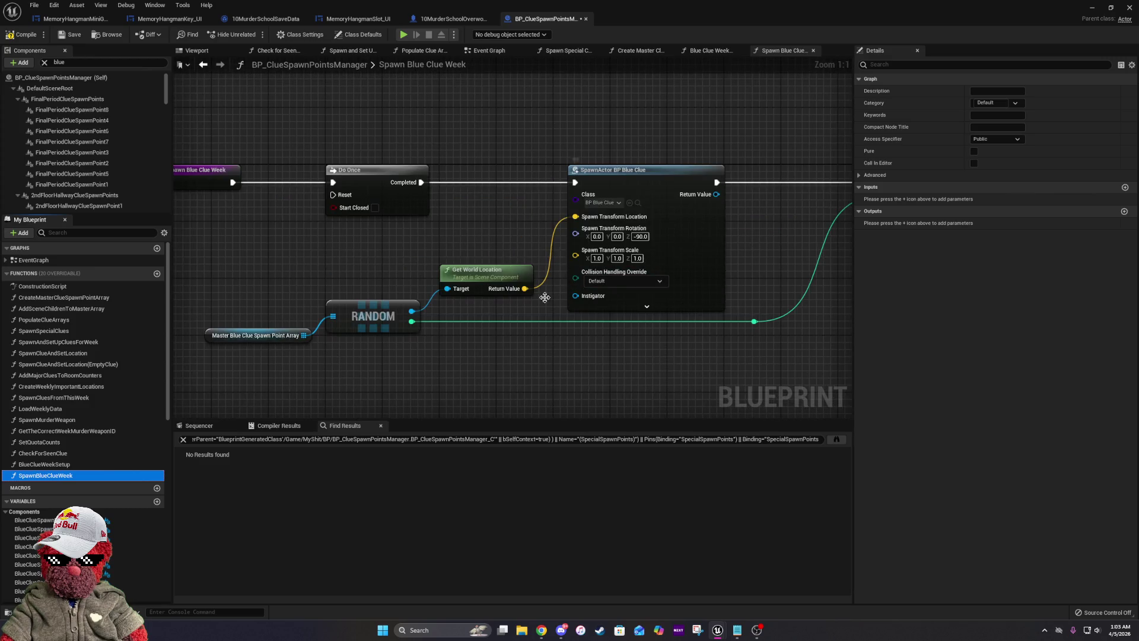
mouse_move(745, 305)
mouse_down()
mouse_move(552, 246)
mouse_move(554, 163)
mouse_move(589, 153)
mouse_up()
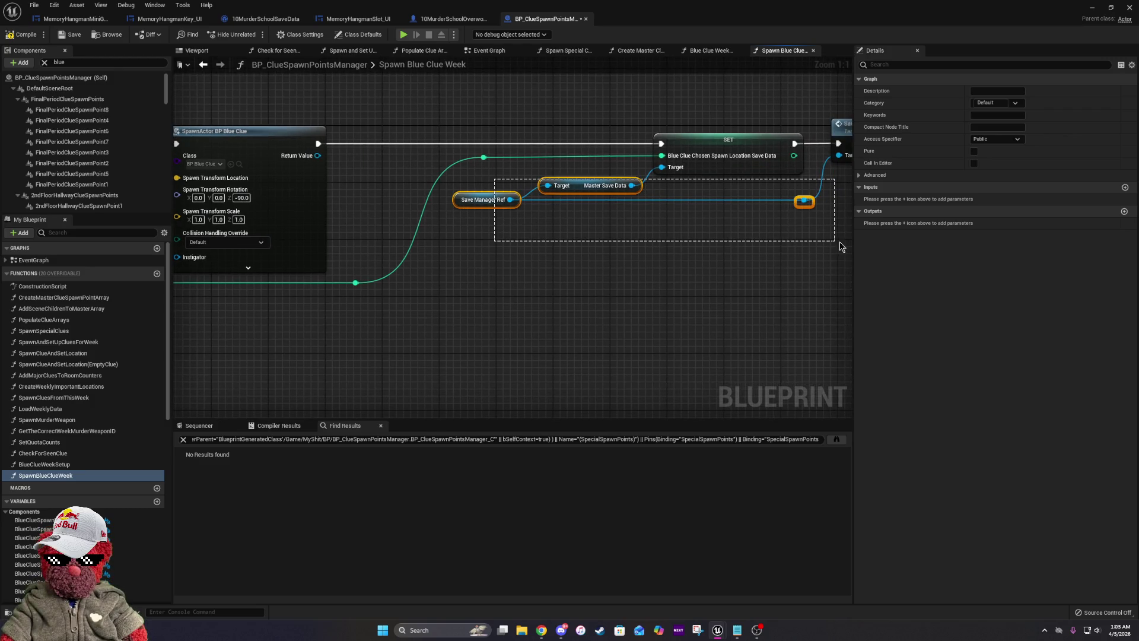
drag(841, 246, 716, 243)
mouse_move(250, 261)
mouse_down()
mouse_move(525, 261)
mouse_move(701, 178)
mouse_up()
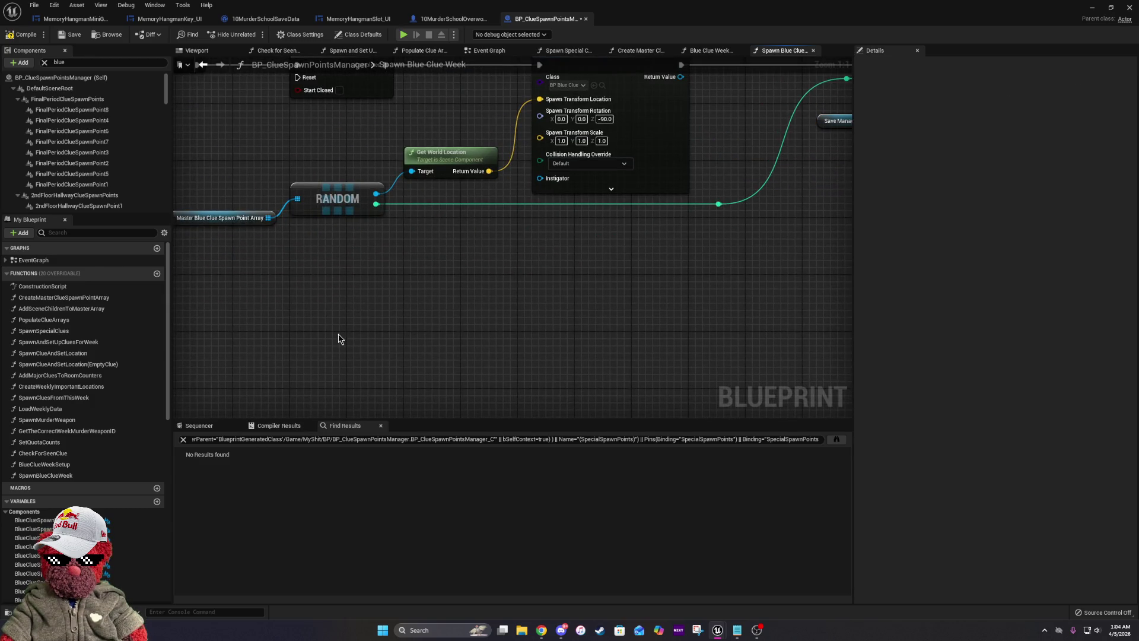
drag(764, 271, 468, 294)
drag(673, 181, 522, 116)
drag(308, 358, 396, 322)
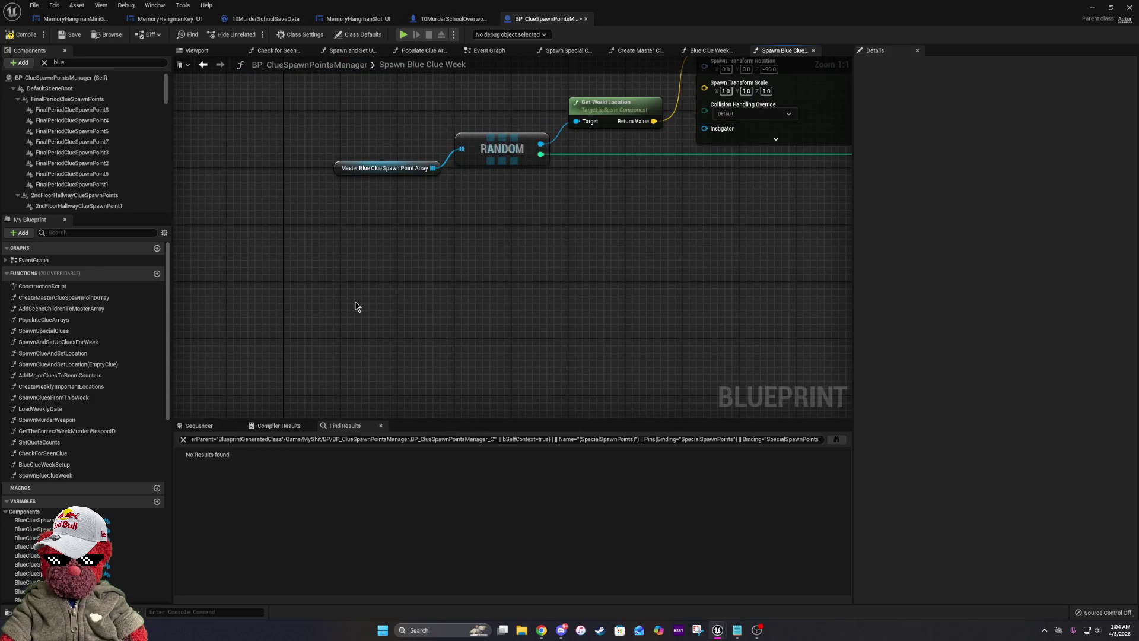
key(ctrl+v)
Add Get Weekly Mini Game Completion Save Data off Master Save Data and search for a Branch from its value.
drag(490, 304, 532, 282)
text(get bl)
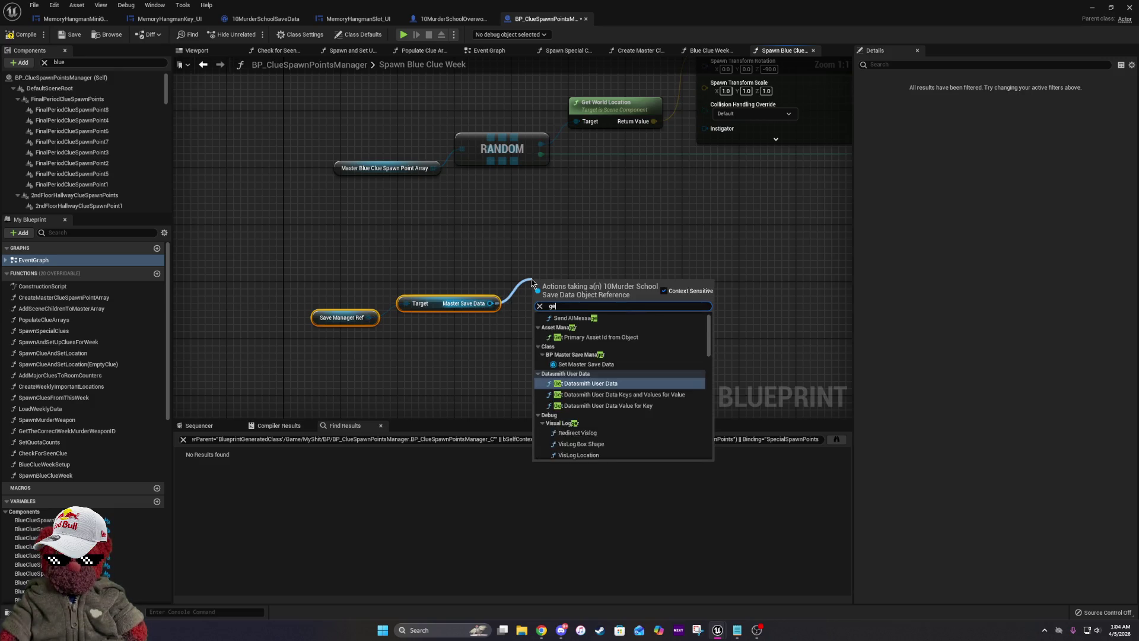
key(BackSpace)
key(BackSpace)
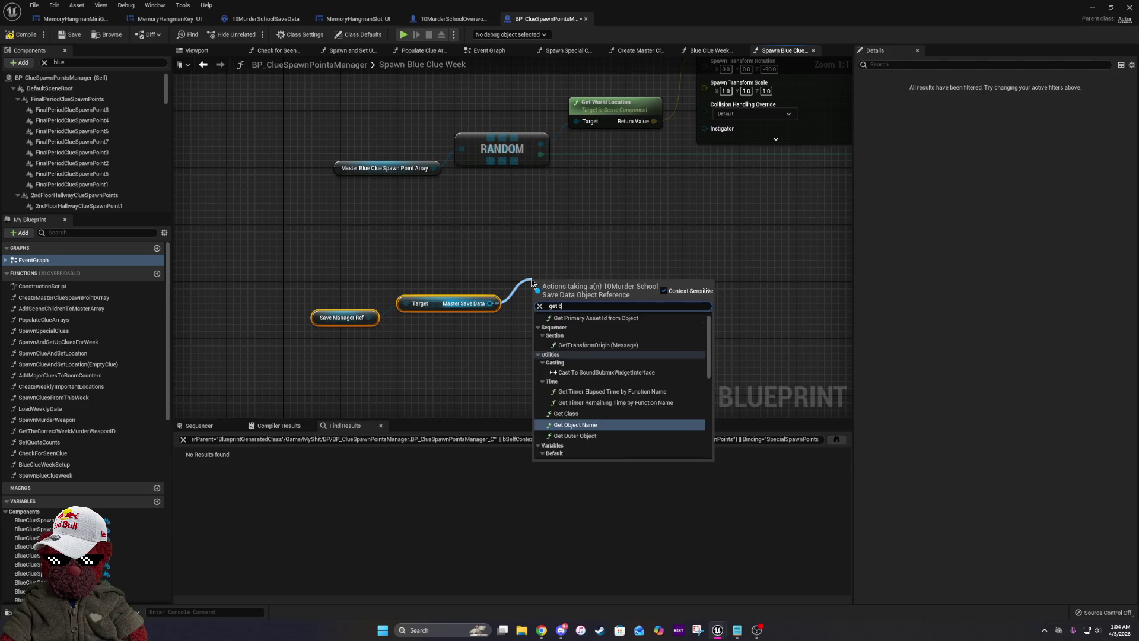
text(mining)
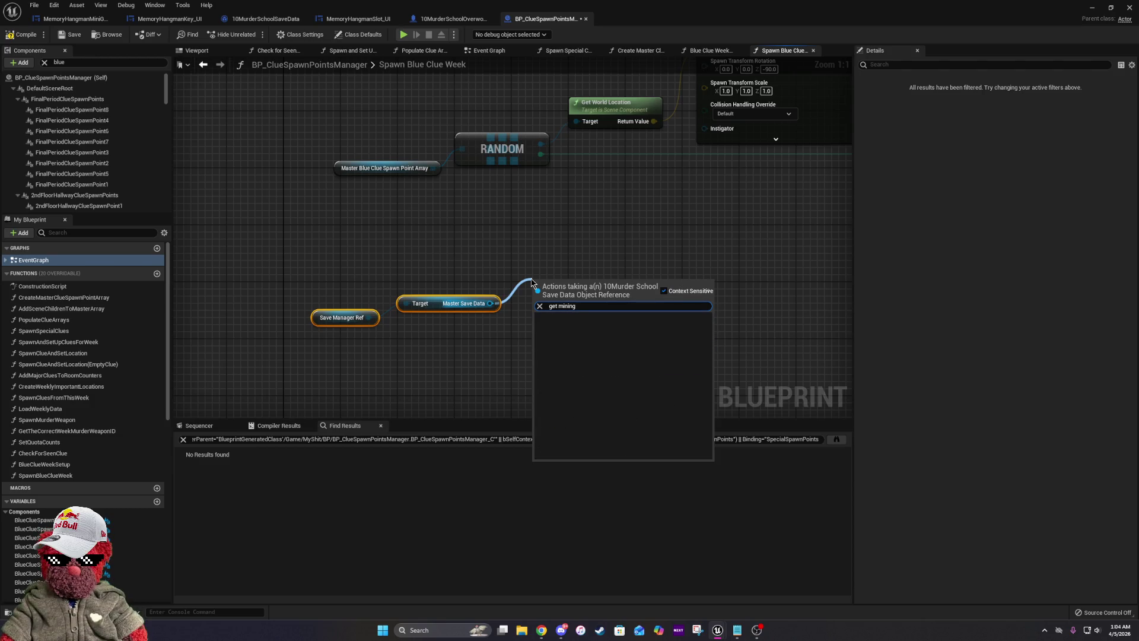
key(BackSpace)
key(BackSpace)
click(568, 330)
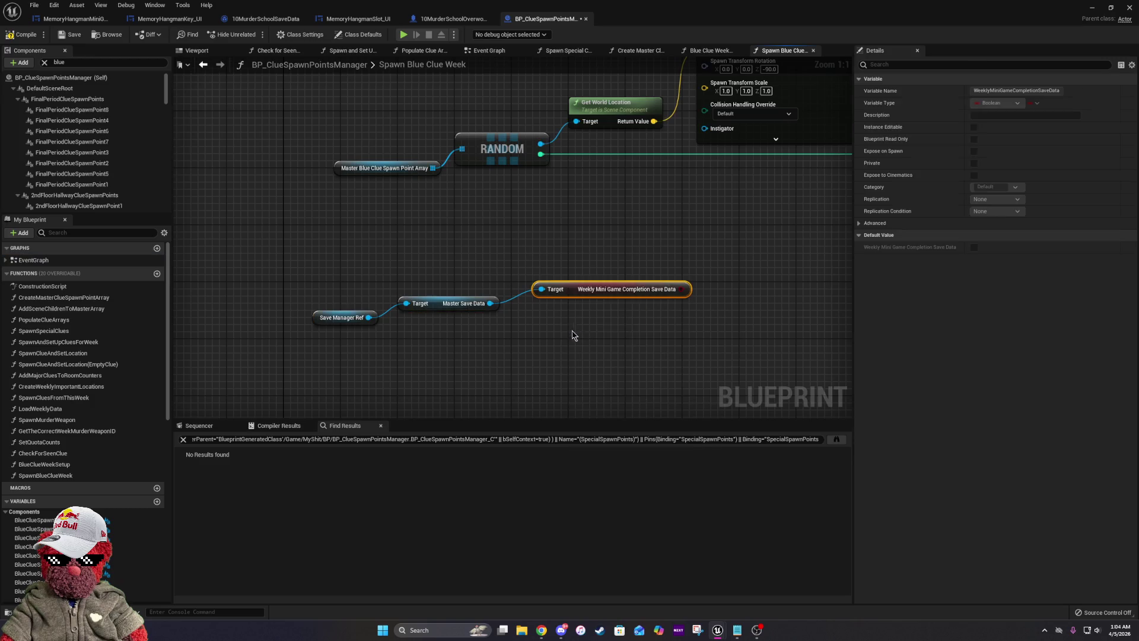
shift+click(470, 299)
key(q)
drag(504, 323, 517, 296)
text(branch)
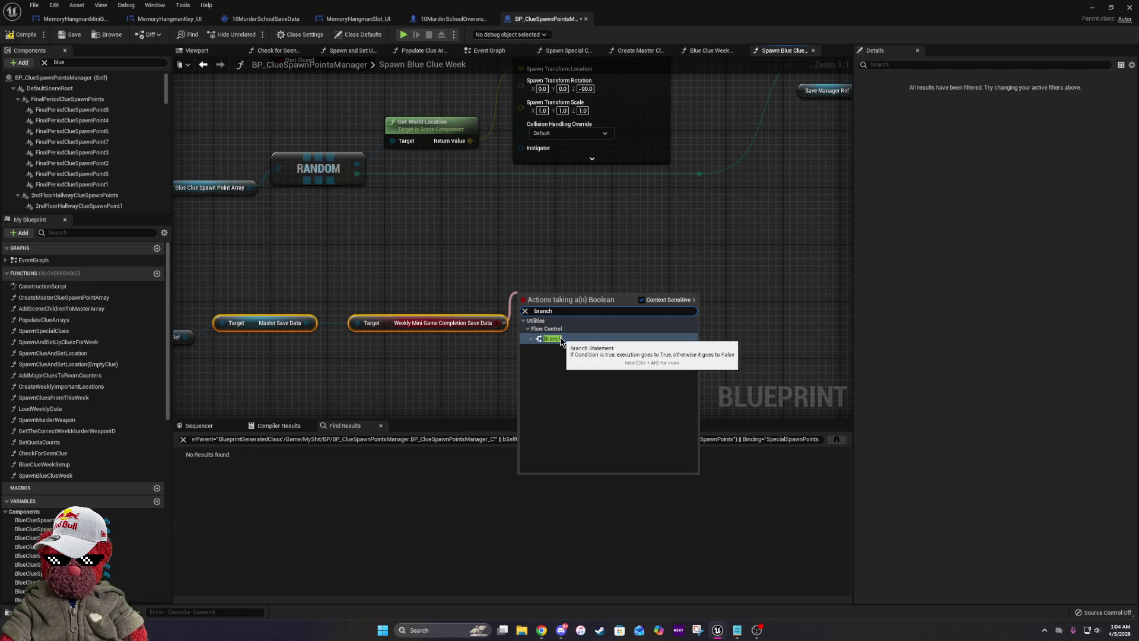
Add a Branch driven by the weekly completion value and shift the spawn chain right.
click(555, 339)
drag(523, 287, 744, 273)
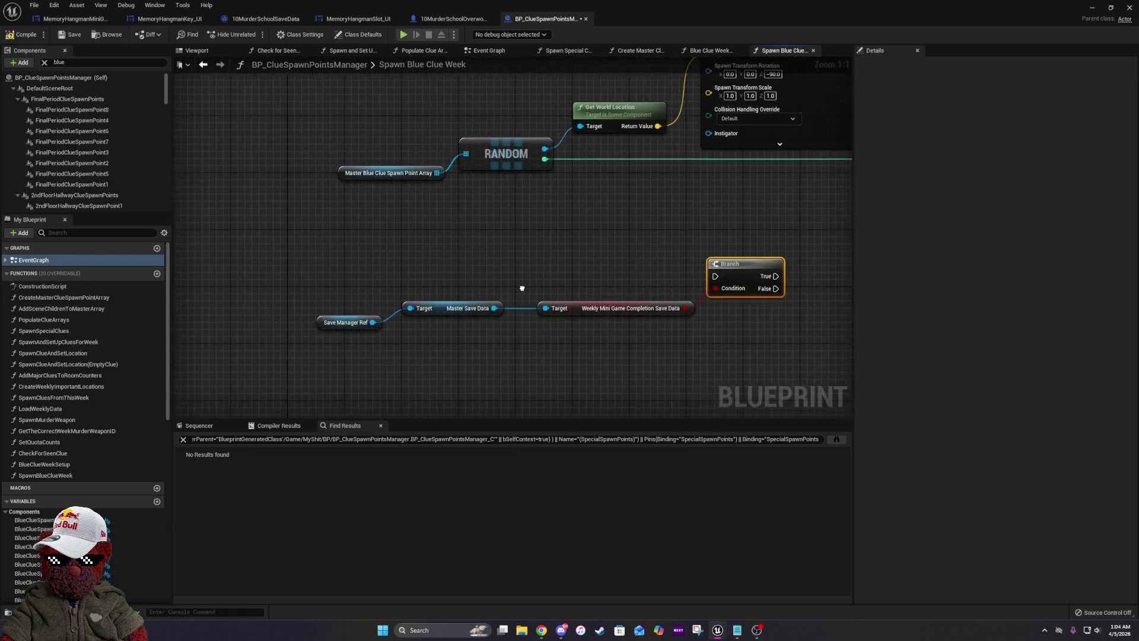
drag(374, 287, 485, 317)
drag(704, 249, 531, 326)
scroll(632, 253, down, 5)
mouse_move(591, 248)
mouse_down()
mouse_move(280, 182)
mouse_move(671, 243)
mouse_up()
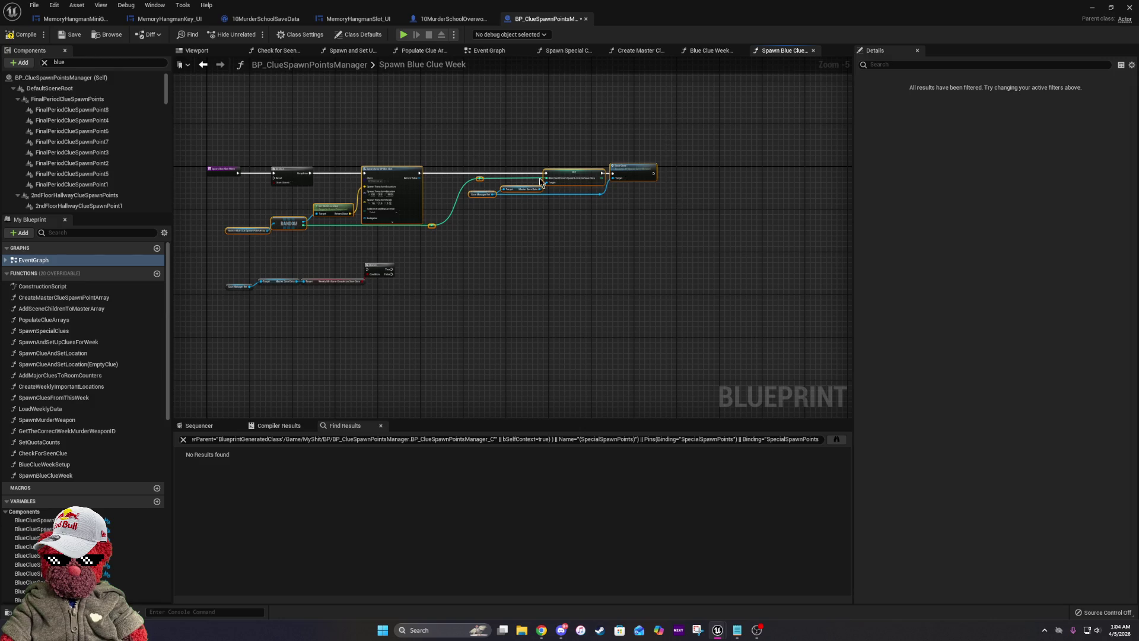
mouse_move(565, 181)
mouse_down()
mouse_move(740, 181)
mouse_move(707, 178)
mouse_up()
scroll(585, 205, up, 4)
Move the spawn chain further right and place the getters and Branch beside Do Once.
click(582, 203)
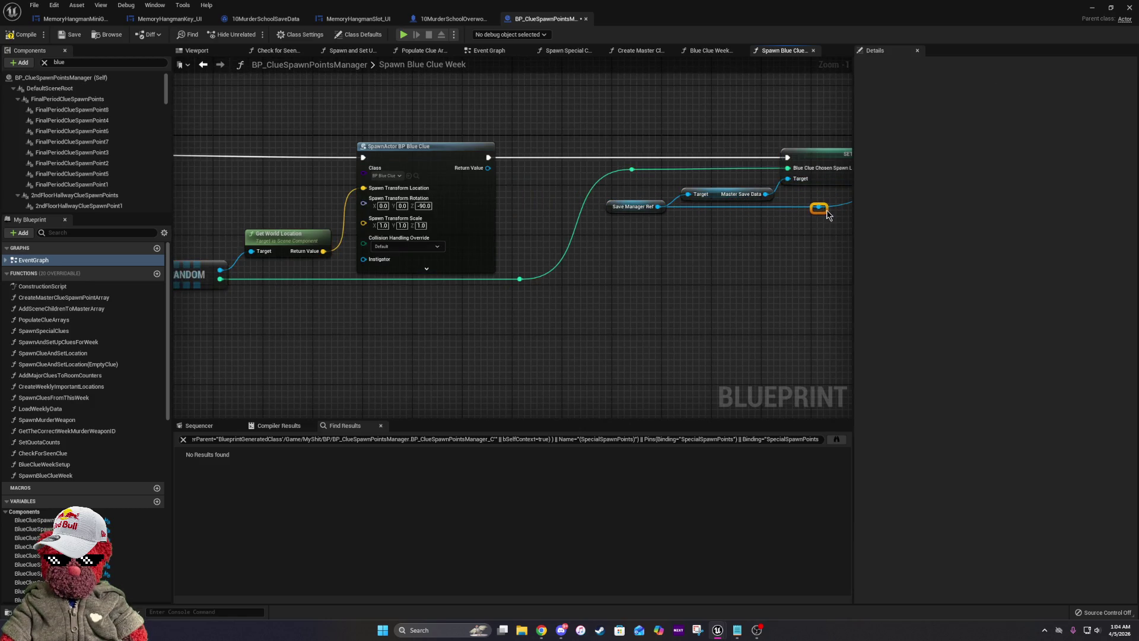
drag(474, 196, 274, 213)
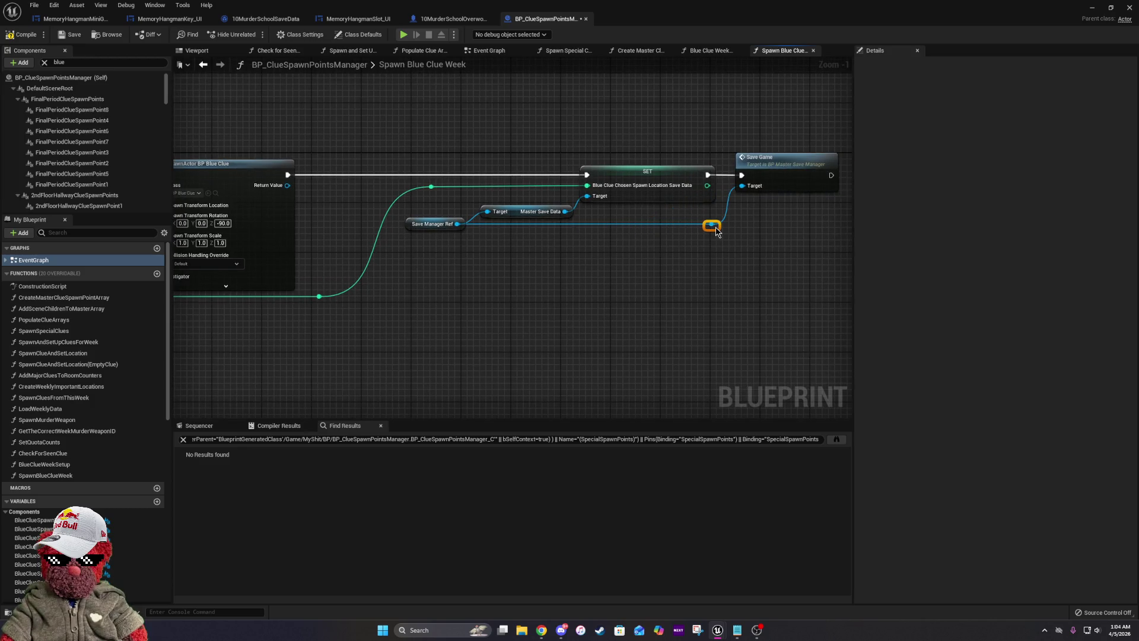
scroll(716, 231, down, 5)
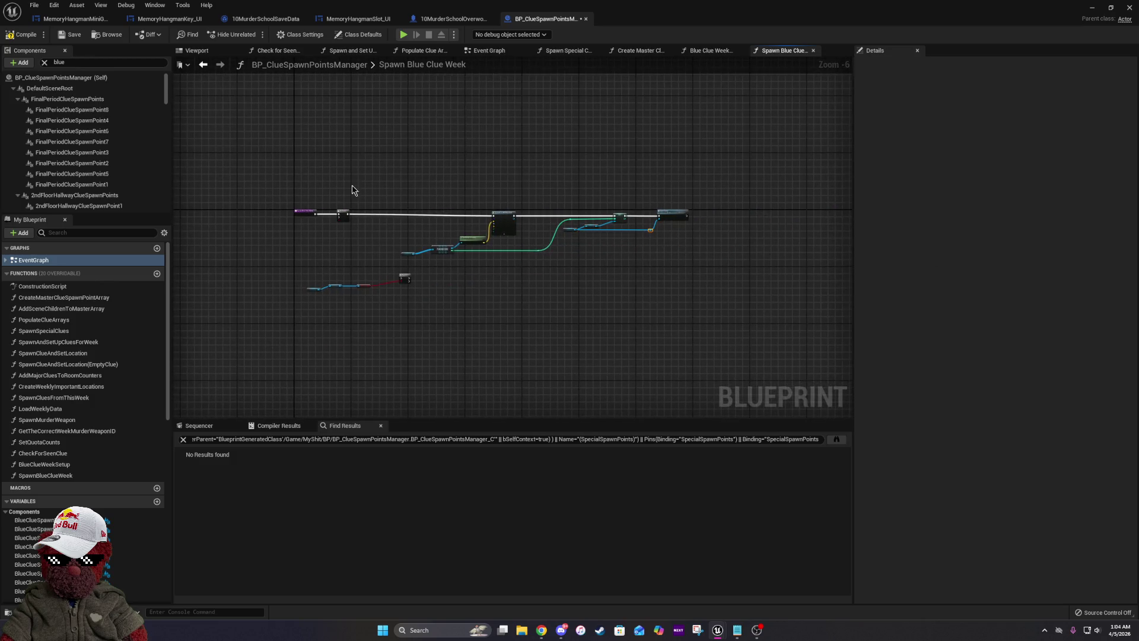
scroll(380, 190, up, 2)
mouse_move(396, 190)
mouse_down()
mouse_move(821, 334)
mouse_move(896, 336)
mouse_move(714, 303)
mouse_up()
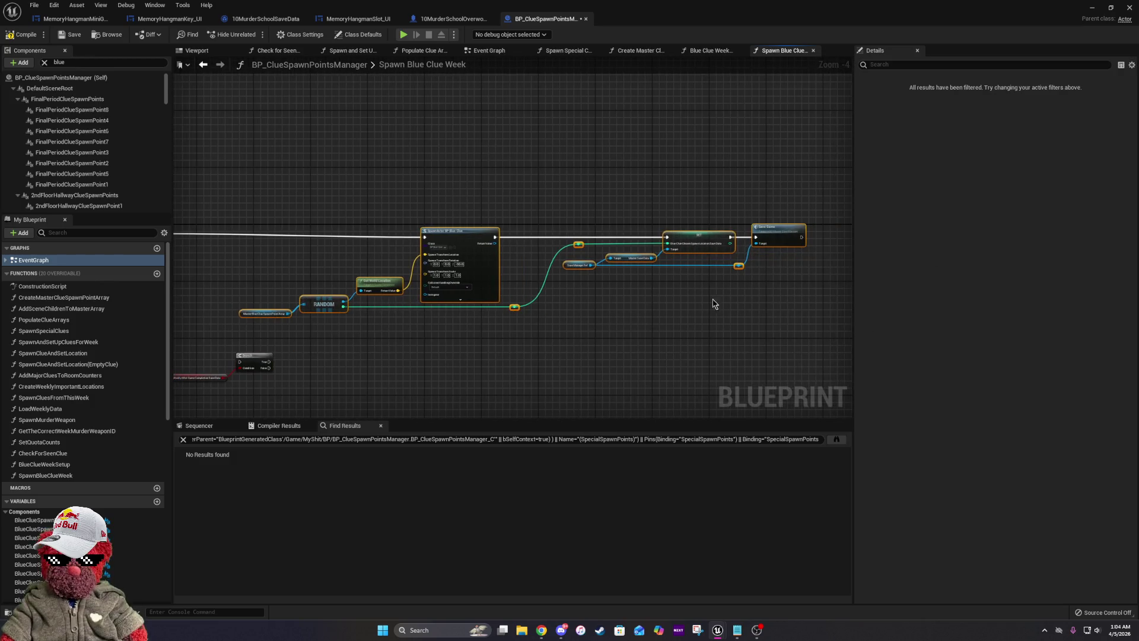
drag(449, 237, 545, 234)
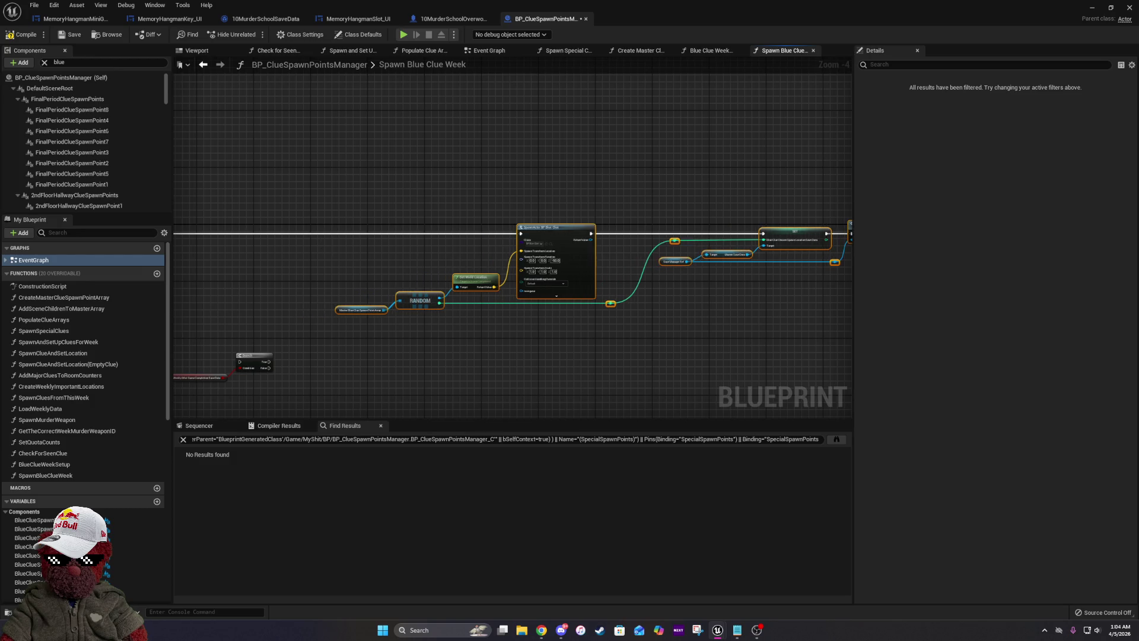
scroll(466, 349, up, 2)
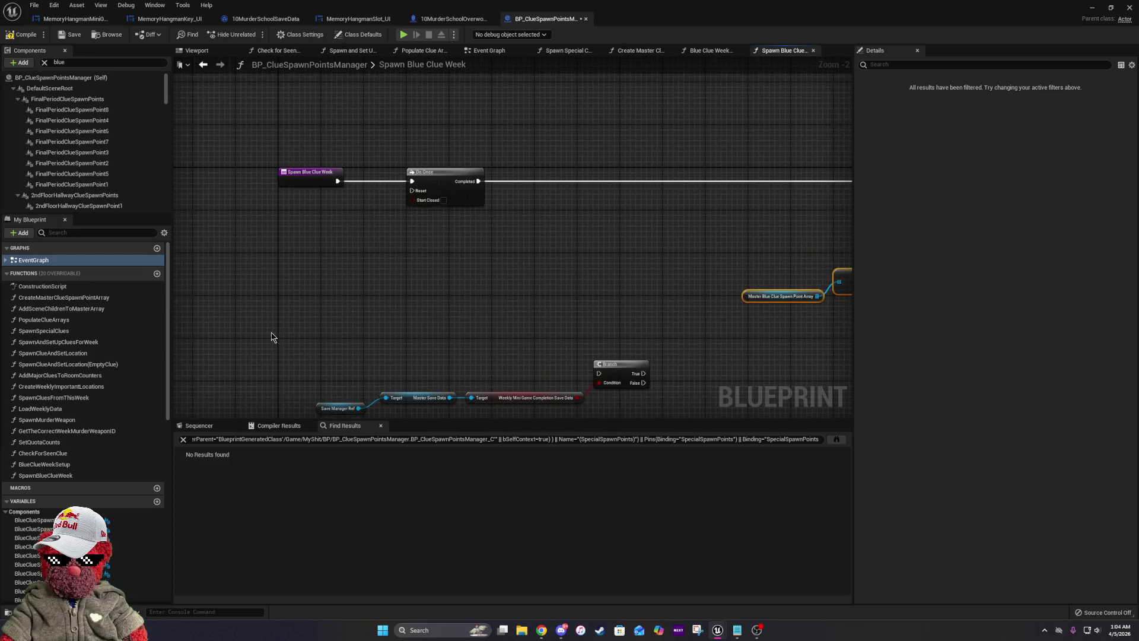
drag(244, 307, 812, 406)
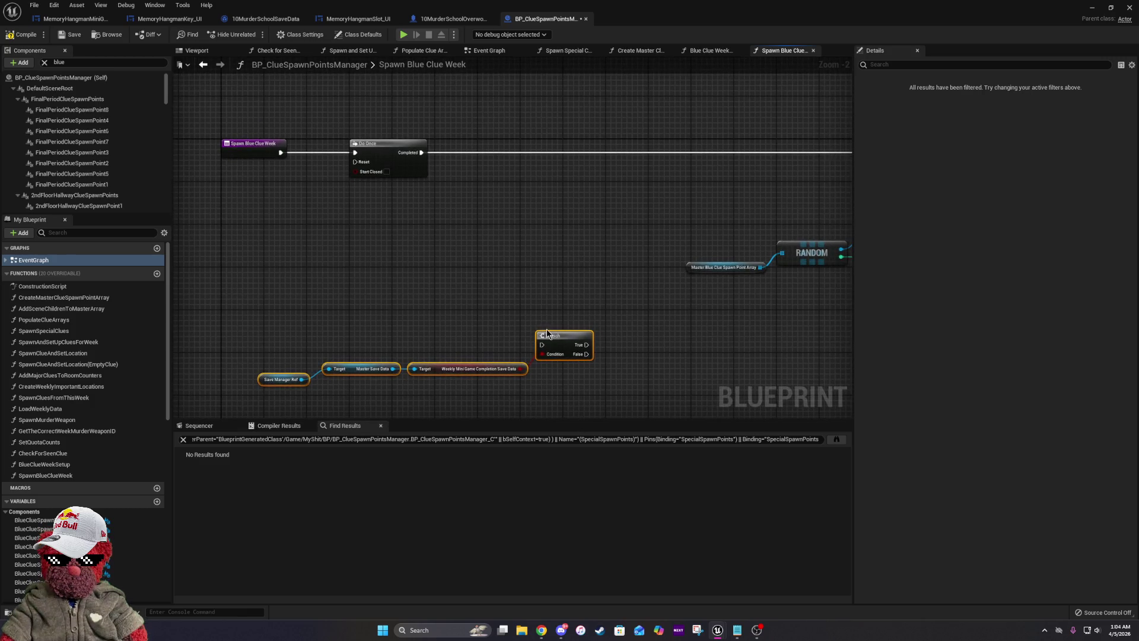
mouse_move(554, 341)
mouse_down()
mouse_move(691, 184)
mouse_move(738, 154)
mouse_up()
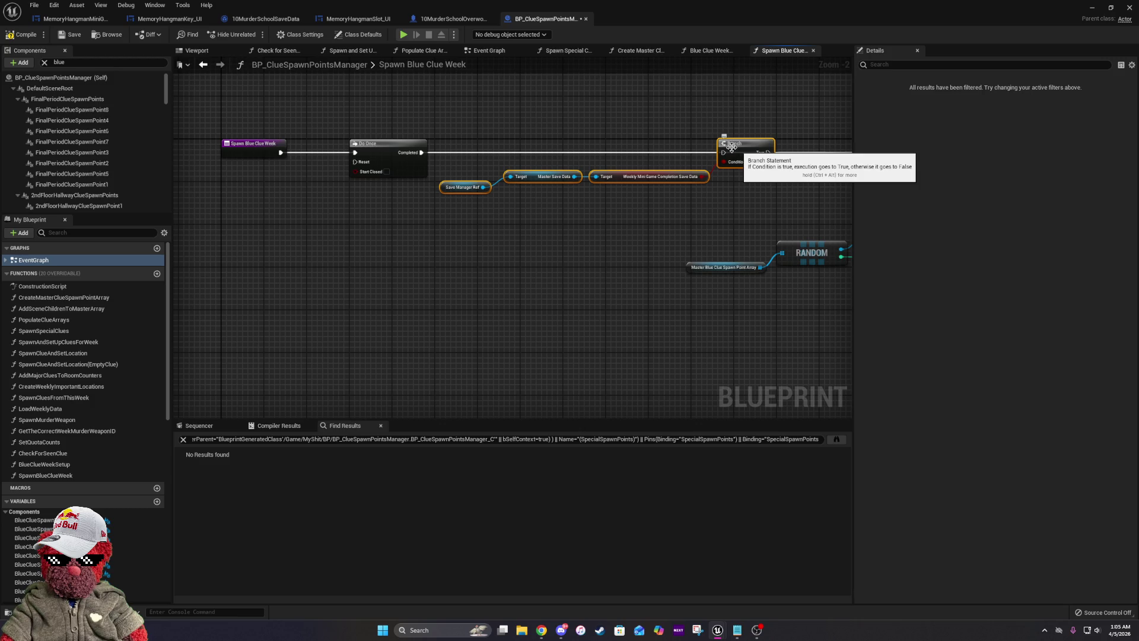
drag(591, 146, 432, 181)
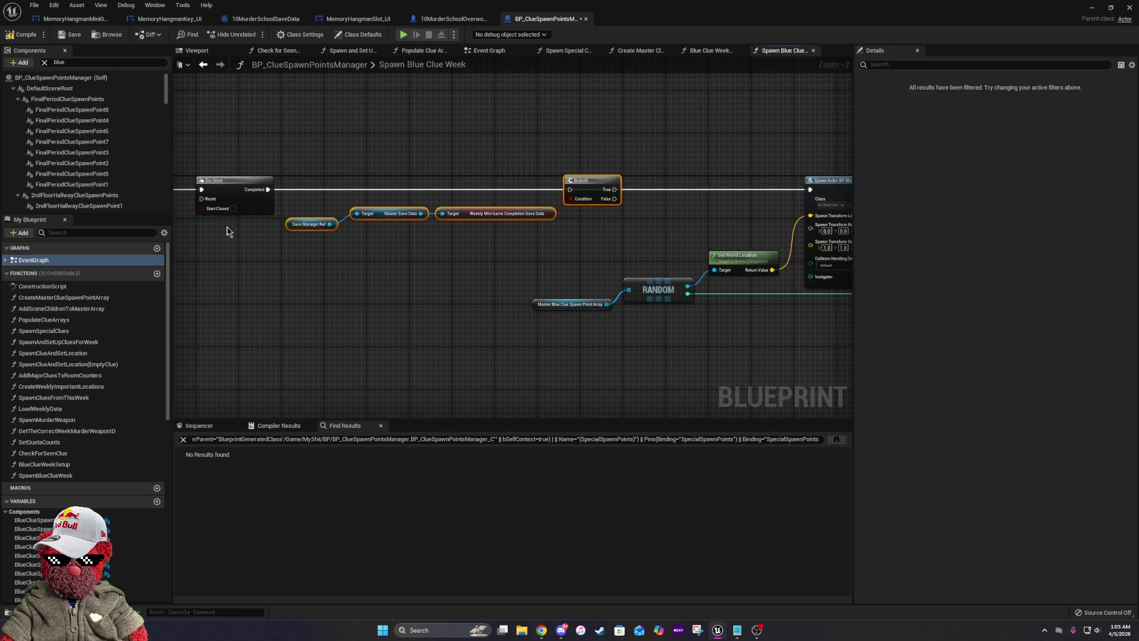
drag(269, 189, 570, 190)
click(608, 216)
drag(750, 253, 709, 249)
mouse_move(276, 200)
mouse_down()
mouse_move(356, 237)
mouse_move(339, 230)
mouse_up()
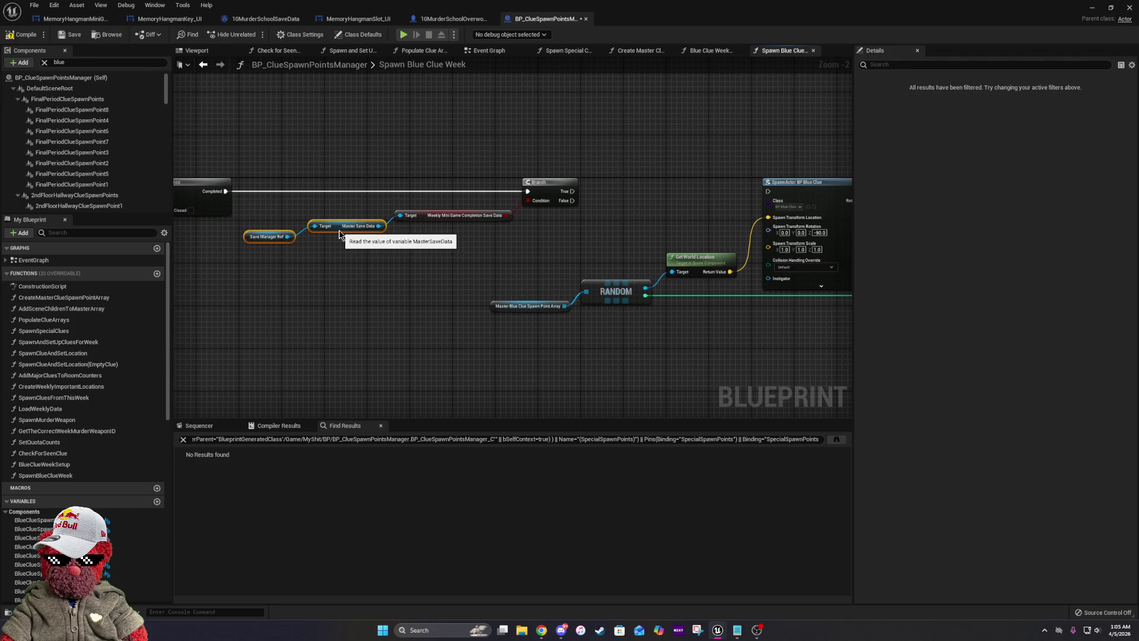
click(347, 295)
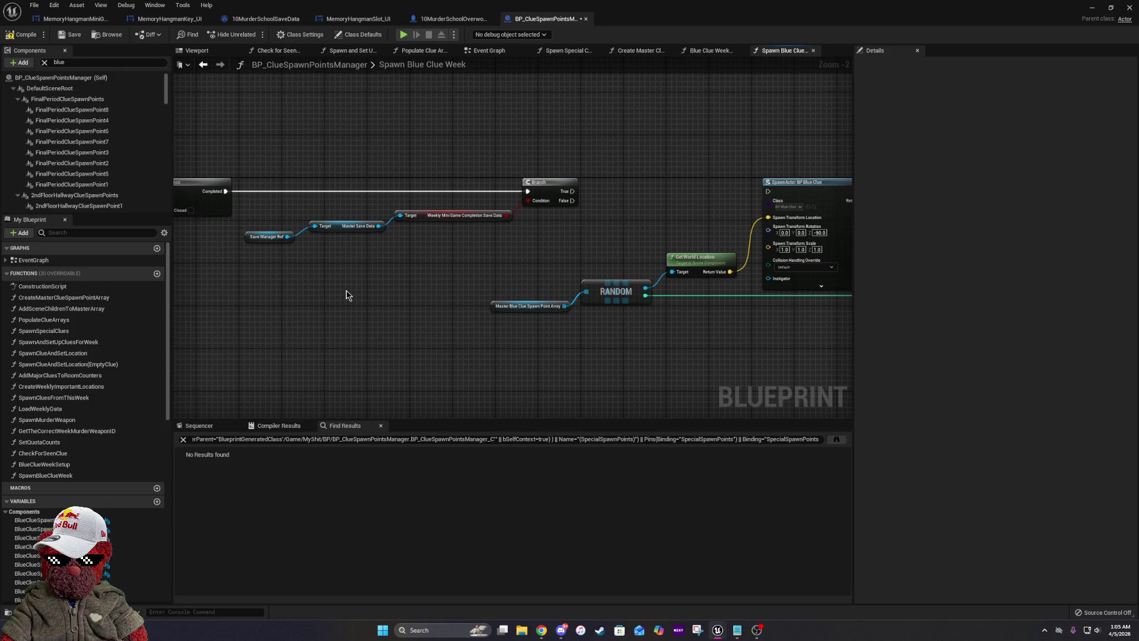
drag(435, 235, 529, 262)
key(alt+Tab)
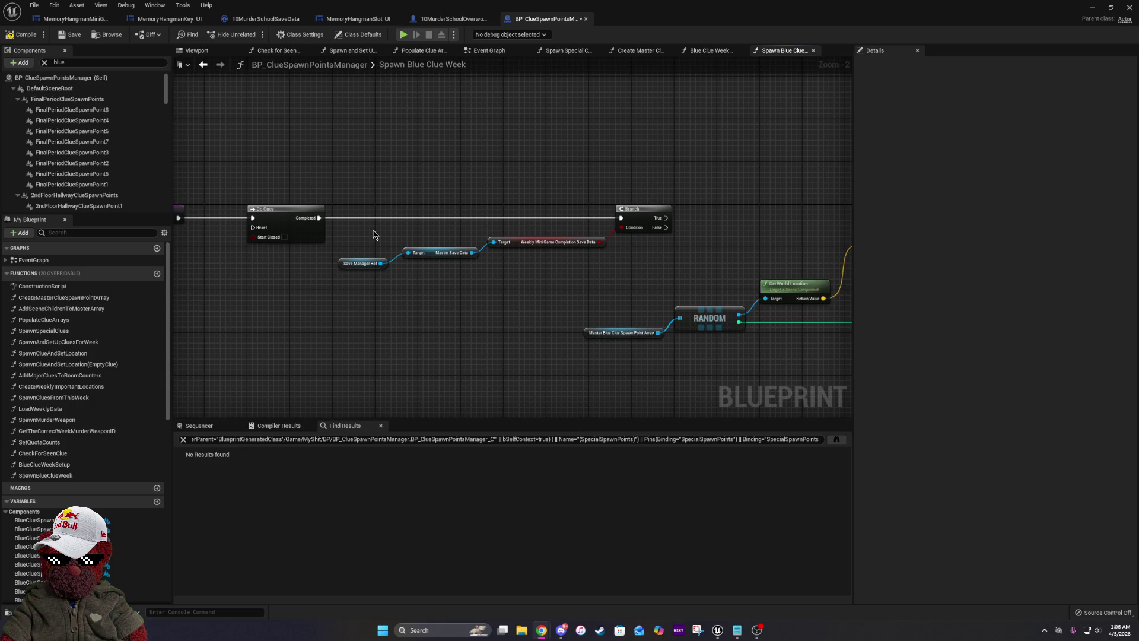
drag(731, 242, 516, 248)
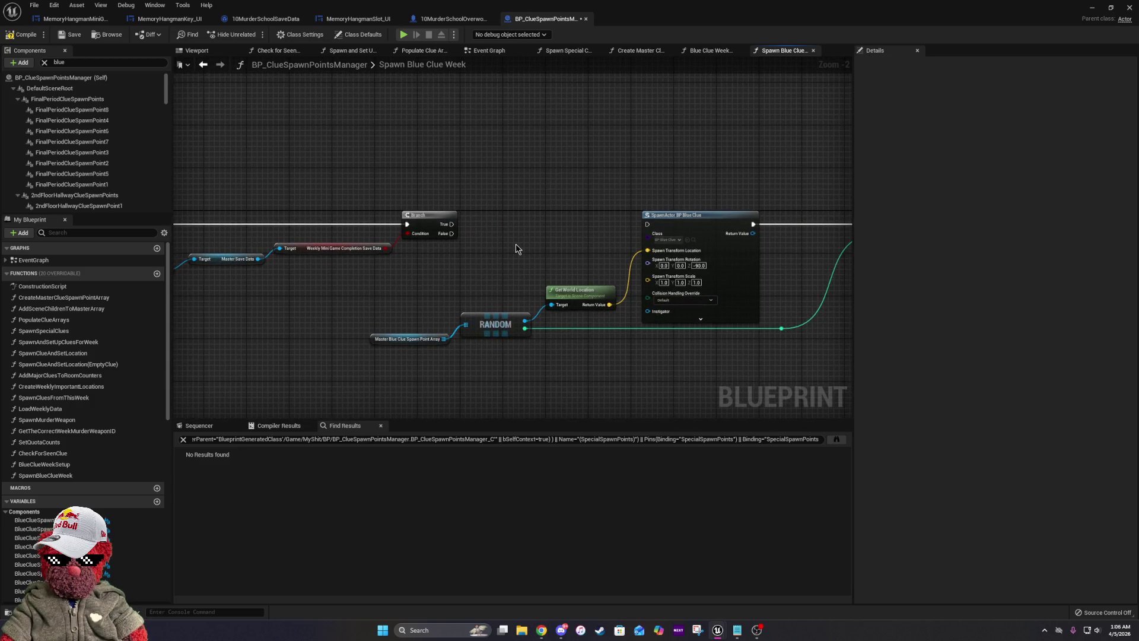
drag(356, 300, 592, 314)
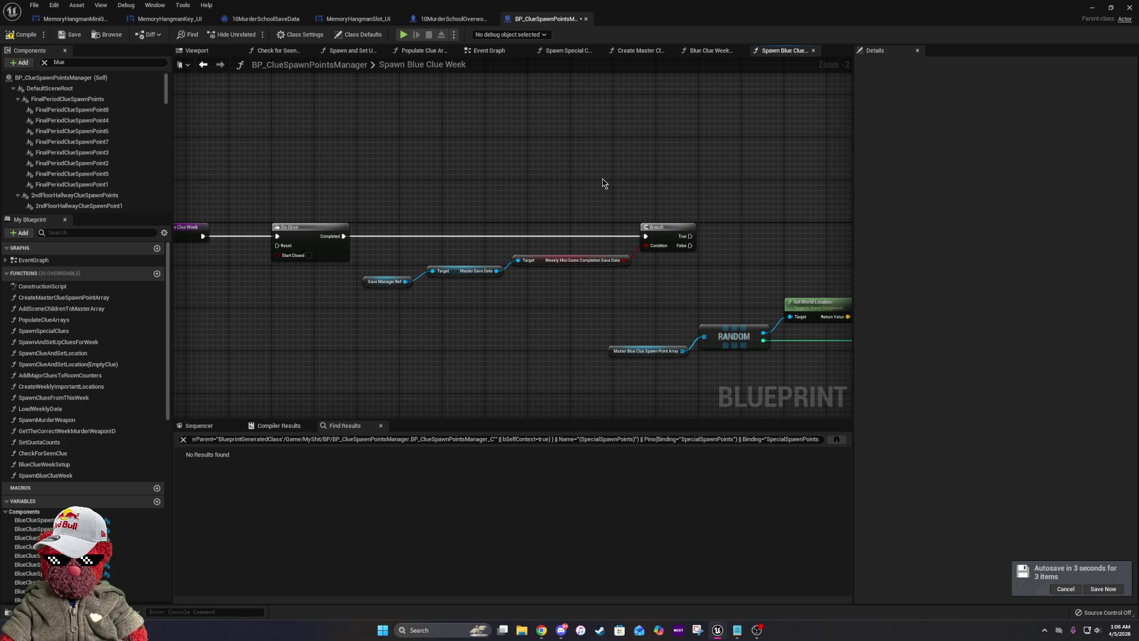
scroll(414, 282, up, 2)
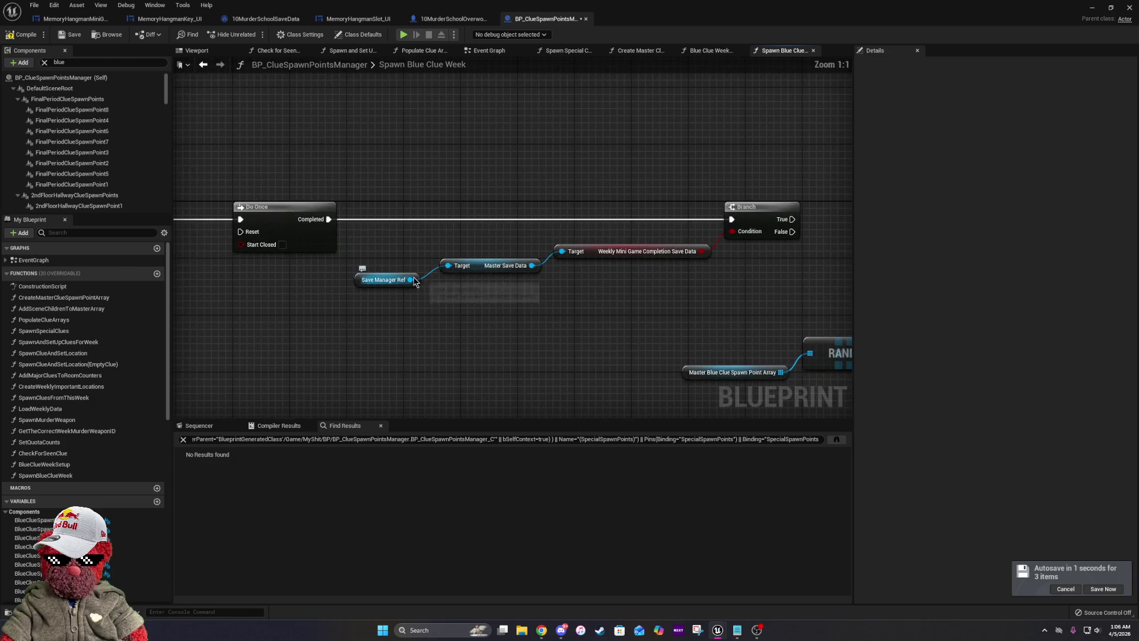
drag(418, 282, 424, 282)
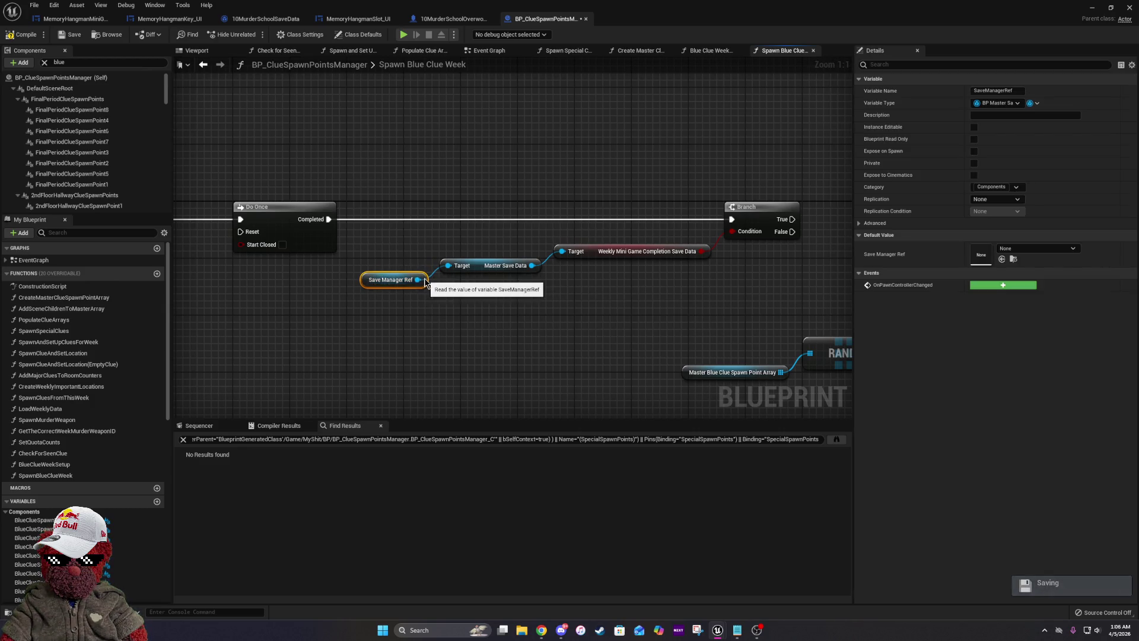
drag(784, 297, 696, 293)
click(313, 265)
mouse_move(313, 266)
mouse_down()
mouse_move(392, 270)
mouse_move(394, 254)
mouse_move(386, 269)
mouse_up()
click(491, 310)
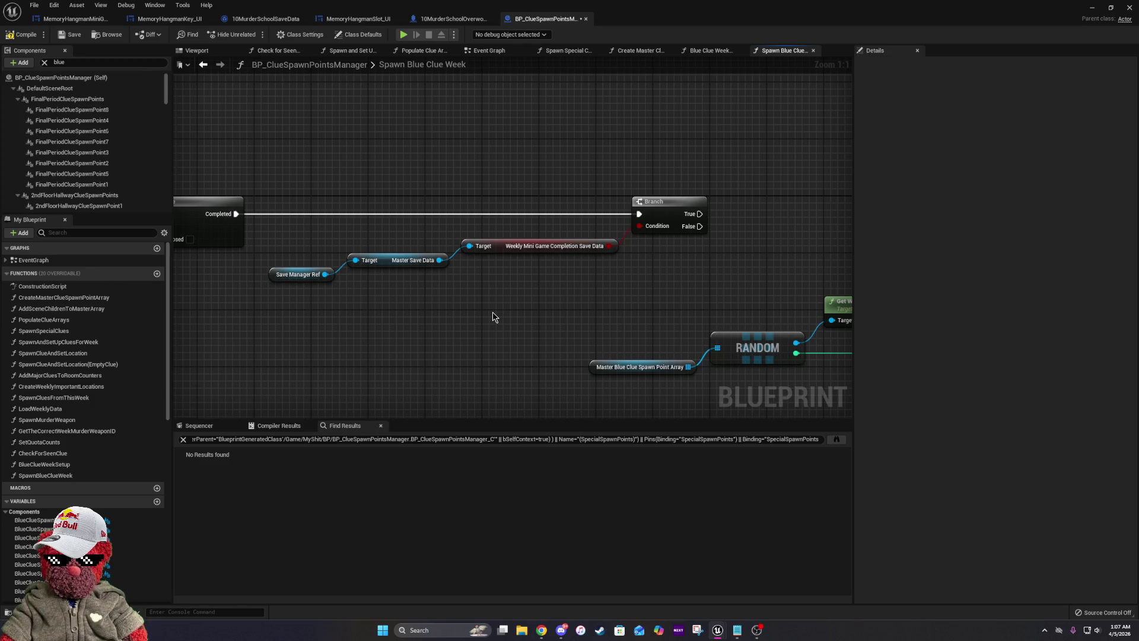
drag(639, 292, 490, 293)
Survey the SpawnActor, Do Once, RANDOM and SET nodes, selecting SET and its reroute knot.
scroll(491, 293, down, 1)
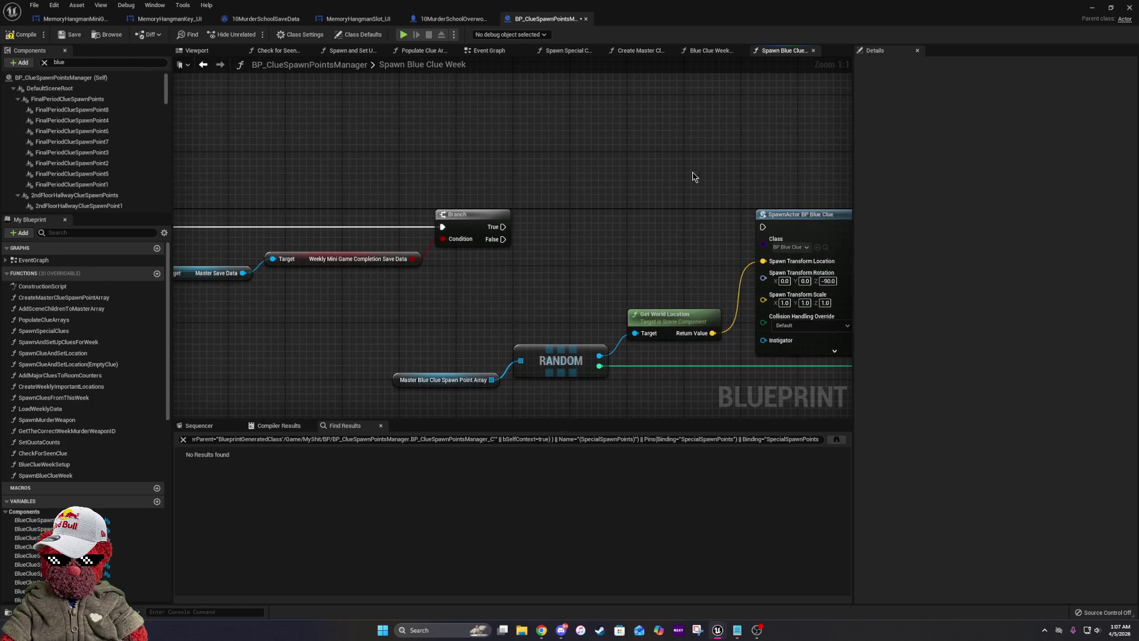
drag(738, 230, 577, 213)
drag(424, 214, 564, 222)
drag(450, 230, 720, 228)
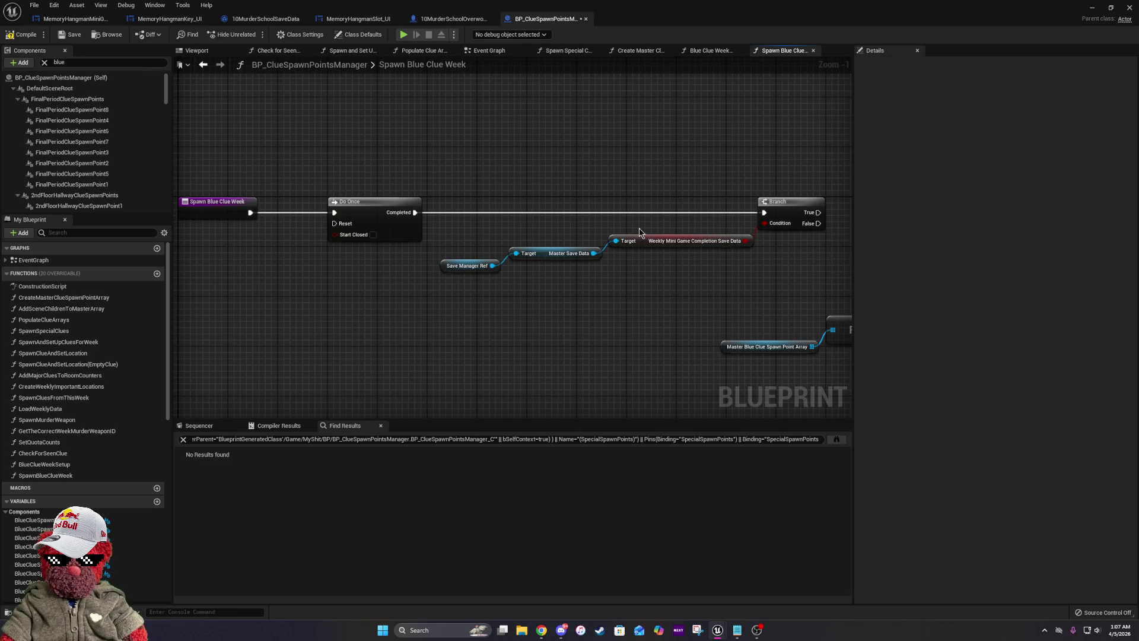
mouse_move(817, 262)
mouse_down()
mouse_move(679, 244)
mouse_move(514, 251)
mouse_move(508, 210)
mouse_up()
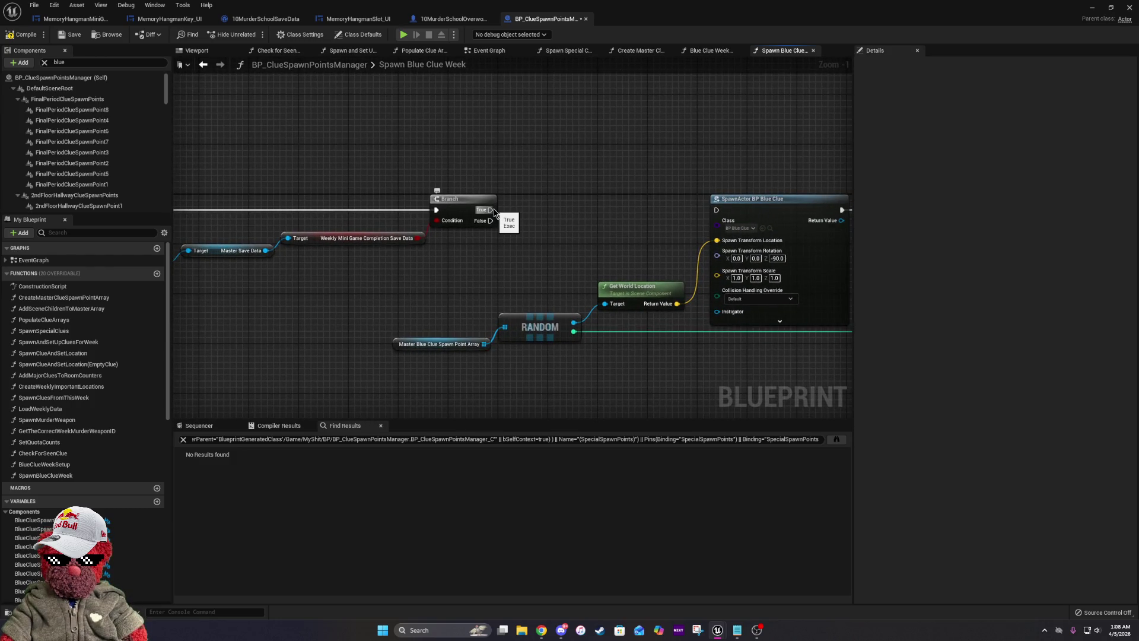
mouse_move(455, 217)
mouse_down()
mouse_move(715, 246)
mouse_move(415, 243)
mouse_move(523, 246)
mouse_move(462, 249)
mouse_up()
drag(619, 259, 483, 257)
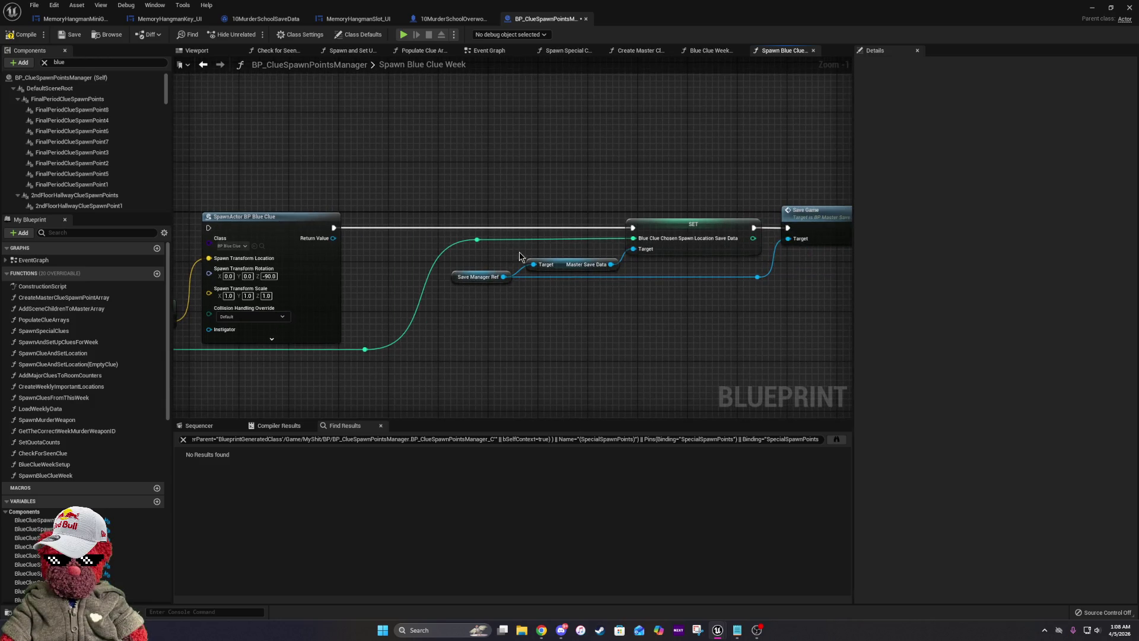
click(711, 226)
click(478, 241)
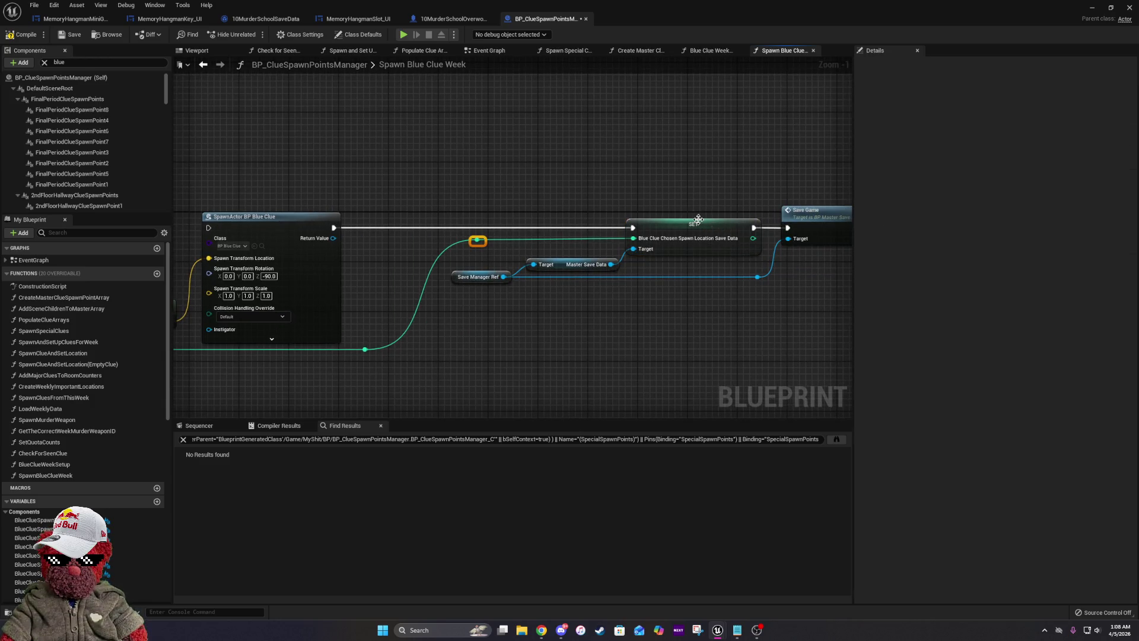
ctrl+click(699, 221)
Inspect the spawn point array and RANDOM nodes, then nudge Get World Location upward.
drag(489, 239, 615, 239)
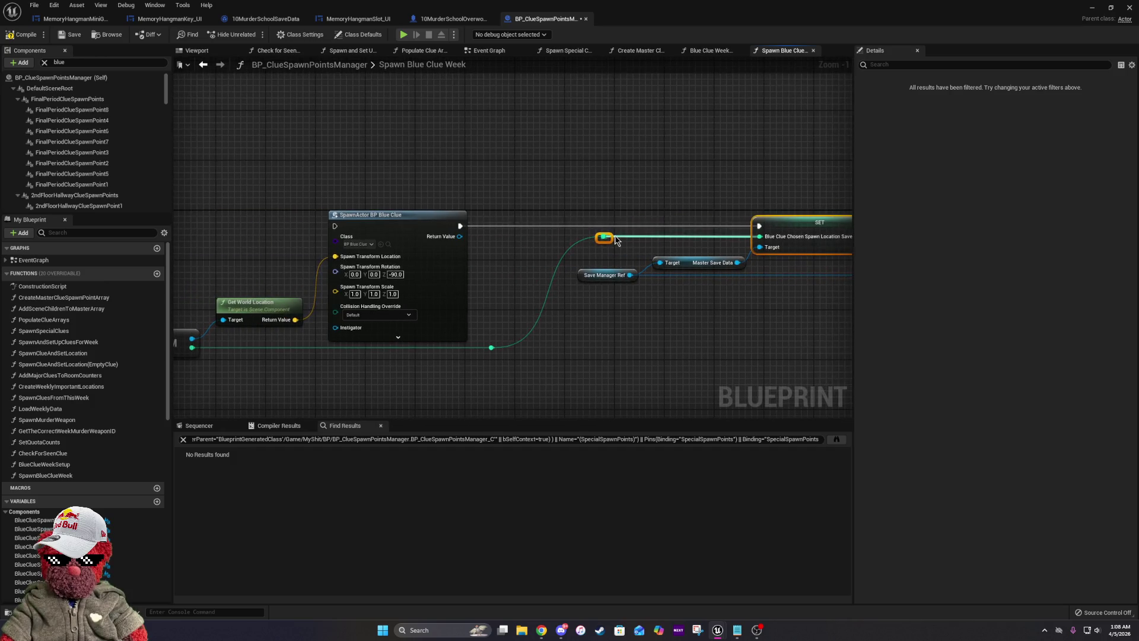
drag(469, 315, 700, 286)
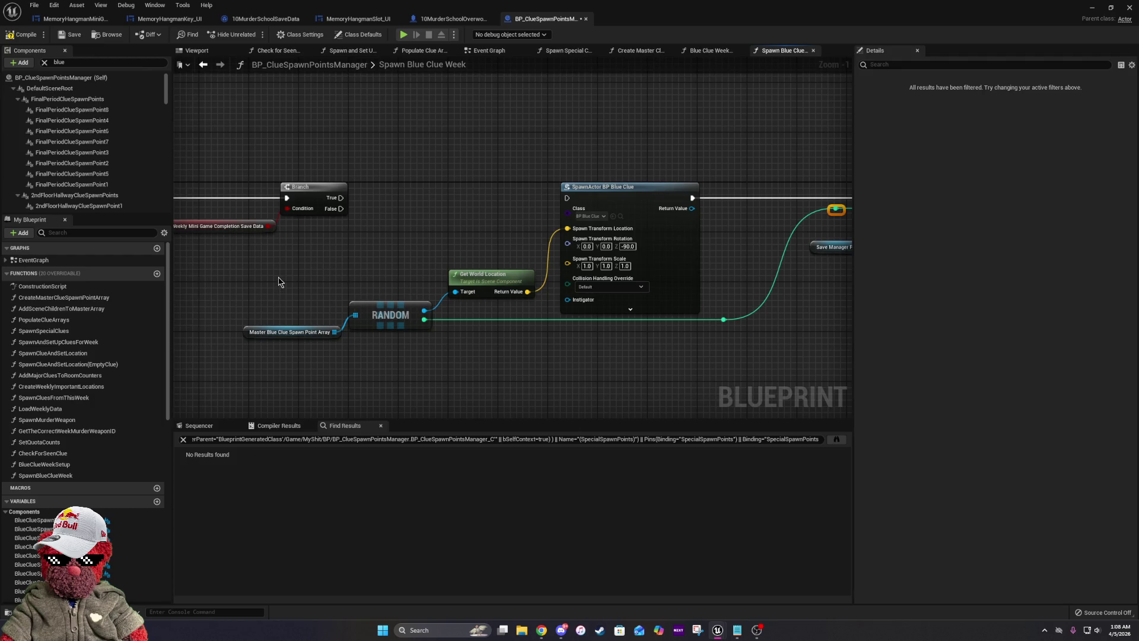
click(291, 331)
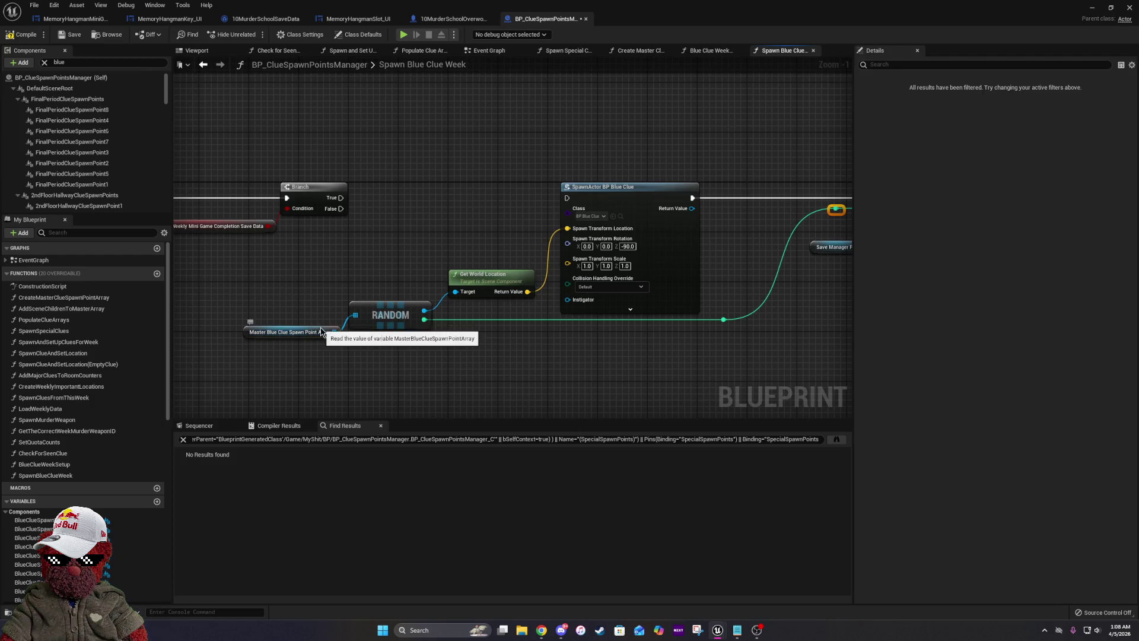
click(362, 311)
click(401, 273)
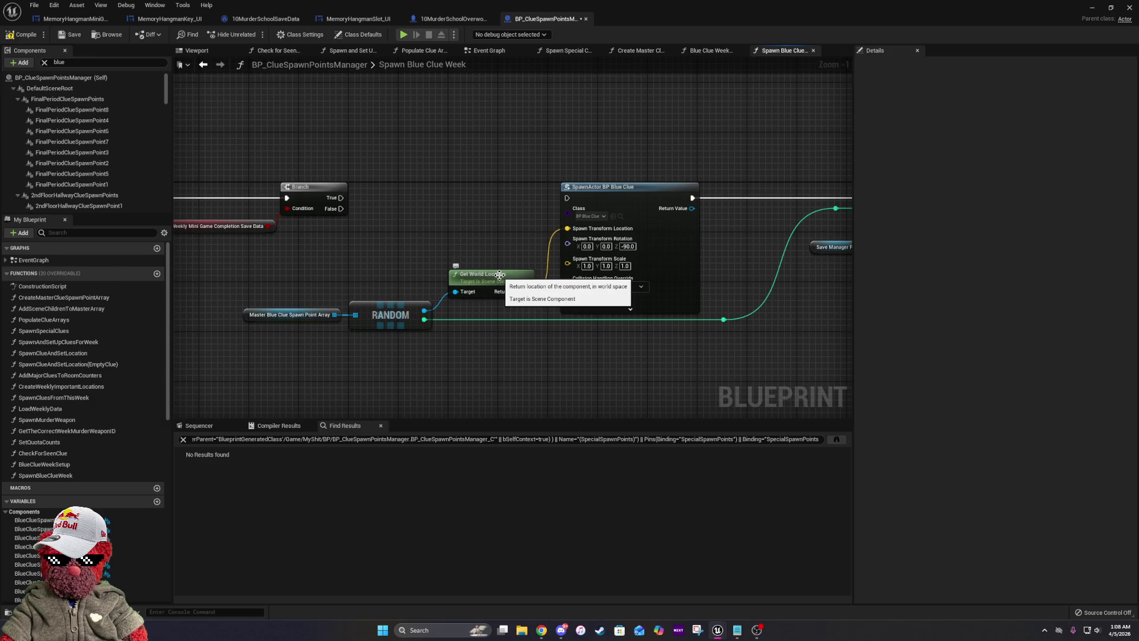
drag(499, 275, 505, 256)
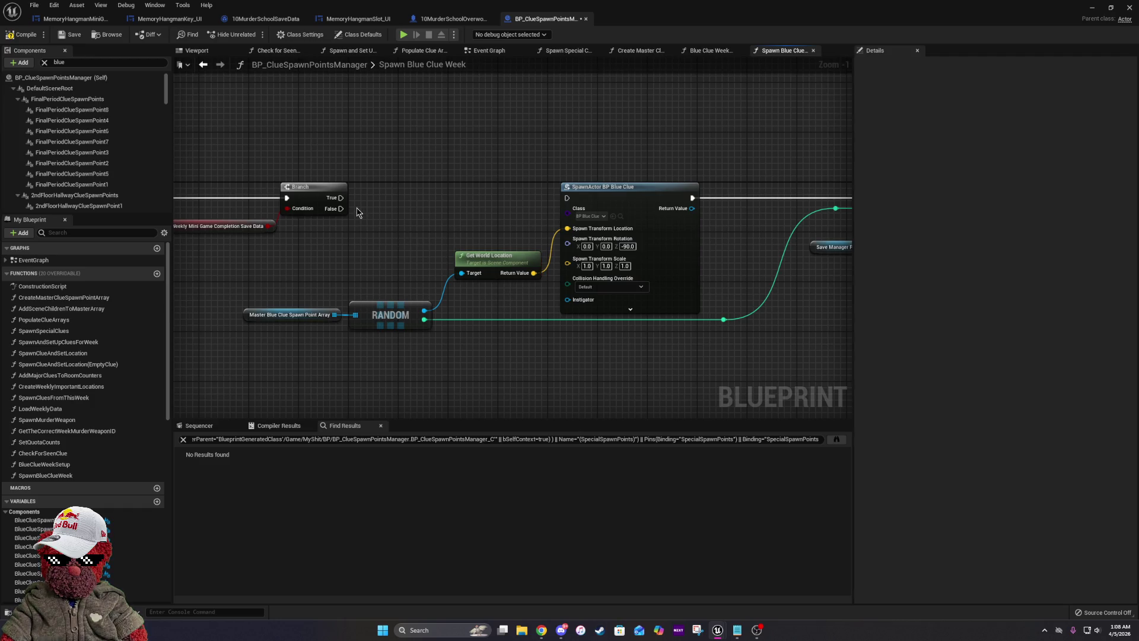
Pan across the Save Manager Ref, SpawnActor, Branch and SET/Save Game nodes.
drag(356, 208, 596, 205)
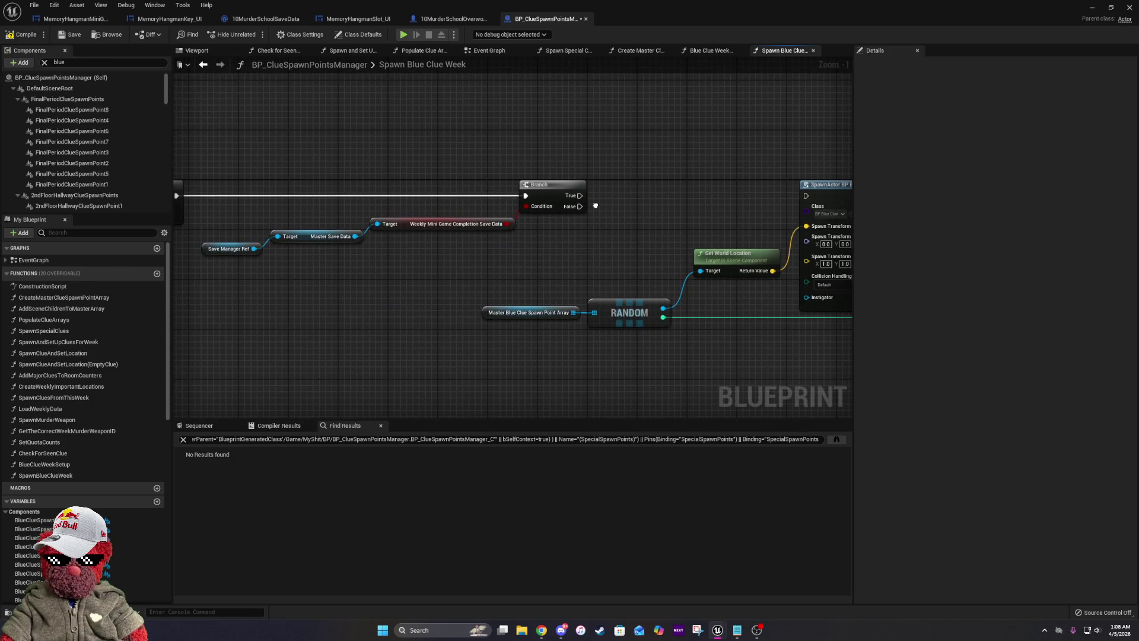
drag(596, 205, 581, 209)
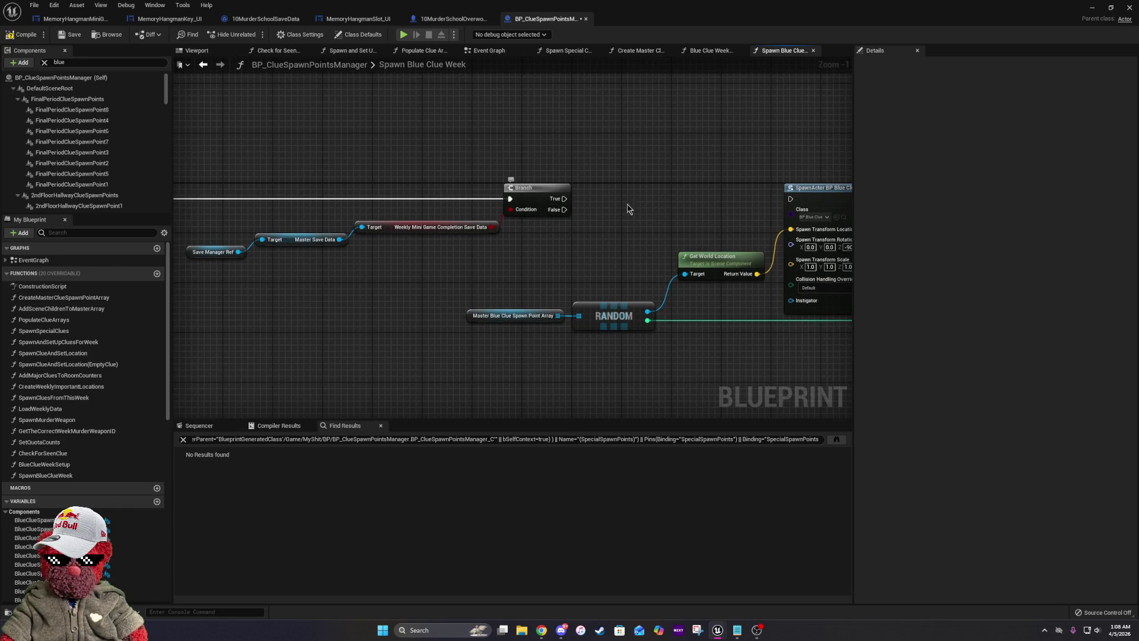
drag(660, 212, 449, 229)
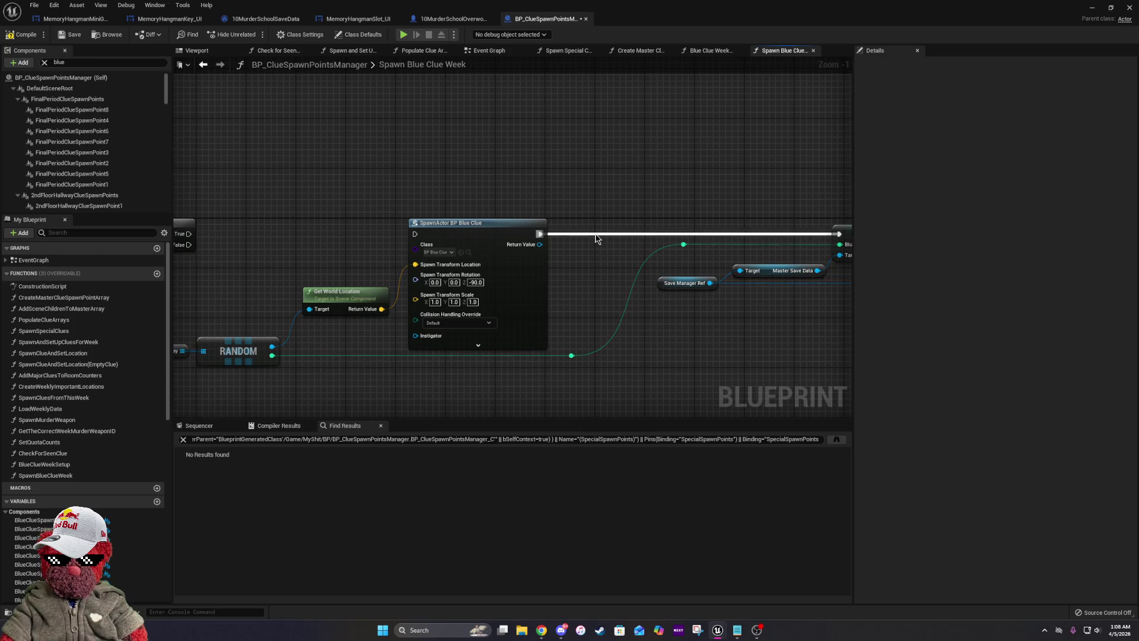
drag(490, 200, 663, 220)
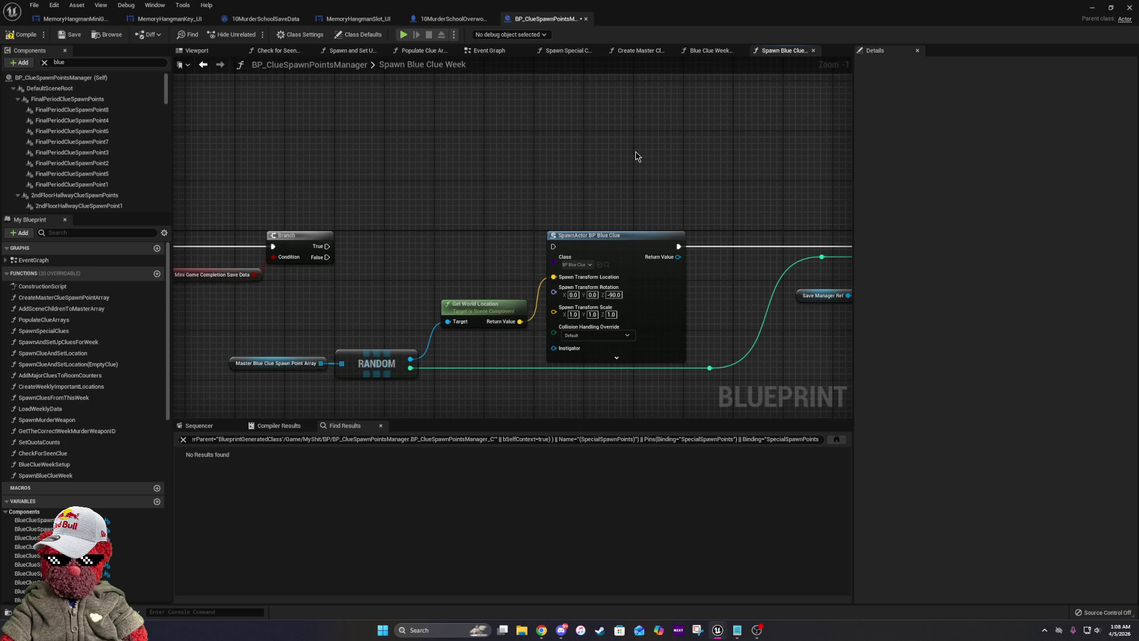
mouse_move(804, 181)
mouse_down()
mouse_move(623, 160)
mouse_move(531, 170)
mouse_move(390, 161)
mouse_up()
click(683, 280)
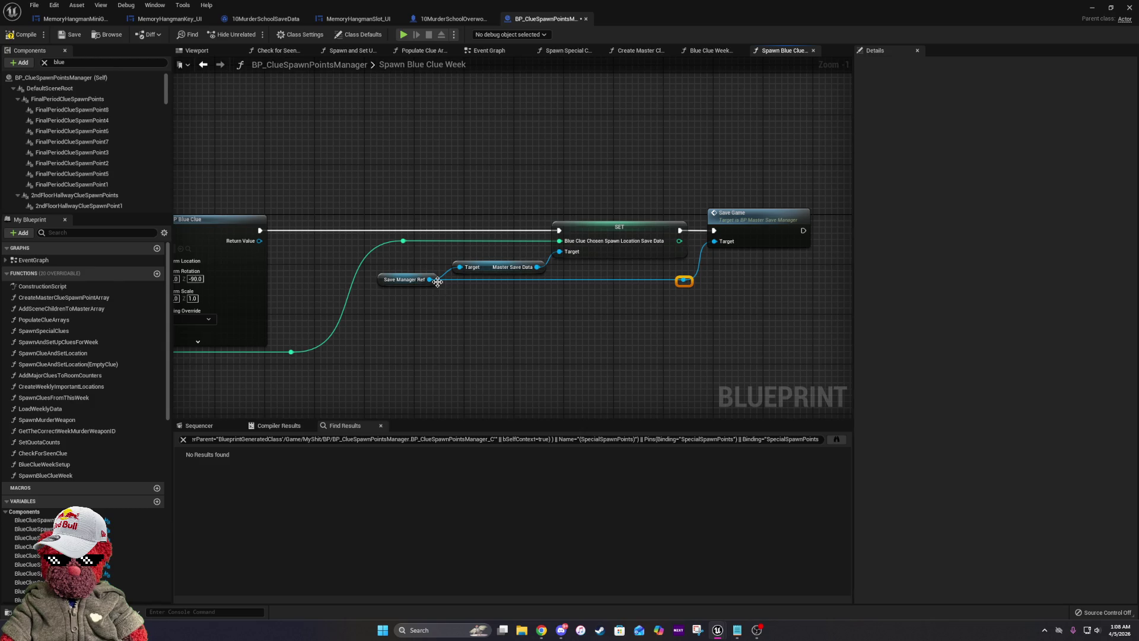
Bring Do Once into view and line up the Branch with SpawnActor.
mouse_move(454, 304)
mouse_down()
mouse_move(763, 310)
mouse_move(783, 299)
mouse_up()
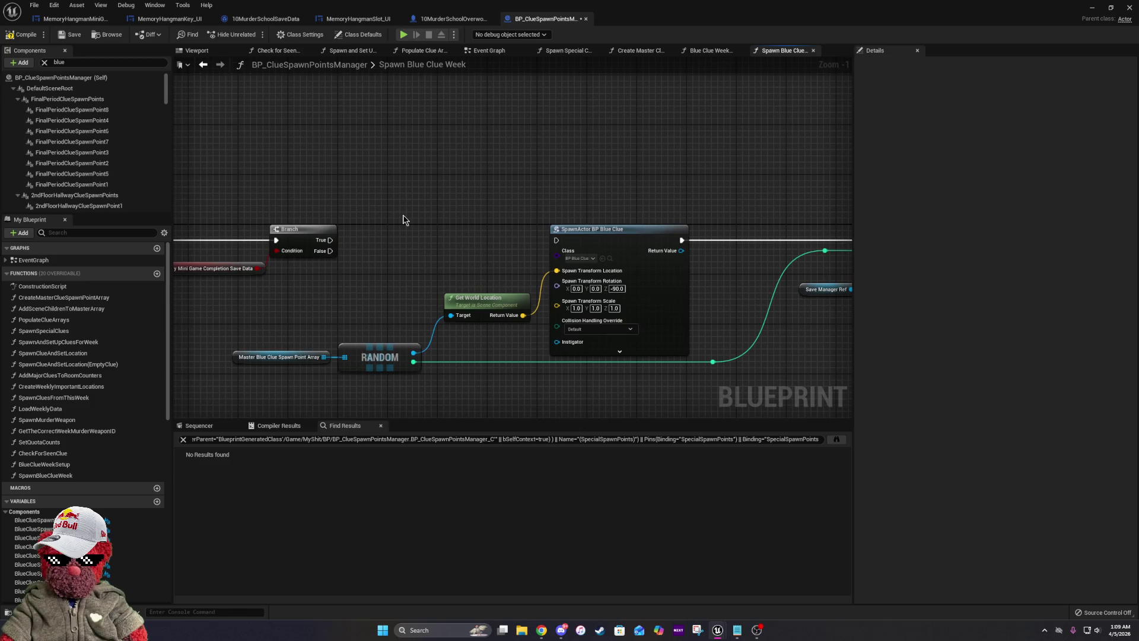
mouse_move(331, 240)
mouse_down()
mouse_move(662, 218)
mouse_move(401, 223)
mouse_up()
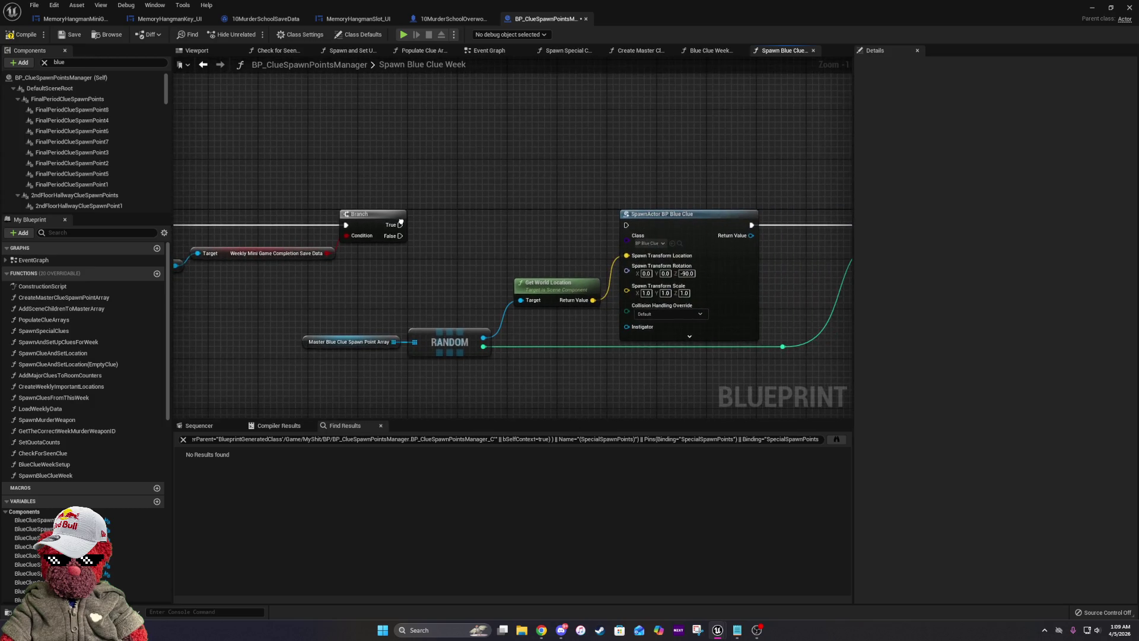
mouse_move(795, 218)
mouse_down()
mouse_move(682, 195)
mouse_move(380, 220)
mouse_move(457, 190)
mouse_move(1066, 172)
mouse_up()
mouse_move(510, 267)
mouse_down()
mouse_move(702, 285)
mouse_move(499, 290)
mouse_up()
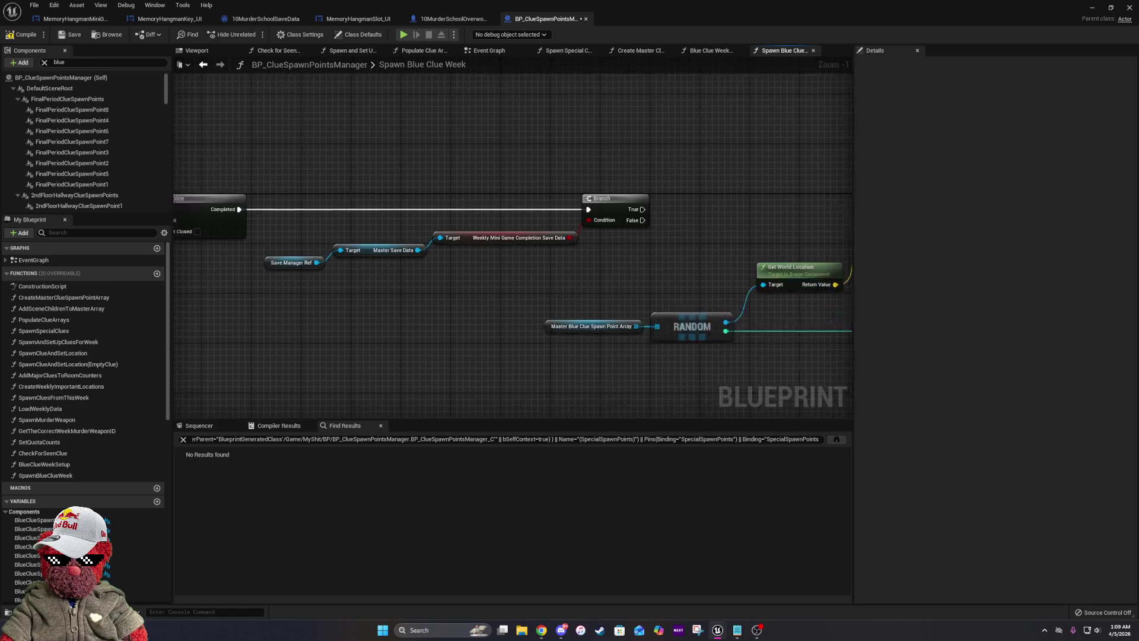
drag(673, 243, 524, 244)
drag(411, 246, 637, 266)
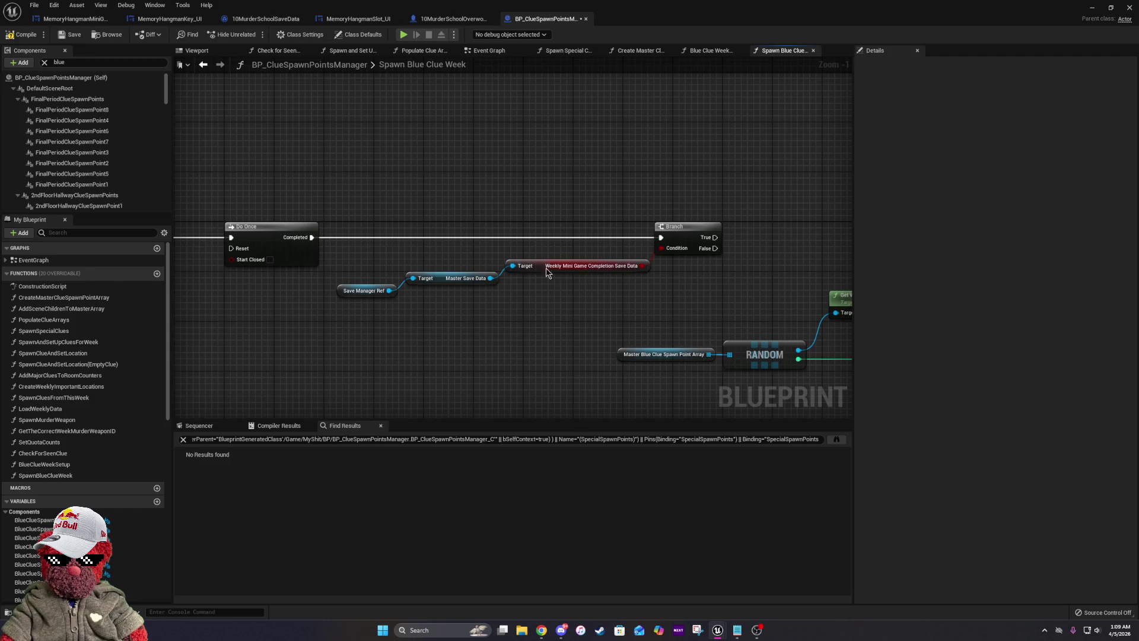
drag(794, 263, 560, 269)
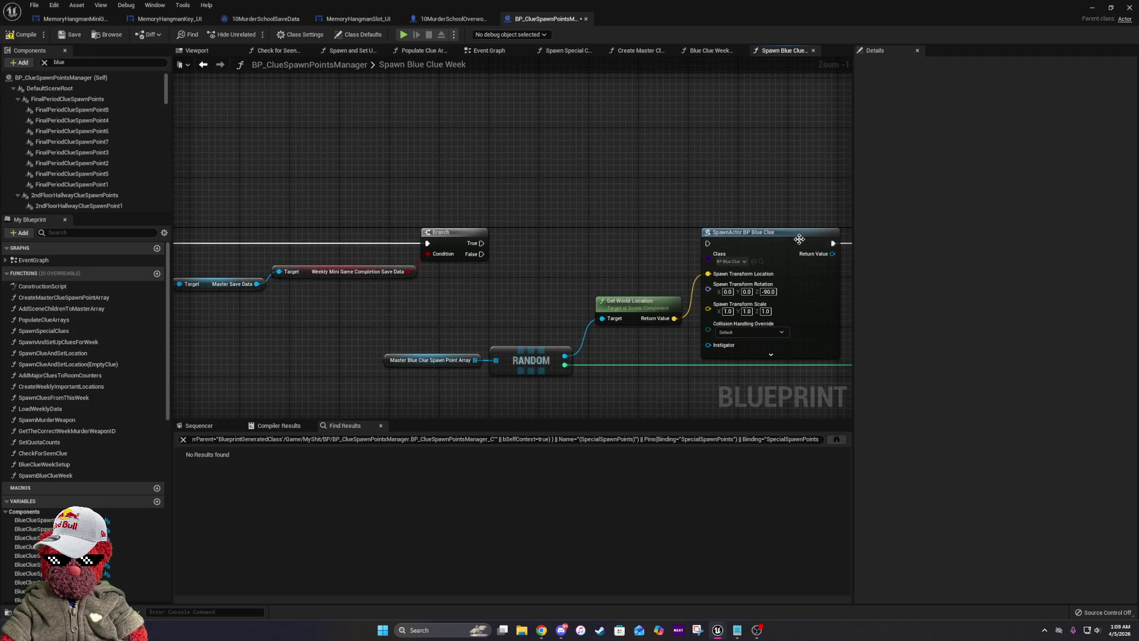
drag(798, 242, 673, 210)
Wire Branch False into SpawnActor BP Blue Clue, raise the Branch and getters, and delete RANDOM.
mouse_move(350, 223)
mouse_down()
mouse_move(584, 217)
mouse_move(503, 215)
mouse_move(628, 163)
mouse_move(526, 216)
mouse_move(175, 322)
mouse_move(246, 330)
mouse_move(237, 326)
mouse_up()
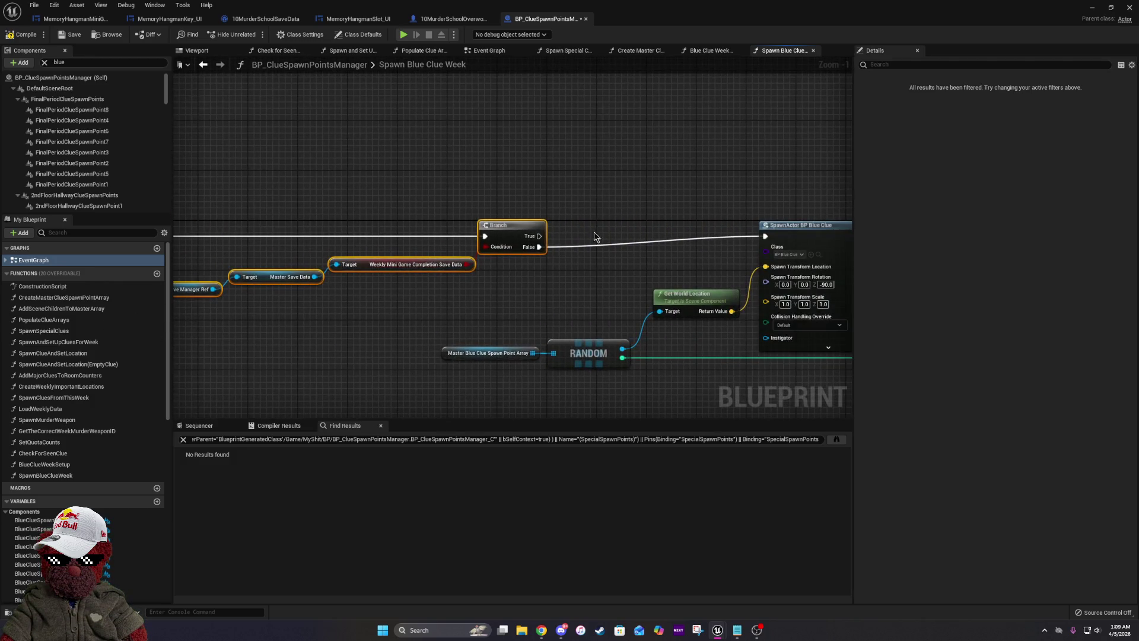
drag(510, 224, 509, 185)
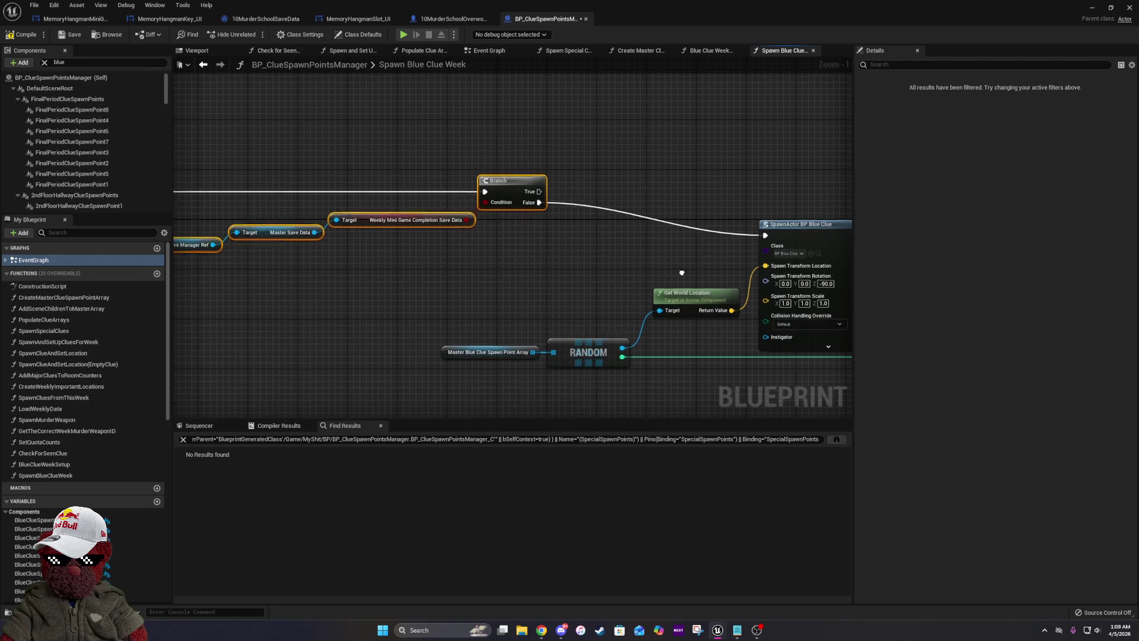
drag(681, 272, 534, 250)
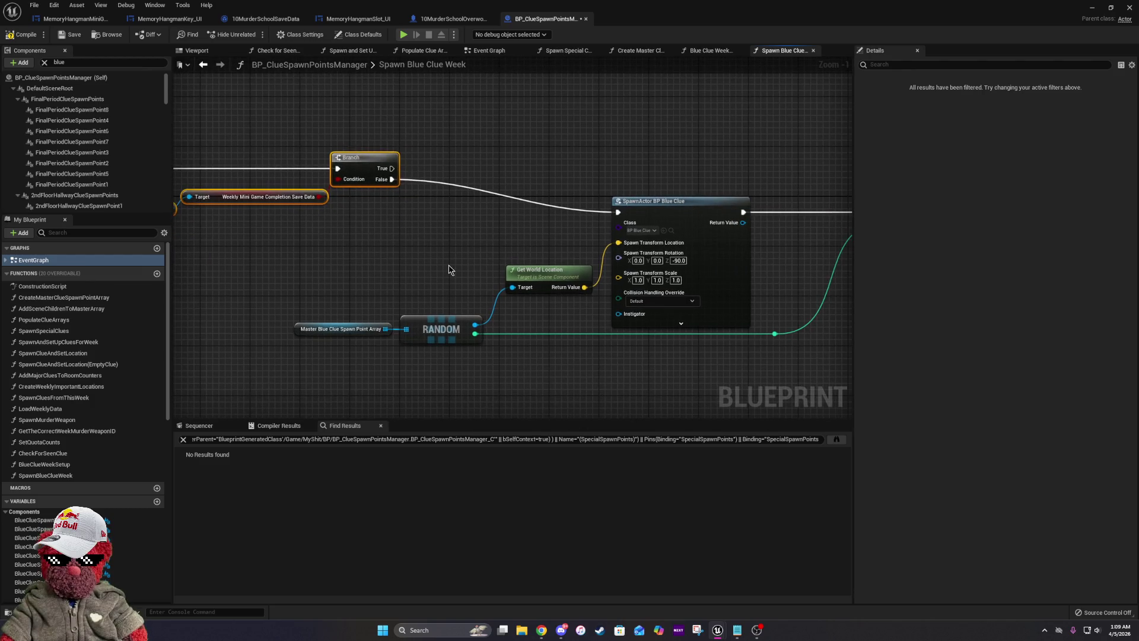
key(Delete)
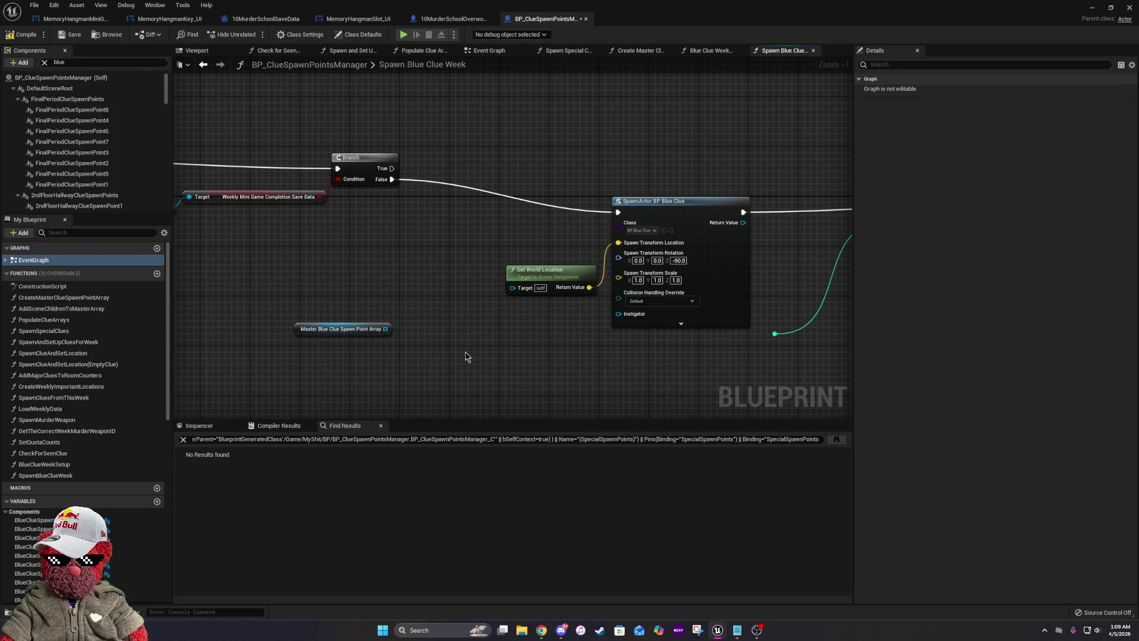
drag(292, 263, 420, 234)
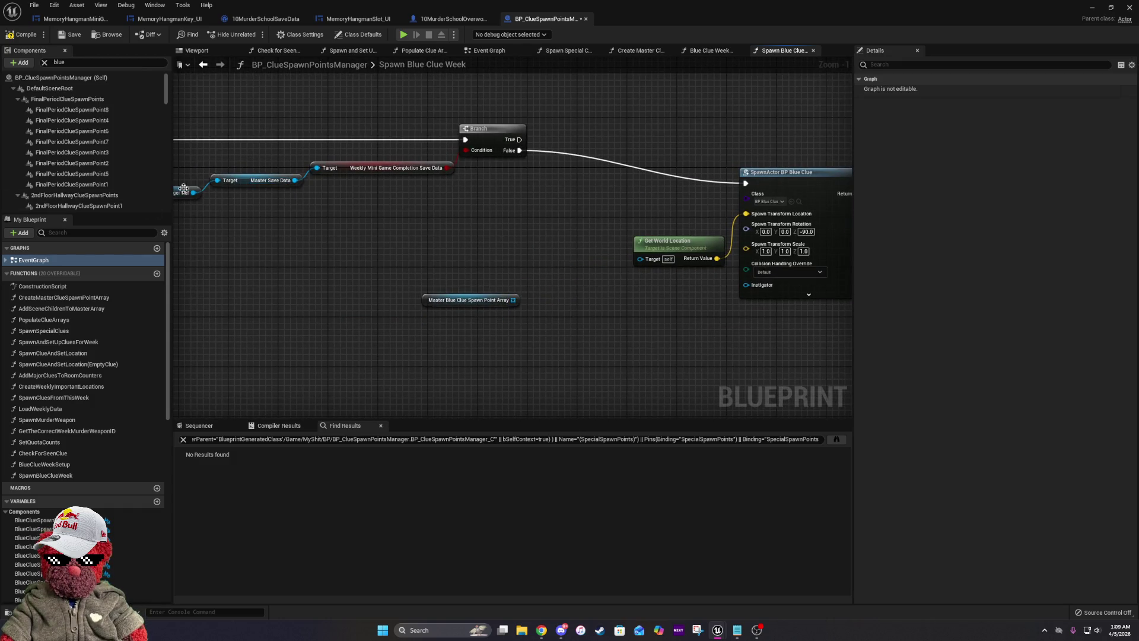
Add a Get Blue Clue Chosen Spawn Location Save Data node from Master Save Data, discarding a stray reroute.
mouse_move(295, 180)
mouse_down()
mouse_move(406, 335)
mouse_move(397, 329)
mouse_up()
text(reroute)
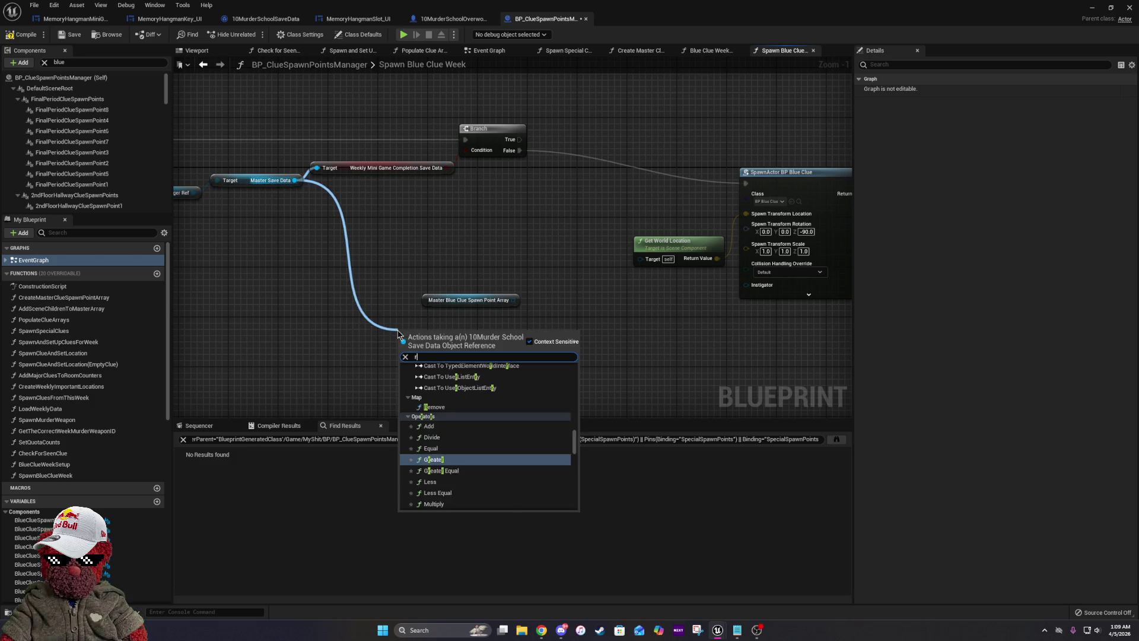
click(447, 369)
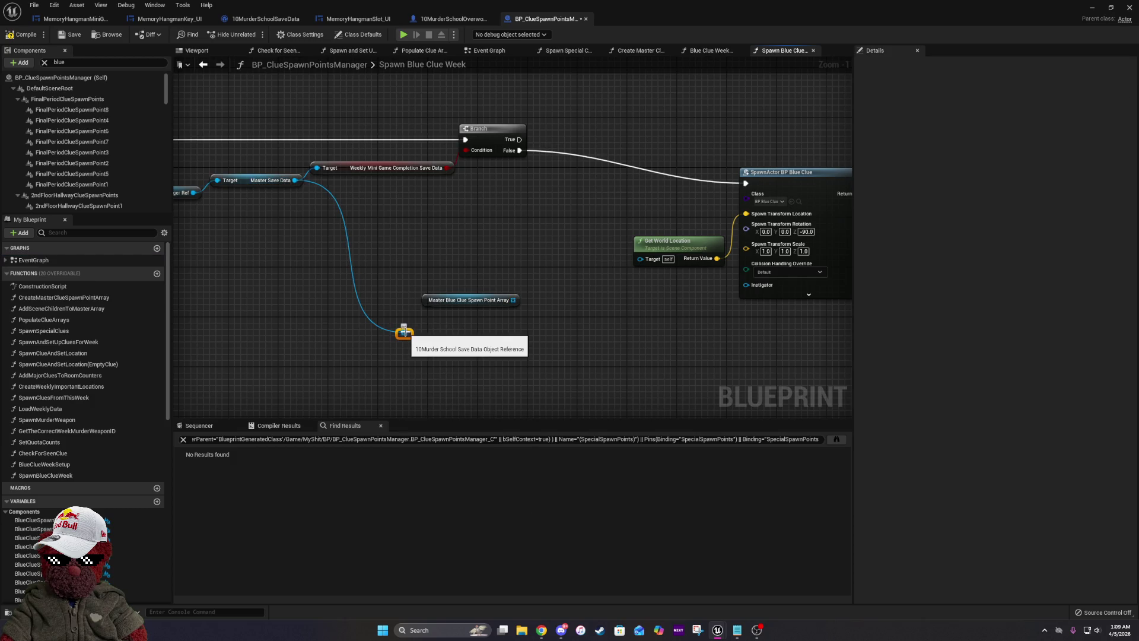
key(Delete)
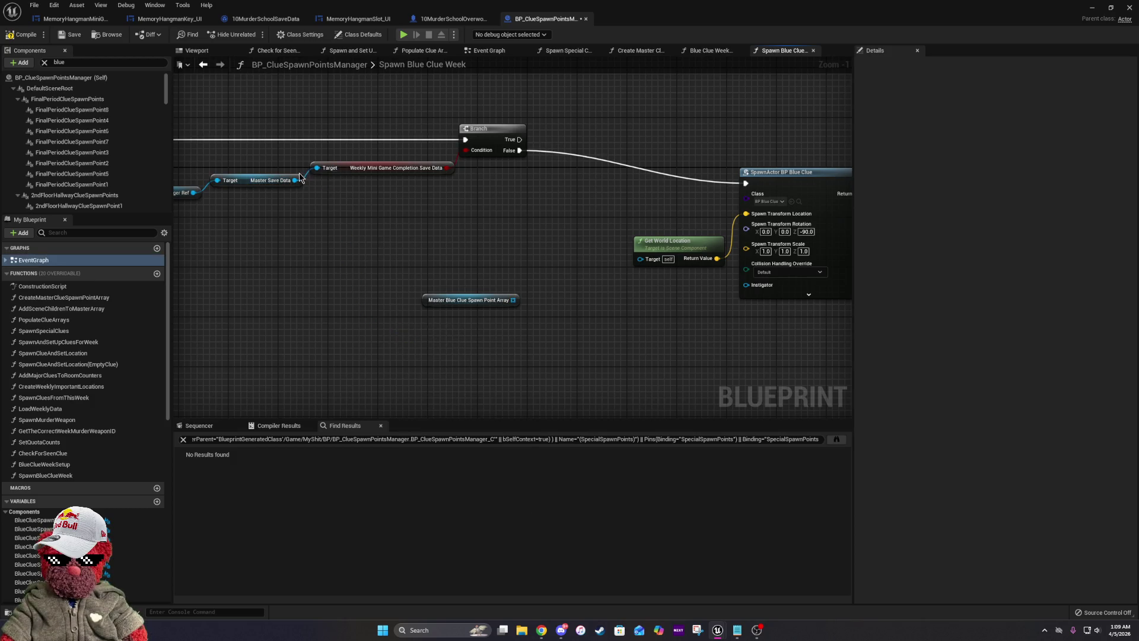
drag(294, 180, 380, 322)
text(blue)
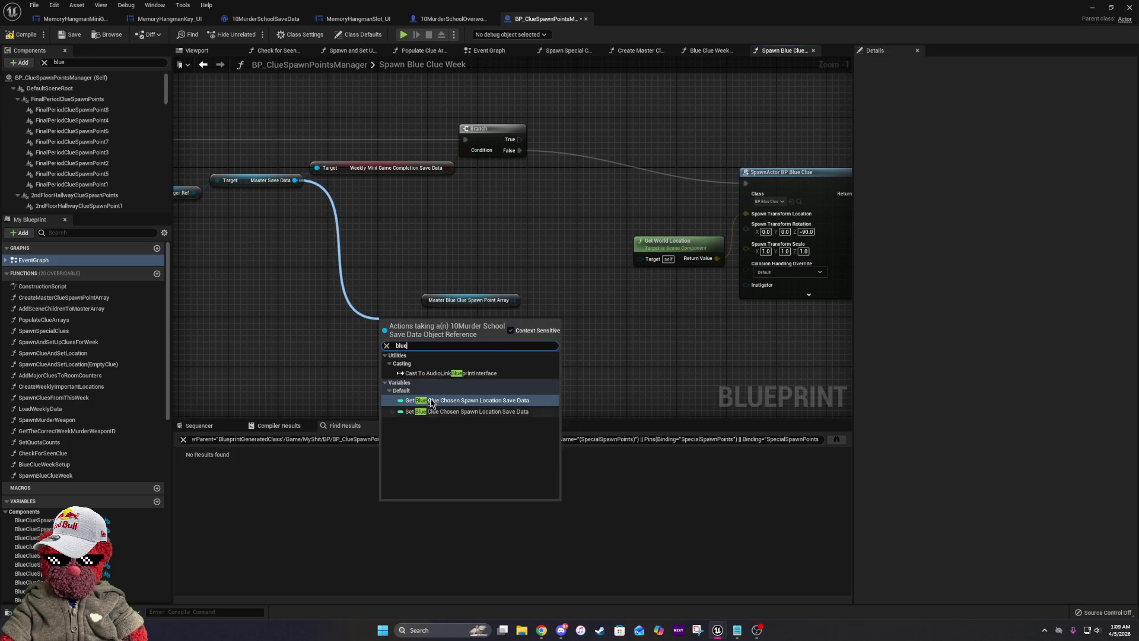
click(431, 400)
Feed an array GET of the blue clue spawn points into Get World Location and delete the old save-game nodes.
mouse_move(513, 300)
mouse_down()
mouse_move(592, 333)
mouse_move(575, 326)
mouse_move(585, 342)
mouse_move(596, 309)
mouse_move(644, 259)
mouse_up()
text(get)
key(Return)
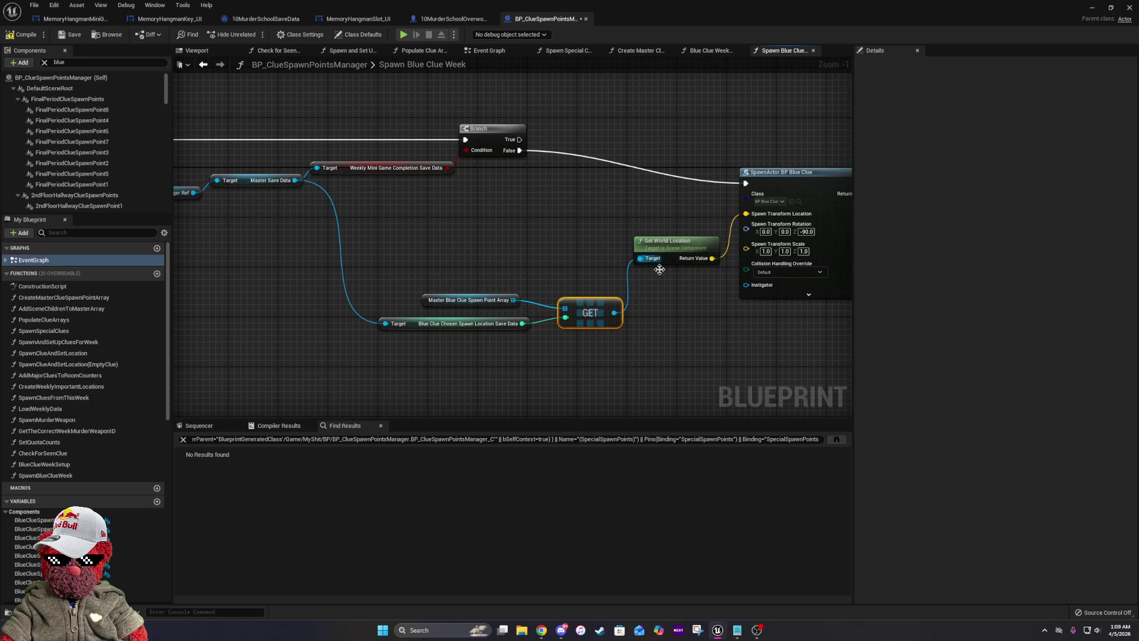
mouse_move(752, 332)
mouse_down()
mouse_move(504, 312)
mouse_move(483, 343)
mouse_up()
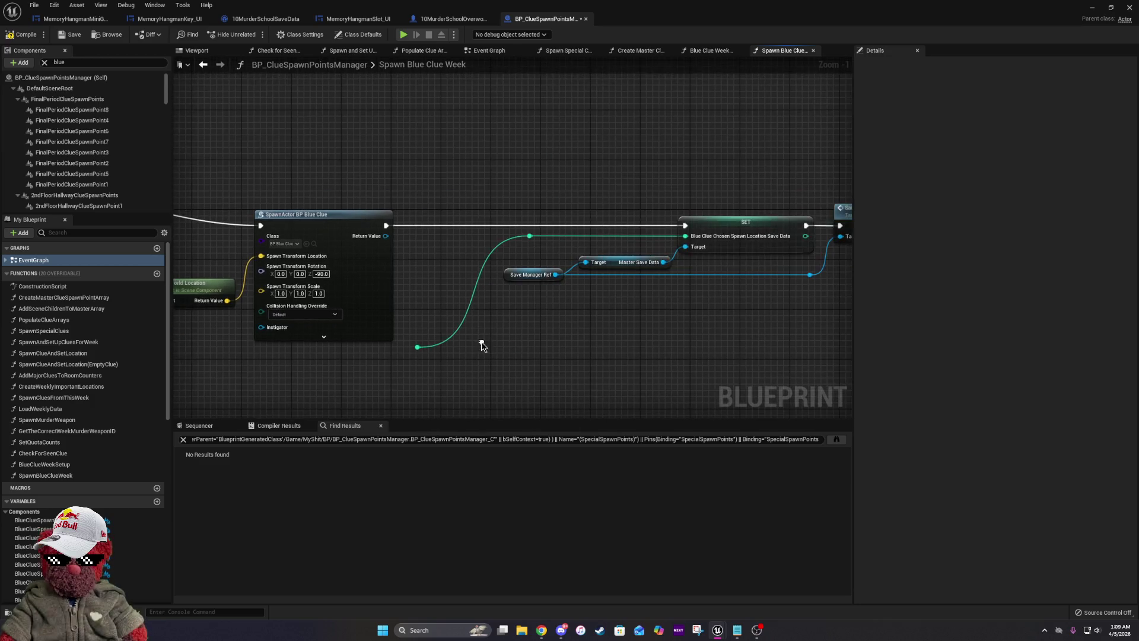
scroll(582, 300, down, 3)
drag(459, 167, 784, 354)
key(Delete)
Tidy the SpawnActor BP Blue Clue and Get World Location nodes and review the wiring.
mouse_move(321, 264)
mouse_down()
mouse_move(582, 288)
mouse_move(517, 276)
mouse_up()
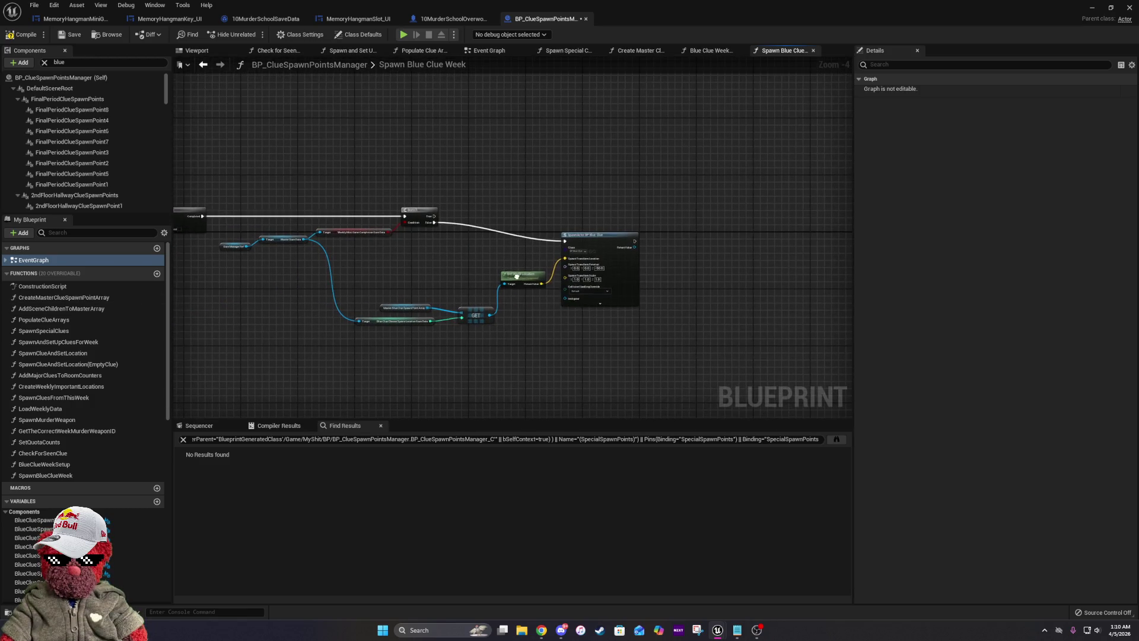
drag(595, 244, 613, 225)
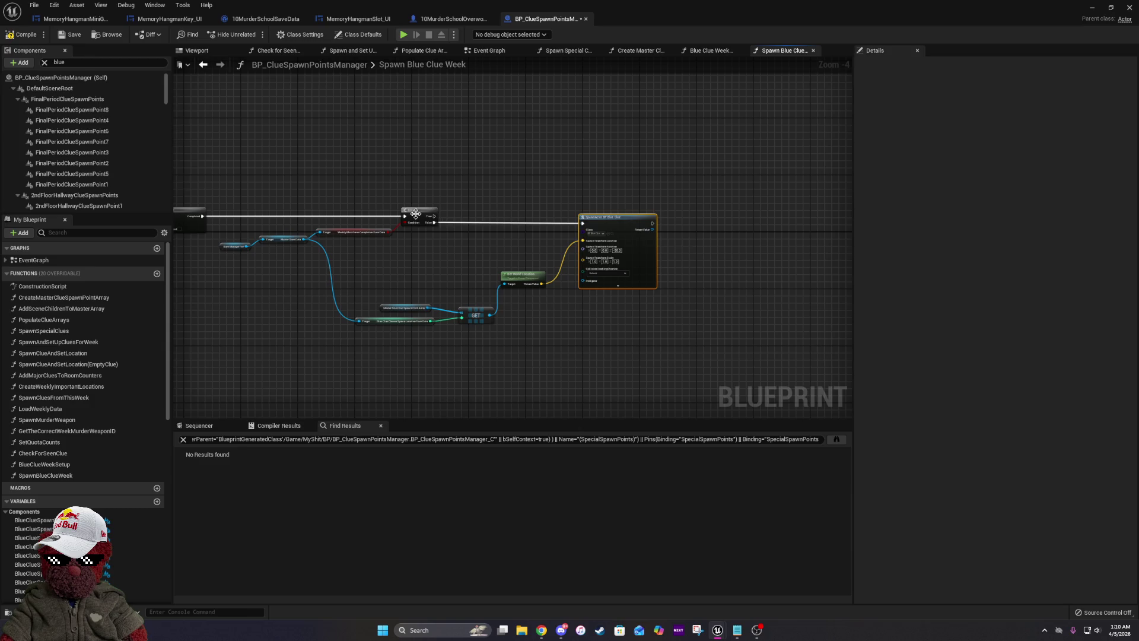
scroll(531, 284, up, 4)
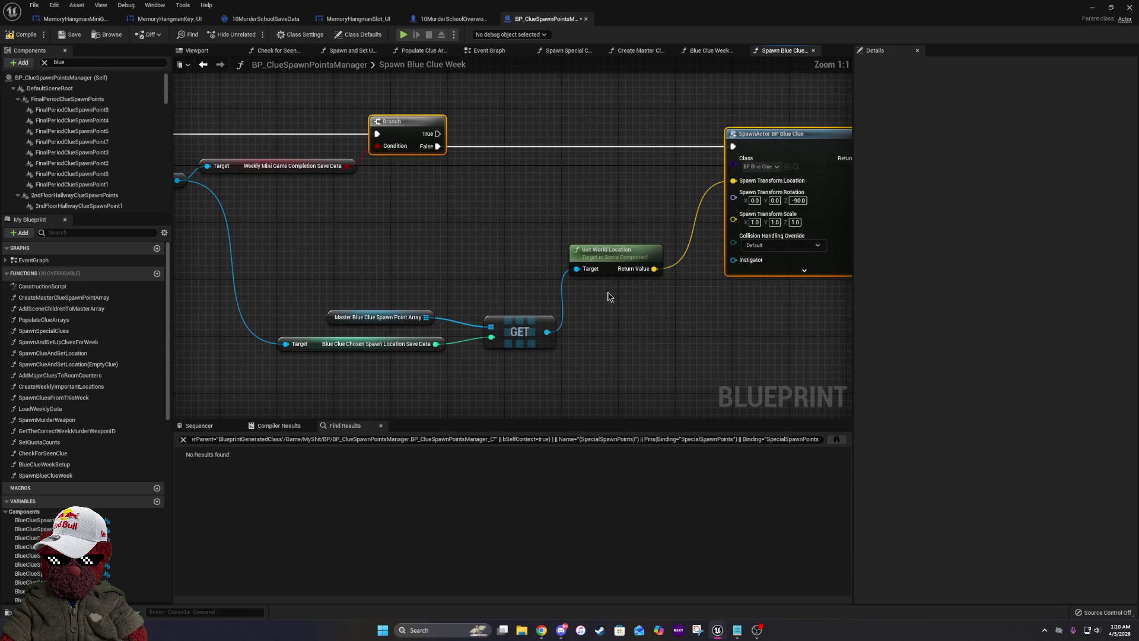
drag(619, 249, 645, 237)
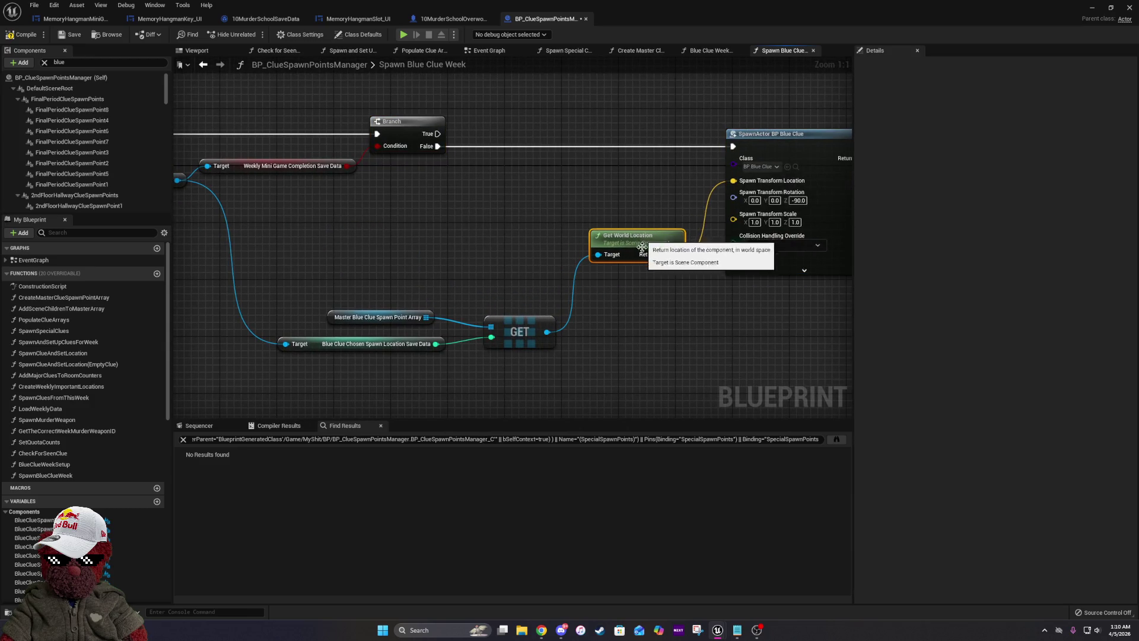
click(688, 300)
mouse_move(434, 278)
mouse_down()
mouse_move(628, 283)
mouse_move(420, 285)
mouse_move(549, 288)
mouse_up()
scroll(420, 286, down, 3)
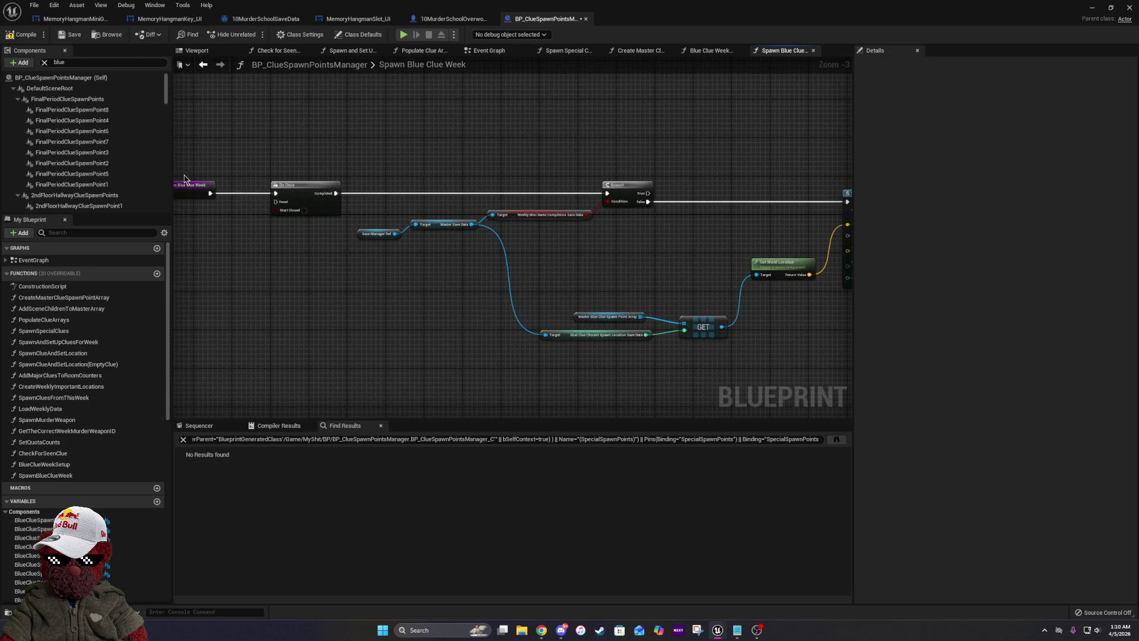
drag(649, 180, 416, 179)
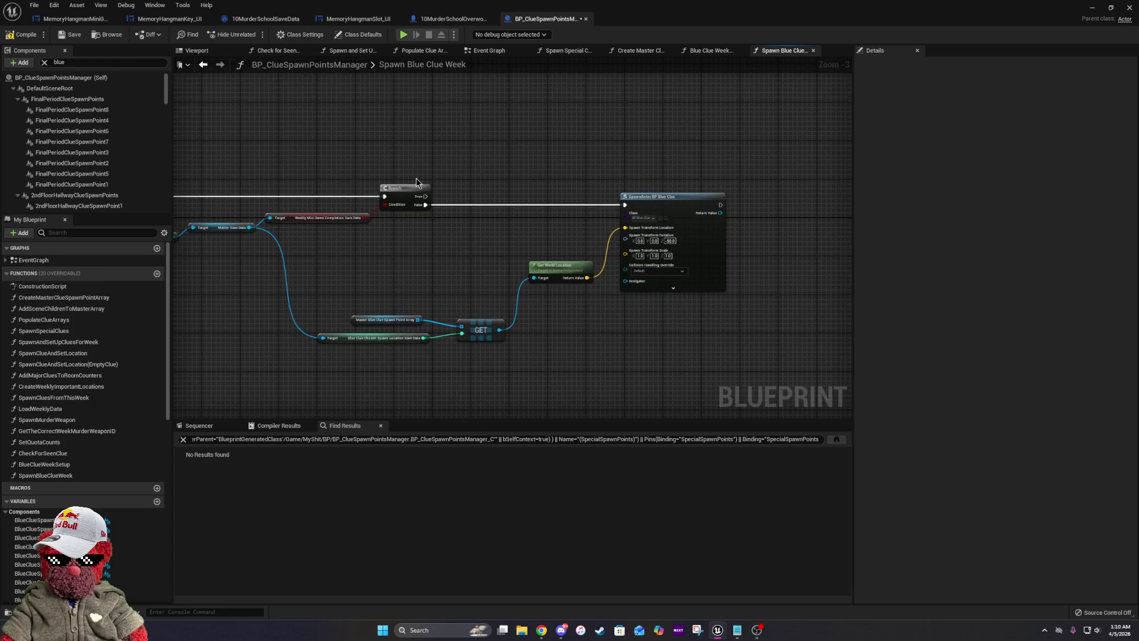
drag(416, 182, 503, 198)
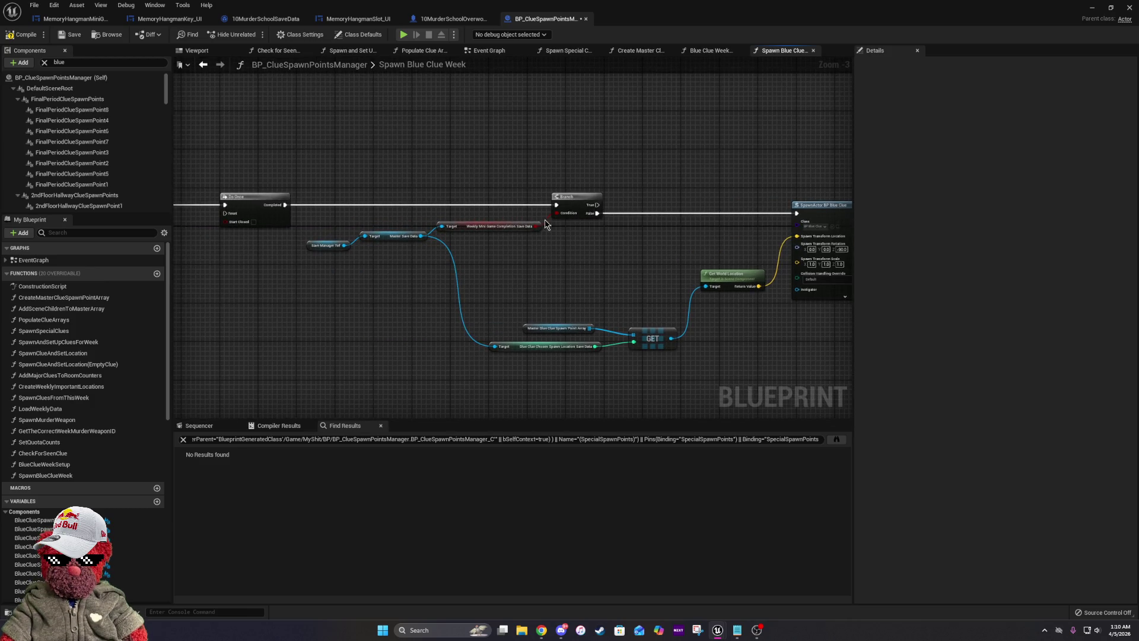
drag(654, 216, 522, 213)
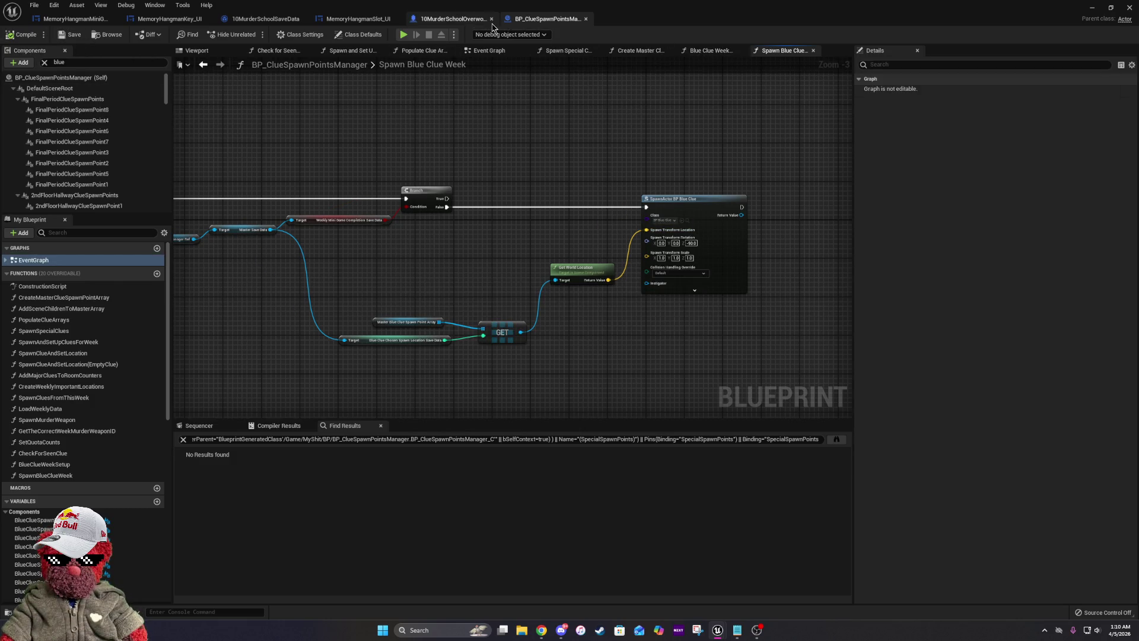
In the Event Graph, widen both comment boxes and add a Spawn Blue Clue Week call.
drag(489, 51, 257, 58)
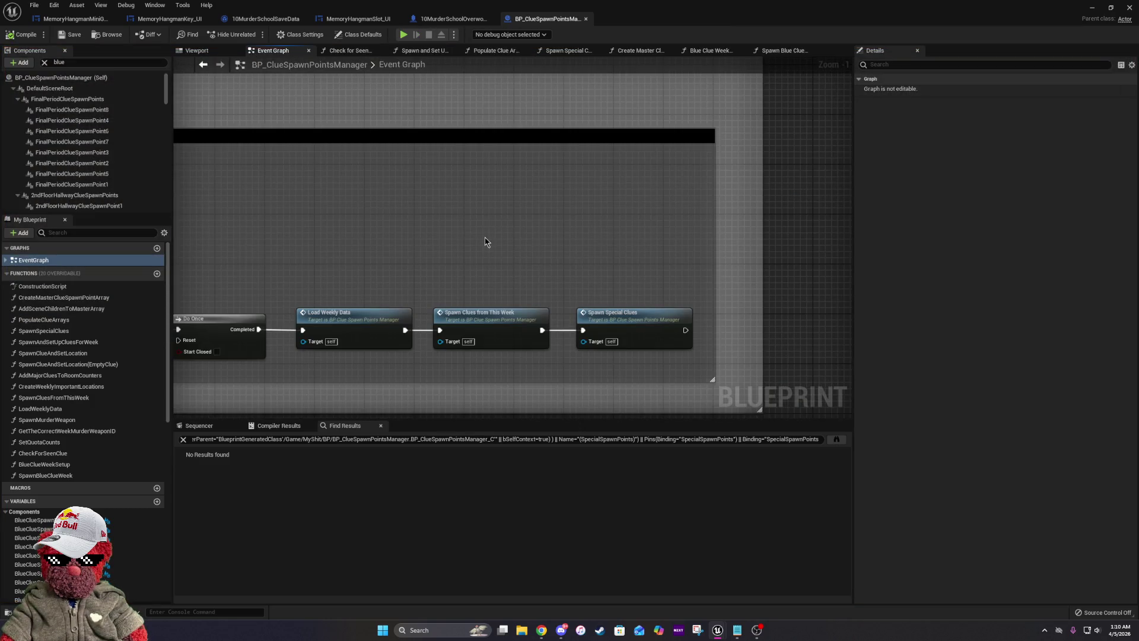
scroll(485, 242, down, 2)
scroll(595, 212, up, 3)
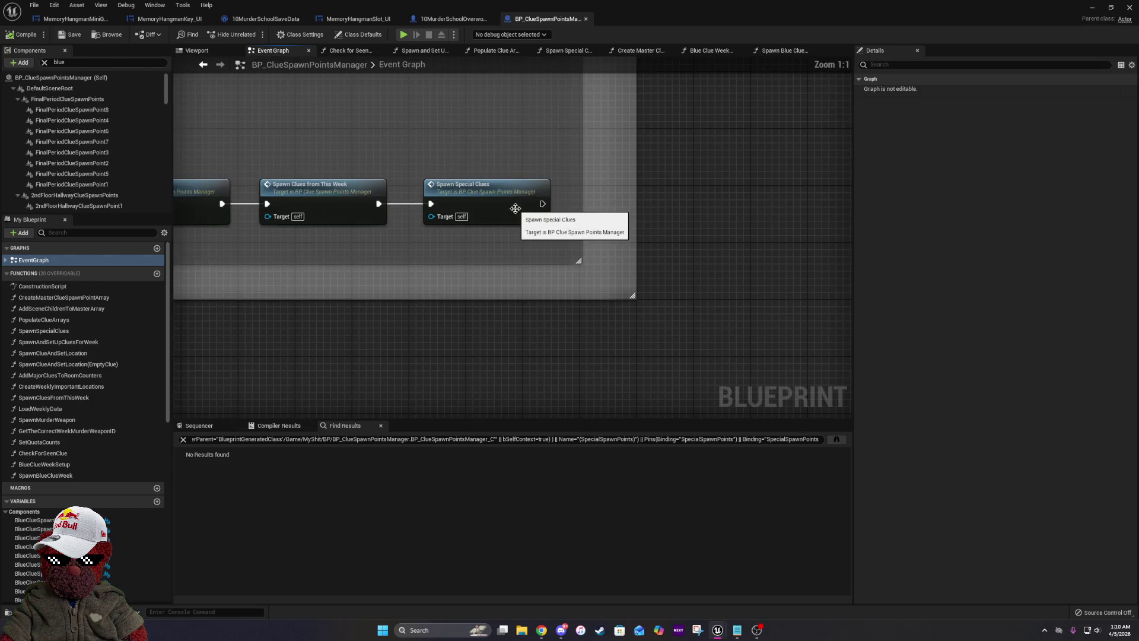
drag(636, 212, 895, 239)
drag(577, 209, 815, 231)
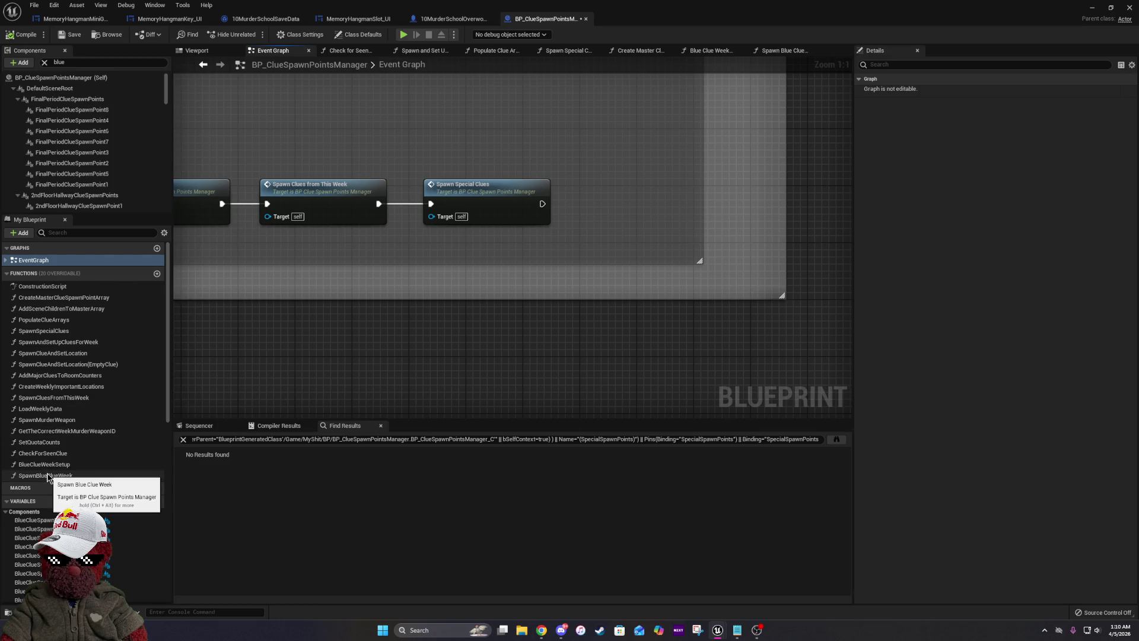
mouse_move(48, 477)
mouse_down()
mouse_move(533, 378)
mouse_move(614, 183)
mouse_up()
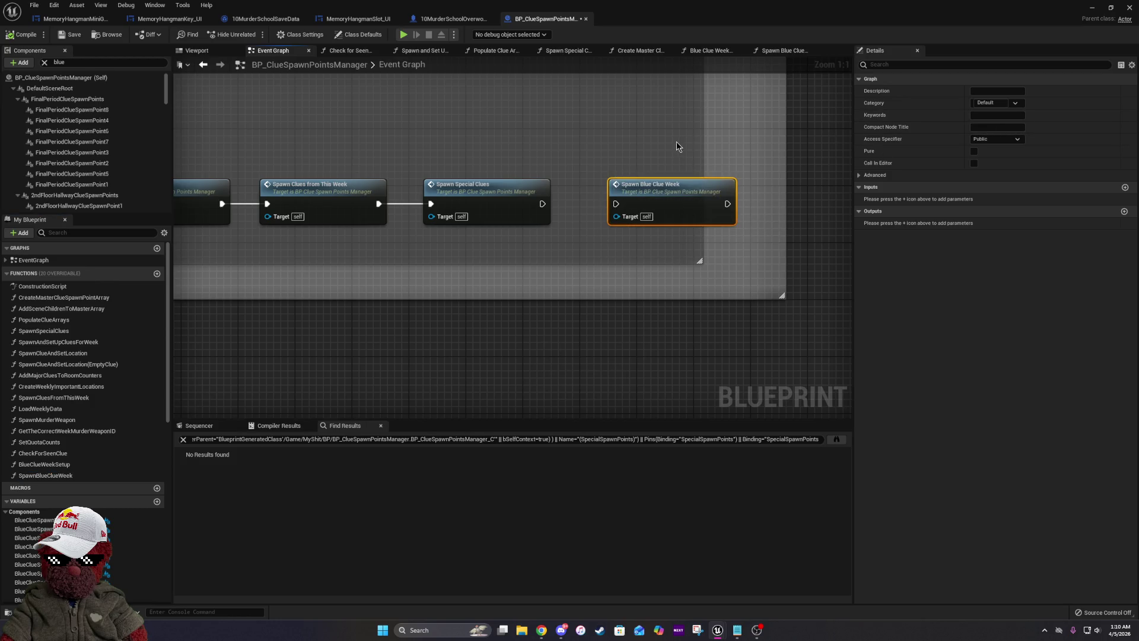
Rename SpawnBlueClueWeek to SpawnBlueClue and SpawnSpecialClues to SpawnYellowClues.
right_click(54, 475)
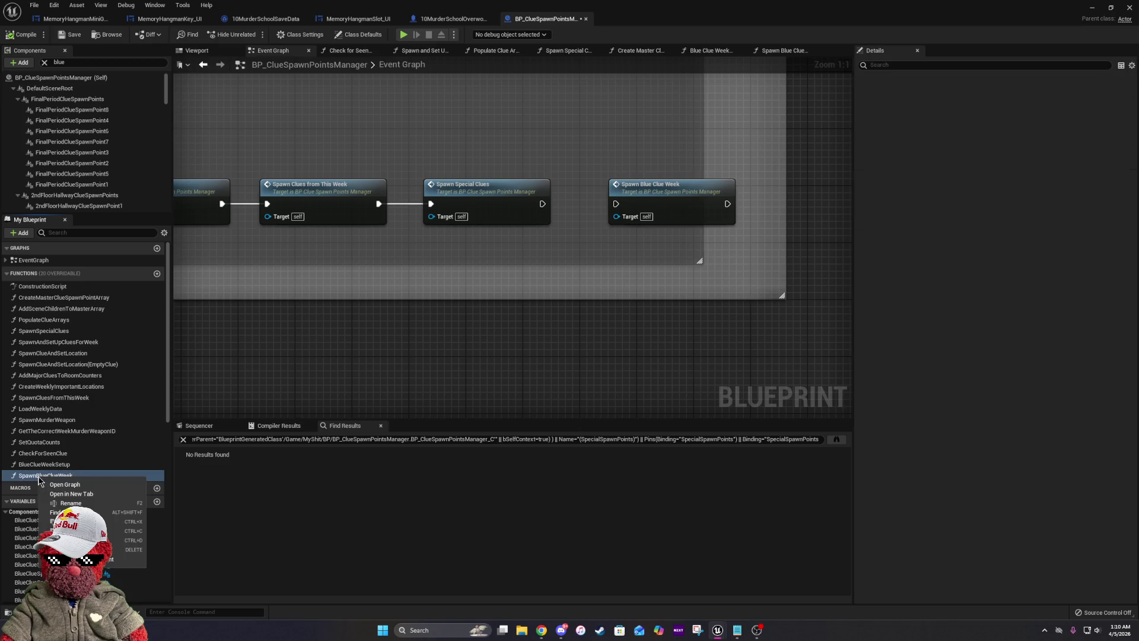
click(88, 505)
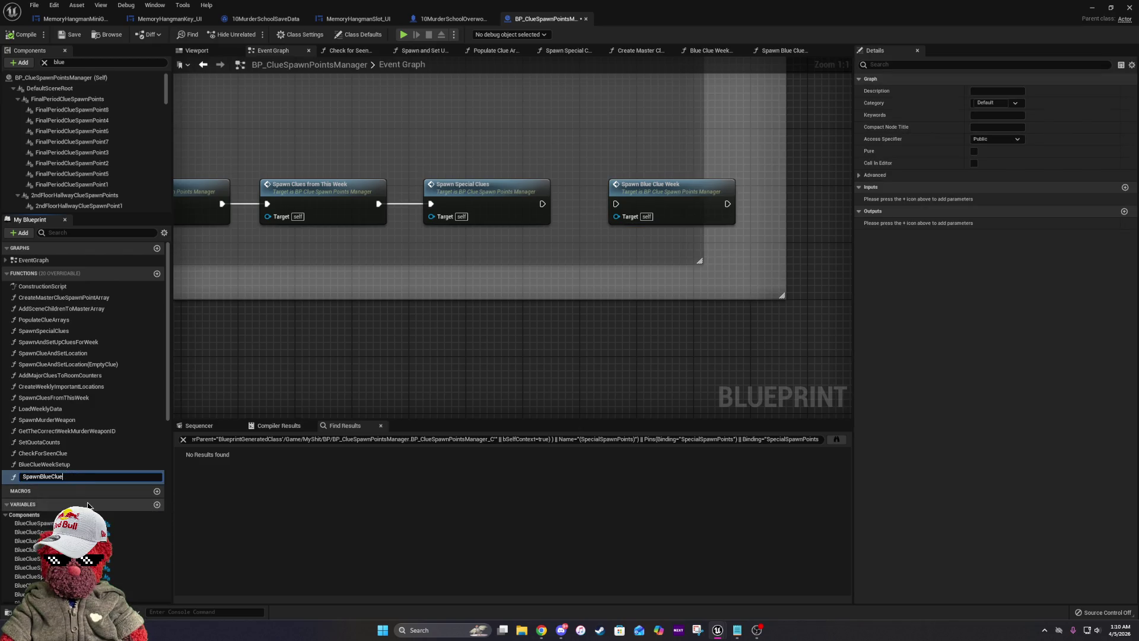
key(Return)
click(505, 192)
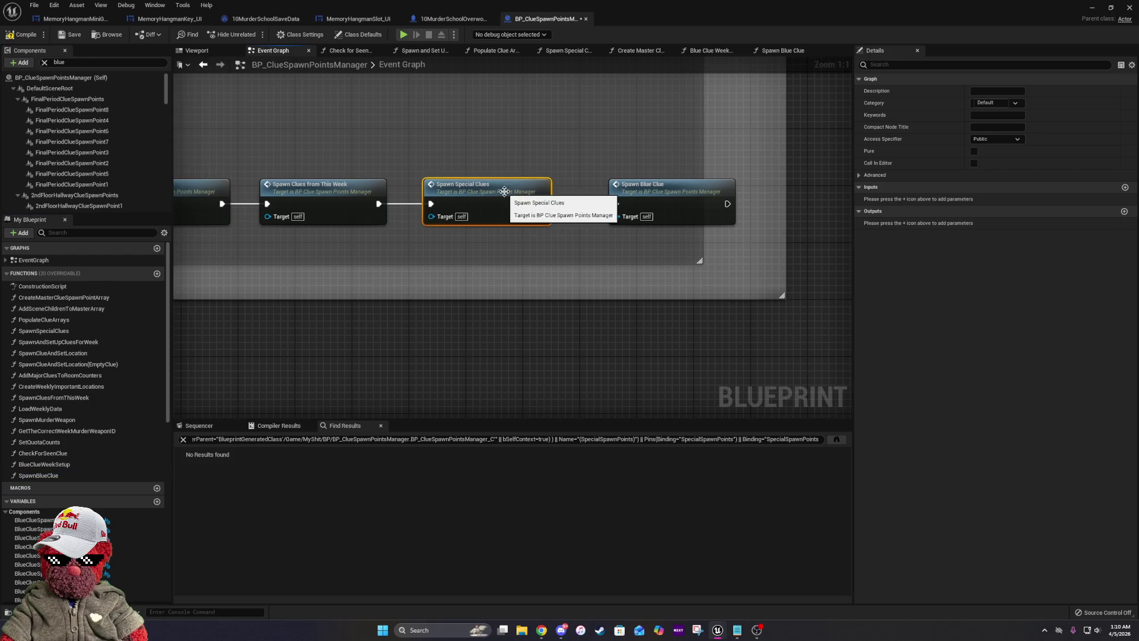
right_click(70, 337)
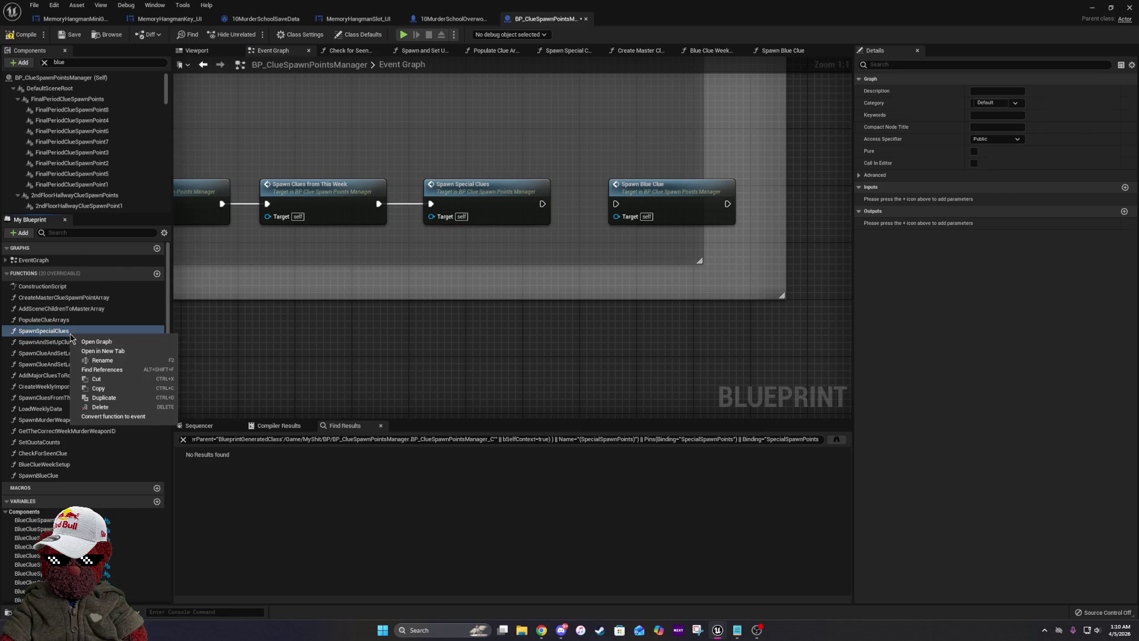
click(103, 363)
key(Right)
key(Right)
key(Right)
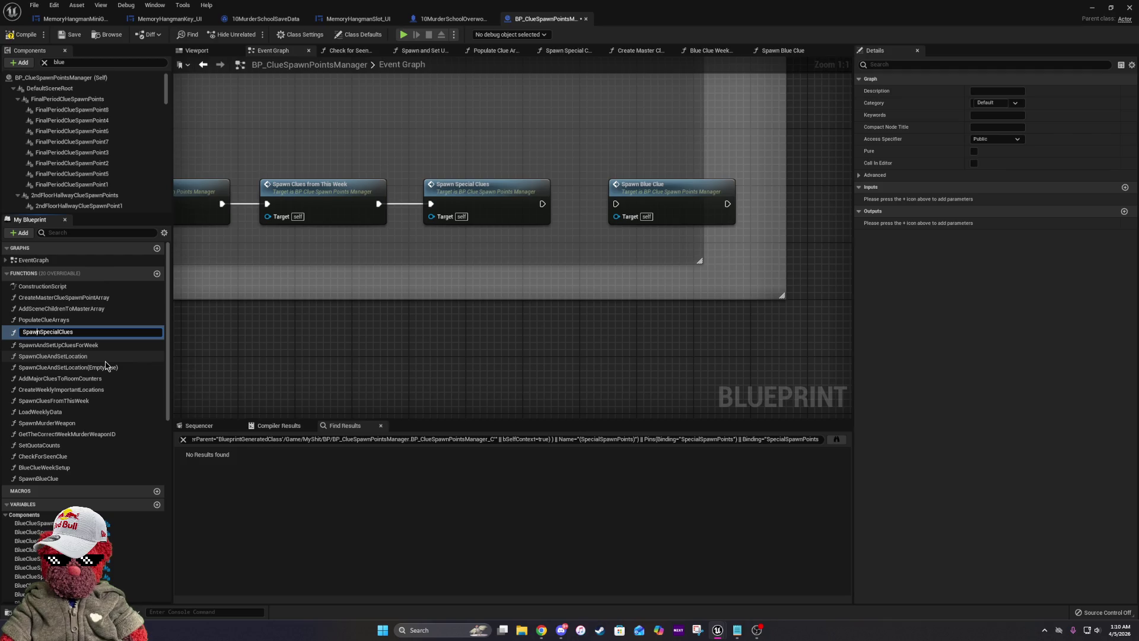
key(Right)
key(Right)
key(Right)
text(Y)
key(Return)
Wire Spawn Yellow Clues into Spawn Blue Clue, tidy the layout, and open Spawn Yellow Clues.
drag(617, 200, 541, 206)
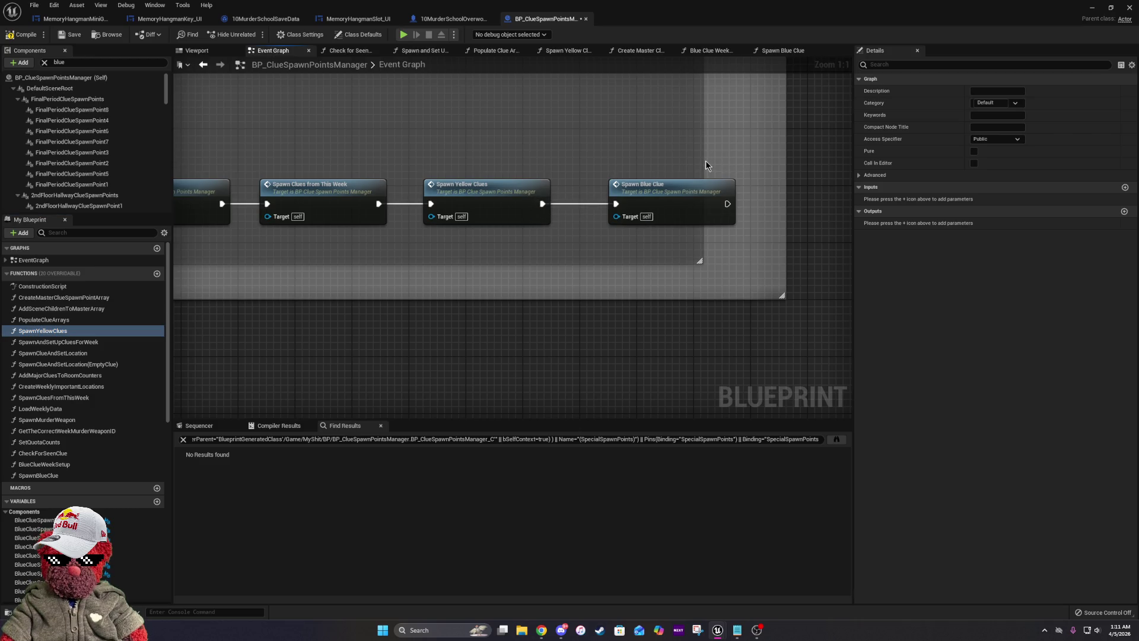
mouse_move(704, 161)
mouse_down()
mouse_move(819, 173)
mouse_move(785, 178)
mouse_move(798, 183)
mouse_up()
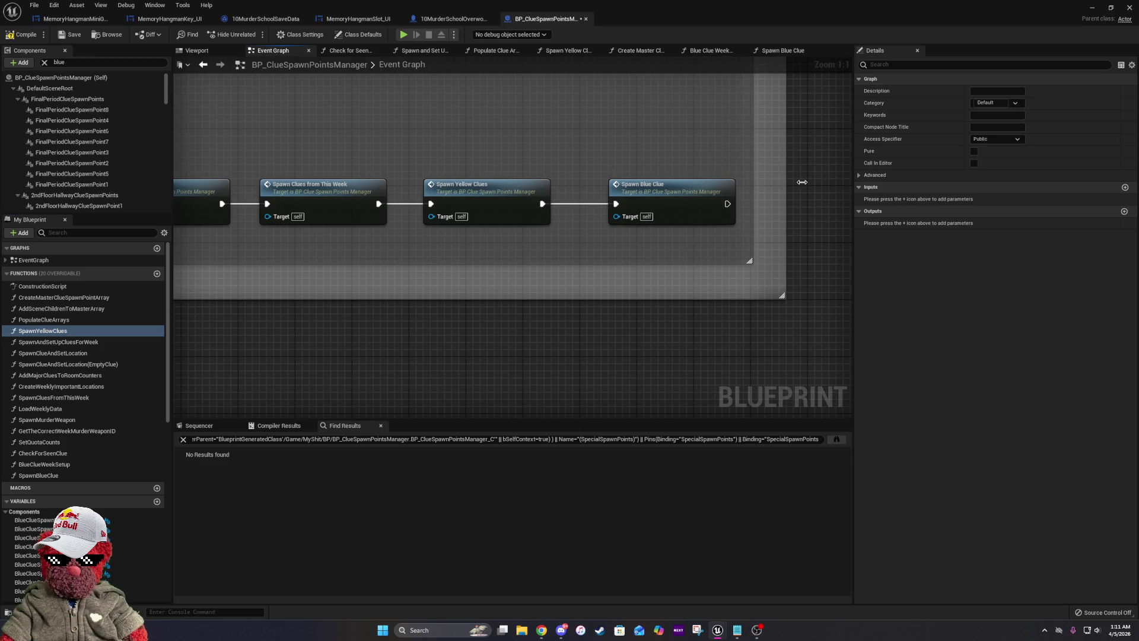
drag(681, 200, 652, 201)
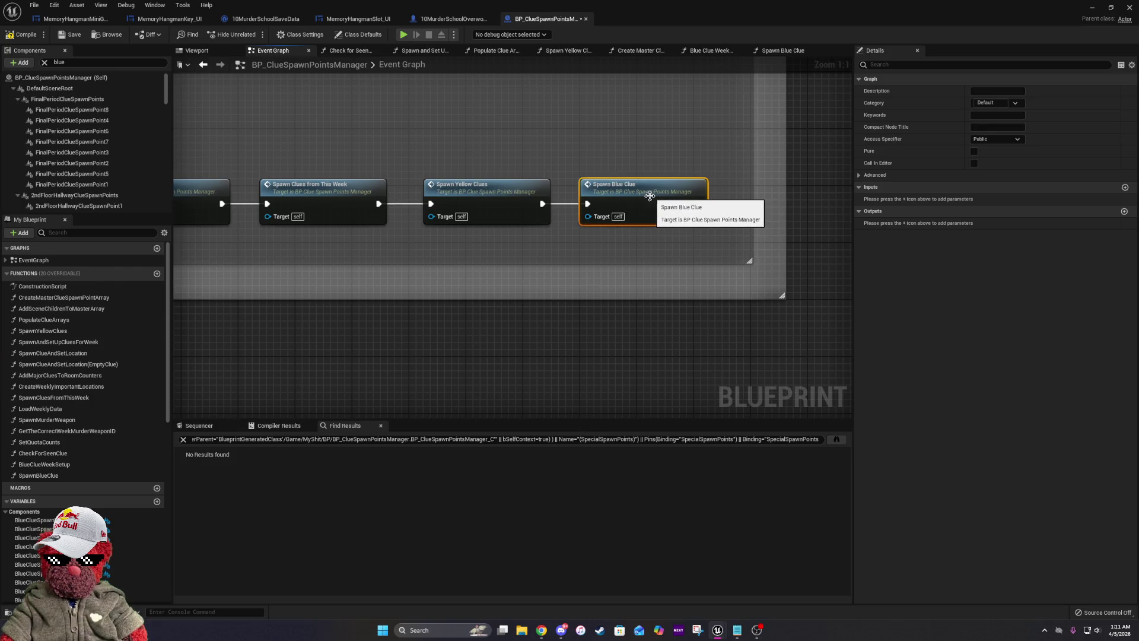
double_click(496, 195)
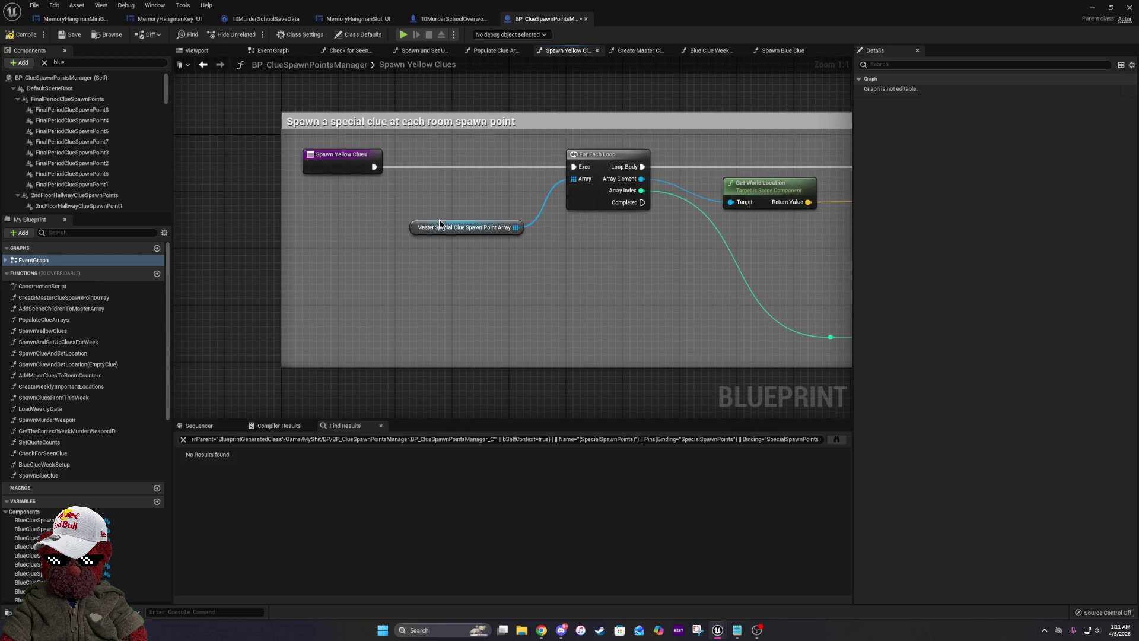
Rename the spawn point array variable to MasterYellowClueSpawnPointArray and compile the blueprint.
click(439, 225)
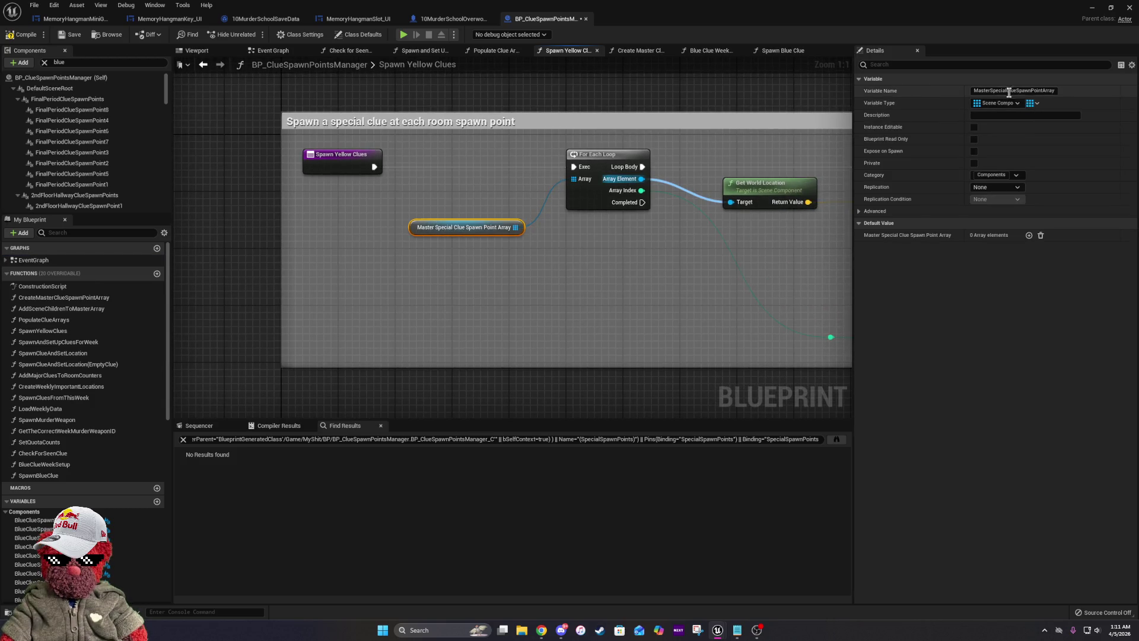
mouse_move(1009, 92)
mouse_down()
mouse_move(965, 95)
mouse_move(988, 105)
mouse_up()
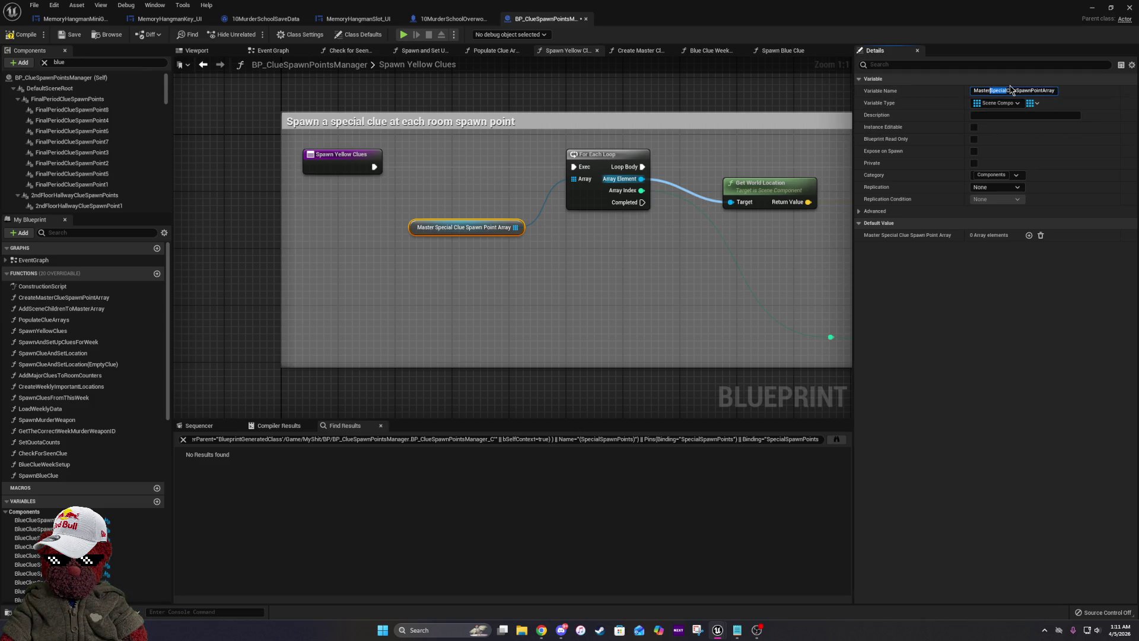
text(Yellow)
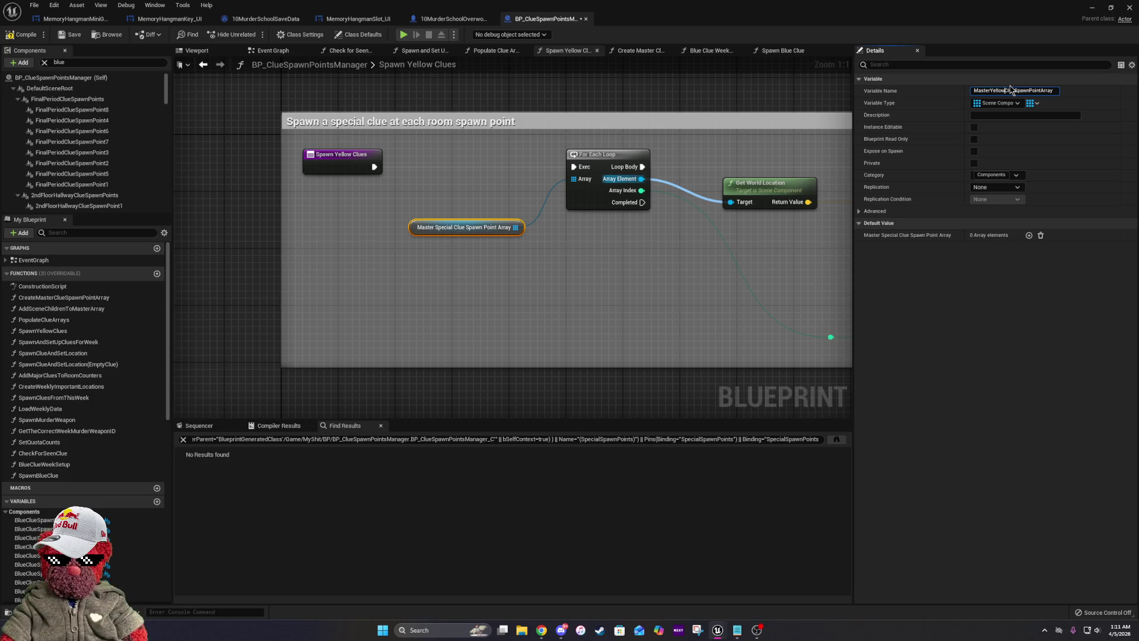
key(Return)
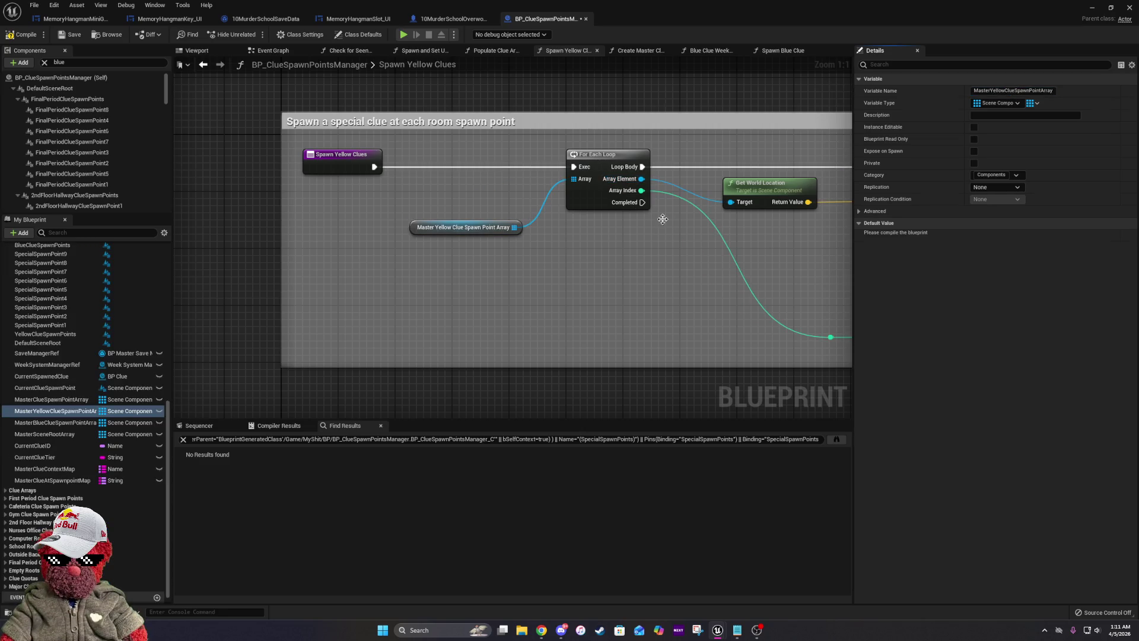
mouse_move(746, 264)
mouse_down()
mouse_move(236, 257)
mouse_move(502, 269)
mouse_up()
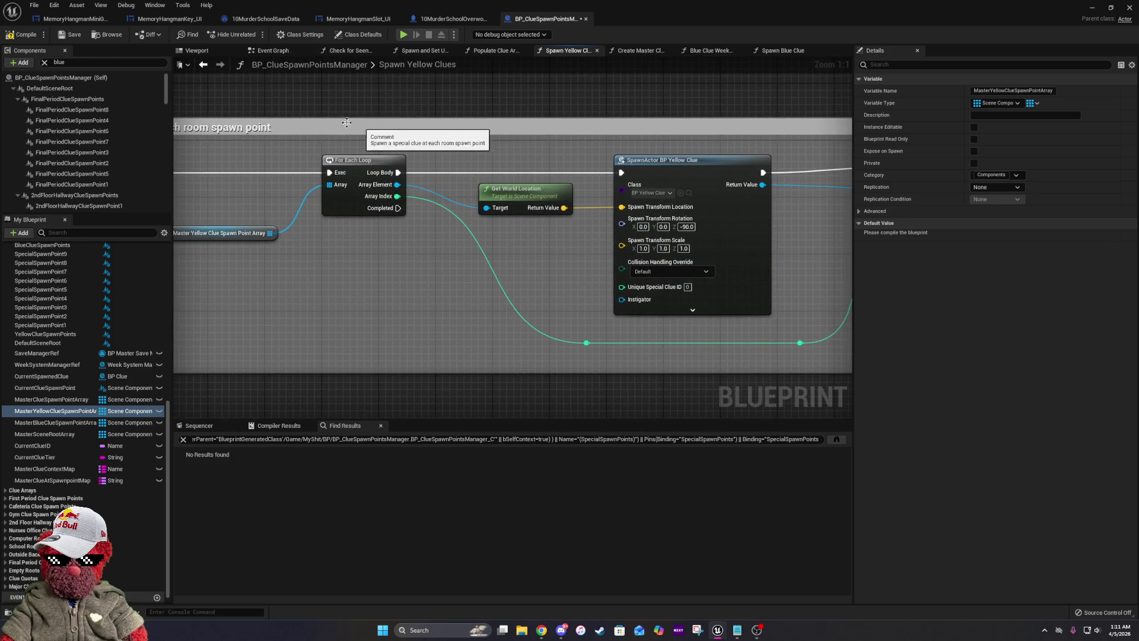
click(19, 34)
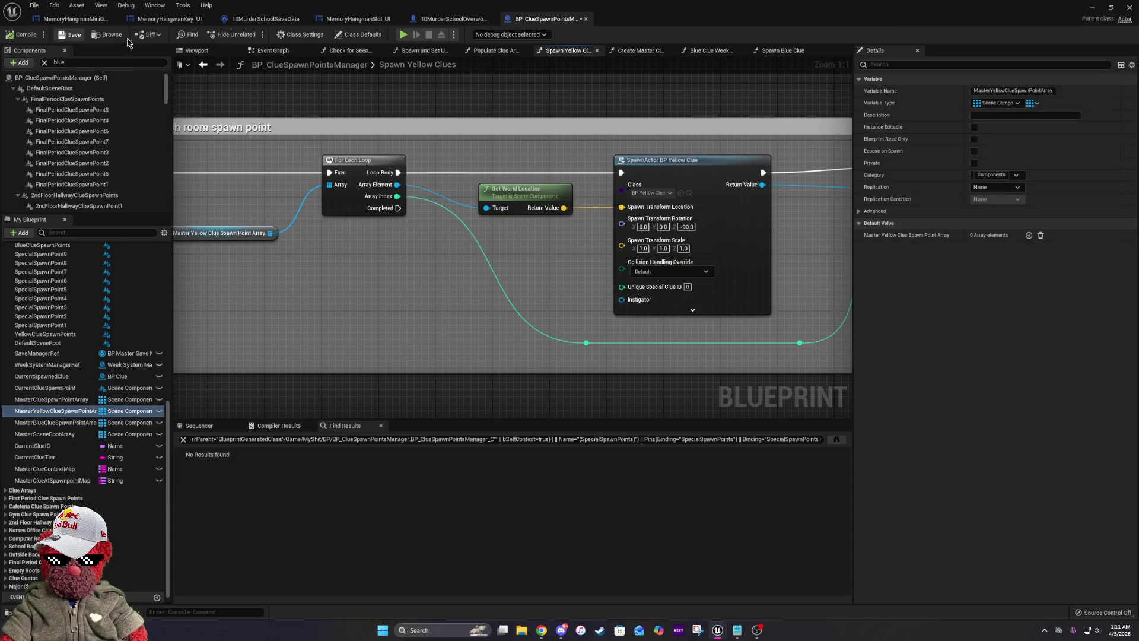
Check the Load Weekly Data and spawn calls in the Event Graph, then return to the level editor.
click(274, 51)
mouse_move(569, 197)
mouse_down()
mouse_move(569, 332)
mouse_move(604, 332)
mouse_up()
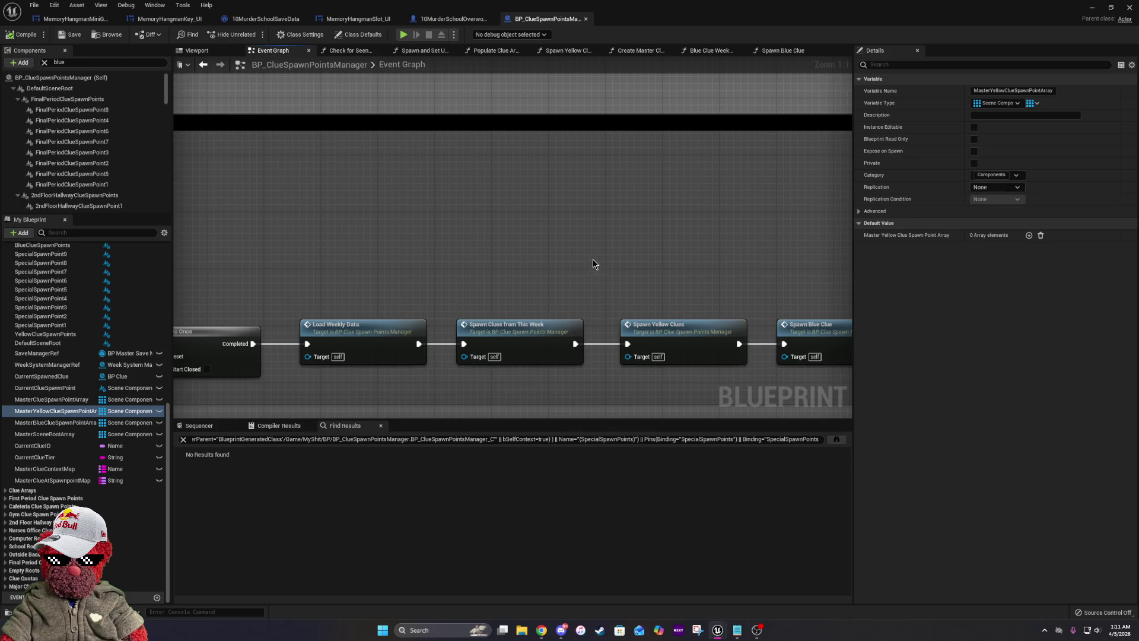
scroll(635, 254, down, 5)
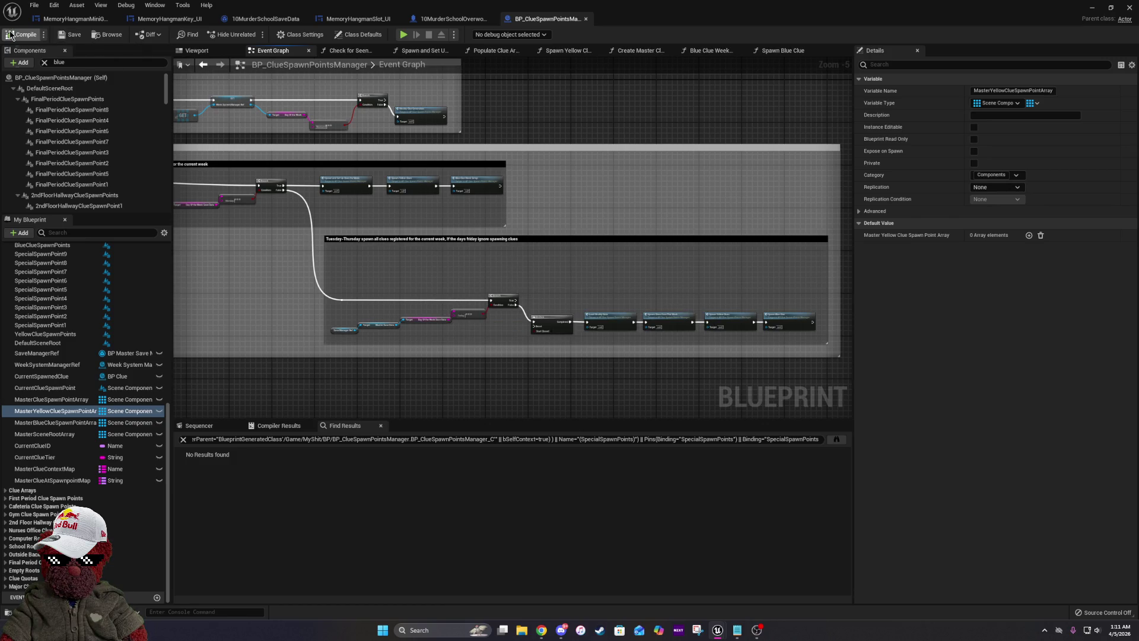
key(alt+Tab)
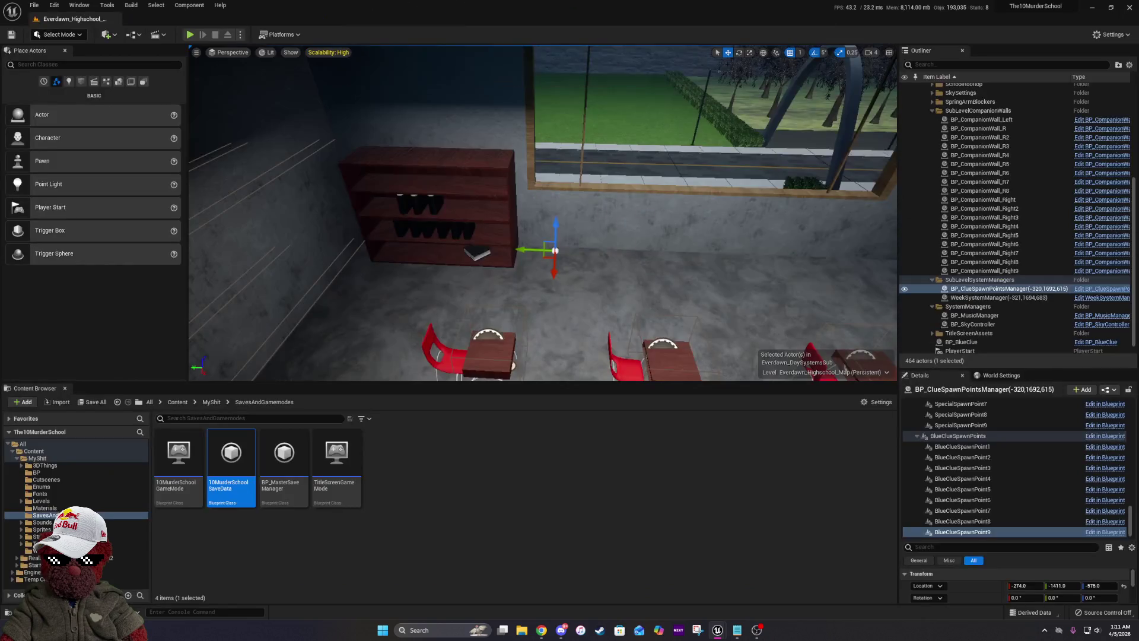
Inspect the locations of yellow clue special spawn points such as SpecialSpawnPoint6 and SpecialSpawnPoint9.
scroll(1000, 464, up, 3)
click(997, 458)
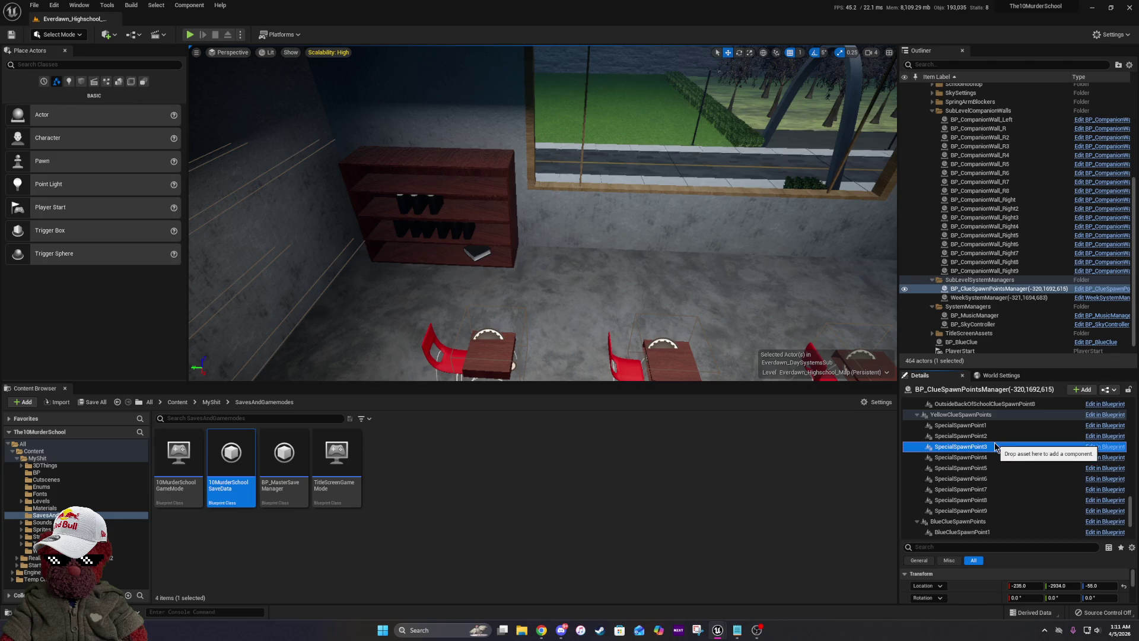
click(997, 467)
click(997, 479)
key(f)
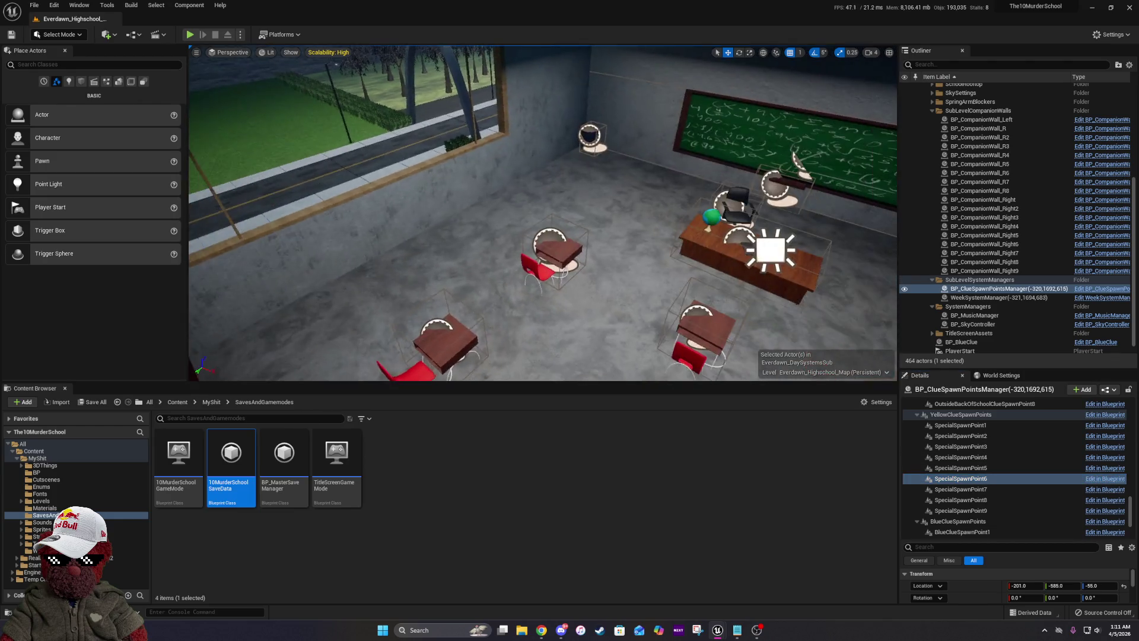
click(1008, 513)
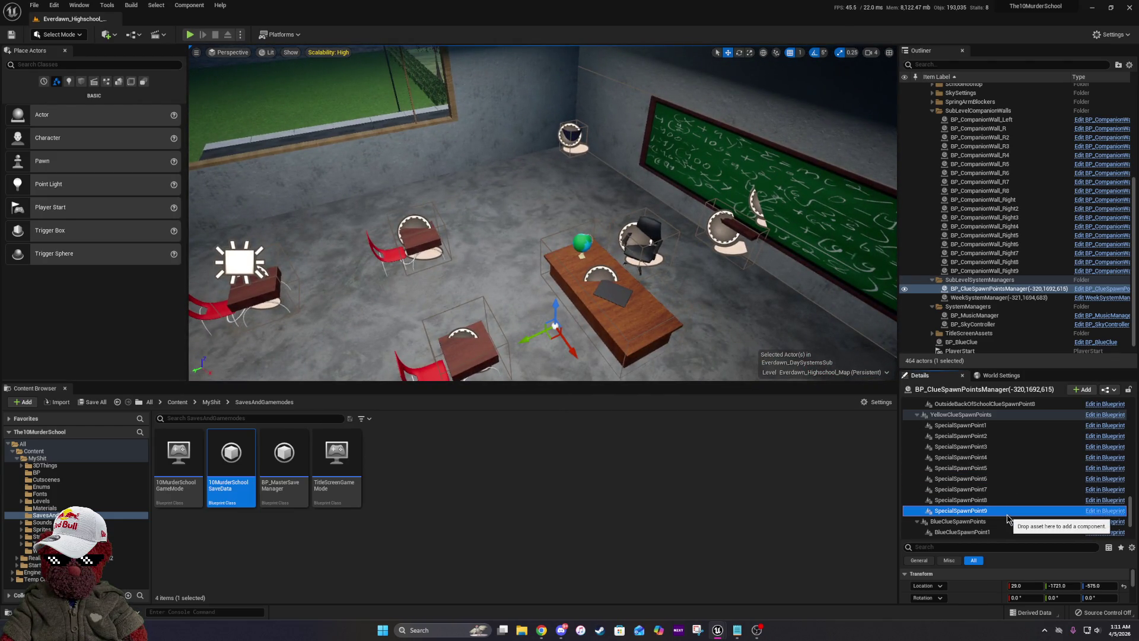
scroll(287, 218, down, 10)
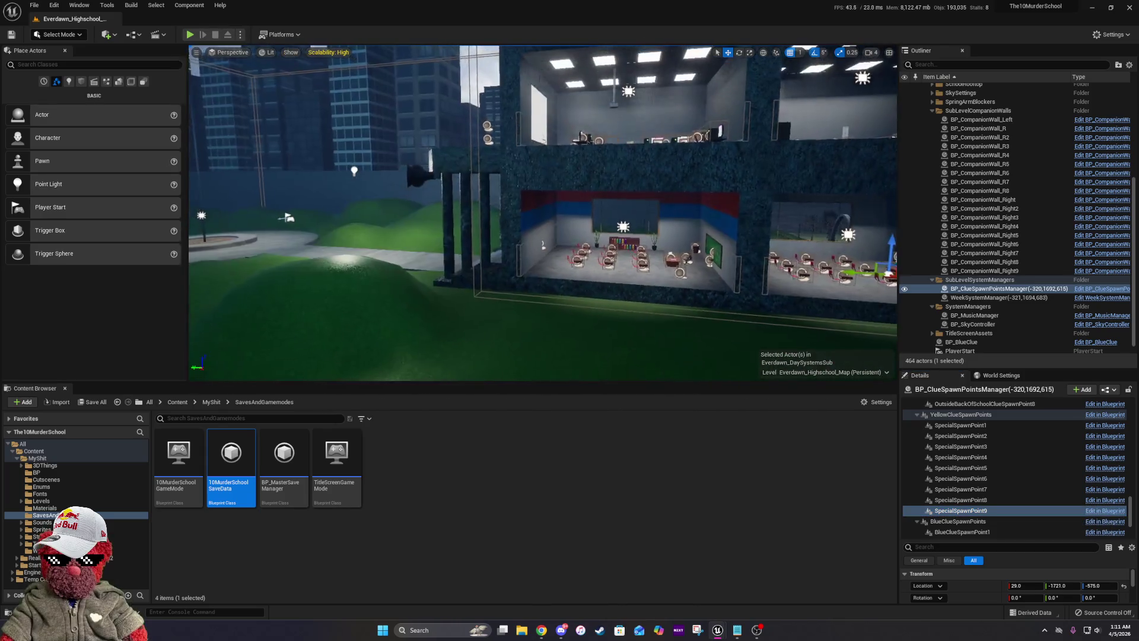
drag(427, 138, 473, 136)
scroll(507, 252, up, 10)
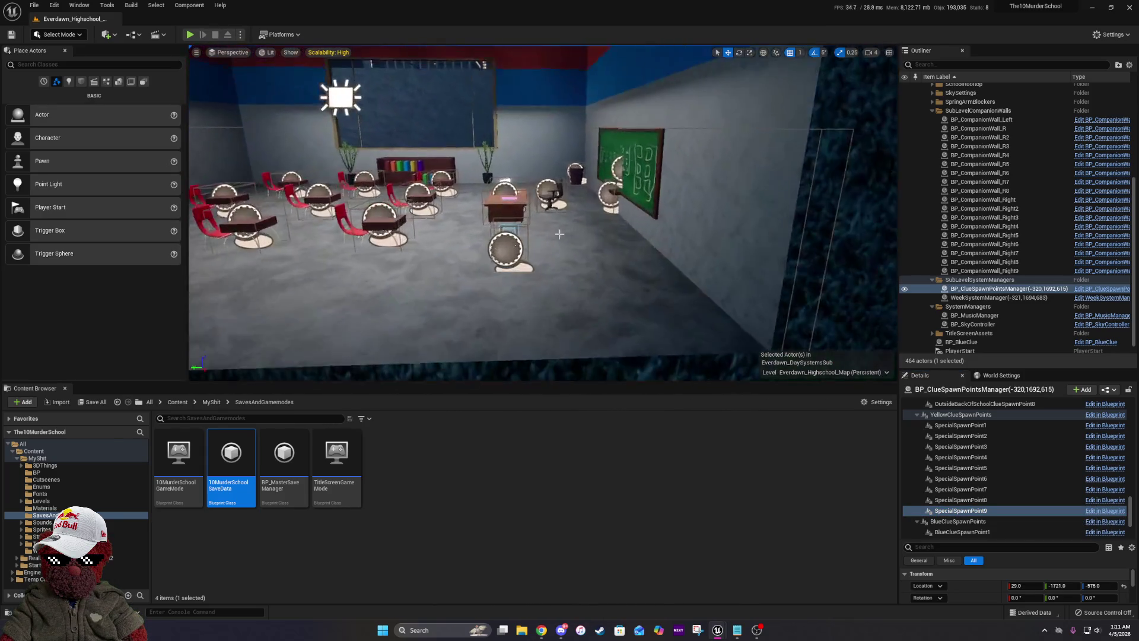
Delete the stray BP_BlueClue actor from the classroom, save the level, and start a playtest.
click(507, 253)
key(Delete)
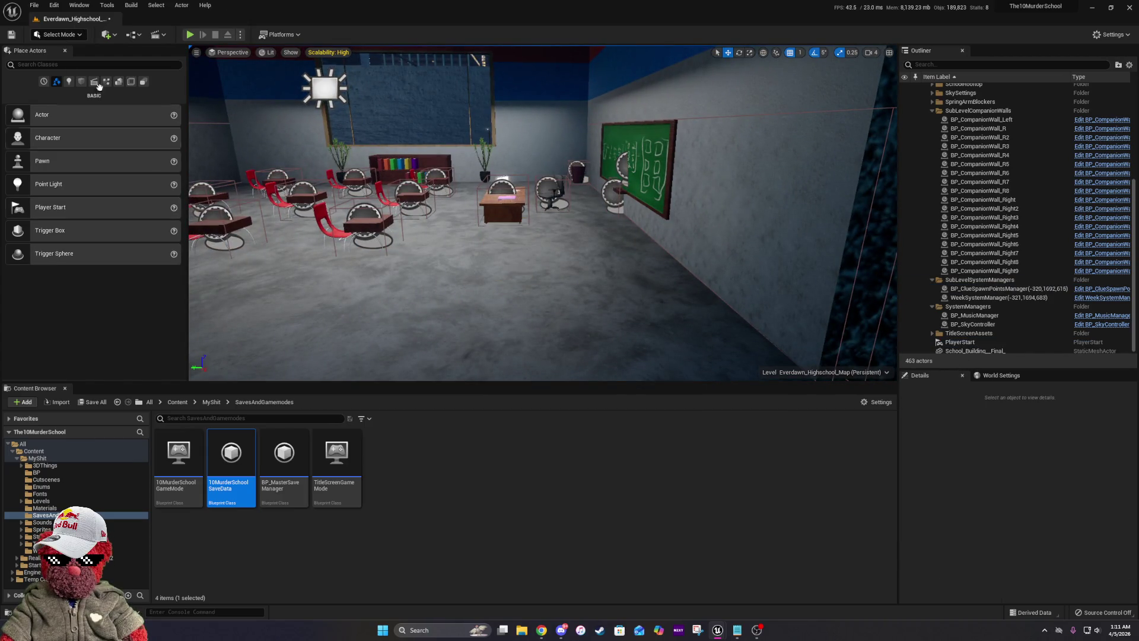
click(12, 34)
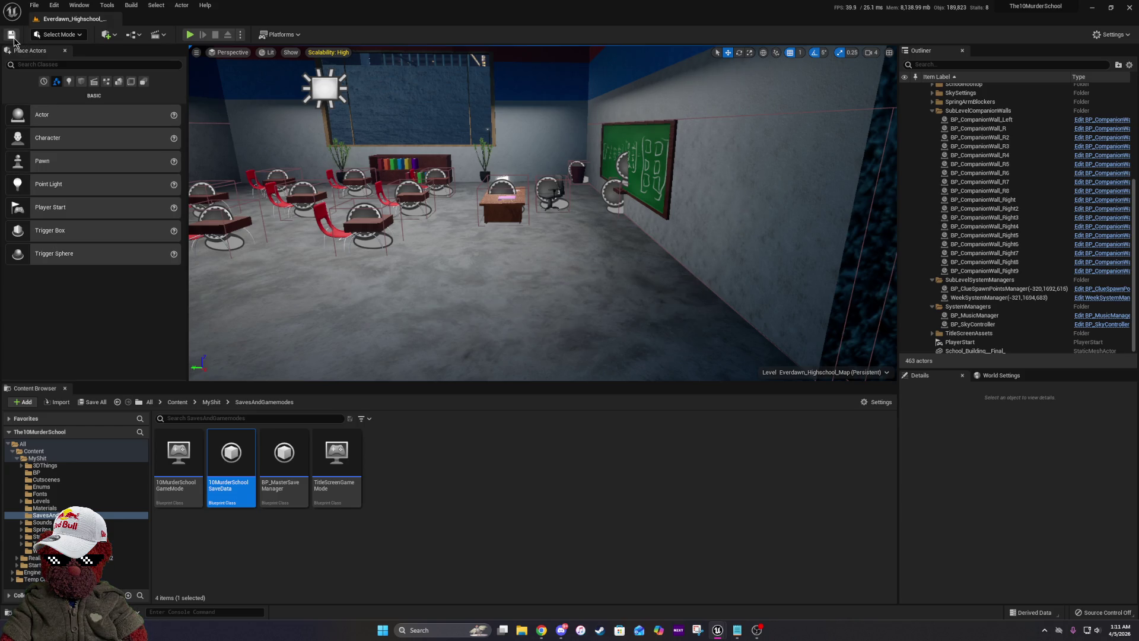
click(186, 34)
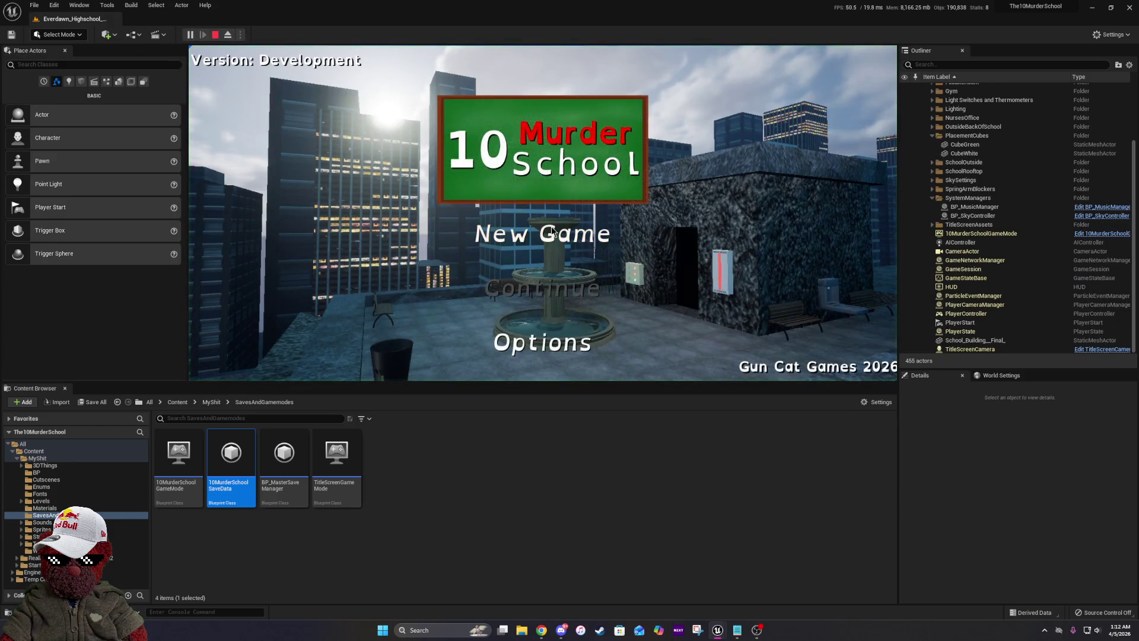
Start a new game as the Fusako and Fate character and accept the fiction disclaimer.
click(542, 236)
click(482, 316)
click(478, 317)
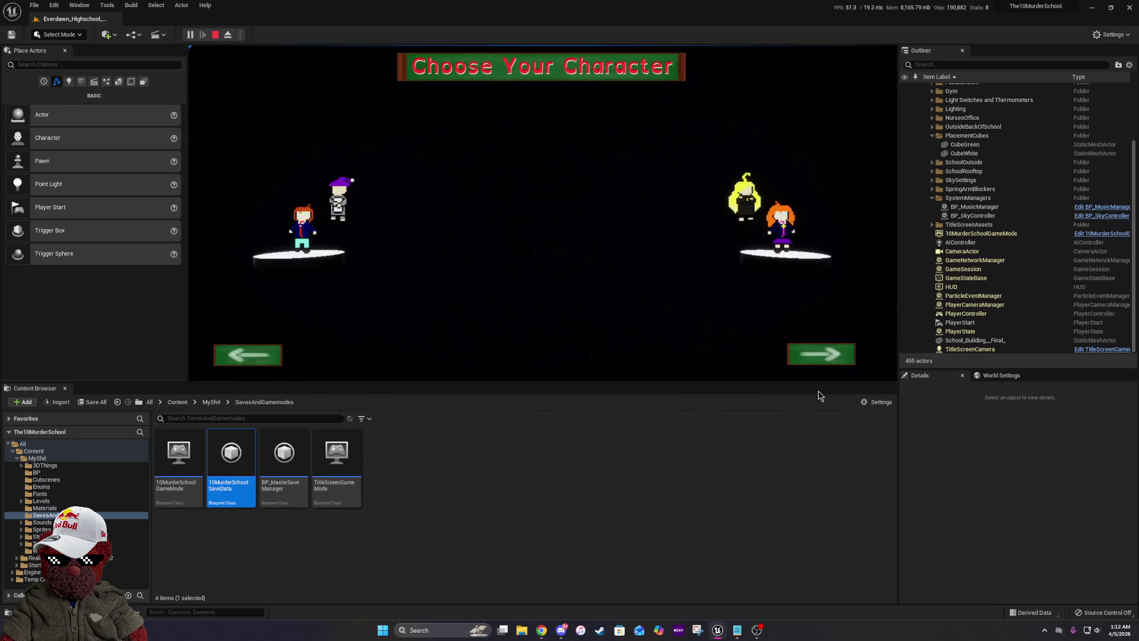
click(826, 367)
click(588, 356)
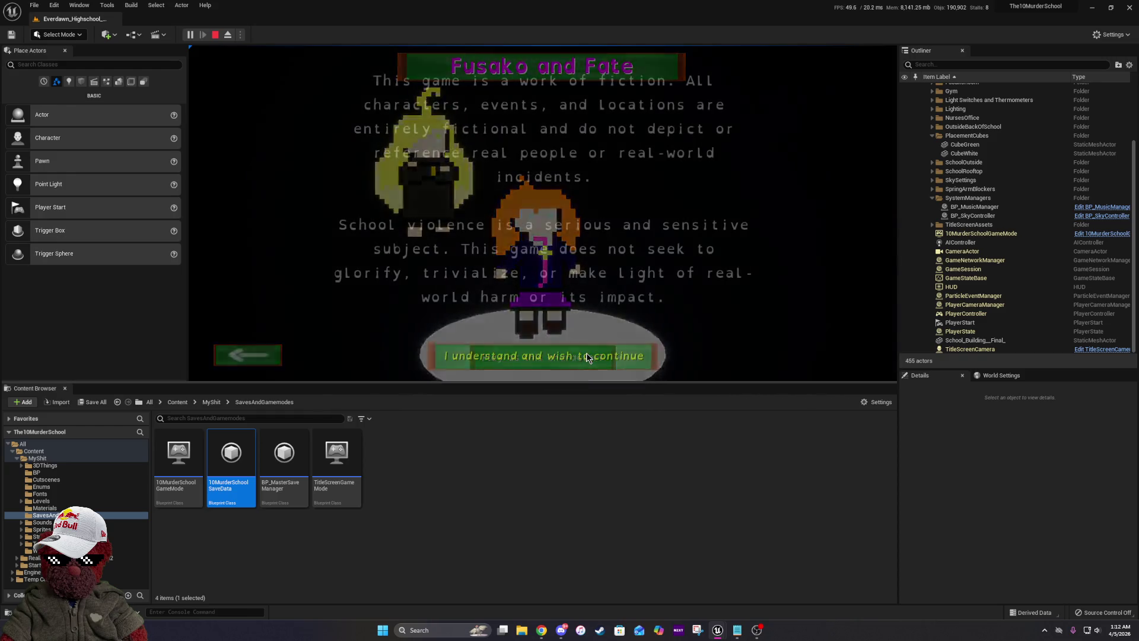
click(587, 356)
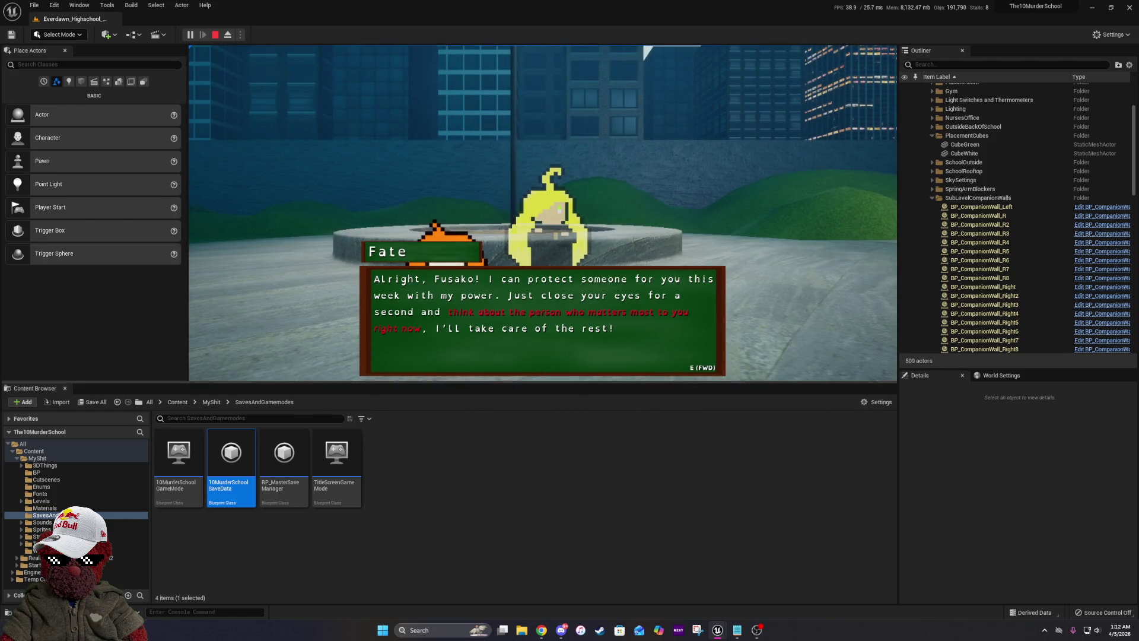
Advance past Fate's dialogue, pick the first student as blessing target, and fly to inspect the cafeteria.
key(e)
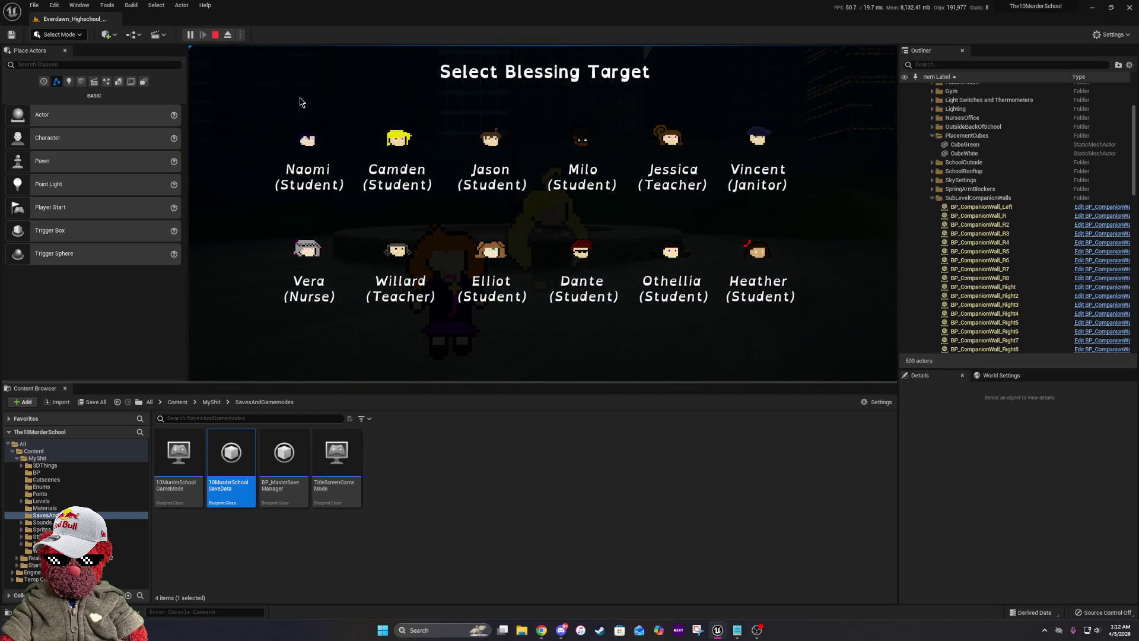
click(305, 130)
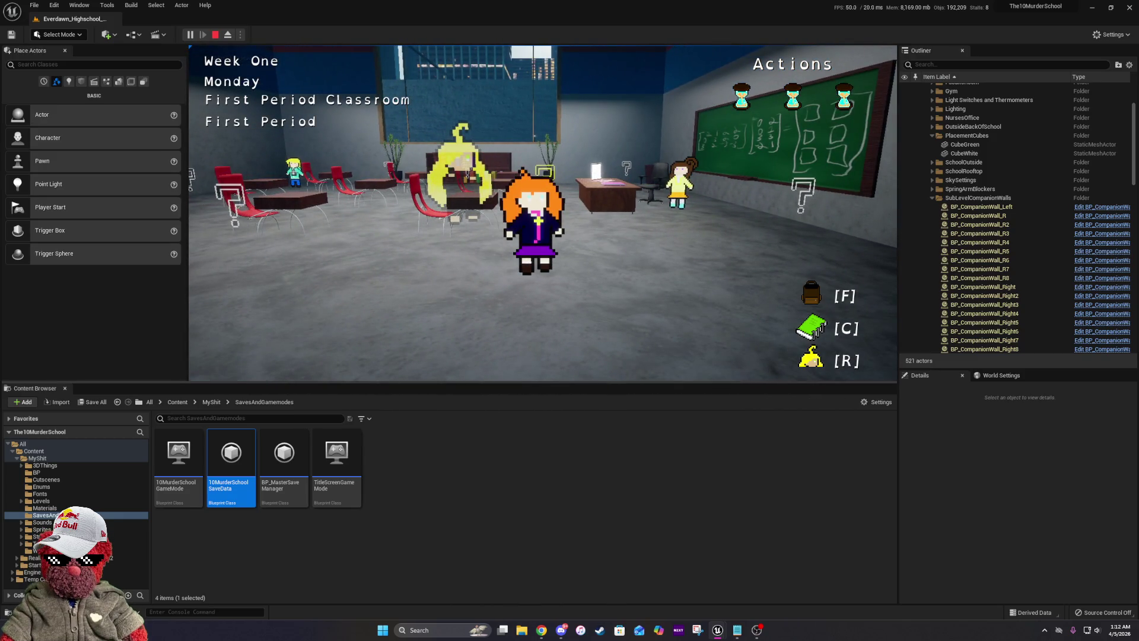
key(F8)
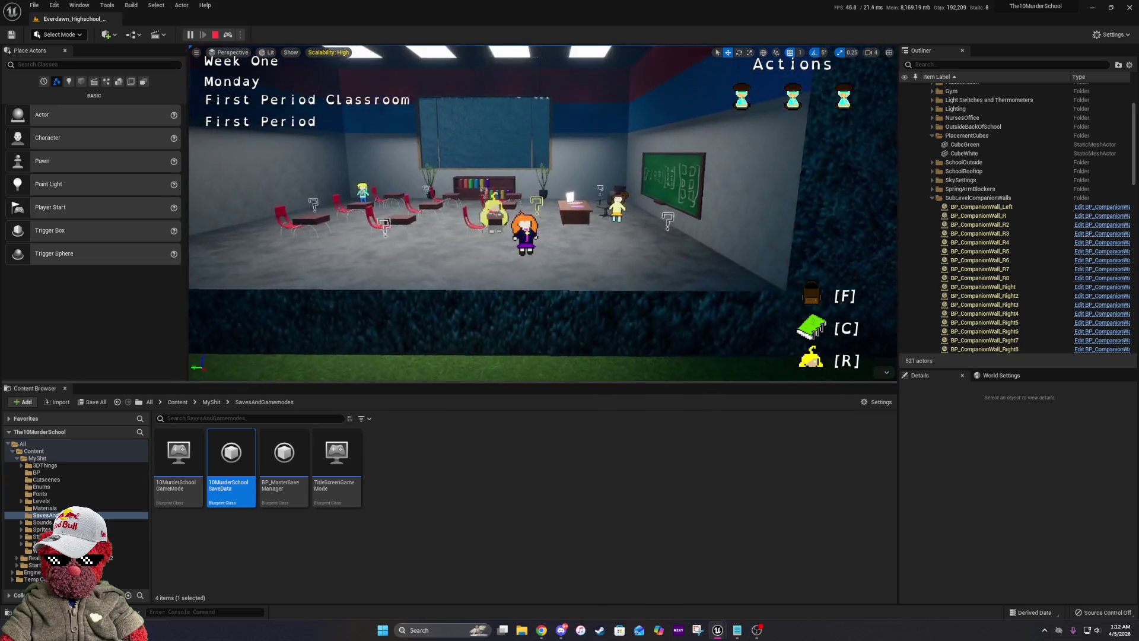
key(d)
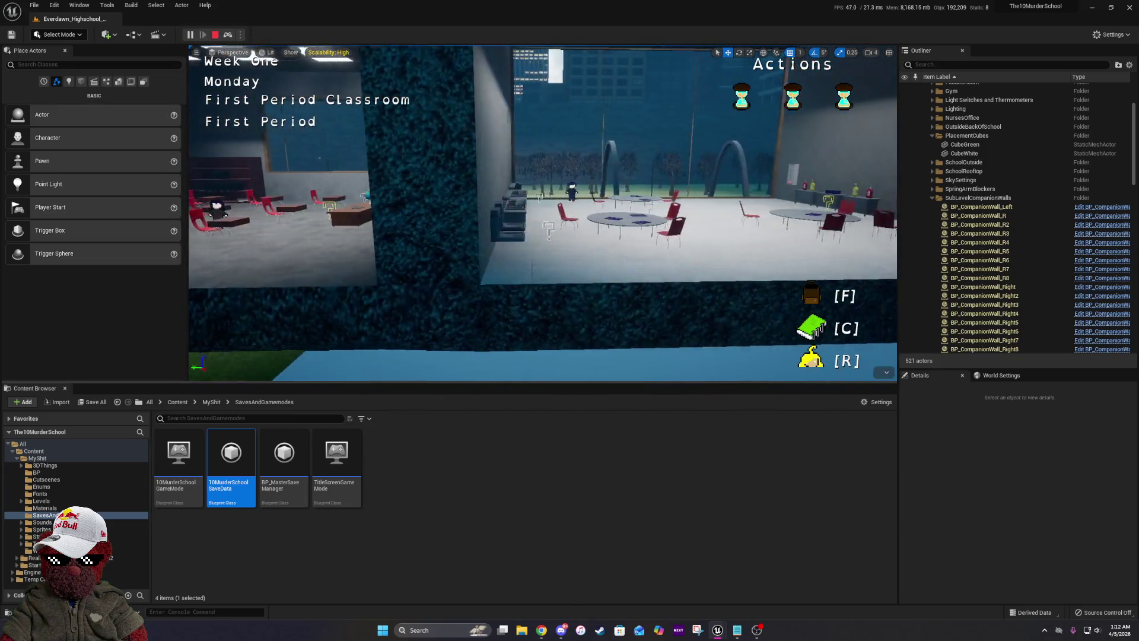
key(w)
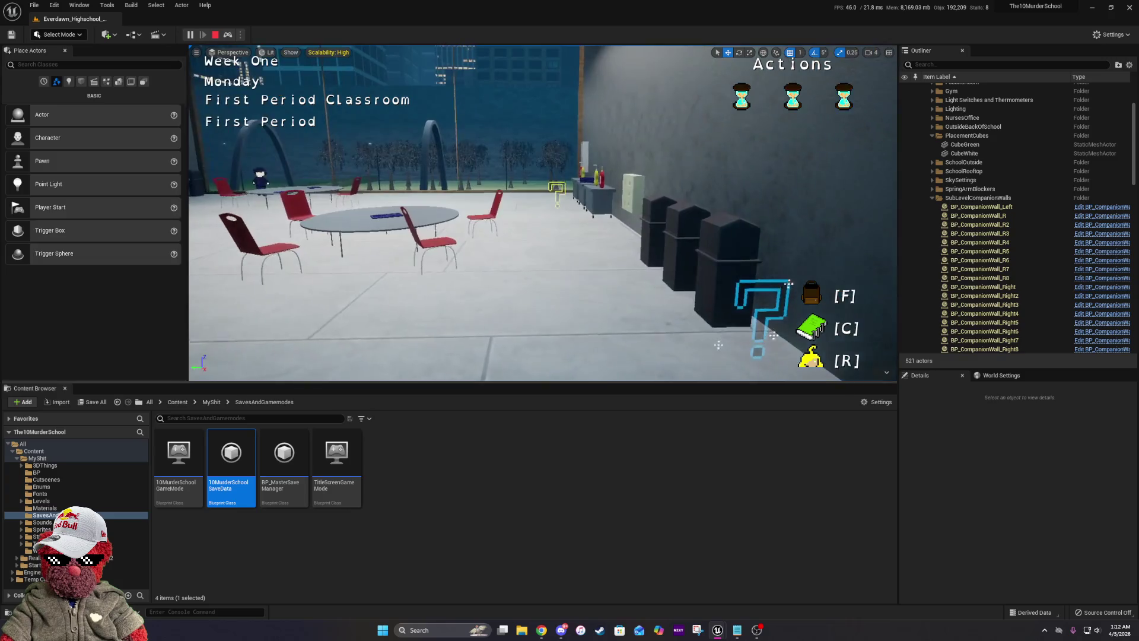
key(s)
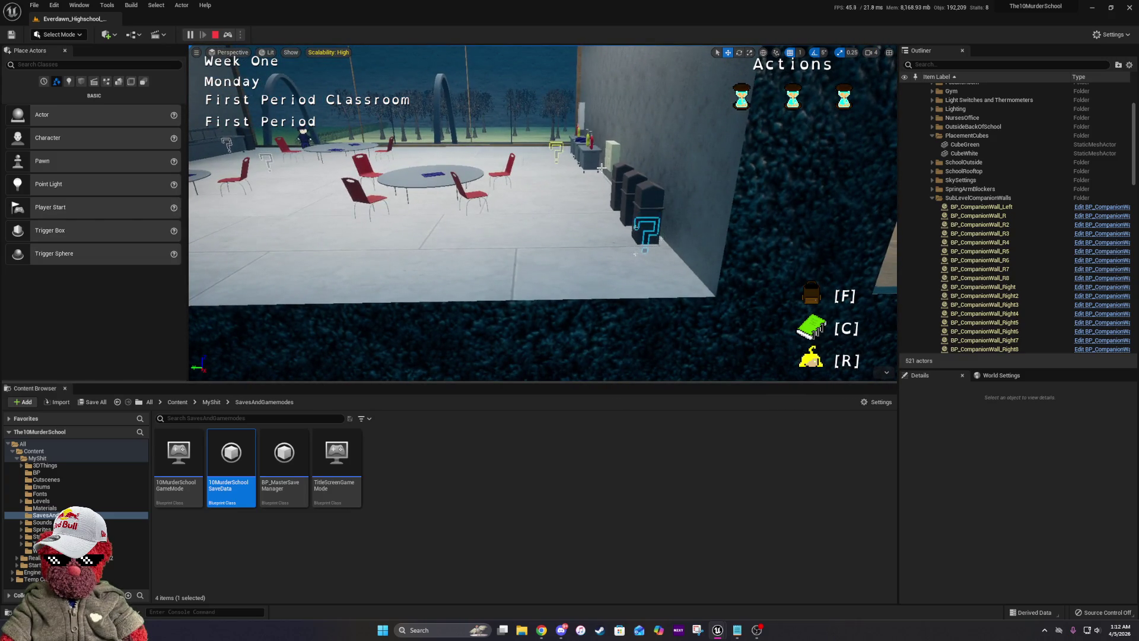
key(F8)
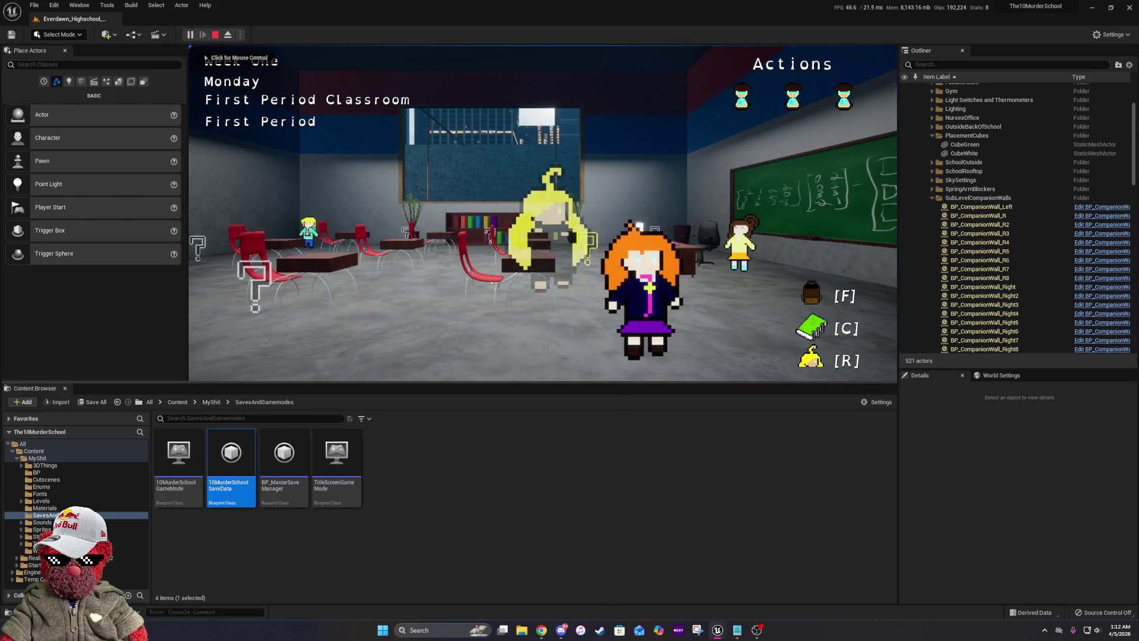
Wait for the next period, go to the Cafeteria, then stop the playtest.
click(705, 312)
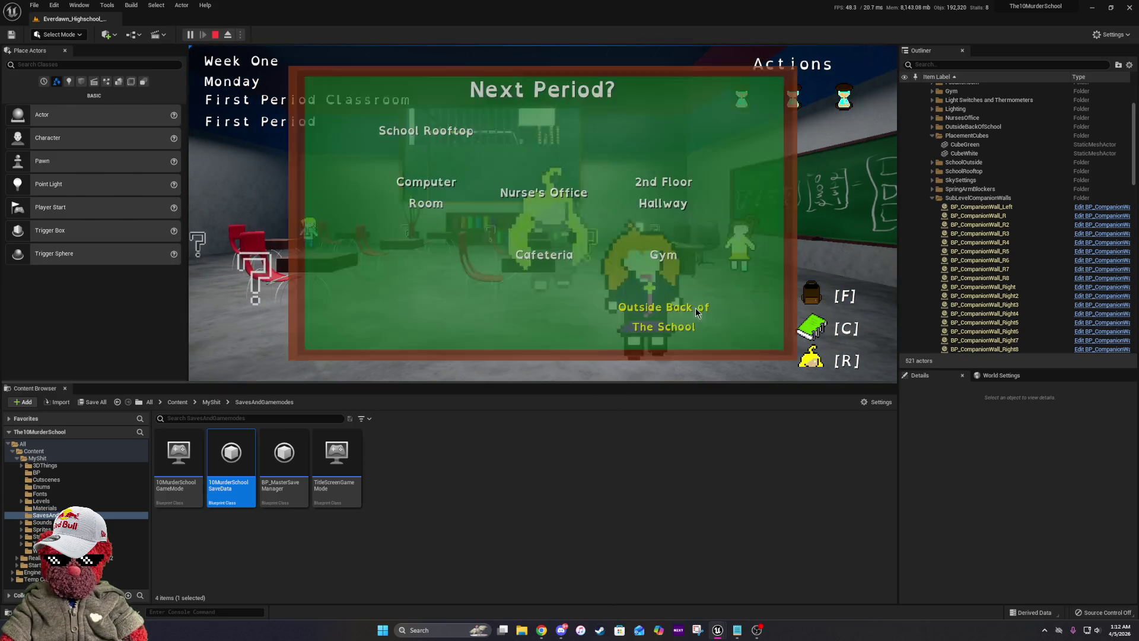
click(472, 325)
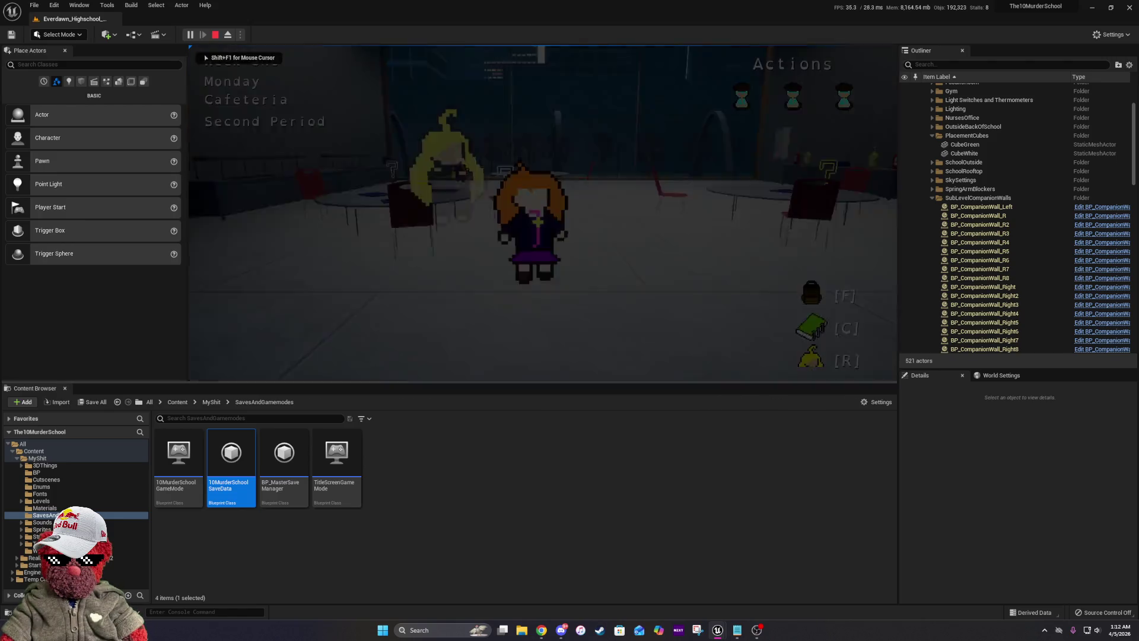
key(d)
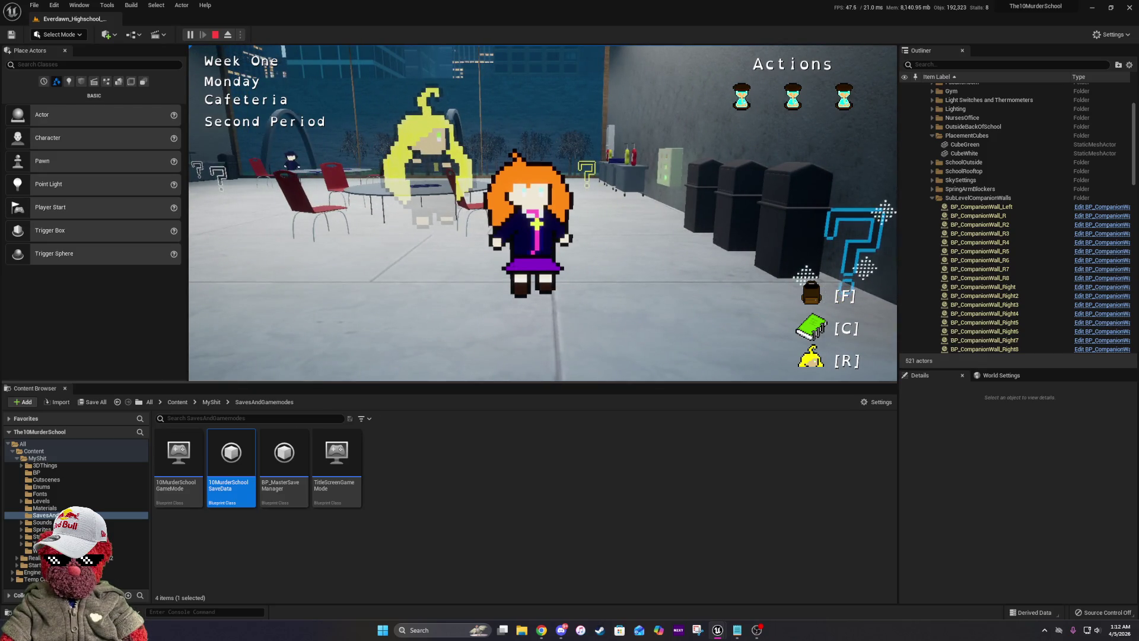
key(Escape)
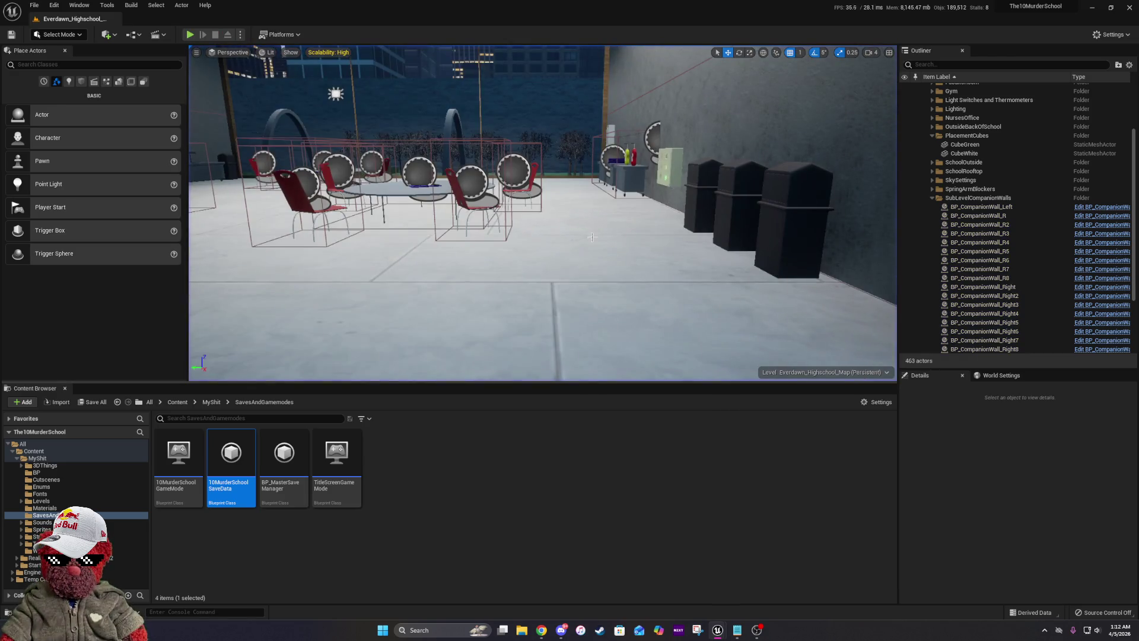
Open DialougeText System_UI from the MyShit > WidgetStuff folder and maximize its editor.
click(210, 402)
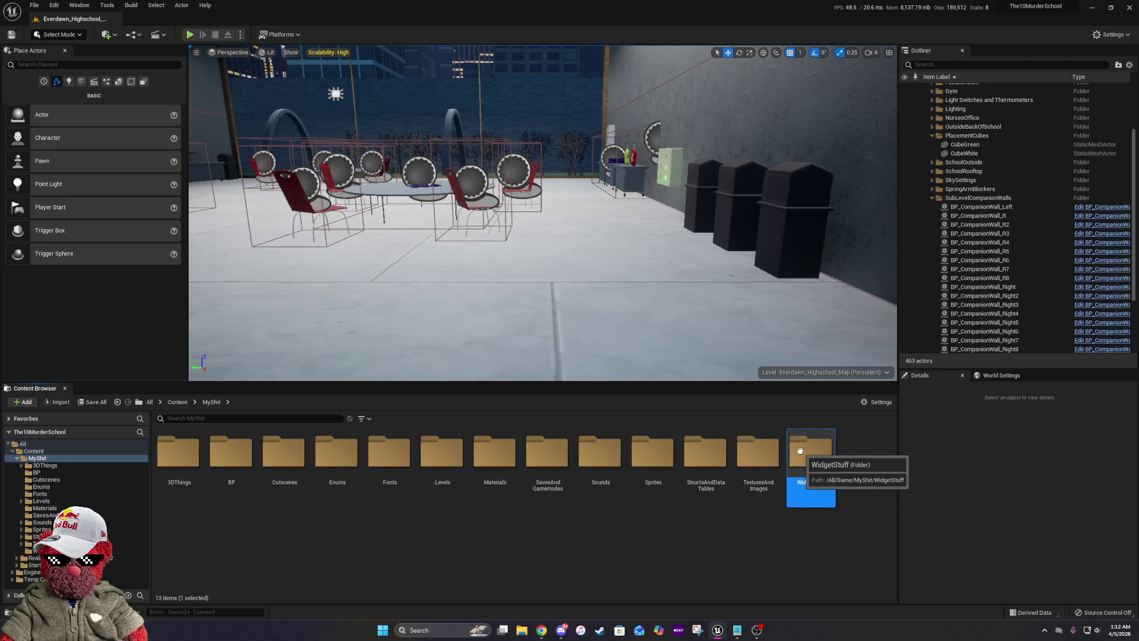
double_click(800, 451)
scroll(645, 505, down, 2)
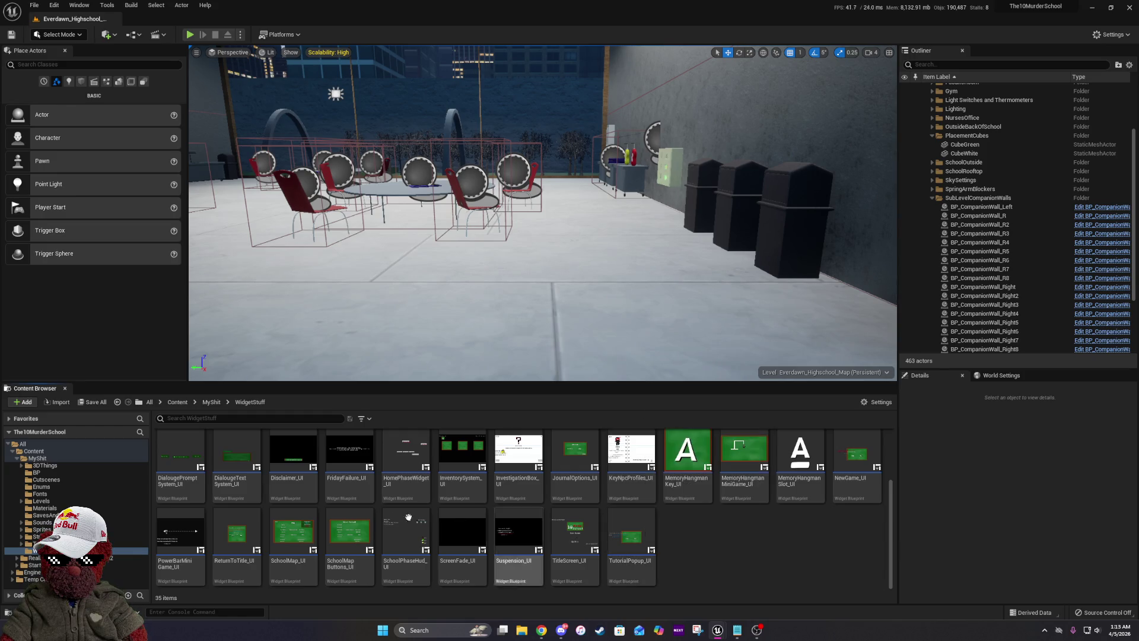
scroll(409, 517, up, 2)
click(242, 527)
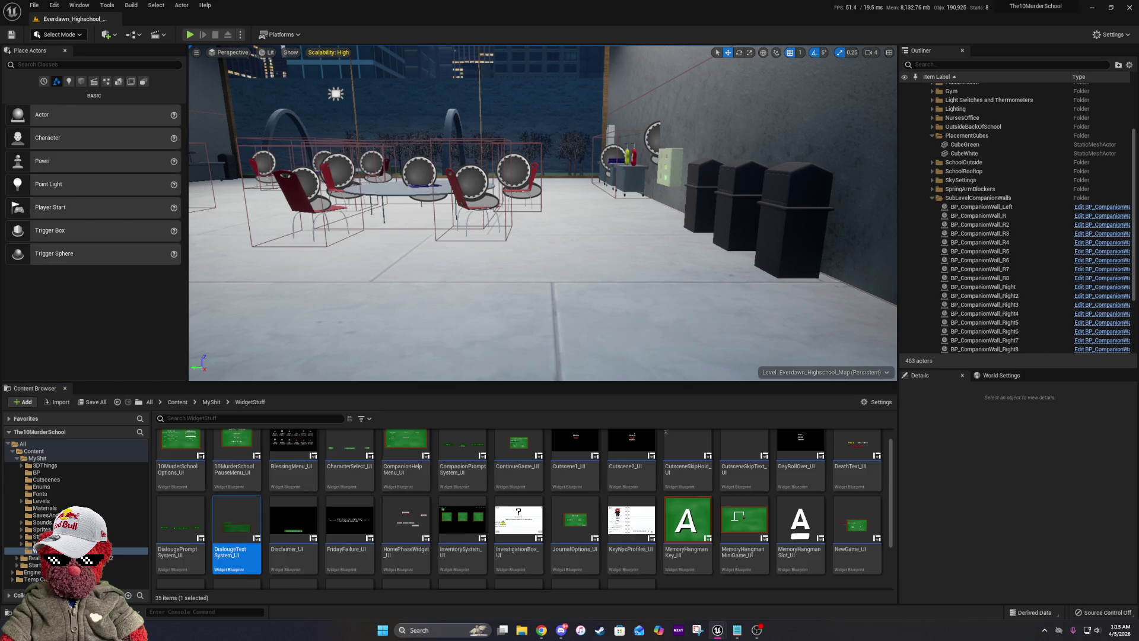
click(618, 250)
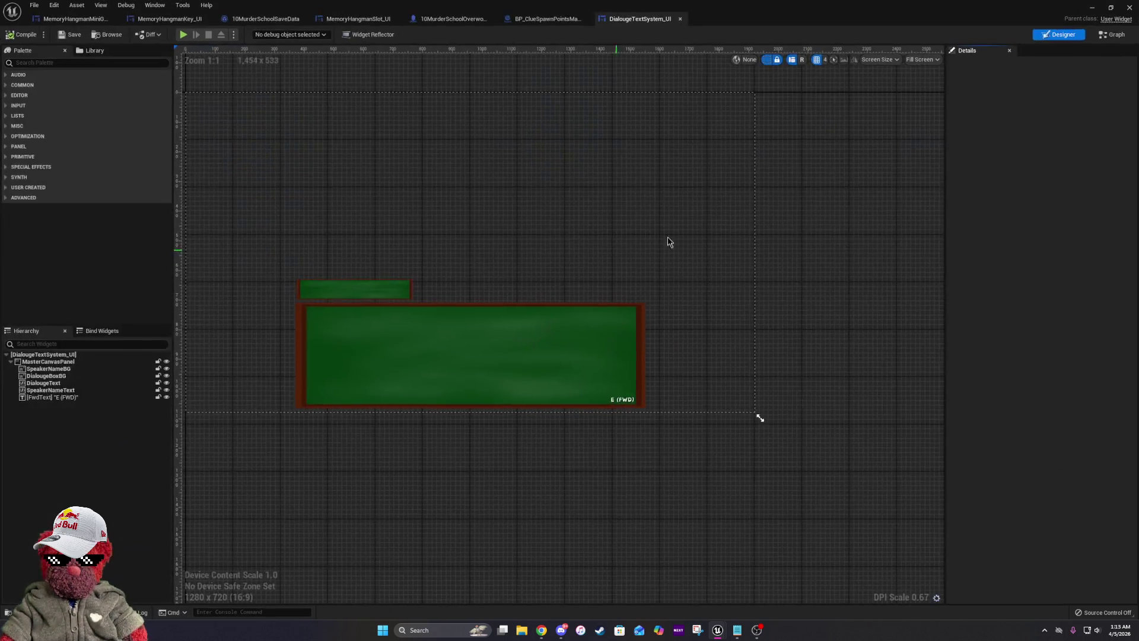
In the widget's Graph view, locate the Reset Map to New Day node in the Event Graph and open its function.
click(1115, 34)
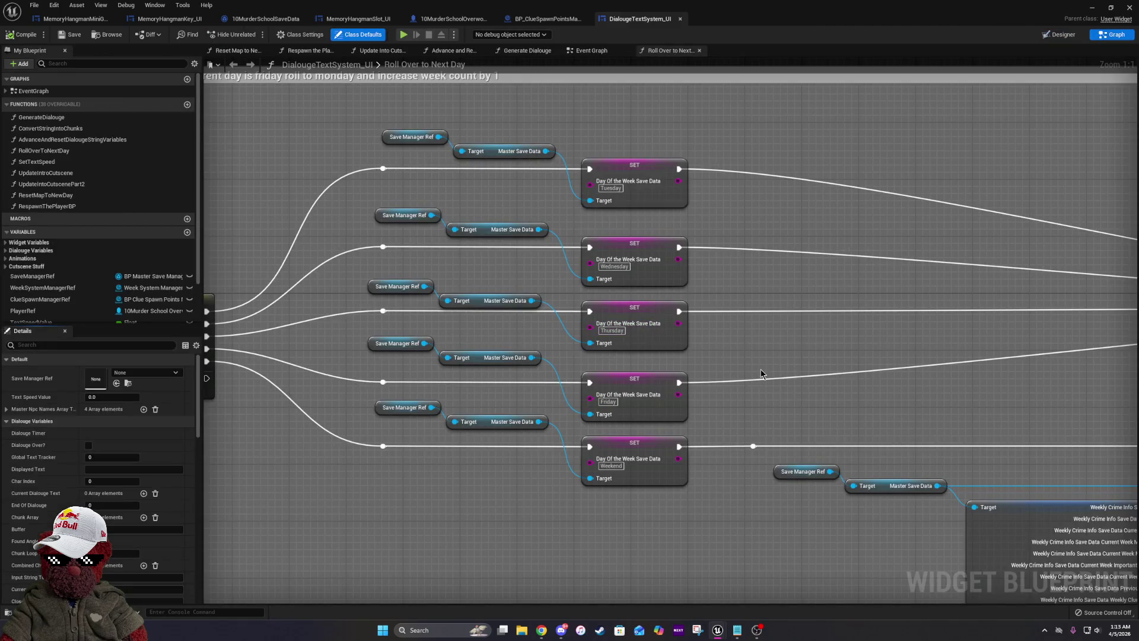
click(592, 50)
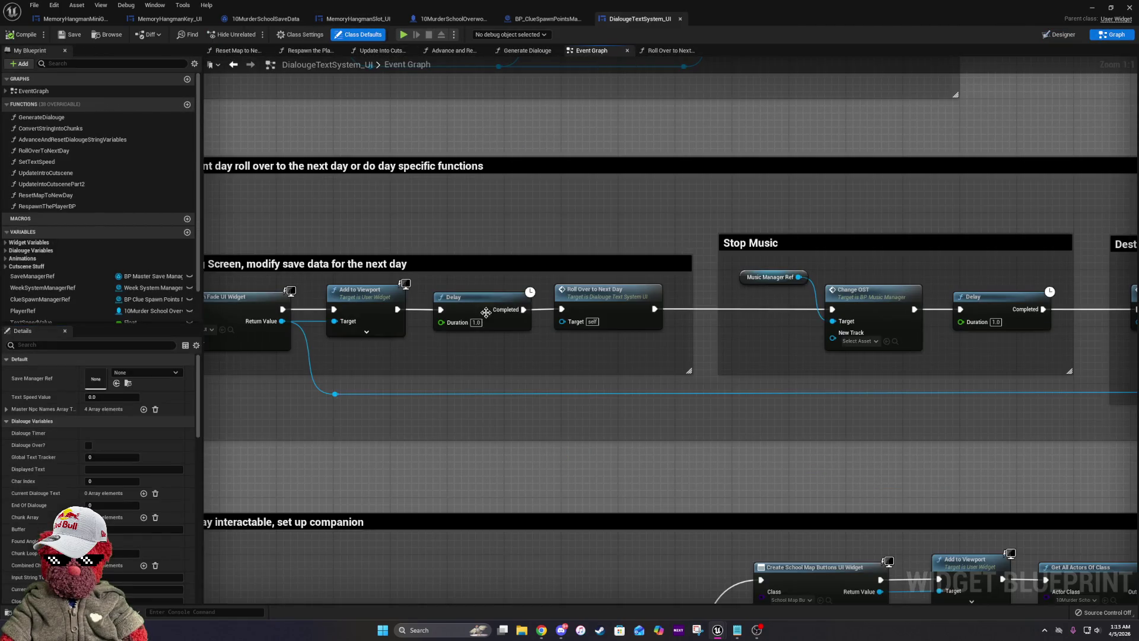
scroll(486, 313, down, 3)
scroll(458, 281, up, 3)
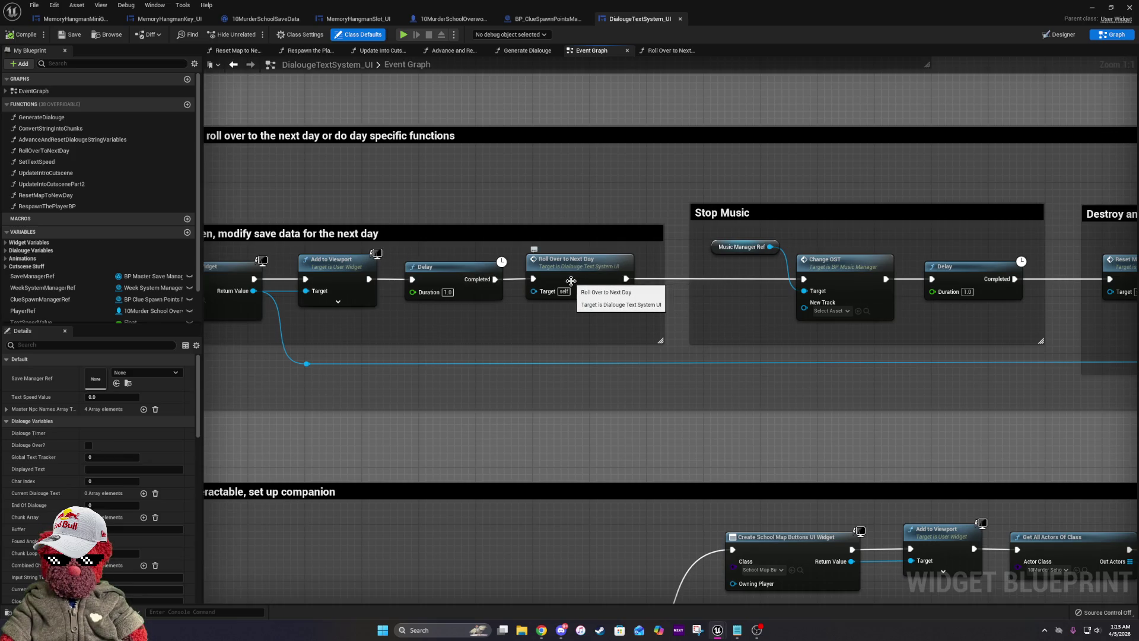
drag(580, 287, 114, 286)
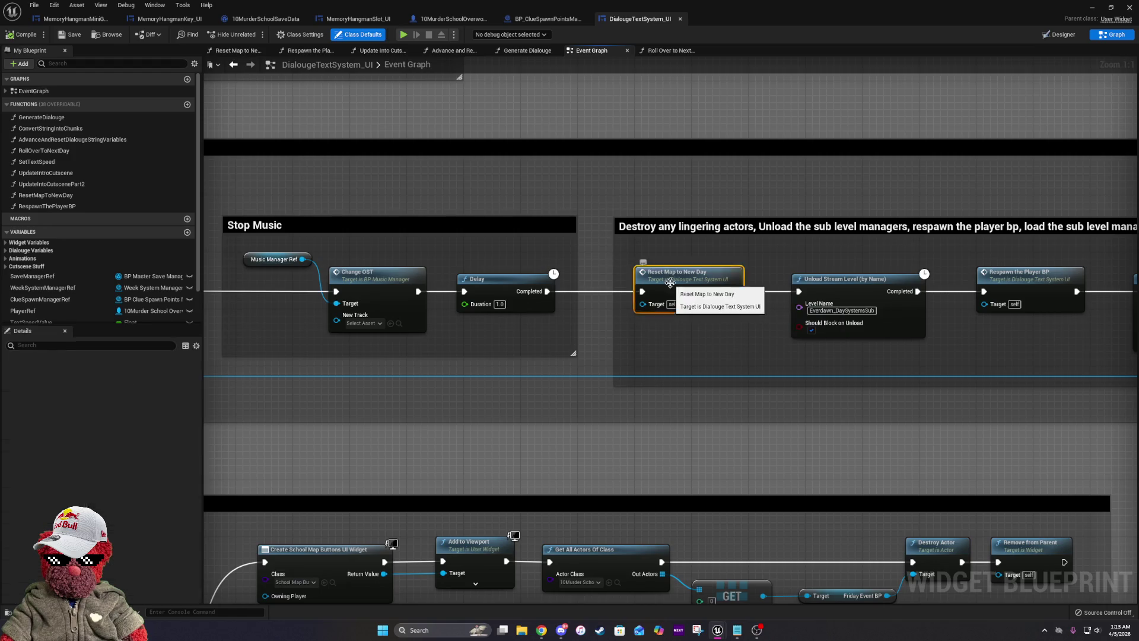
double_click(682, 284)
scroll(592, 270, up, 7)
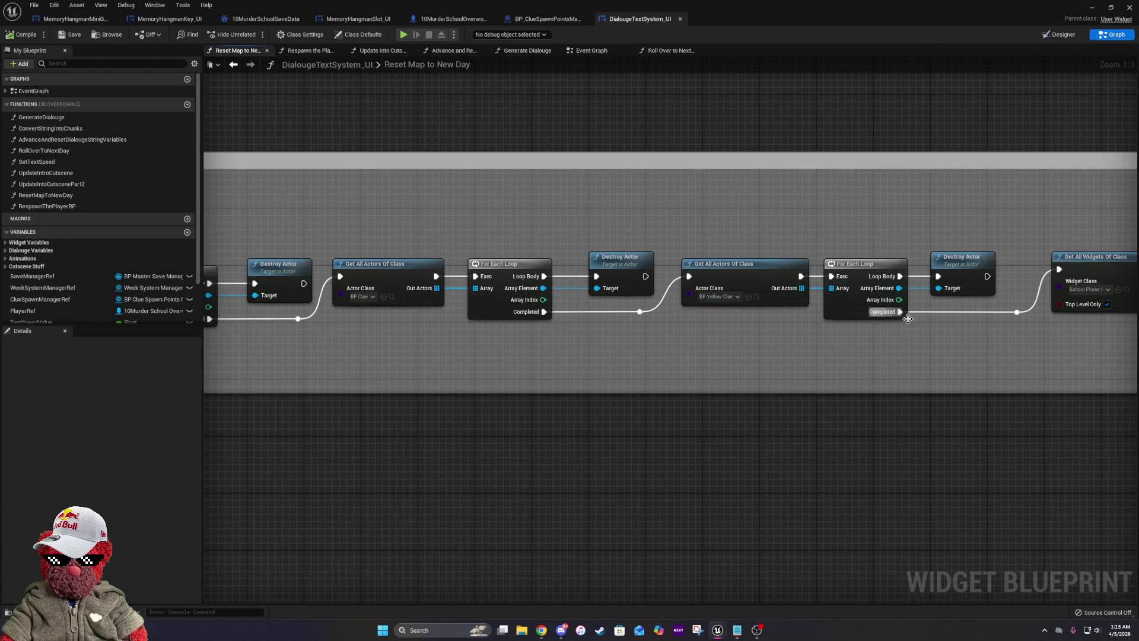
drag(943, 332, 581, 331)
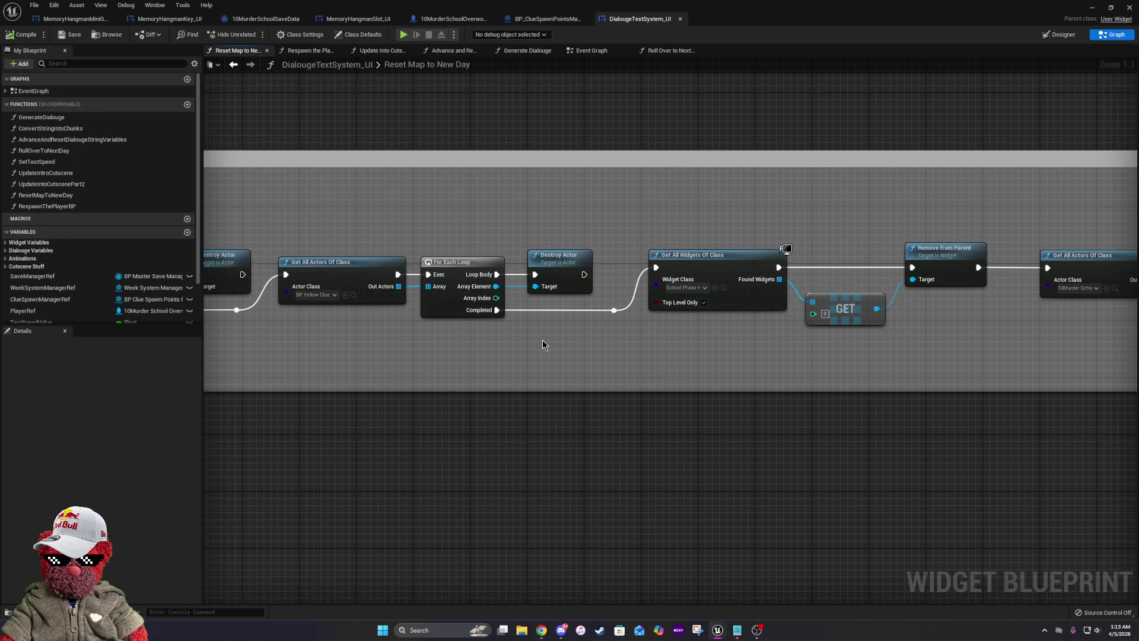
drag(458, 295, 622, 270)
Duplicate the Get All Actors Of Class node and set its class to BP Blue Clue.
click(593, 279)
key(ctrl+v)
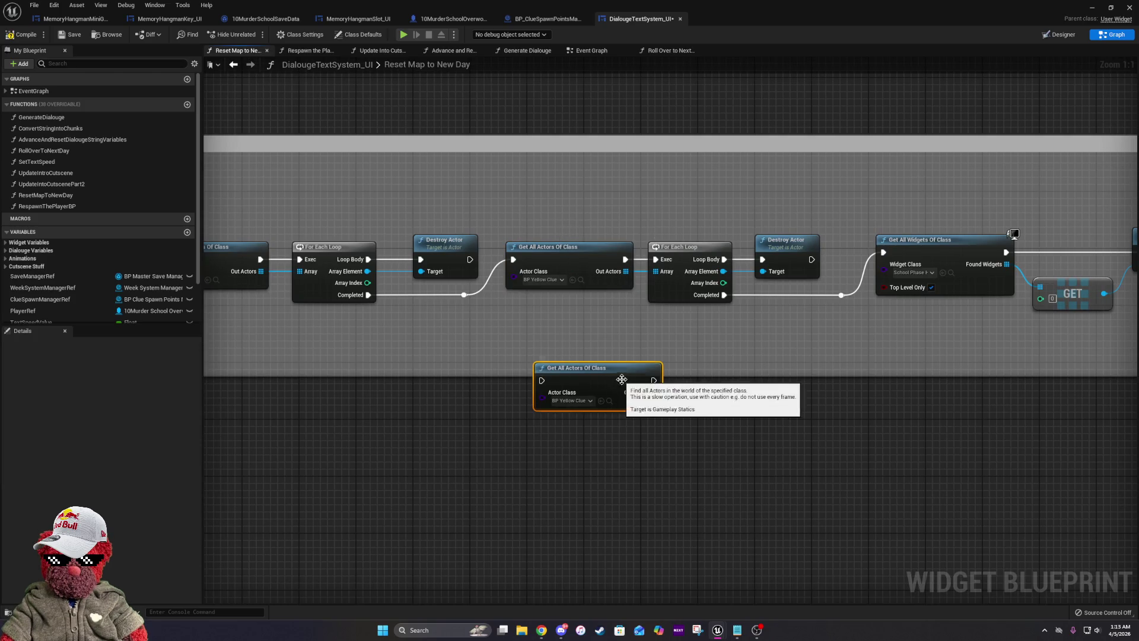
click(573, 401)
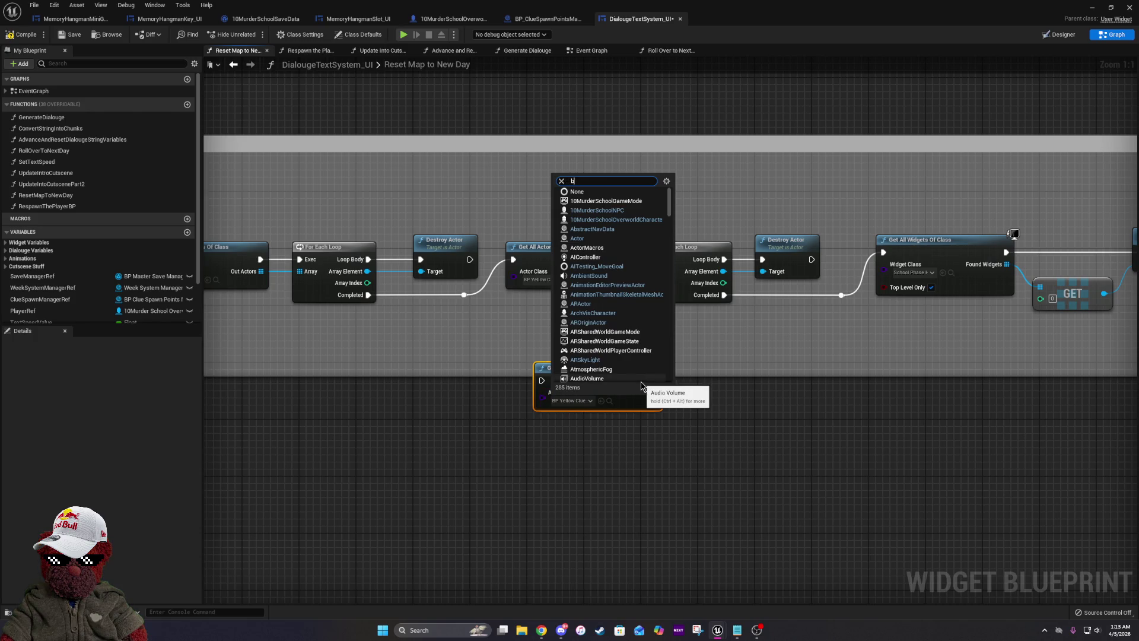
key(BackSpace)
text(blue)
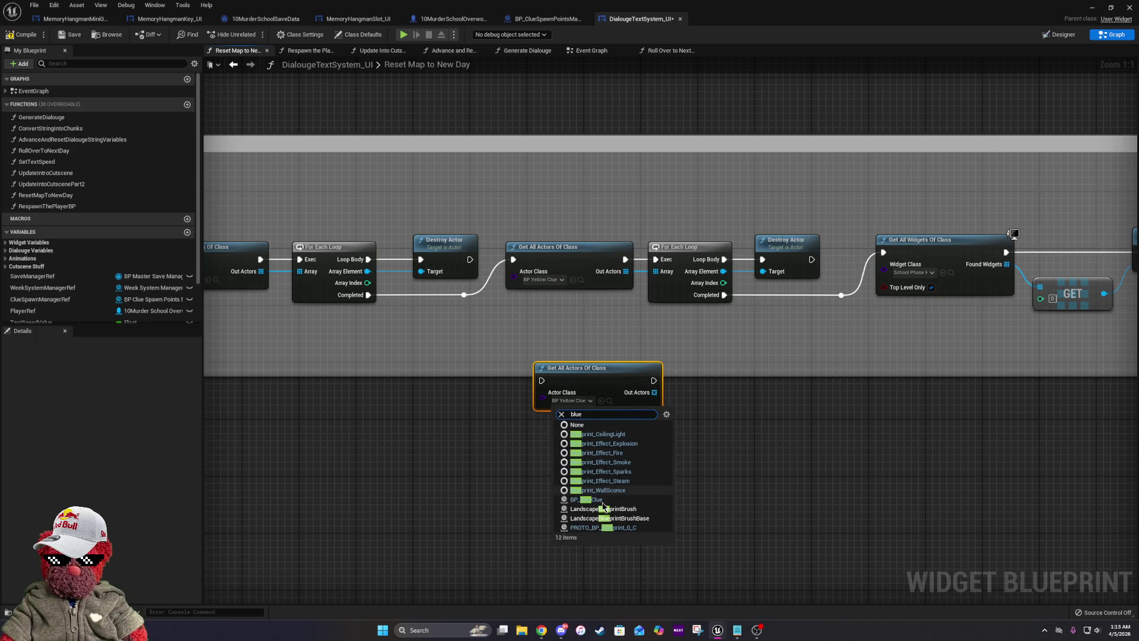
click(603, 502)
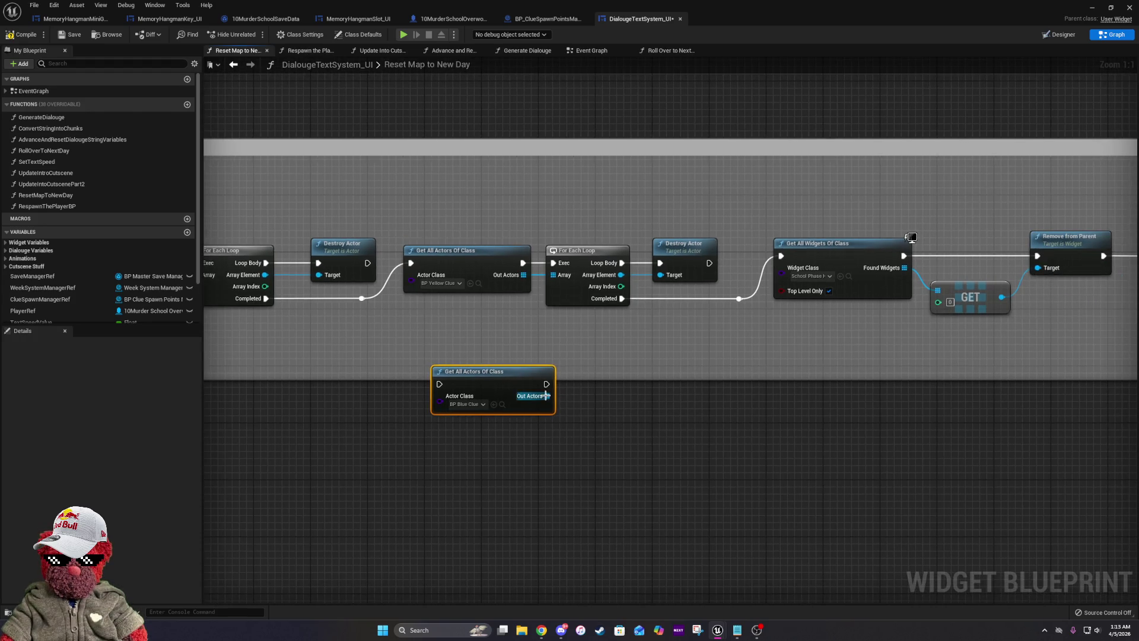
Loop over the found actors with For Each Loop, Destroy Actor each, and reroute the Completed wire.
drag(590, 394, 589, 394)
text(for)
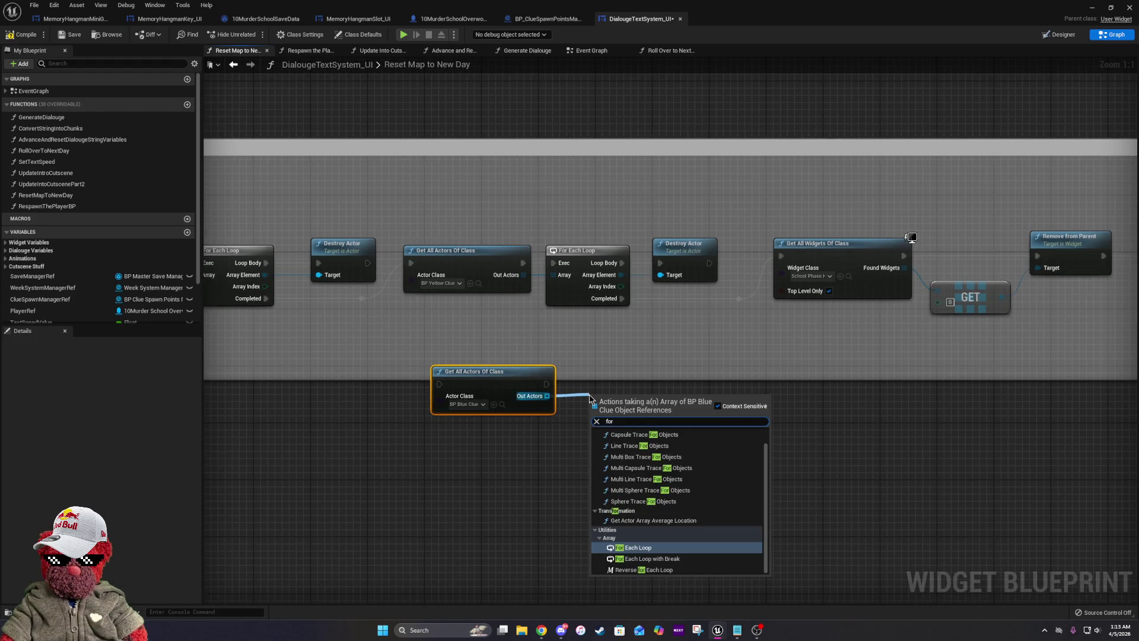
text( each)
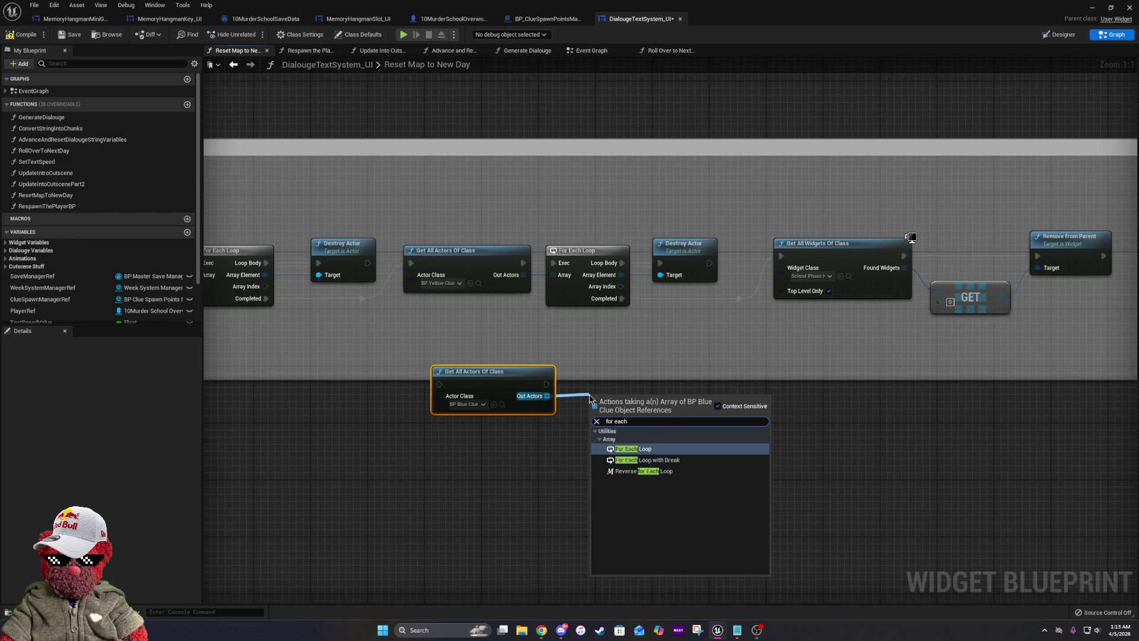
click(633, 449)
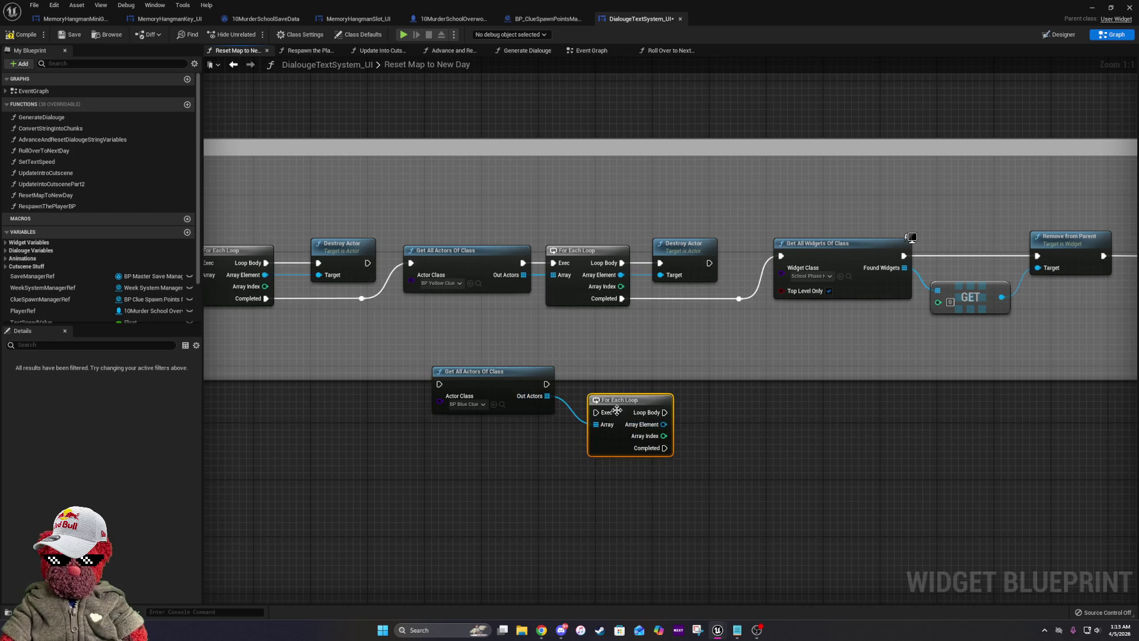
mouse_move(613, 380)
mouse_down()
mouse_move(692, 394)
mouse_move(692, 381)
mouse_move(660, 387)
mouse_up()
text(destr)
click(734, 443)
drag(741, 302, 430, 287)
right_click(430, 287)
click(469, 319)
Move the existing node chains right to make room for the Blue Clue destroy loop.
scroll(547, 315, down, 3)
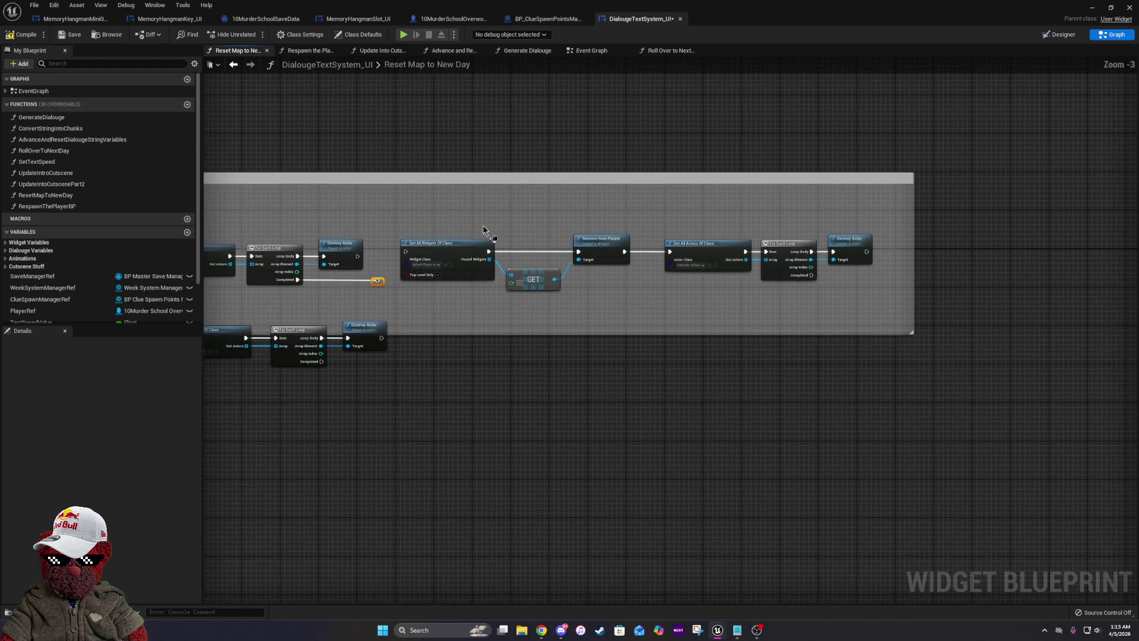
drag(500, 269, 645, 268)
mouse_move(512, 338)
mouse_down()
mouse_move(612, 324)
mouse_move(740, 333)
mouse_up()
drag(801, 363, 542, 349)
drag(508, 204, 532, 221)
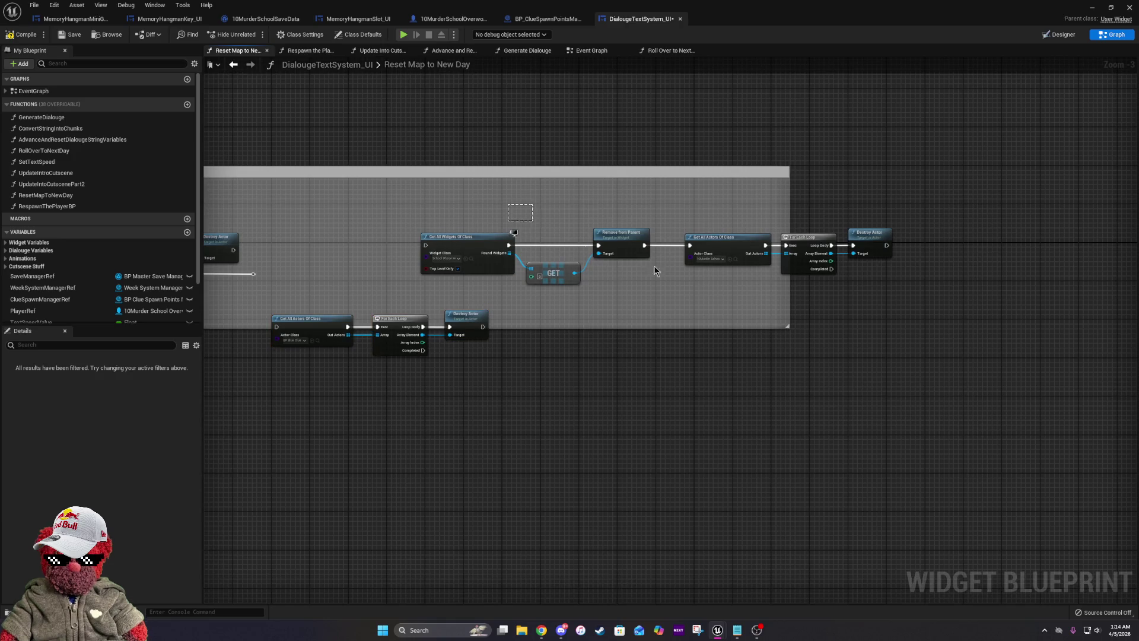
drag(654, 270, 893, 279)
drag(511, 240, 564, 240)
mouse_move(261, 296)
mouse_down()
mouse_move(649, 374)
mouse_move(601, 273)
mouse_up()
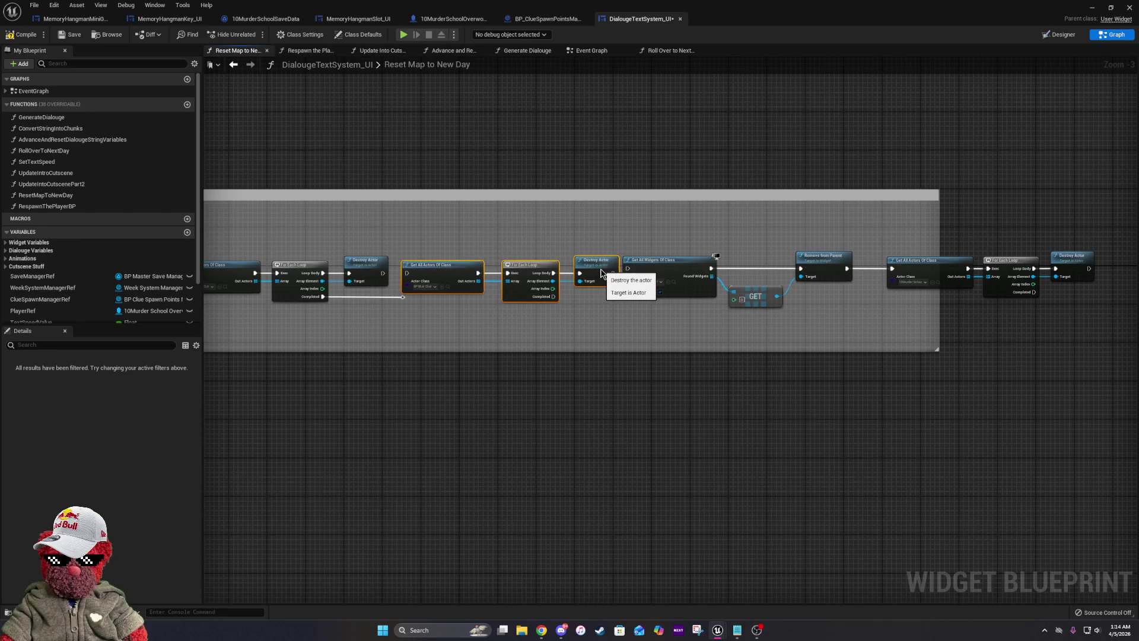
scroll(399, 282, up, 3)
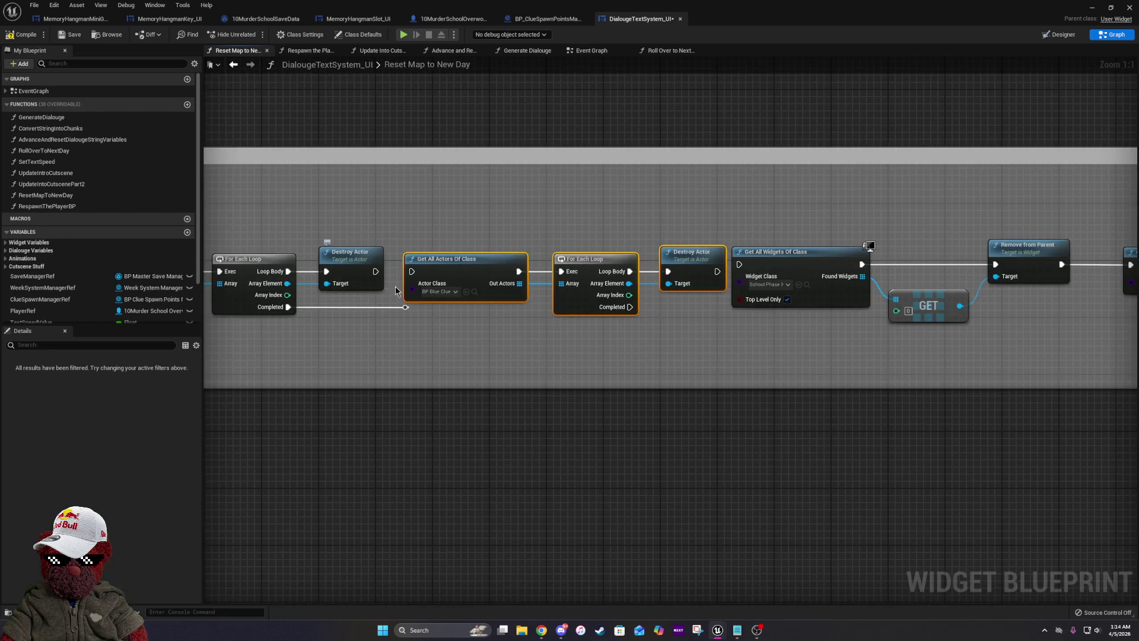
Reposition the Completed-wire reroute point and shift the later nodes further right.
drag(412, 308, 384, 306)
drag(443, 213, 666, 363)
drag(992, 362, 525, 268)
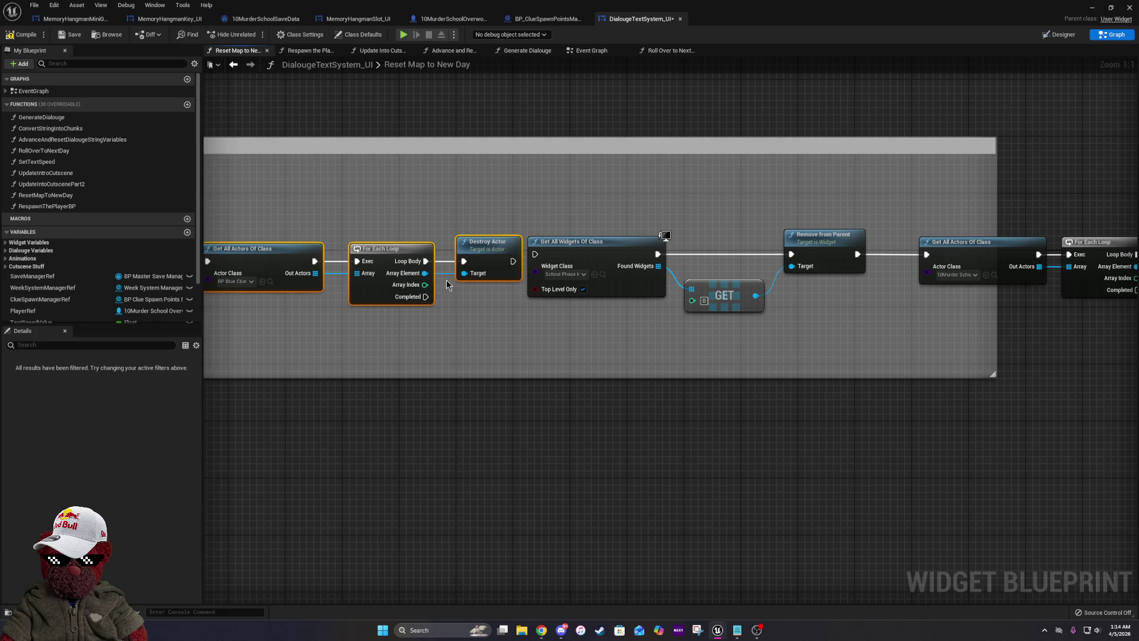
scroll(570, 272, down, 1)
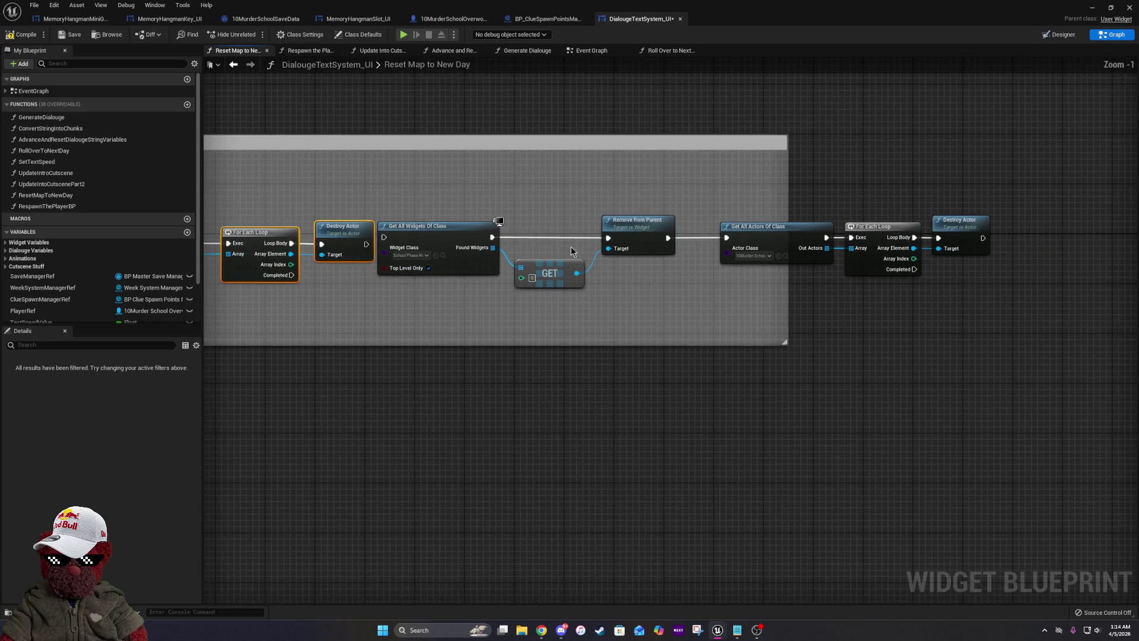
drag(602, 294, 1082, 306)
drag(499, 221, 557, 229)
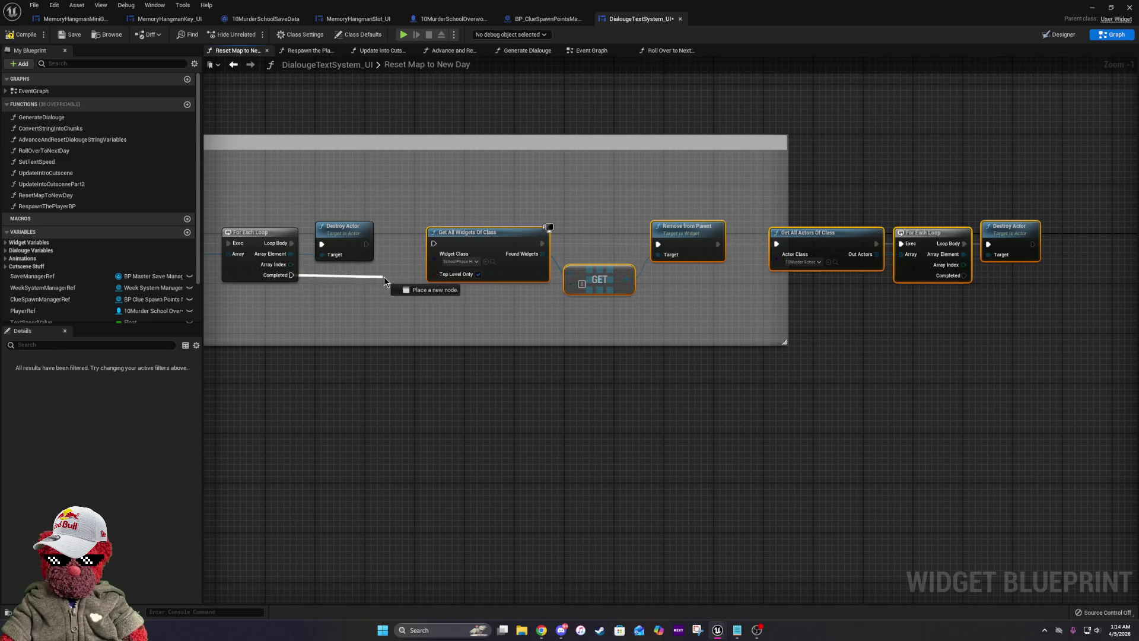
Add a reroute on the loop's Completed output and widen the comment box around the final nodes.
drag(384, 280, 389, 278)
text(rer)
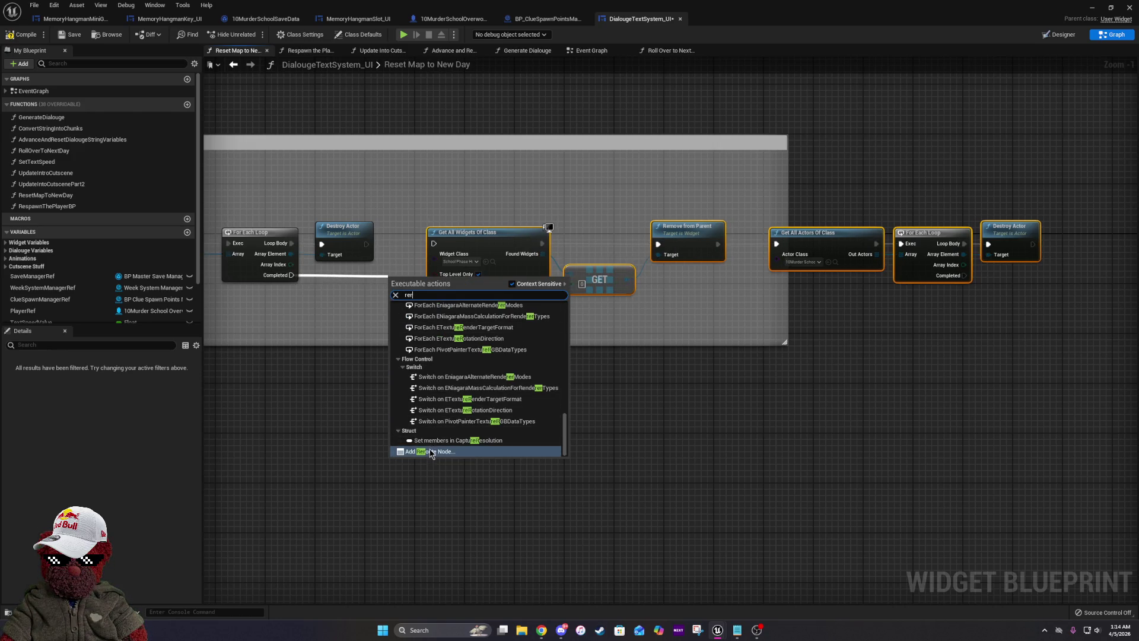
click(432, 454)
click(242, 270)
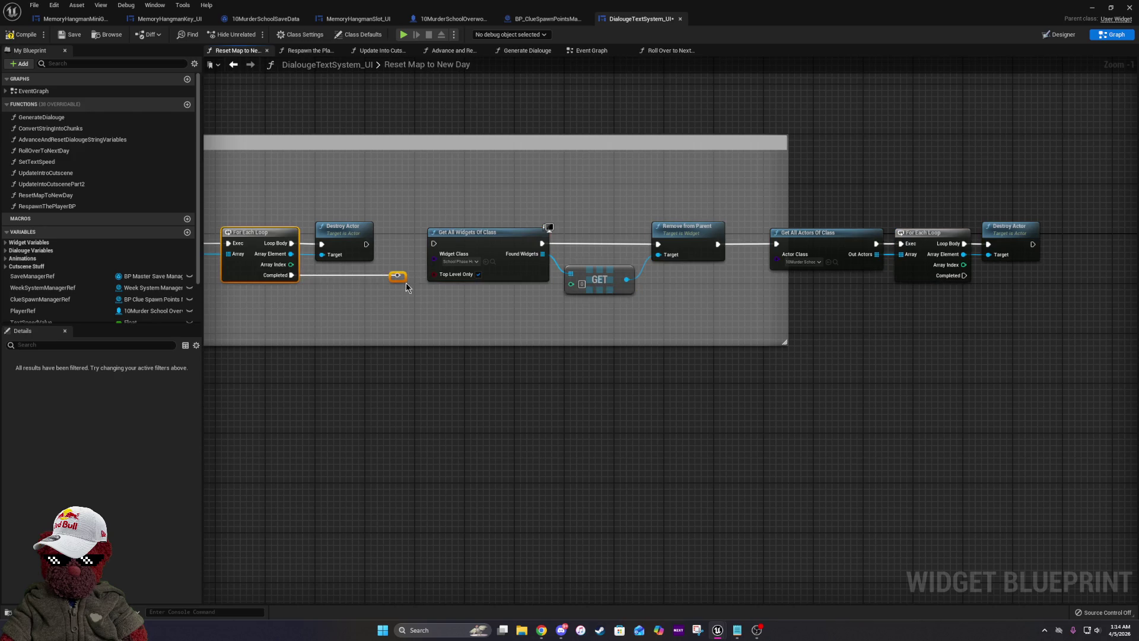
drag(546, 244, 596, 274)
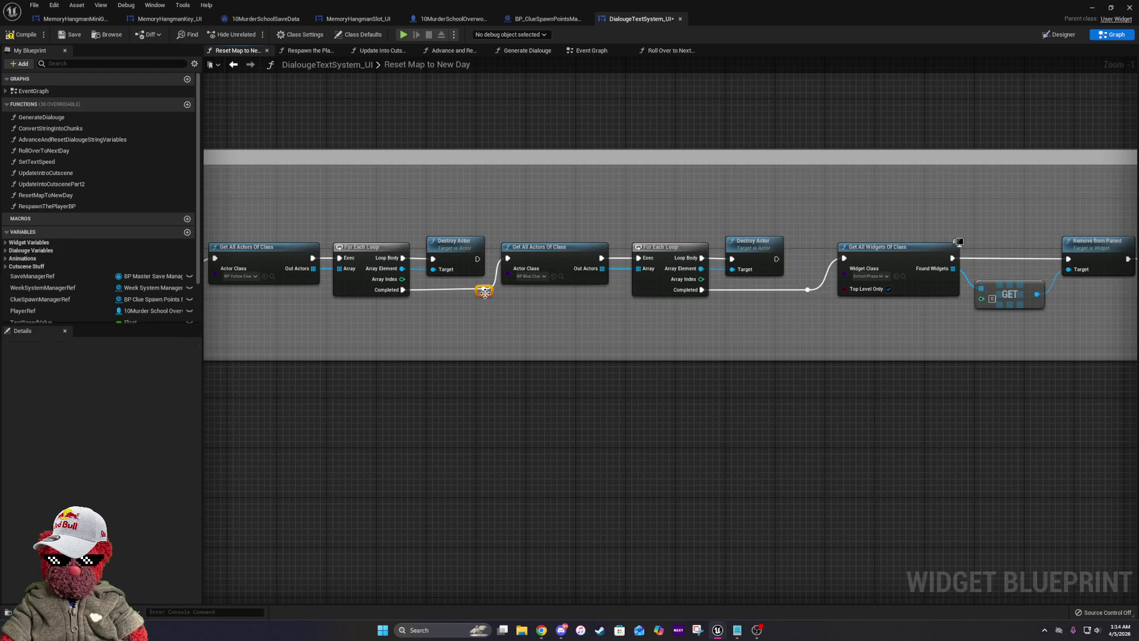
click(351, 288)
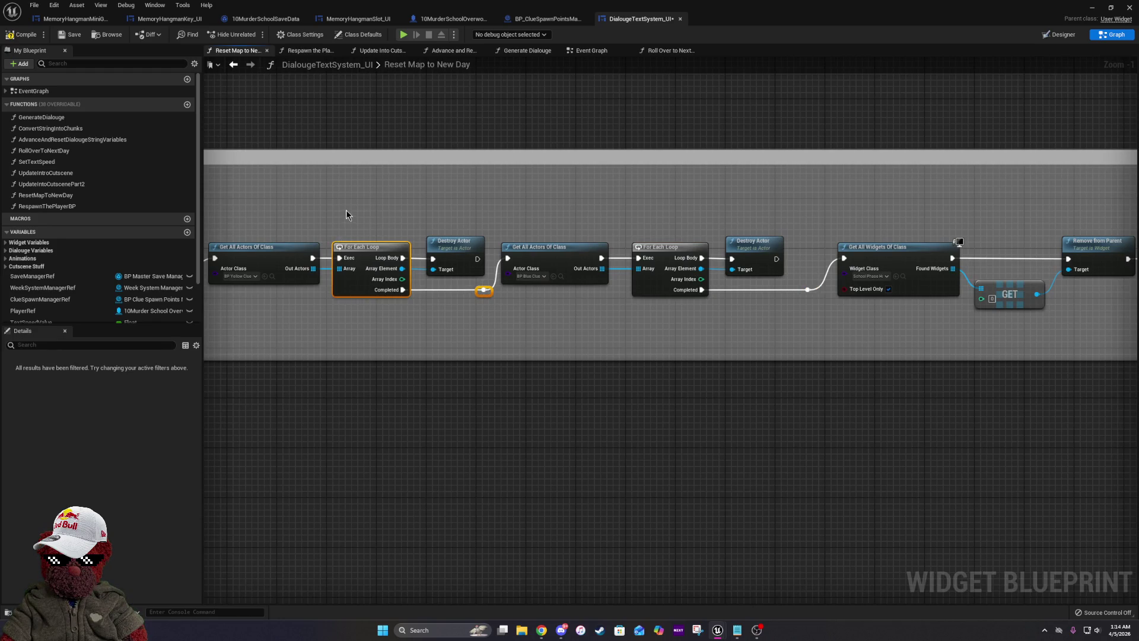
drag(562, 311, 461, 292)
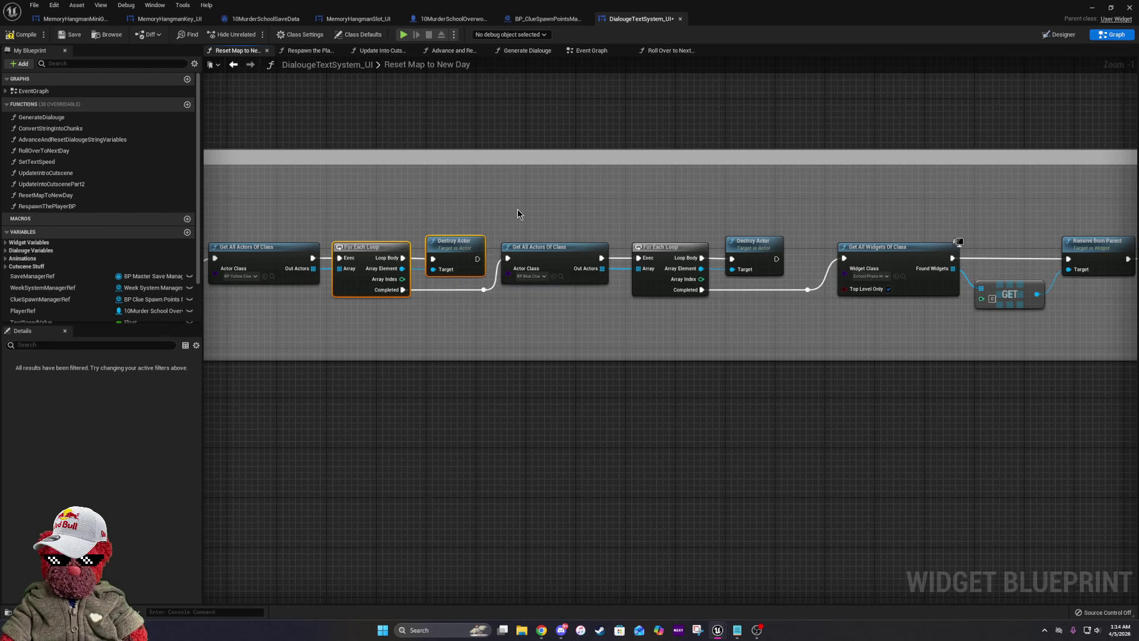
drag(518, 214, 563, 267)
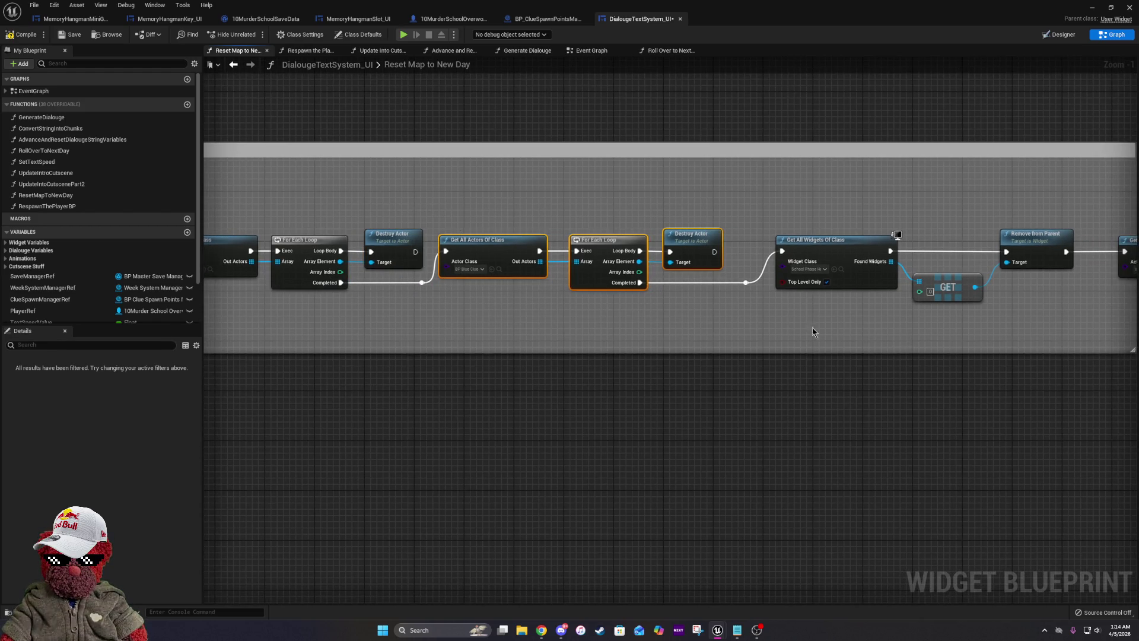
drag(878, 329, 400, 323)
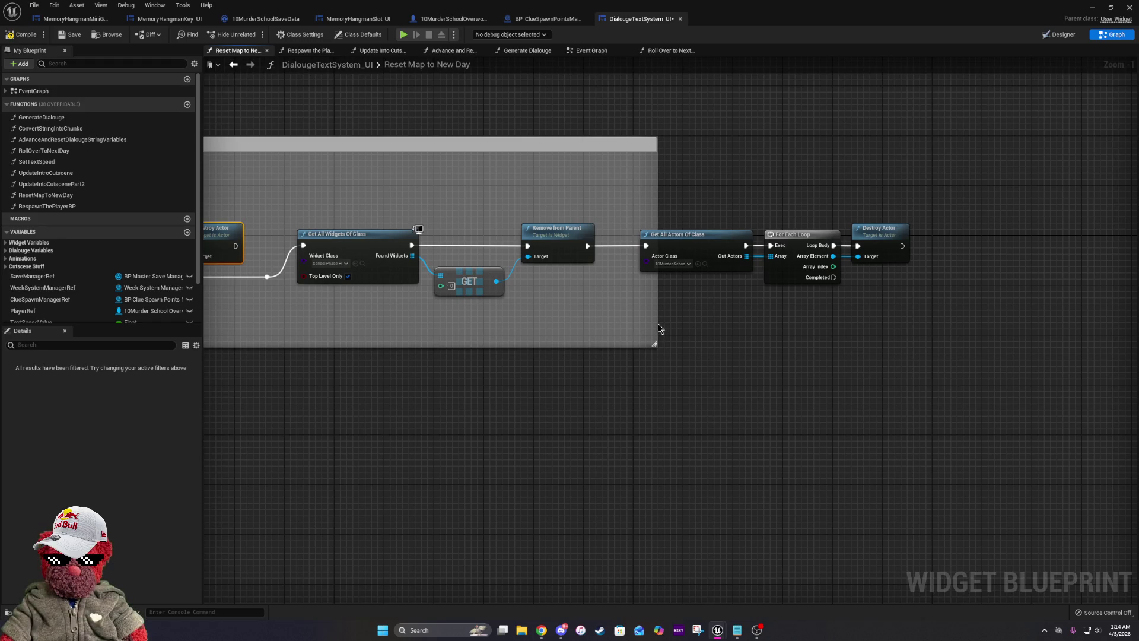
drag(658, 327, 956, 326)
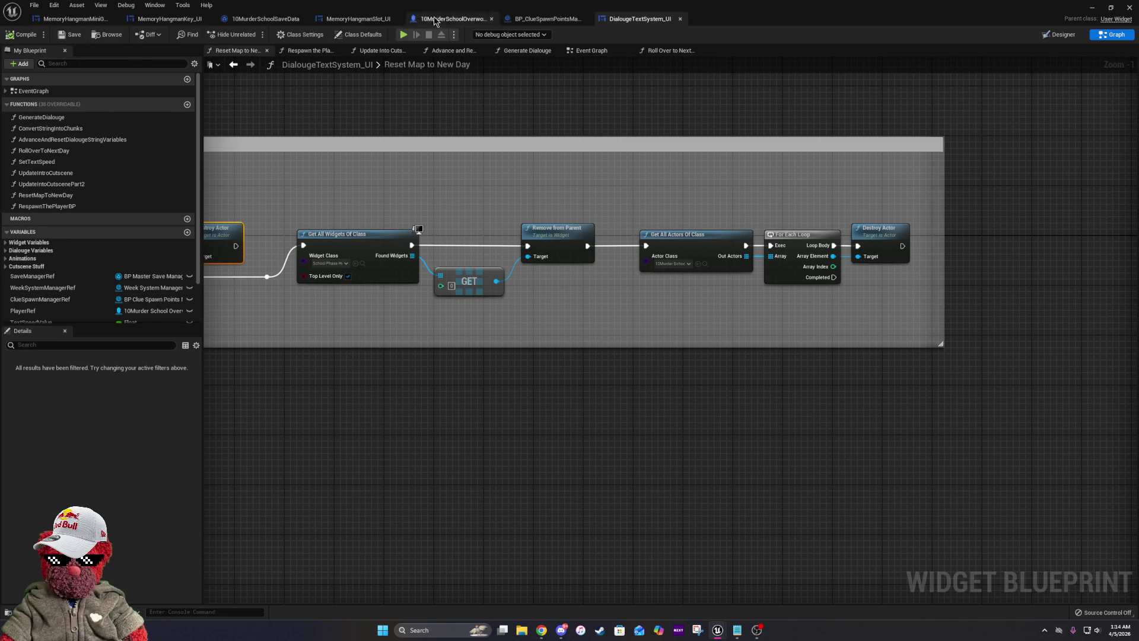
Open ReturnToTitle_UI full screen on its Reset Map to New Day graph near Get All Widgets.
key(alt+Tab)
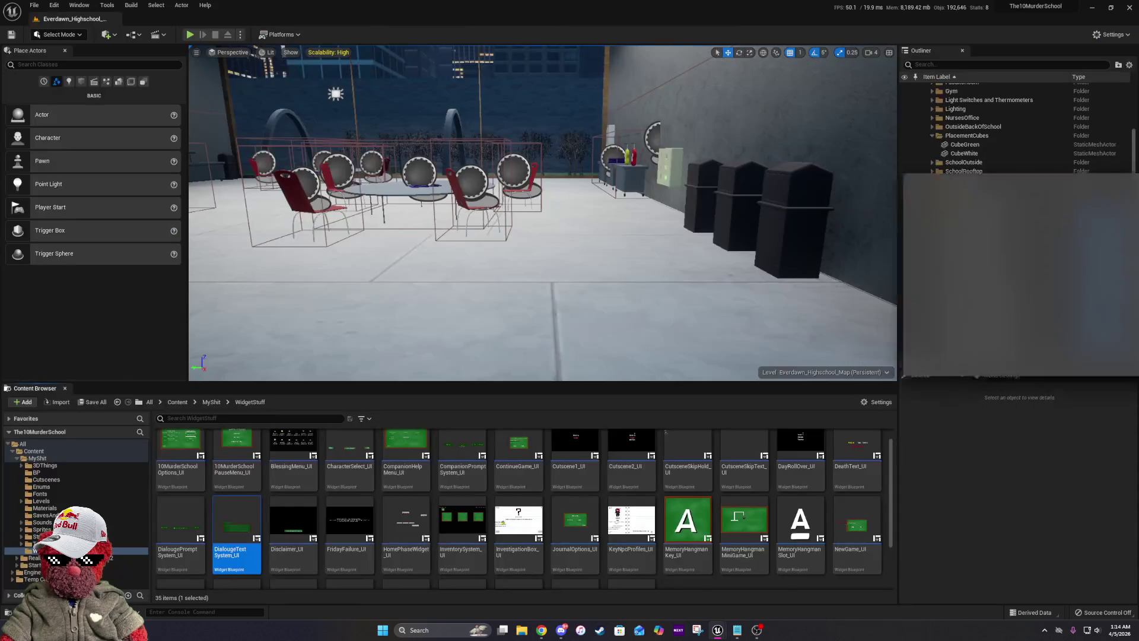
scroll(376, 527, down, 1)
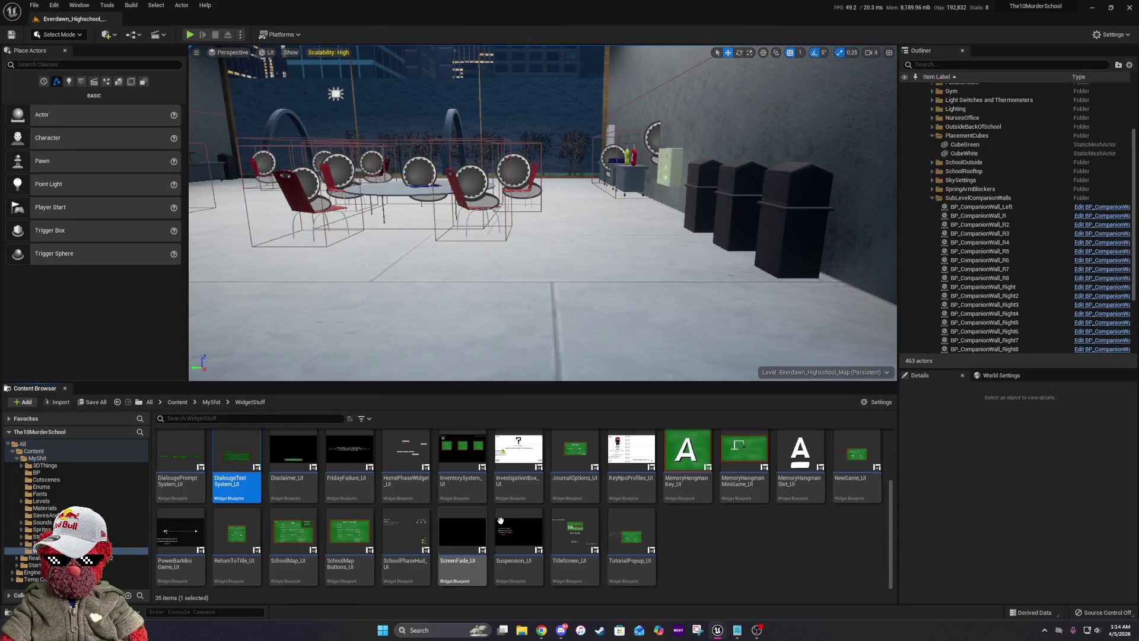
scroll(616, 540, up, 1)
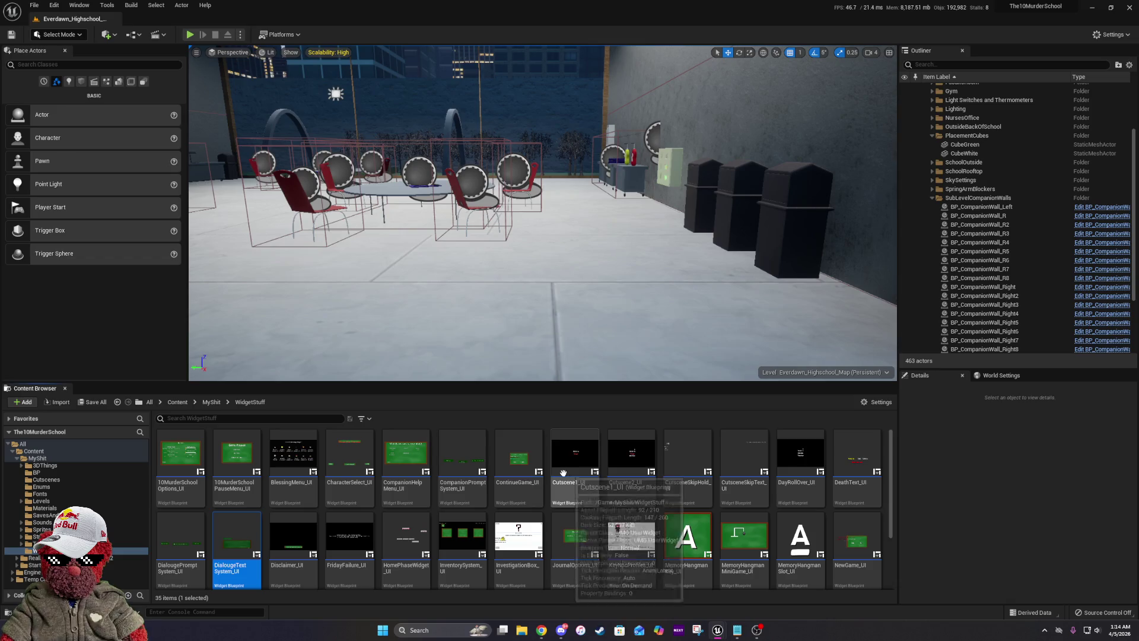
scroll(342, 458, down, 2)
click(236, 534)
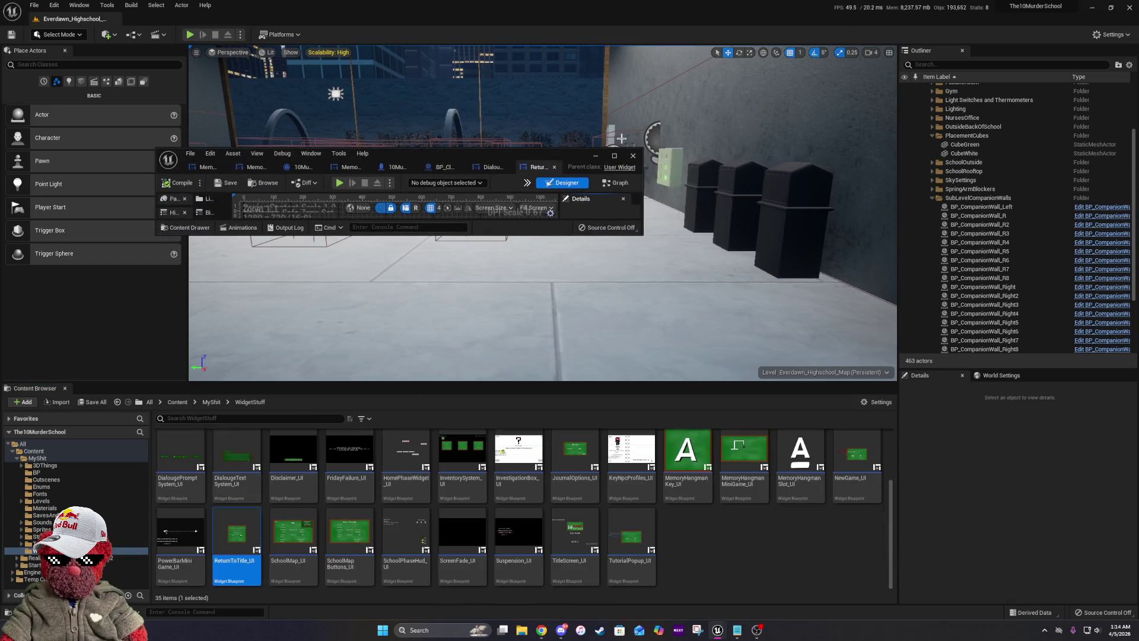
click(617, 155)
click(1112, 35)
drag(403, 311, 1097, 317)
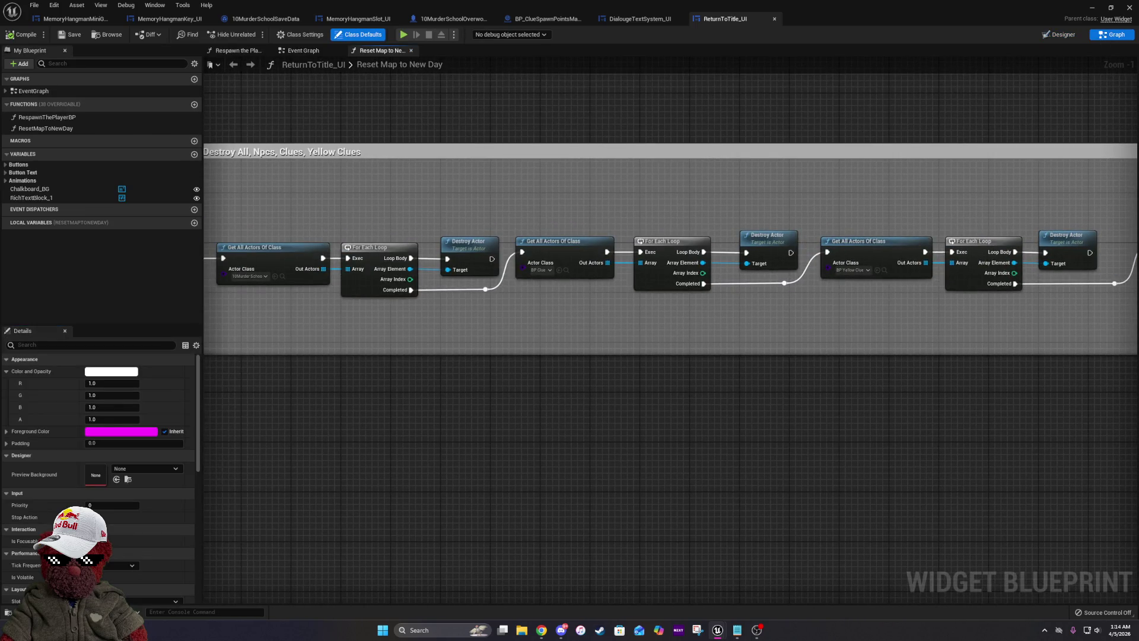
drag(1021, 371, 495, 344)
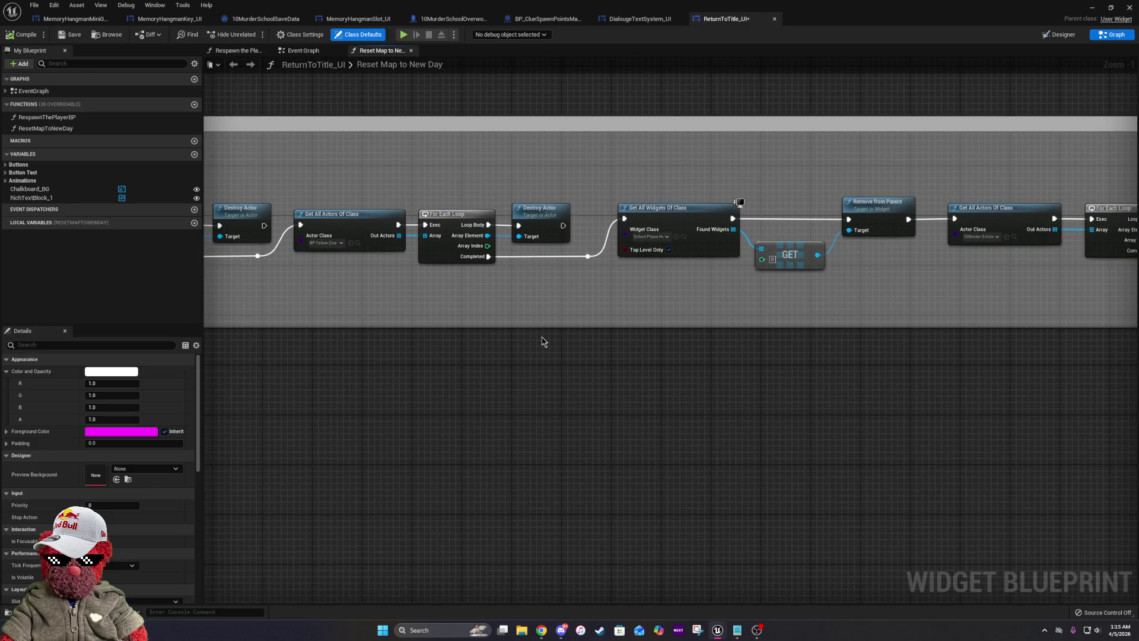
Paste the Get All Actors/For Each Loop/Destroy Actor chain and unlink the reroute from Get All Widgets.
key(ctrl+v)
drag(745, 338, 436, 332)
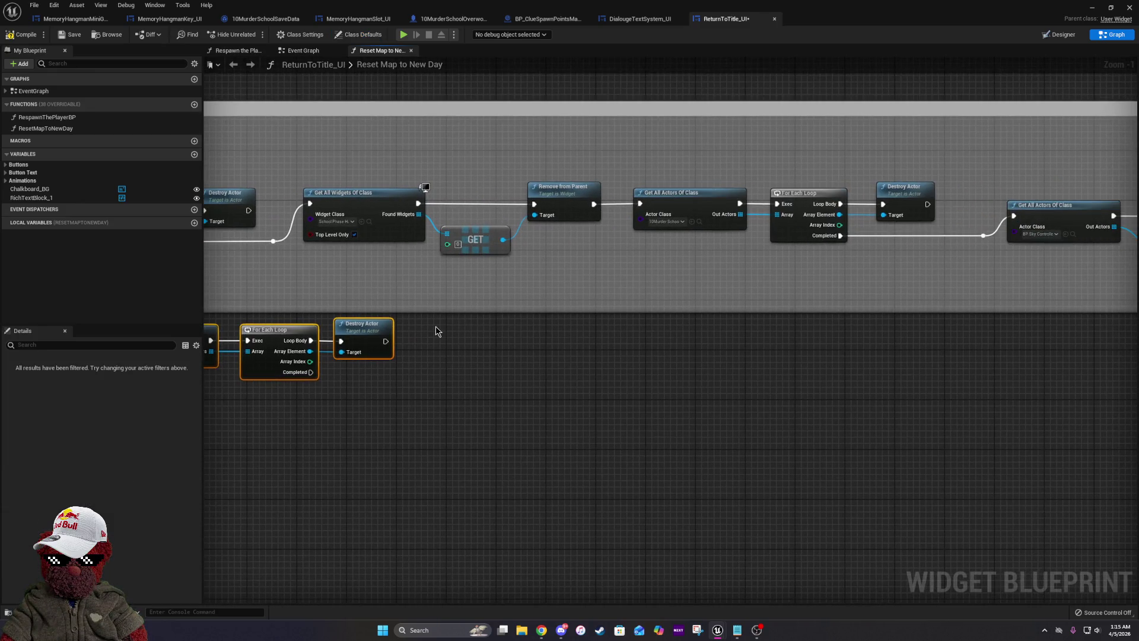
right_click(274, 242)
click(297, 311)
scroll(380, 285, down, 3)
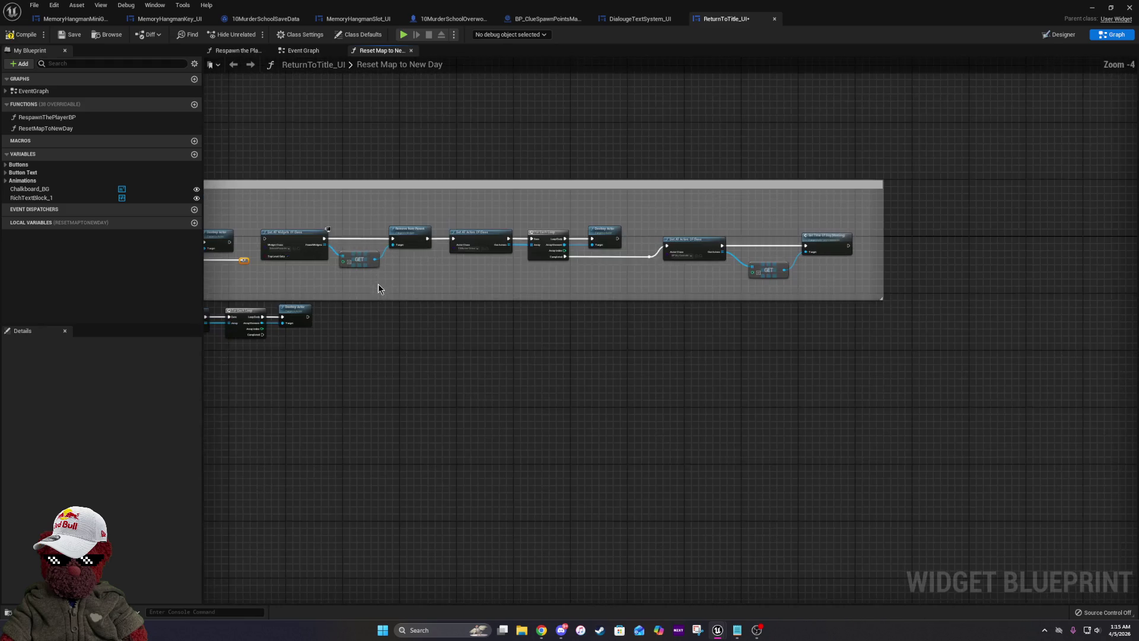
drag(417, 272, 926, 291)
mouse_move(284, 239)
mouse_down()
mouse_move(480, 246)
mouse_move(420, 242)
mouse_up()
scroll(321, 297, up, 3)
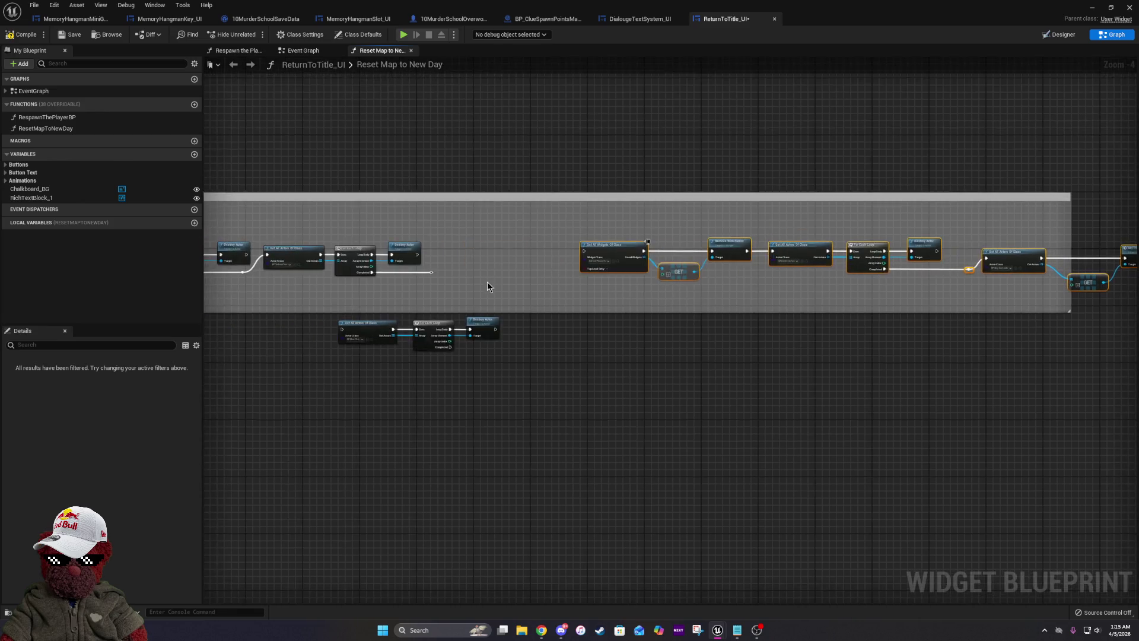
Move the blue clue chain into a gap after the yellow clue loop, comparing with DialougeTextSystem_UI.
drag(320, 301, 569, 386)
mouse_move(532, 349)
mouse_down()
mouse_move(668, 224)
mouse_move(682, 224)
mouse_move(709, 337)
mouse_up()
mouse_move(279, 205)
mouse_down()
mouse_move(974, 318)
mouse_move(1133, 371)
mouse_move(666, 315)
mouse_up()
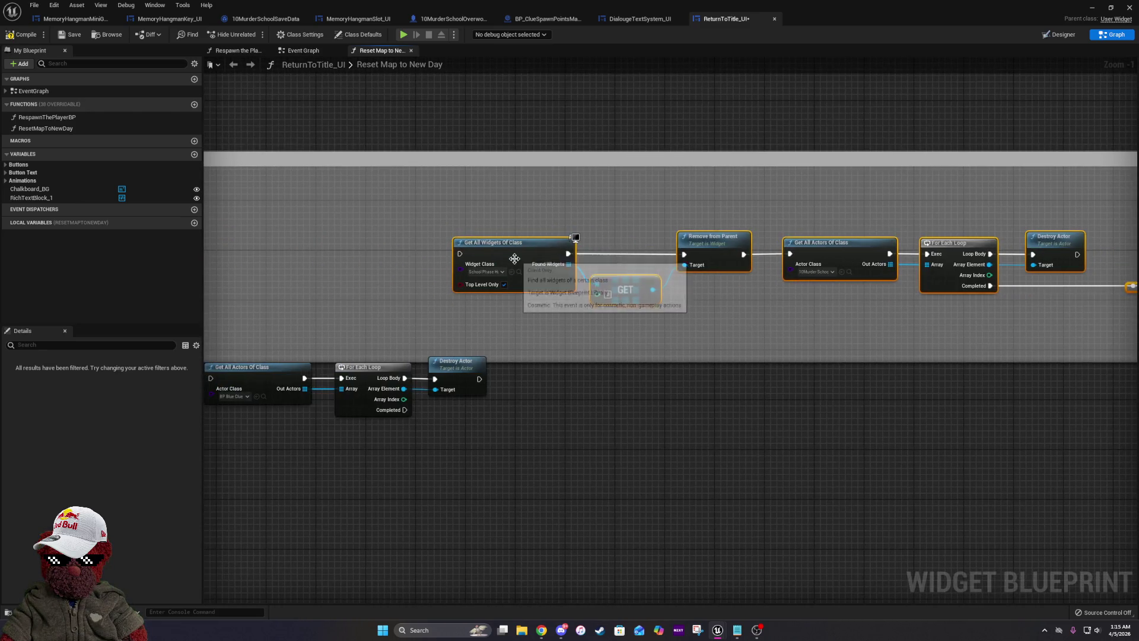
drag(516, 261, 573, 262)
mouse_move(505, 347)
mouse_down()
mouse_move(677, 439)
mouse_move(784, 442)
mouse_up()
mouse_move(728, 382)
mouse_down()
mouse_move(715, 375)
mouse_move(721, 281)
mouse_up()
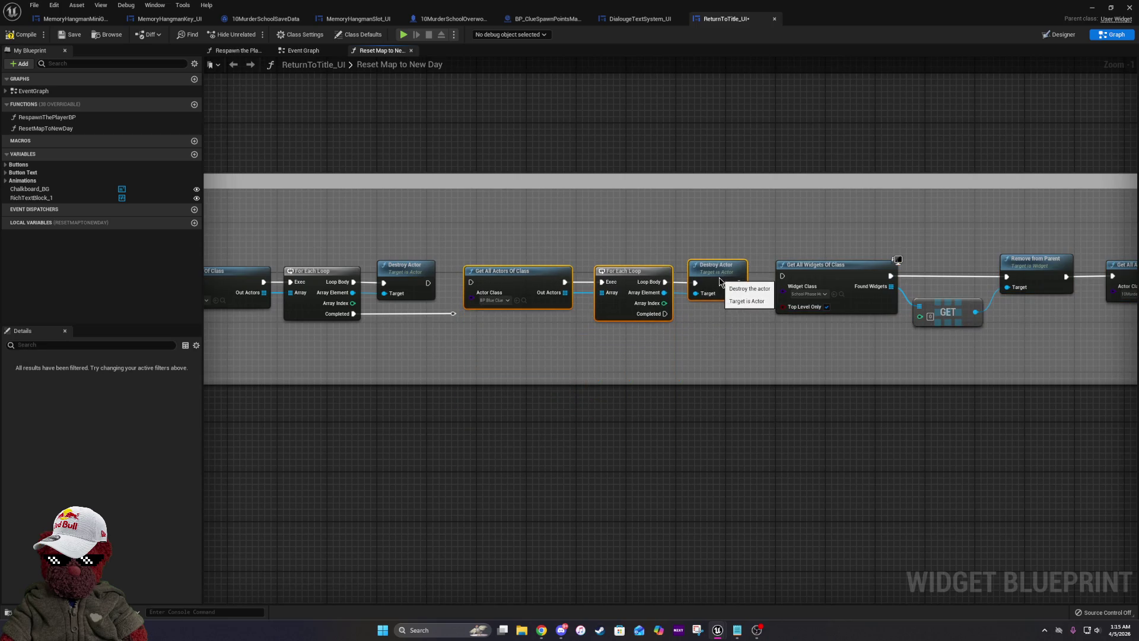
mouse_move(471, 282)
mouse_down()
mouse_move(452, 289)
mouse_move(471, 283)
mouse_up()
click(460, 320)
click(623, 21)
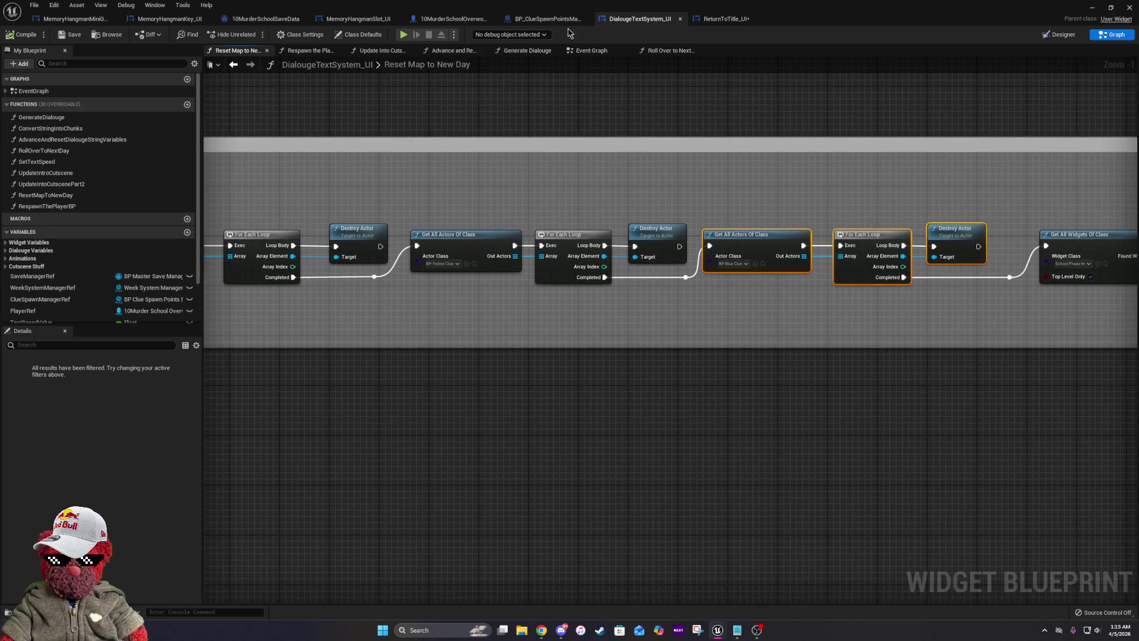
click(725, 21)
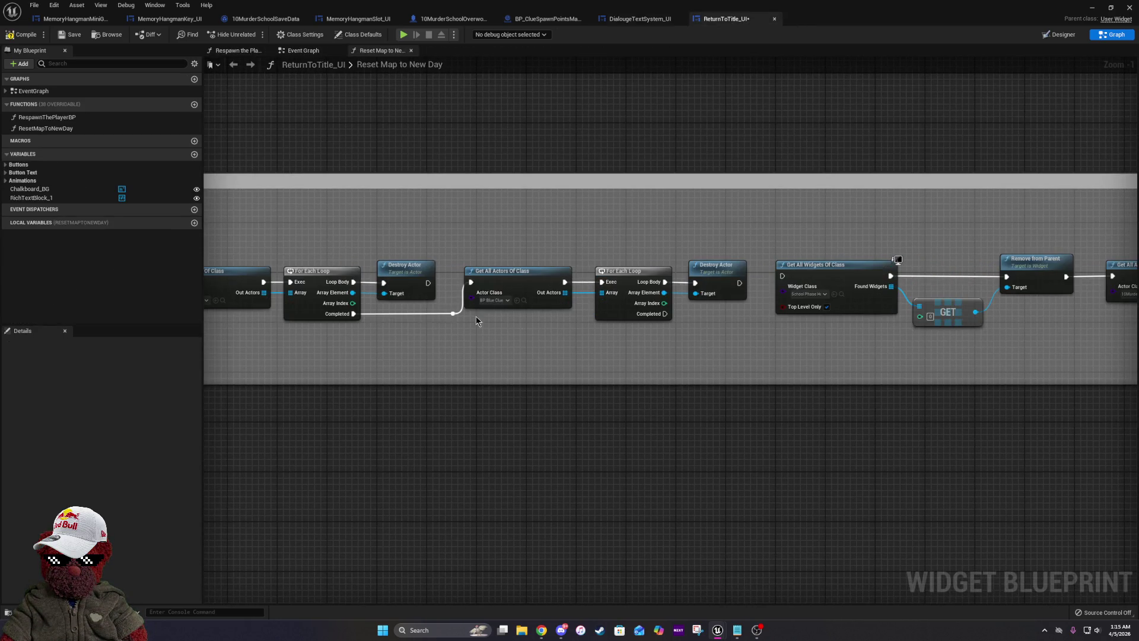
Route the blue loop's Completed through a reroute into Get All Widgets Of Class and save ReturnToTitle_UI.
drag(504, 331, 576, 336)
scroll(659, 439, down, 5)
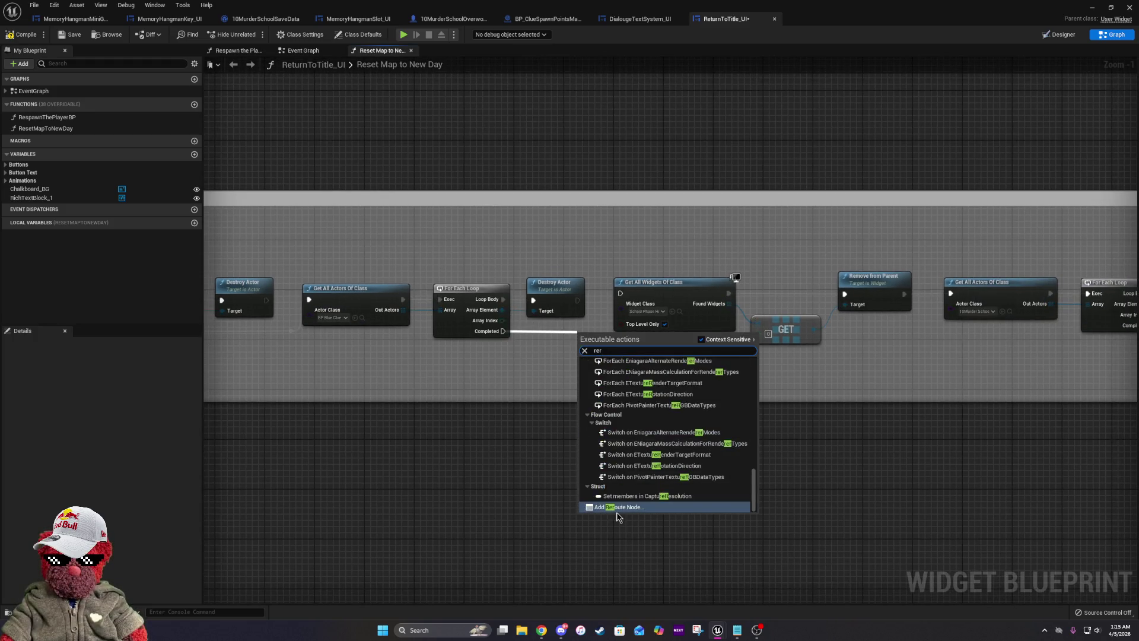
click(614, 505)
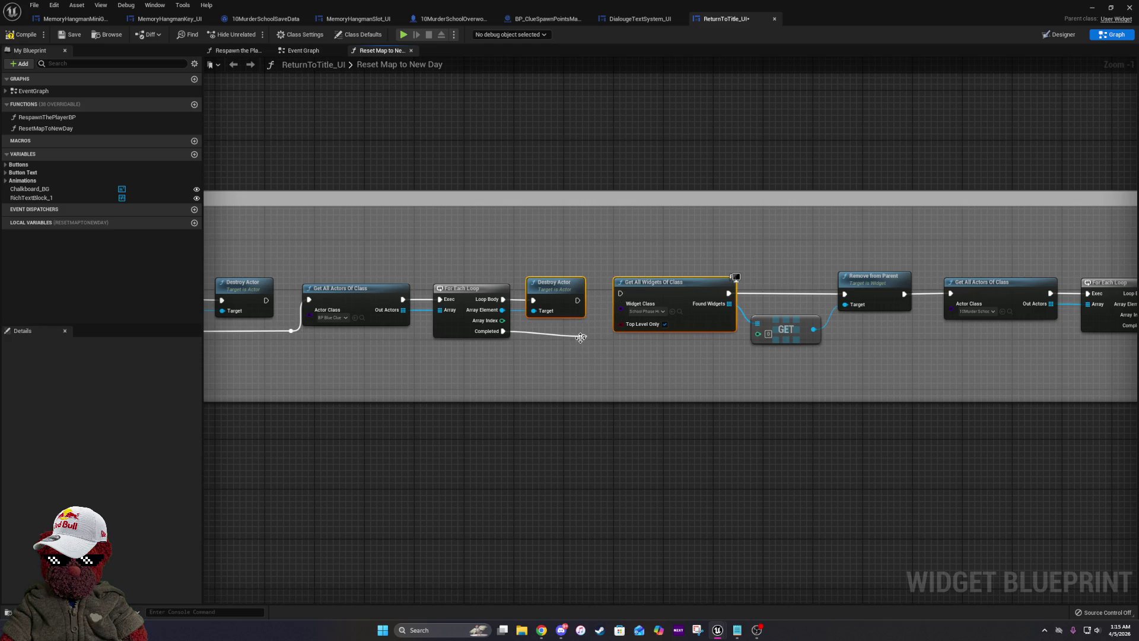
drag(583, 336, 620, 294)
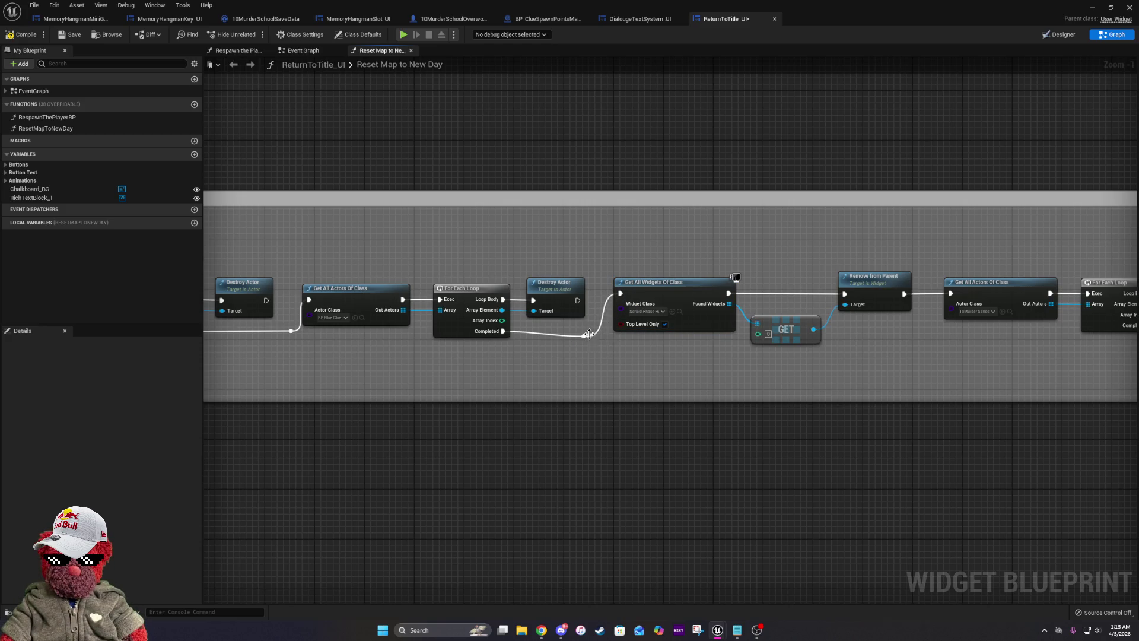
click(472, 320)
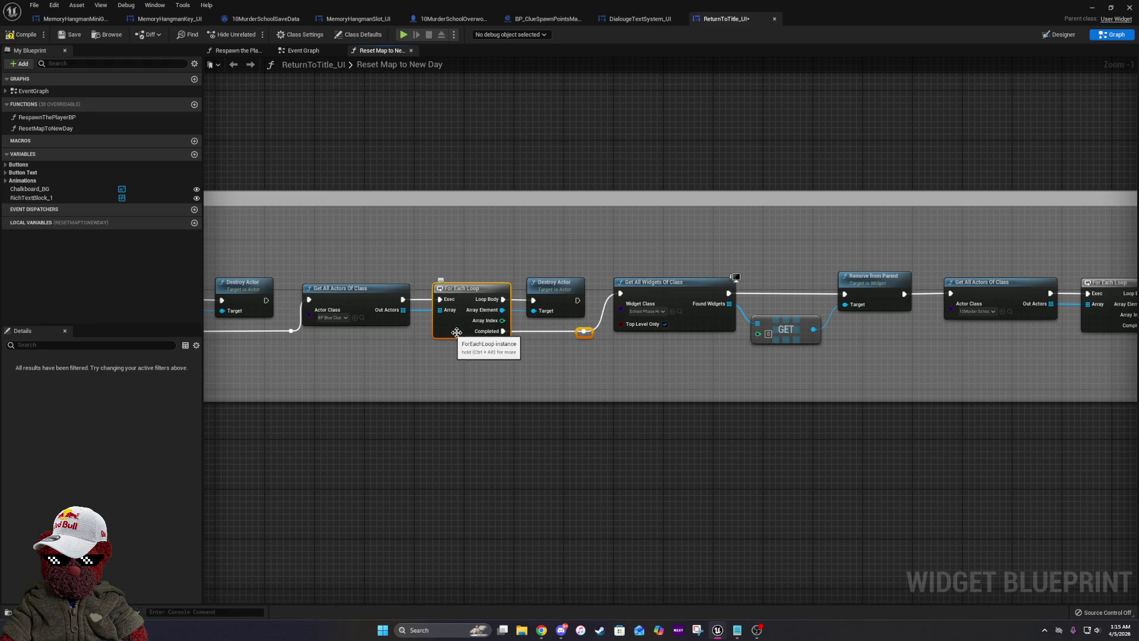
key(q)
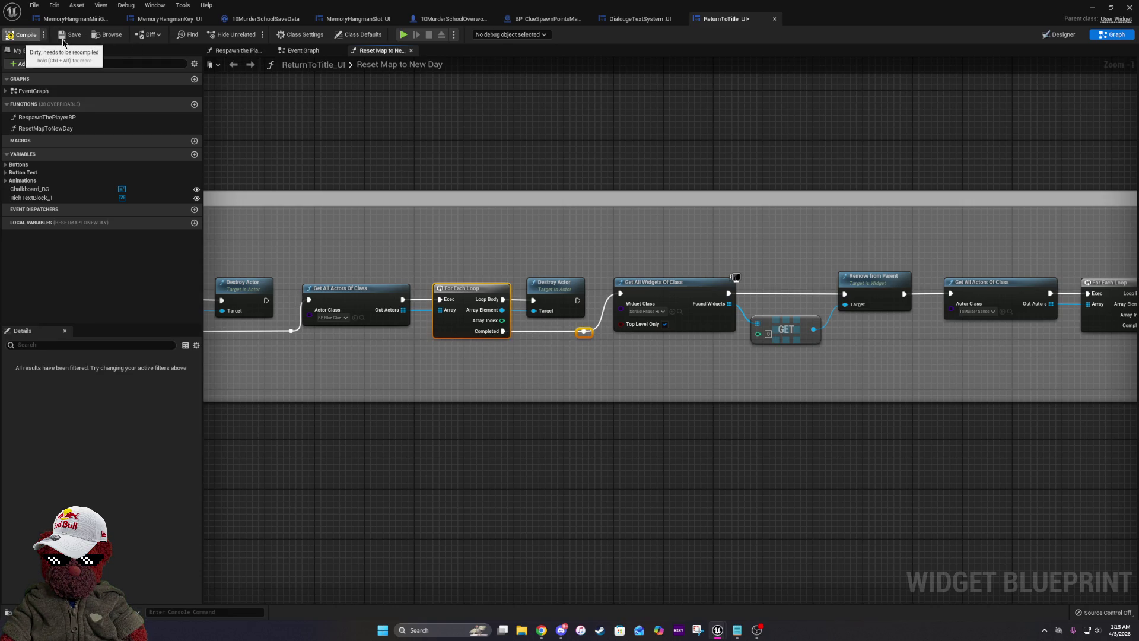
key(ctrl+s)
key(alt+Tab)
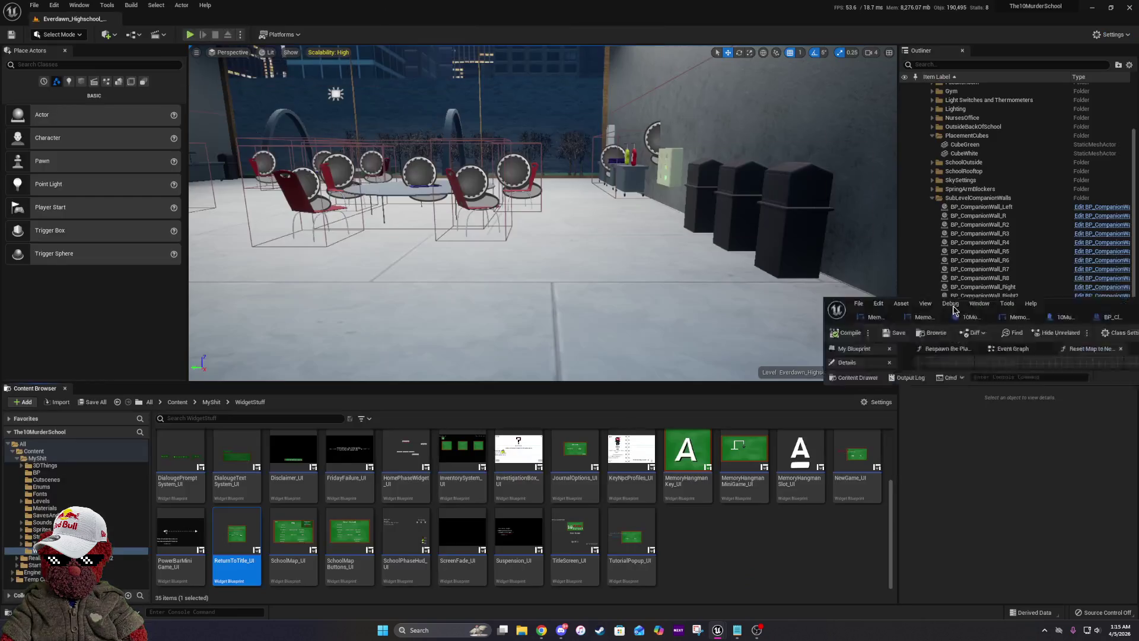
Open the Everdawn_TitleScreenSub level blueprint from the Blueprints Sub-Levels menu.
click(134, 34)
mouse_move(157, 109)
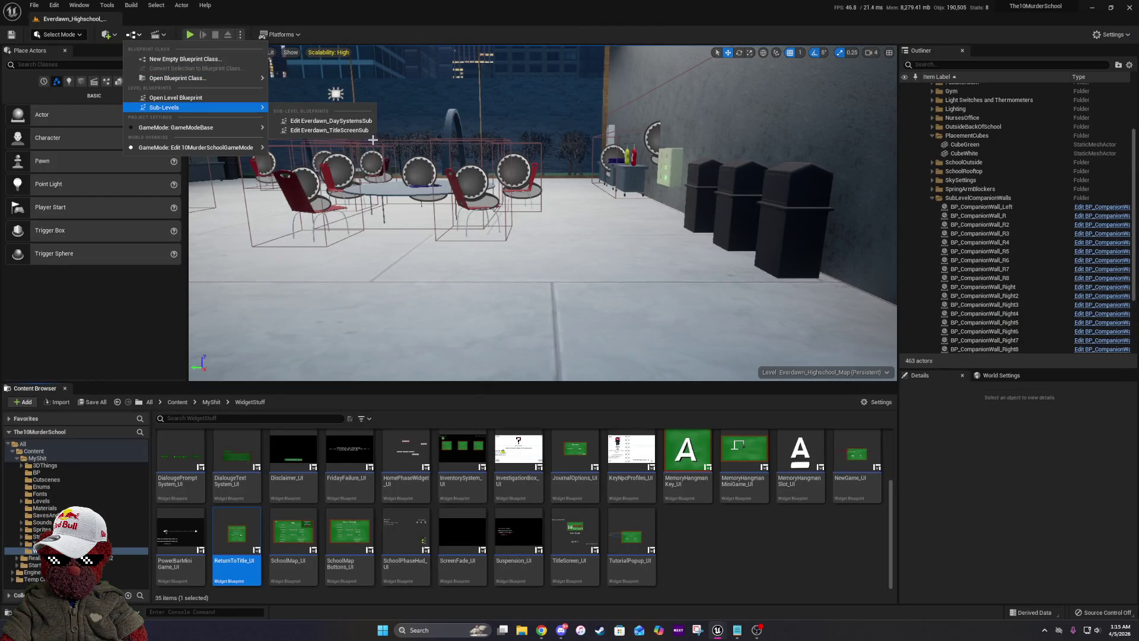
click(352, 131)
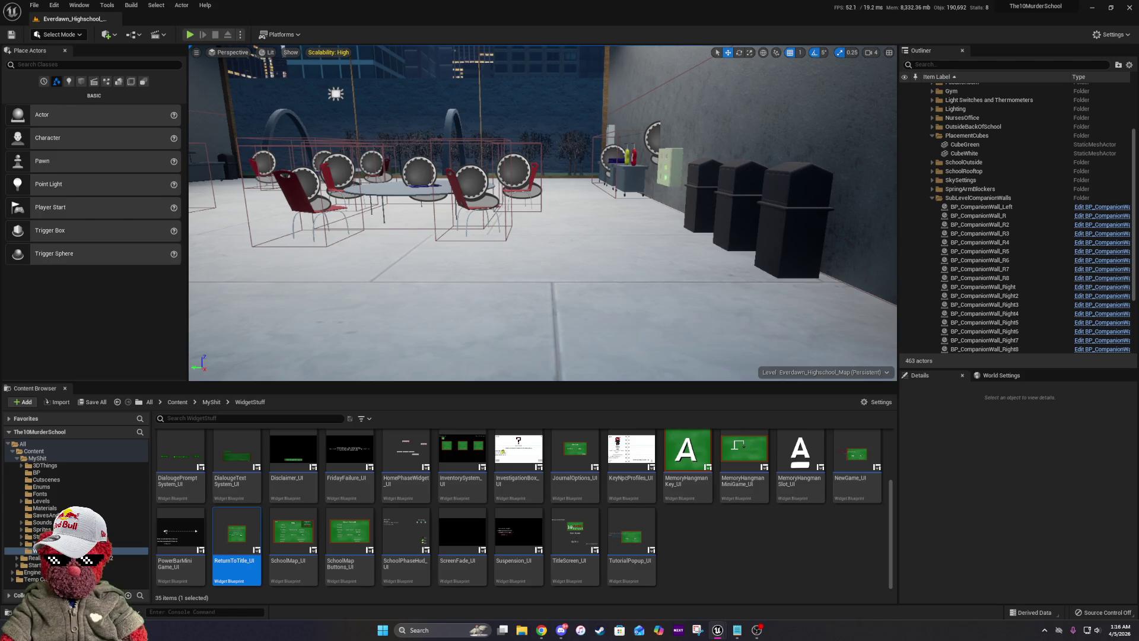
Open Cutscene_Intro from the MyShit > Cutscenes folder and maximise its editor.
click(212, 402)
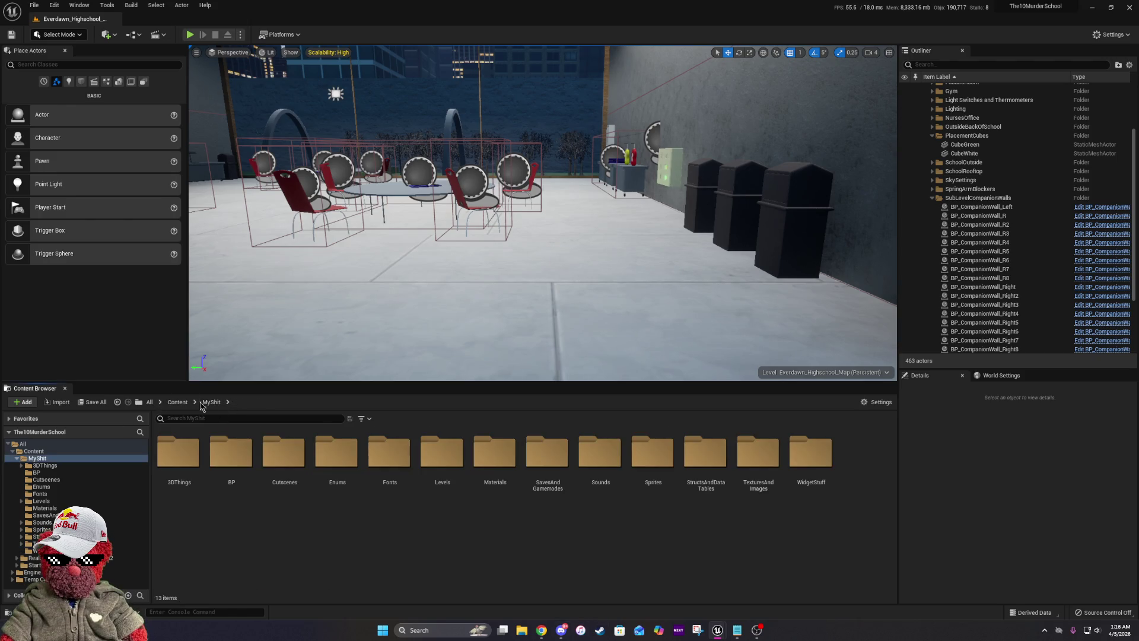
double_click(261, 455)
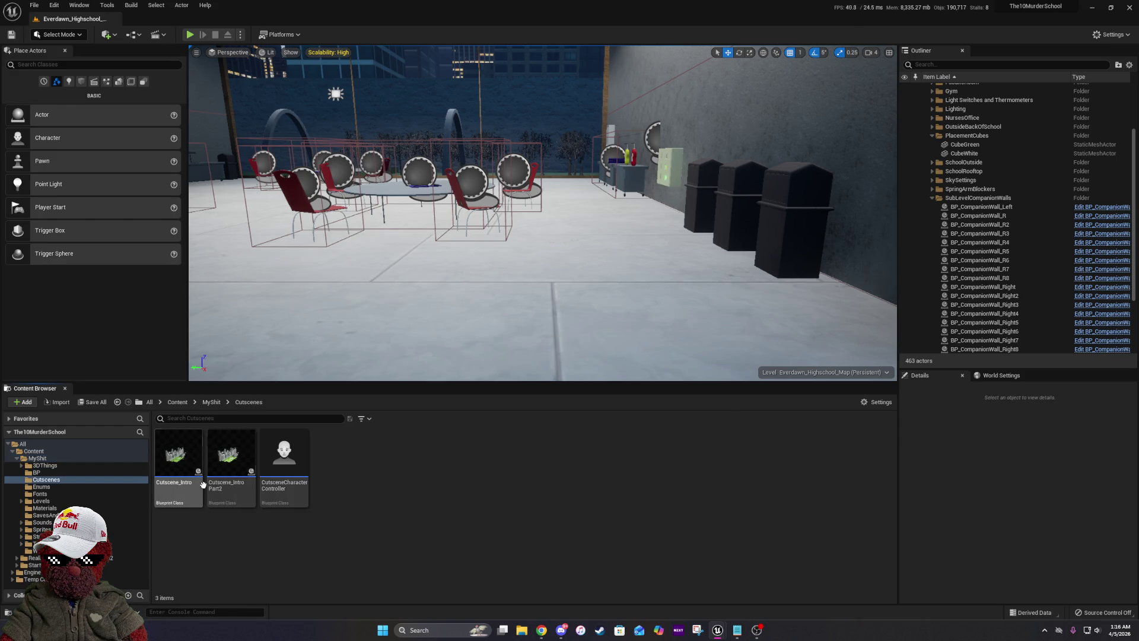
mouse_move(196, 490)
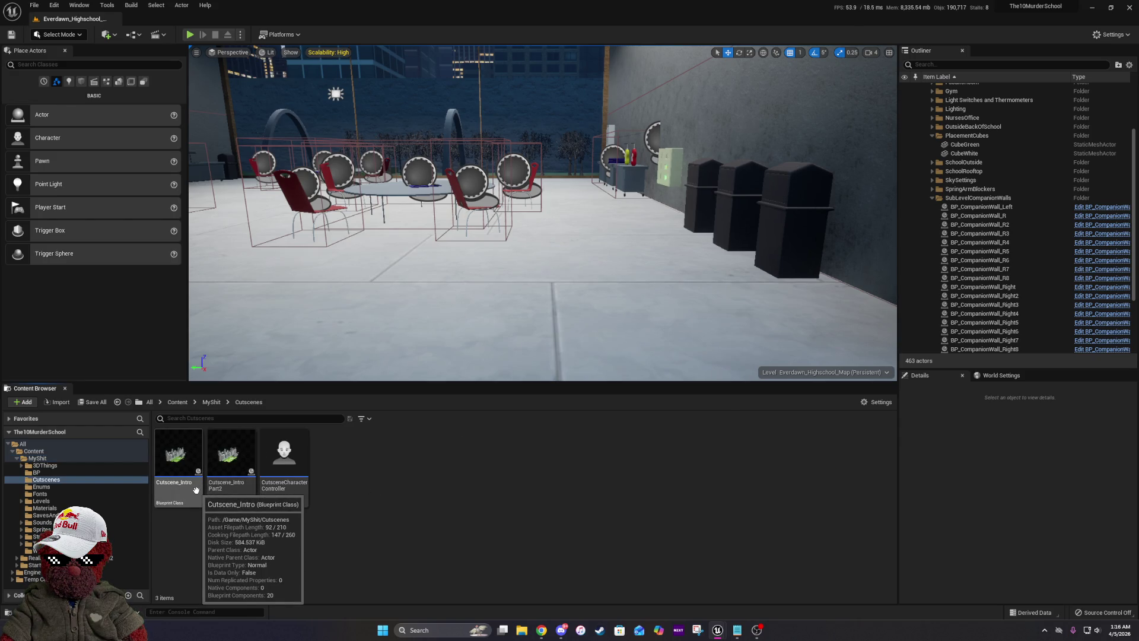
double_click(196, 489)
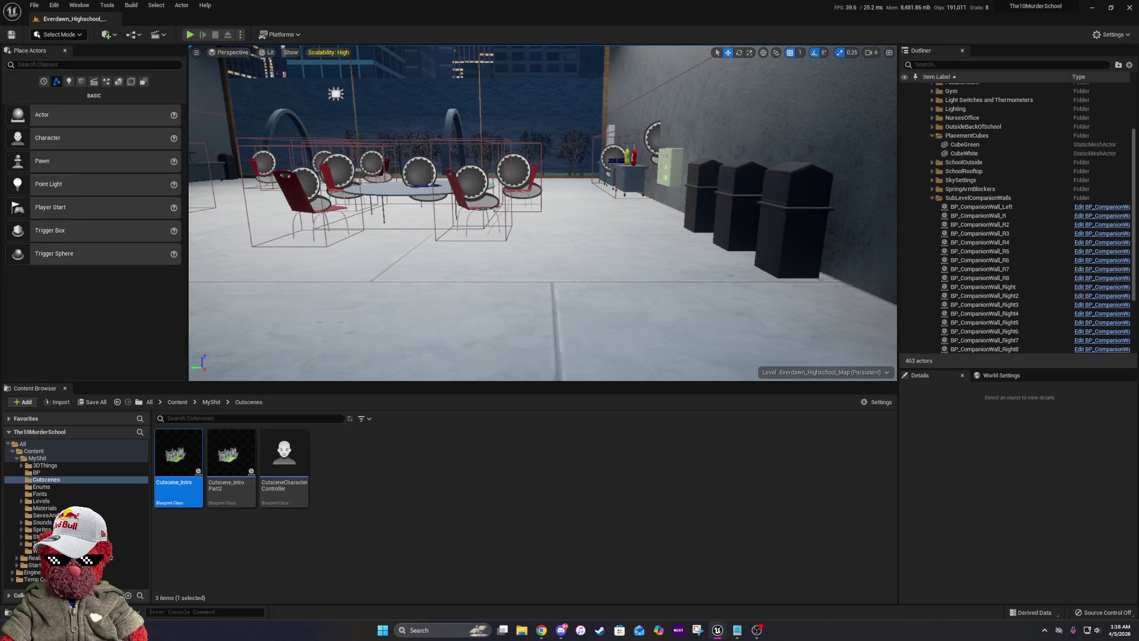
click(770, 286)
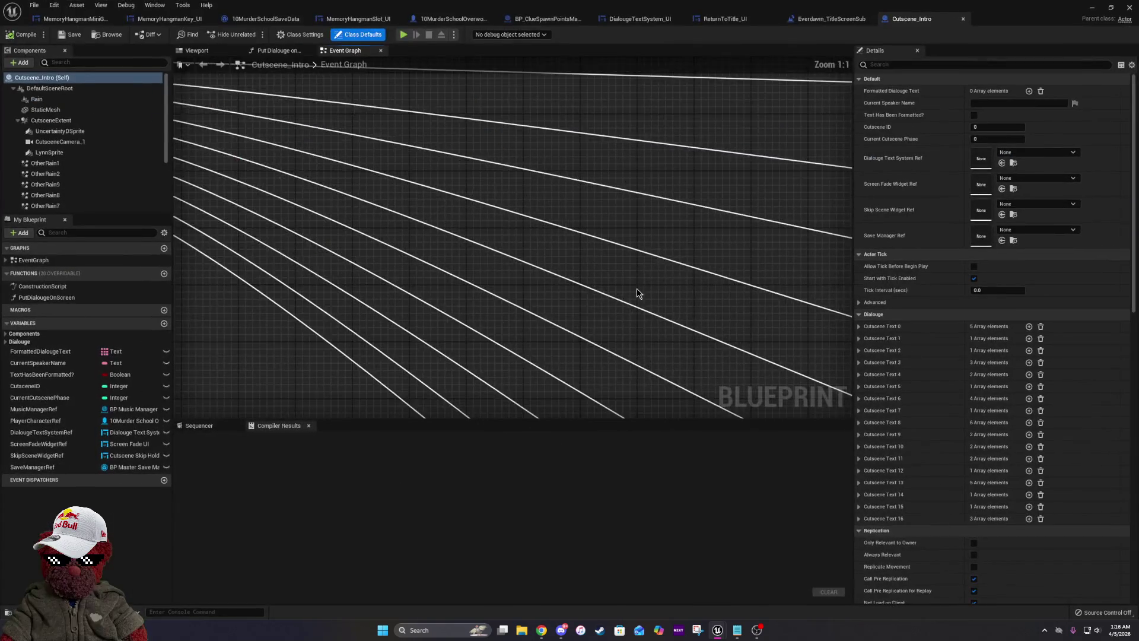
Paste the copied actor lookup and loop nodes beside the Yellow Clue's Set Actor Hidden node.
scroll(592, 255, up, 3)
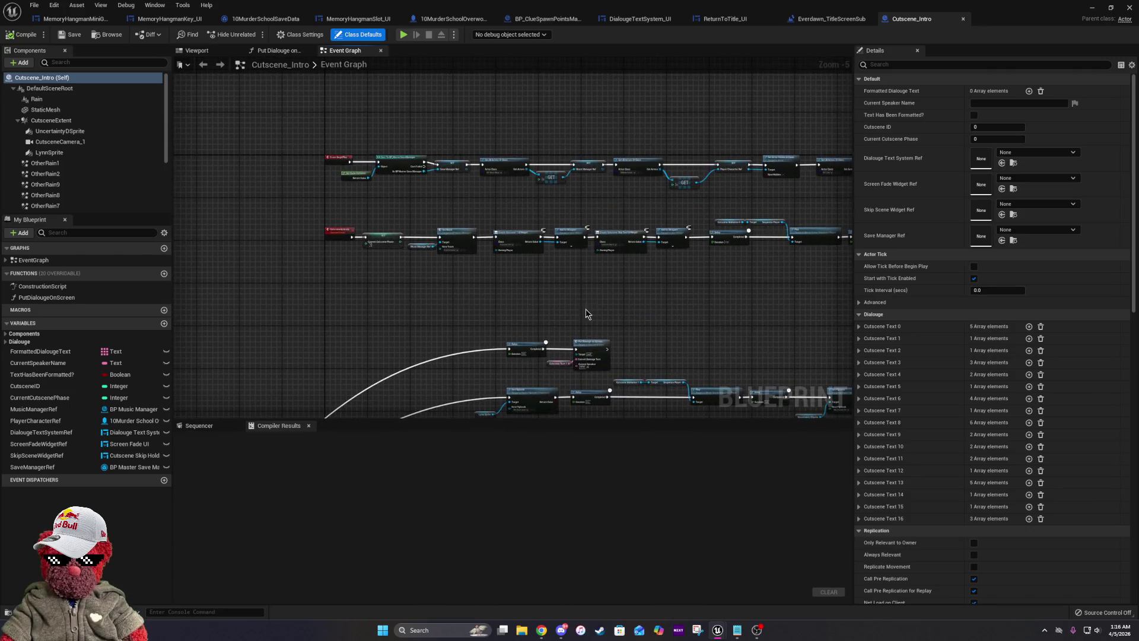
drag(739, 191, 379, 268)
mouse_move(470, 261)
mouse_down()
mouse_move(272, 262)
mouse_move(502, 262)
mouse_up()
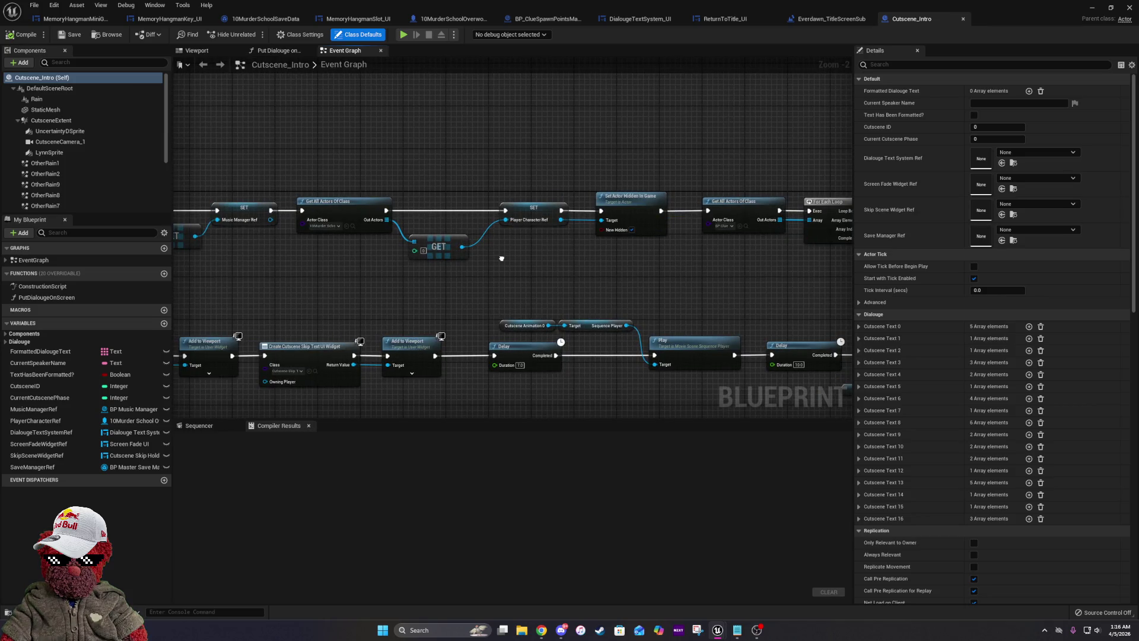
drag(727, 275, 414, 285)
drag(727, 276, 544, 275)
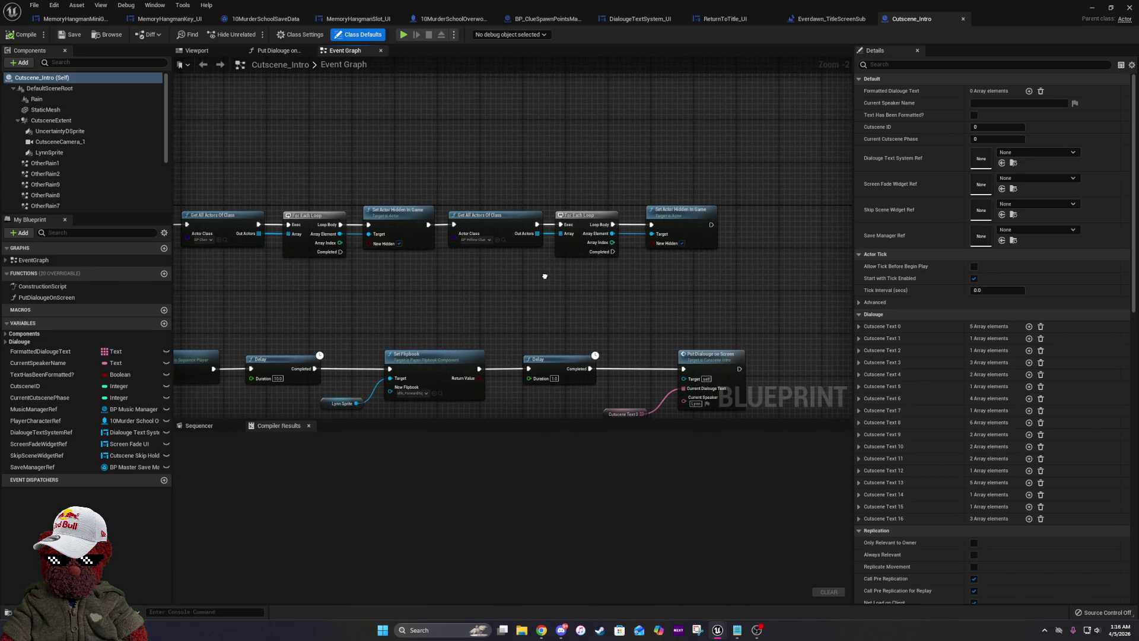
drag(545, 276, 330, 284)
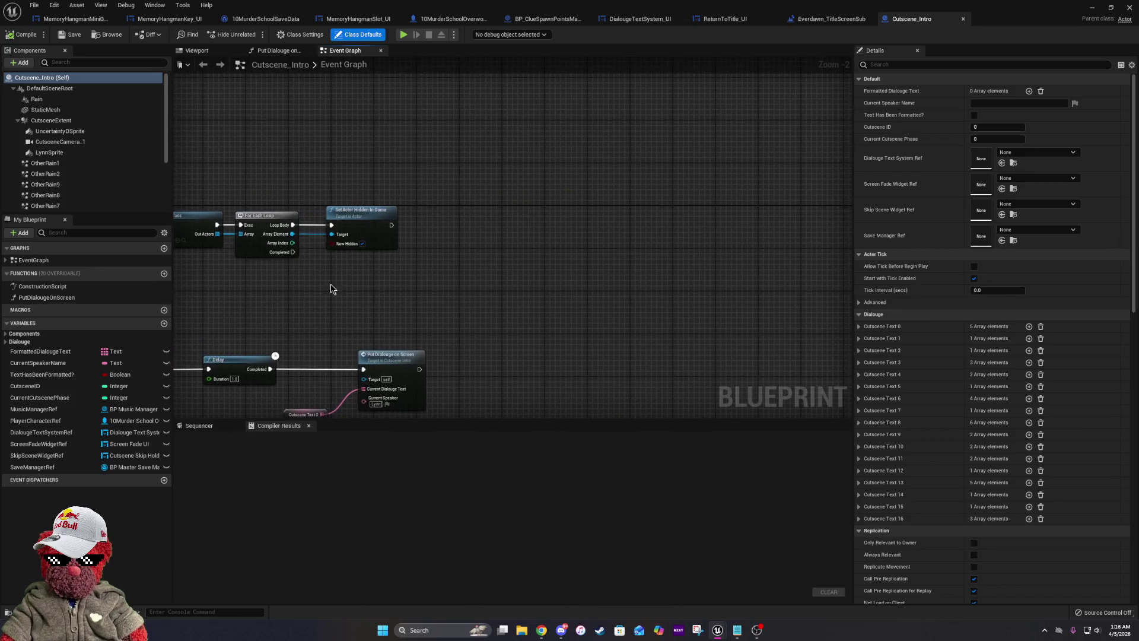
key(ctrl+v)
drag(422, 266, 474, 226)
scroll(398, 229, up, 2)
drag(388, 223, 439, 223)
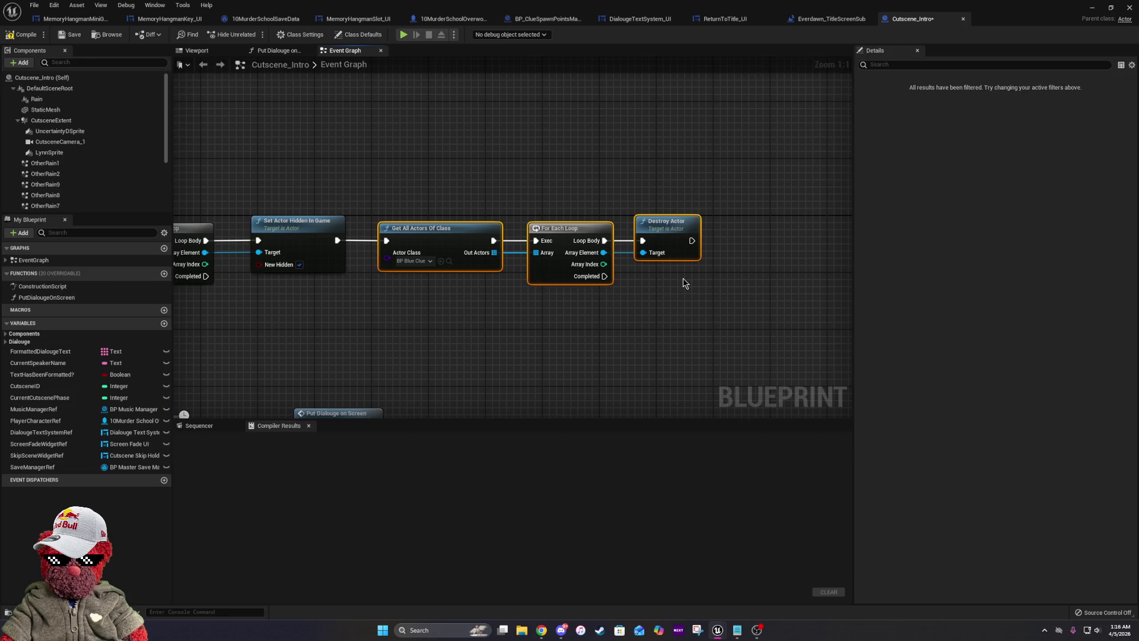
Disconnect Set Actor Hidden from the next lookup and add a reroute on the Completed wire.
click(682, 254)
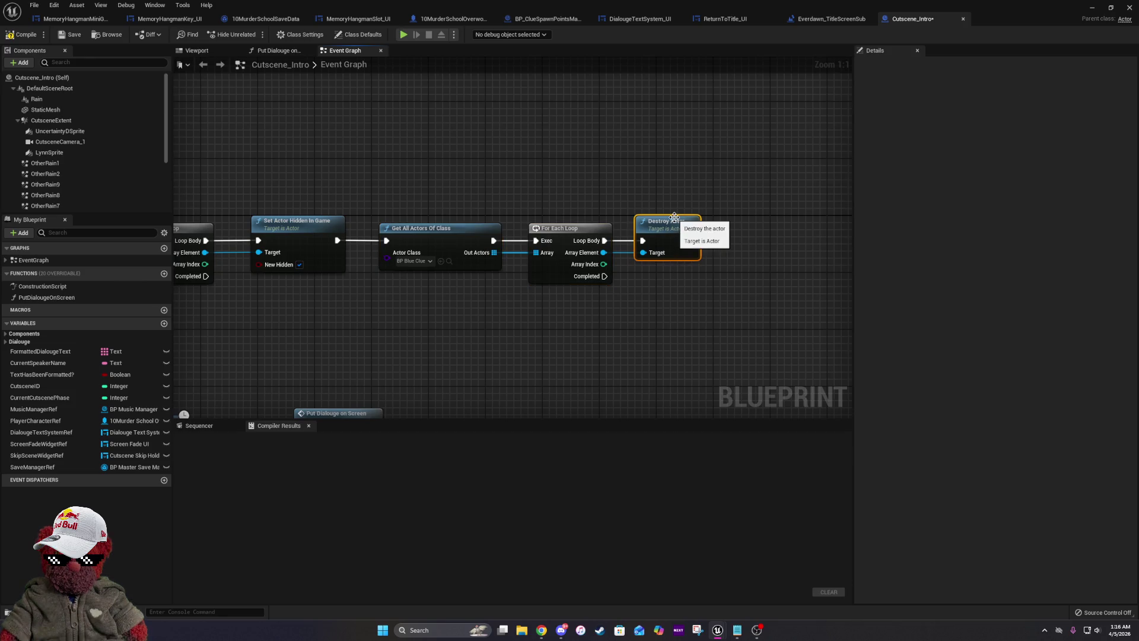
mouse_move(612, 262)
mouse_down()
mouse_move(720, 298)
mouse_move(848, 299)
mouse_up()
drag(522, 310, 919, 310)
drag(721, 283, 661, 272)
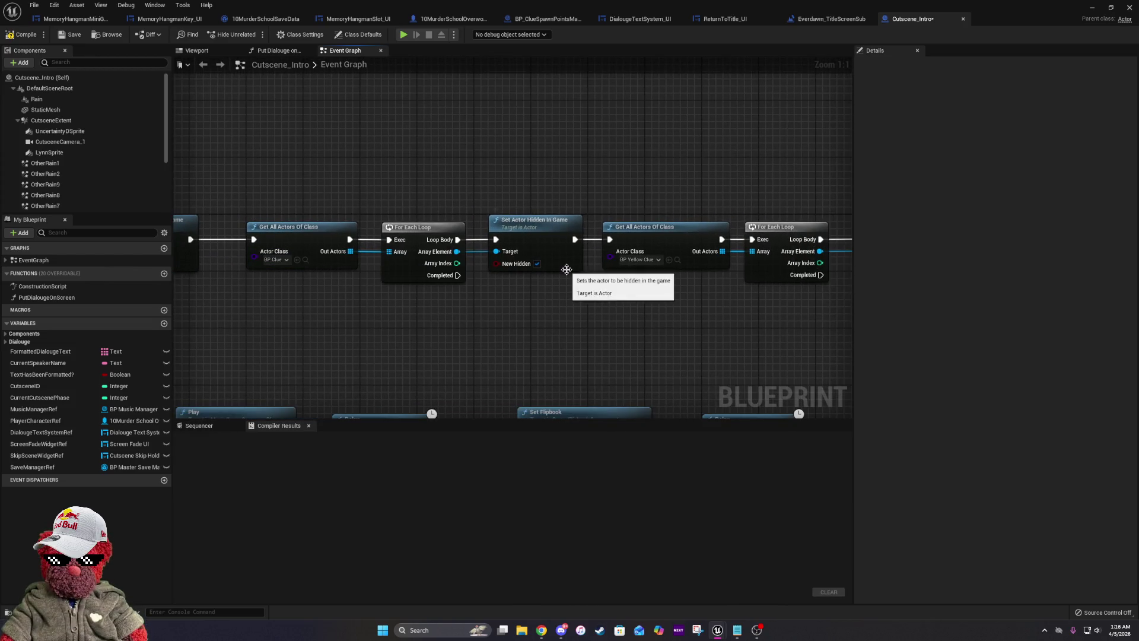
right_click(576, 246)
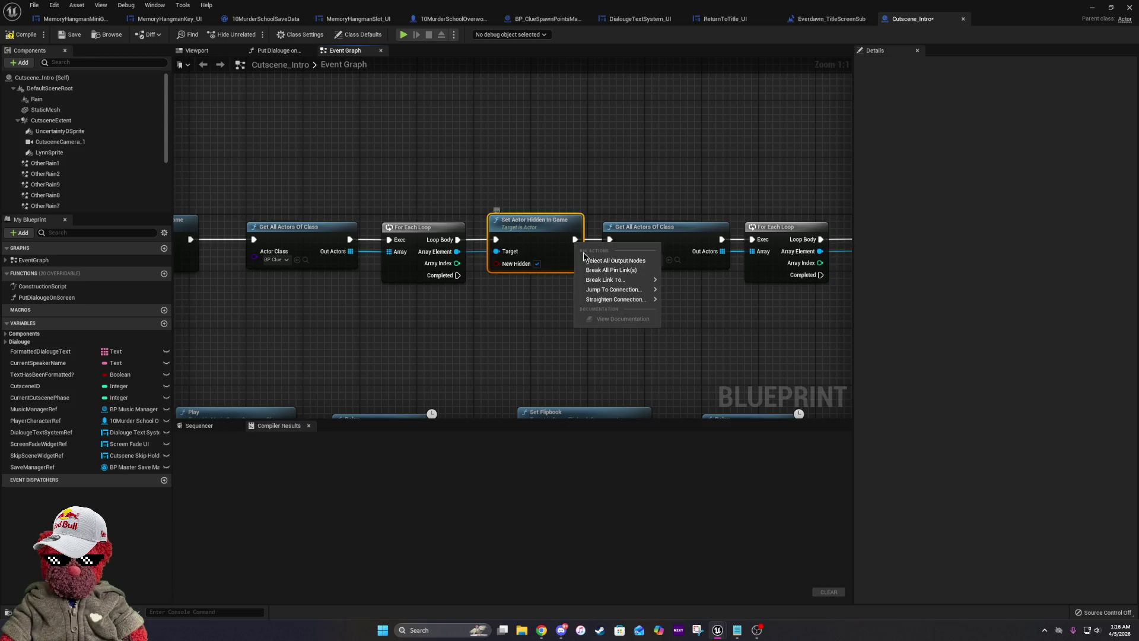
click(614, 275)
mouse_move(407, 289)
mouse_down()
mouse_move(402, 270)
mouse_move(600, 265)
mouse_move(579, 259)
mouse_move(599, 221)
mouse_up()
text(rer)
click(634, 433)
drag(597, 267, 579, 263)
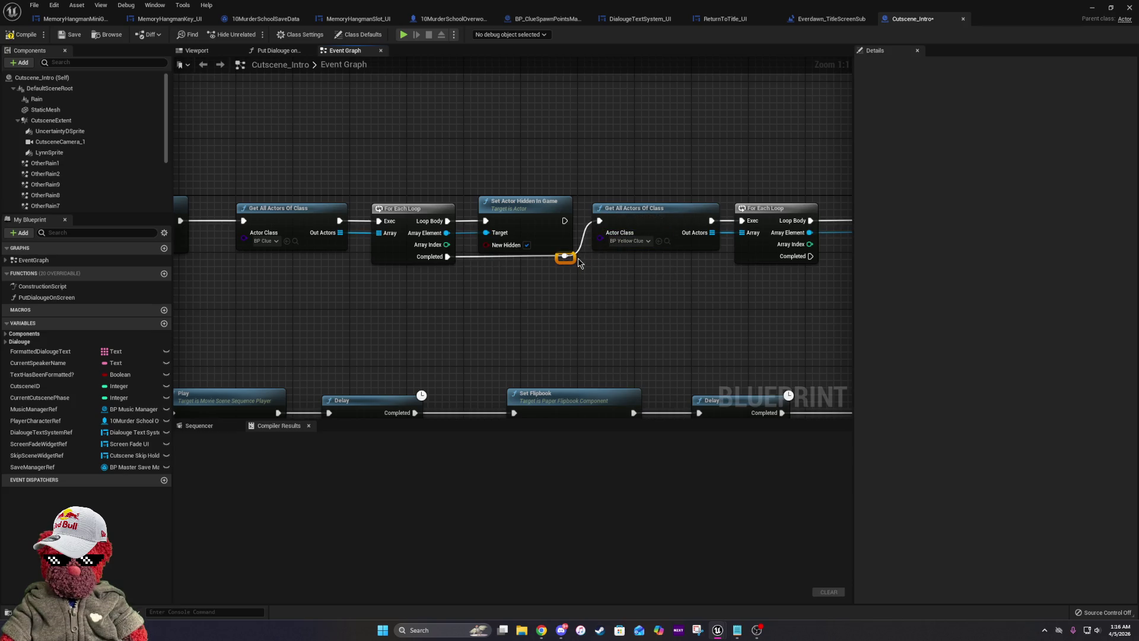
Route the Yellow Clue loop's Completed through a reroute into the Blue Clue lookup.
drag(724, 285, 423, 282)
mouse_move(488, 247)
mouse_down()
mouse_move(633, 251)
mouse_move(669, 212)
mouse_up()
text(reroute)
key(Return)
right_click(620, 210)
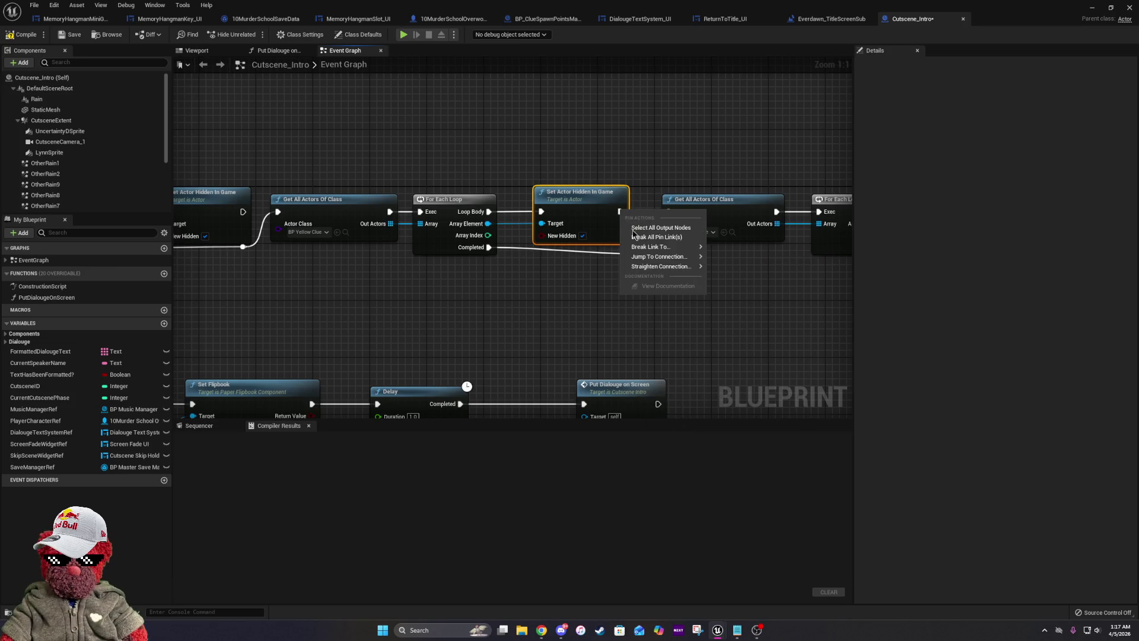
click(765, 242)
right_click(667, 105)
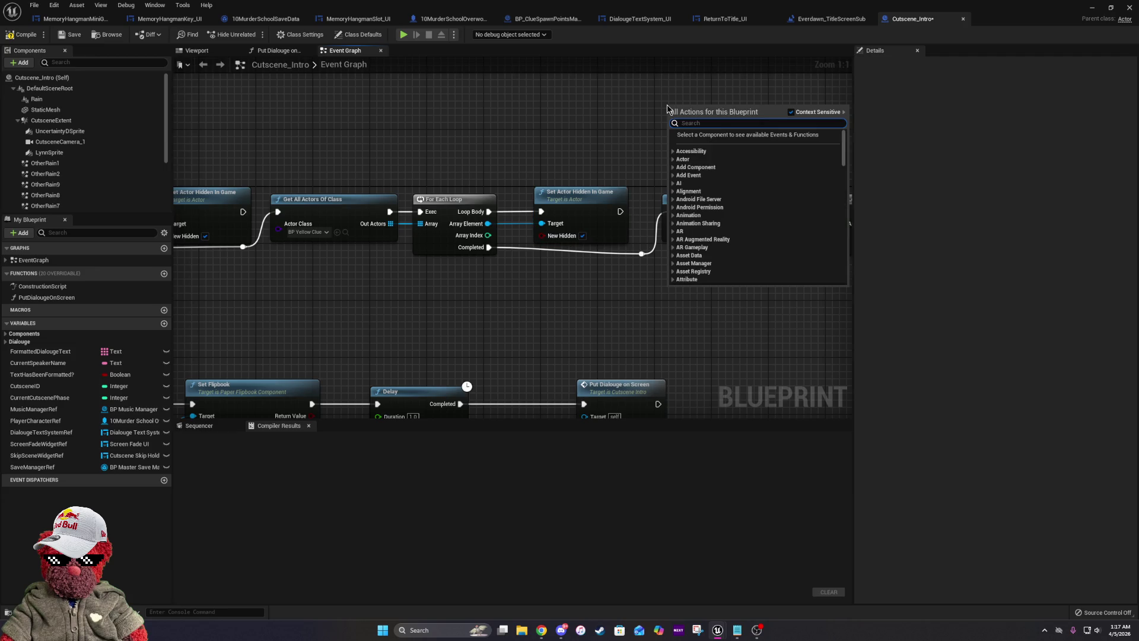
click(647, 262)
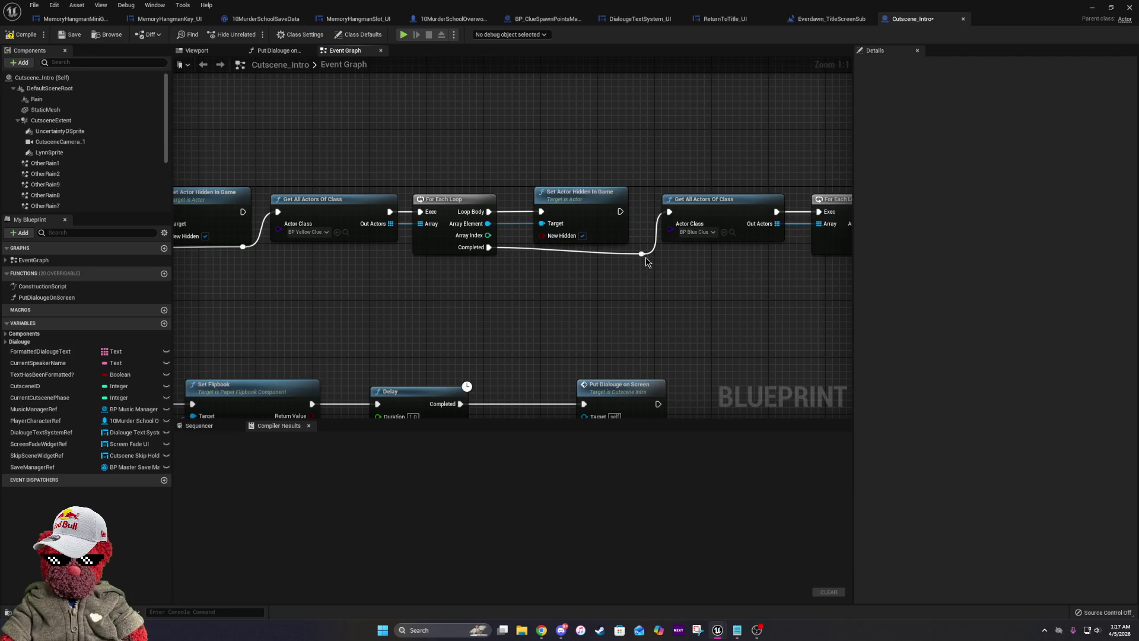
click(466, 250)
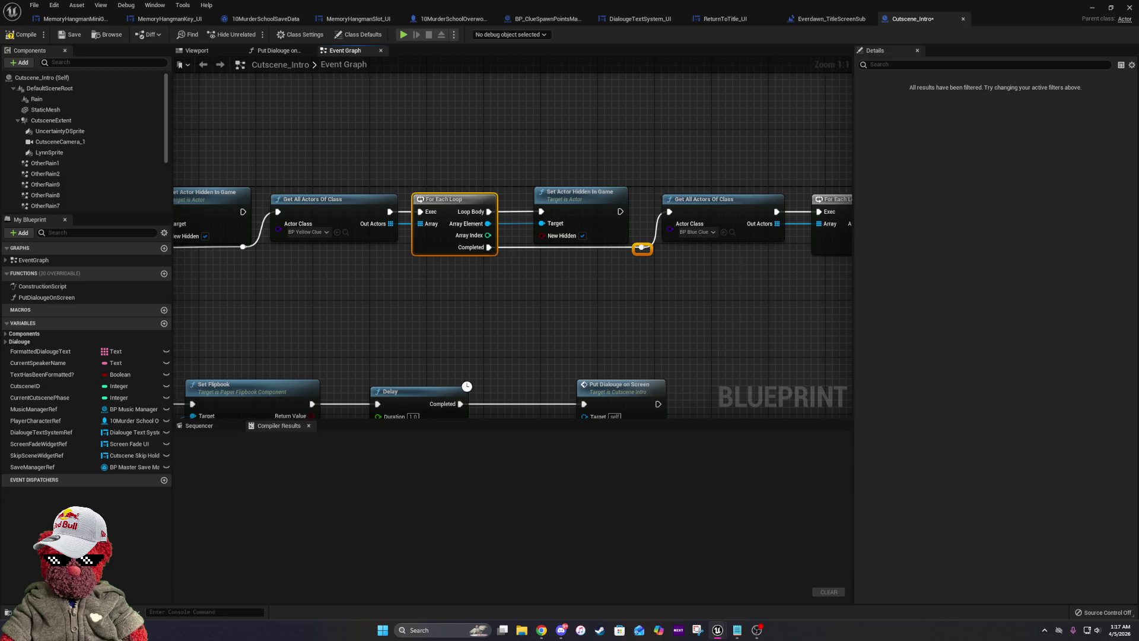
drag(745, 263, 413, 284)
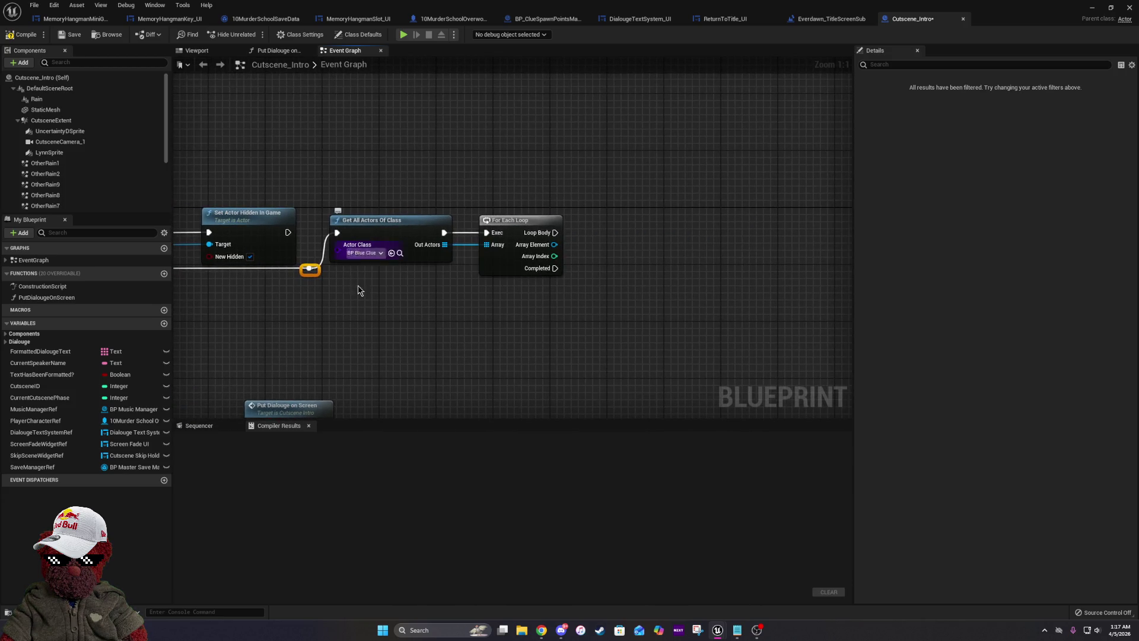
Hide each Blue Clue actor with Set Actor Hidden In Game, New Hidden checked, and compile.
drag(553, 243, 614, 244)
click(653, 280)
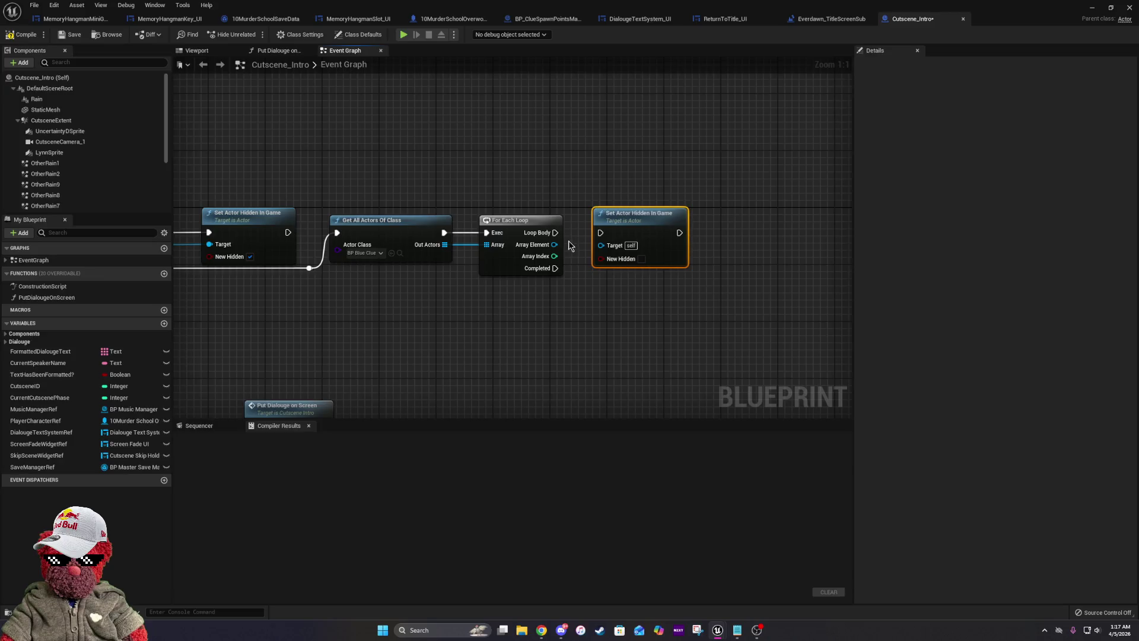
mouse_move(600, 233)
mouse_down()
mouse_move(524, 233)
mouse_move(602, 245)
mouse_up()
click(641, 257)
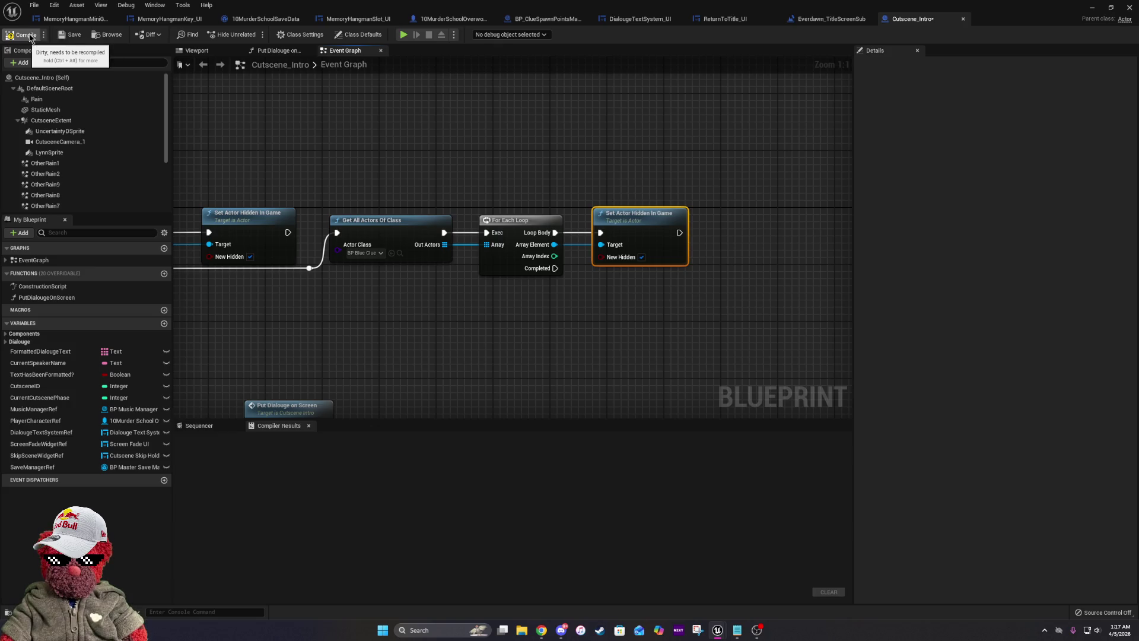
click(64, 36)
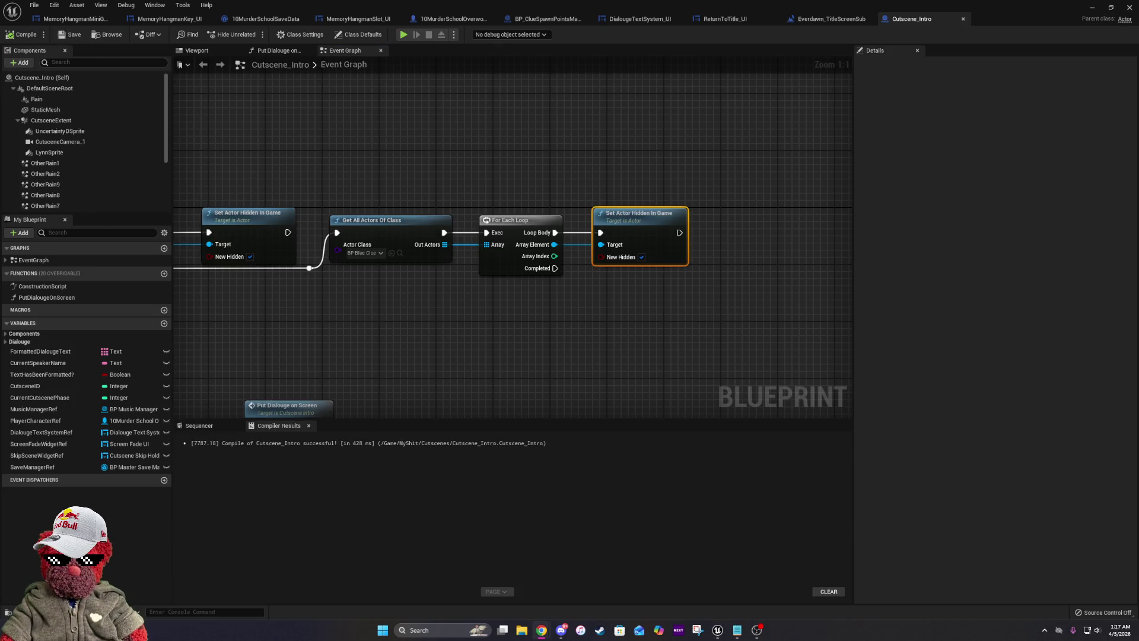
drag(376, 355, 535, 347)
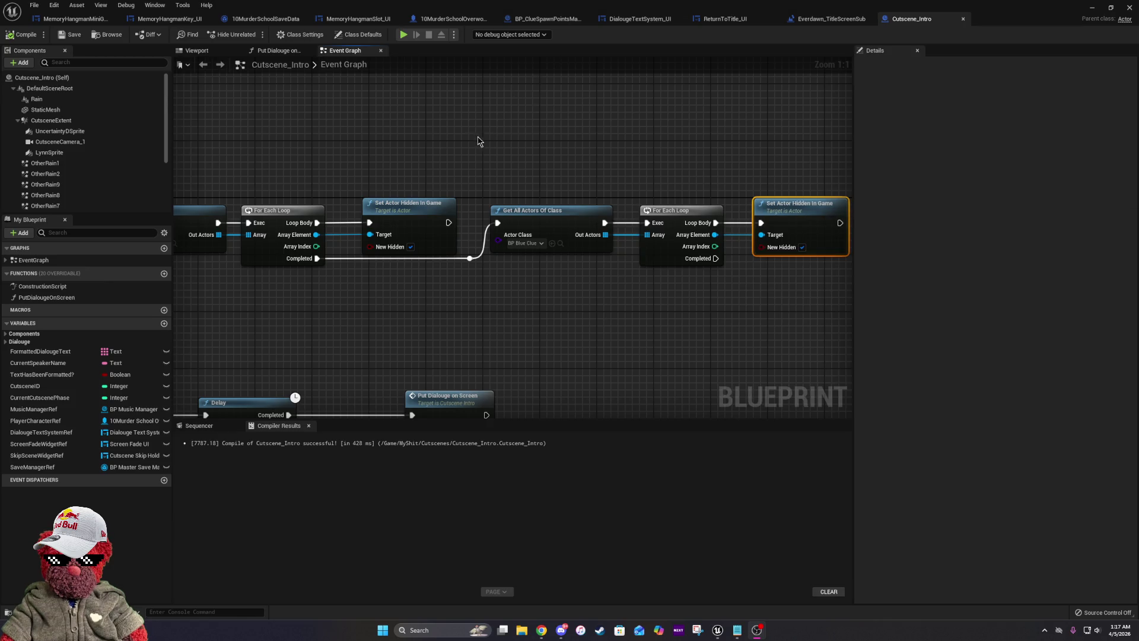
scroll(479, 141, down, 2)
mouse_move(404, 192)
mouse_down()
mouse_move(377, 189)
mouse_move(490, 183)
mouse_up()
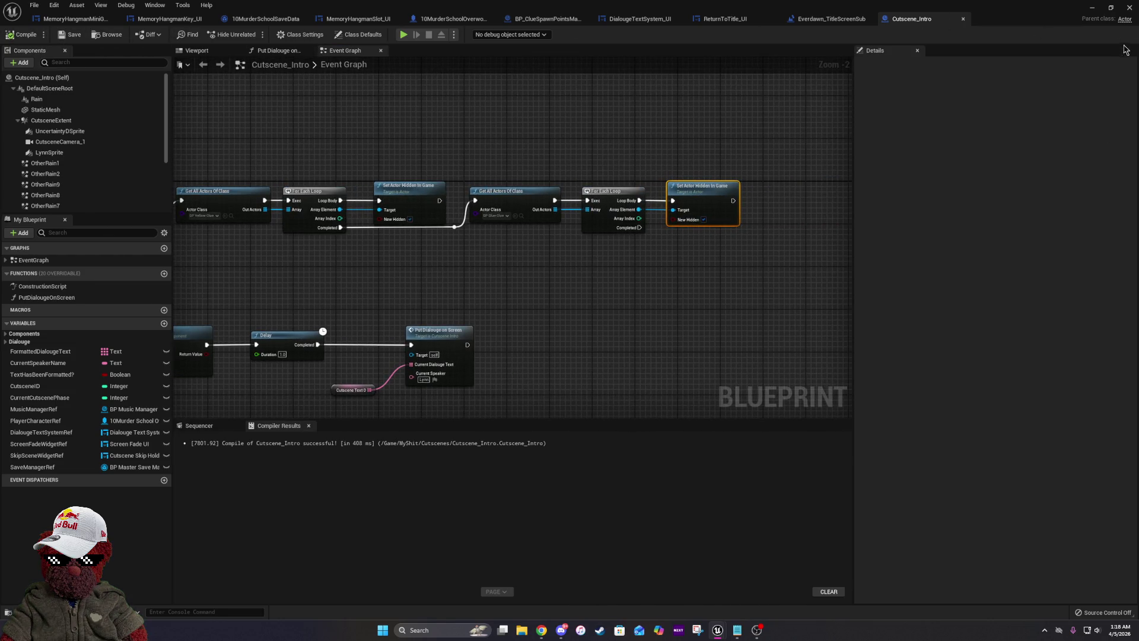
click(1130, 7)
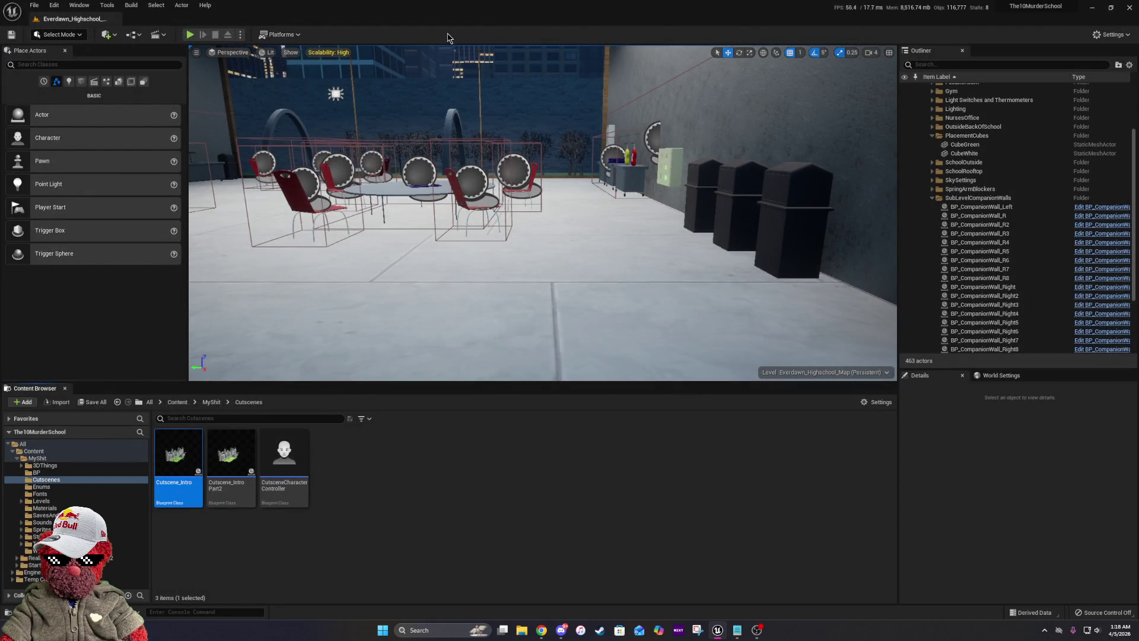
Exit the Unreal Editor, saving the pending levels Everdawn_DaySystemsSub and TestMap.
click(1130, 8)
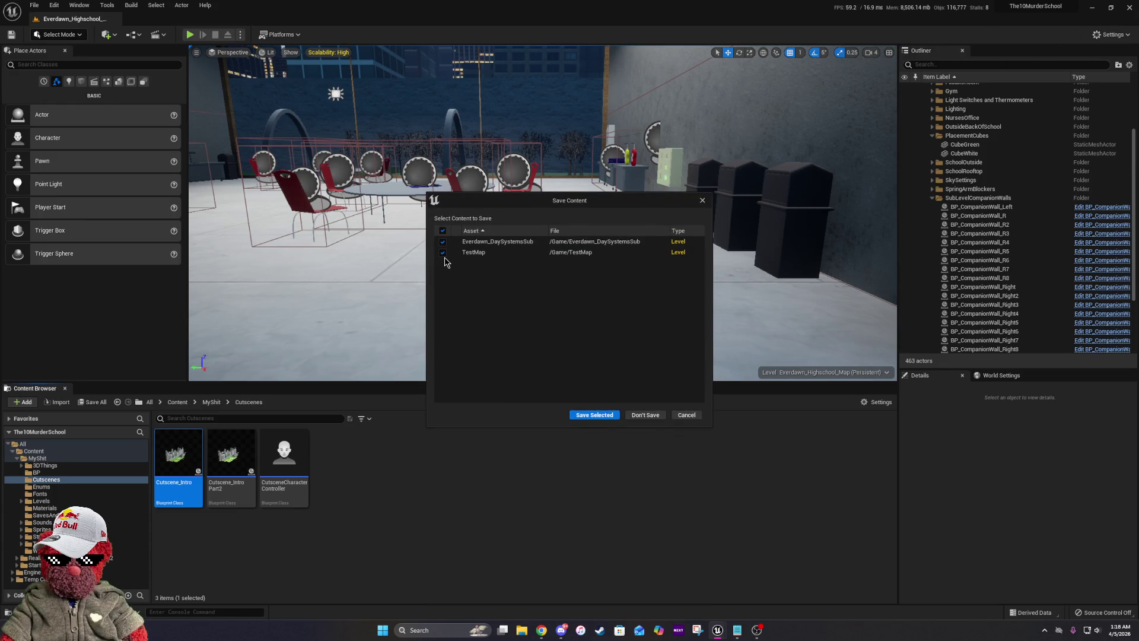
click(595, 415)
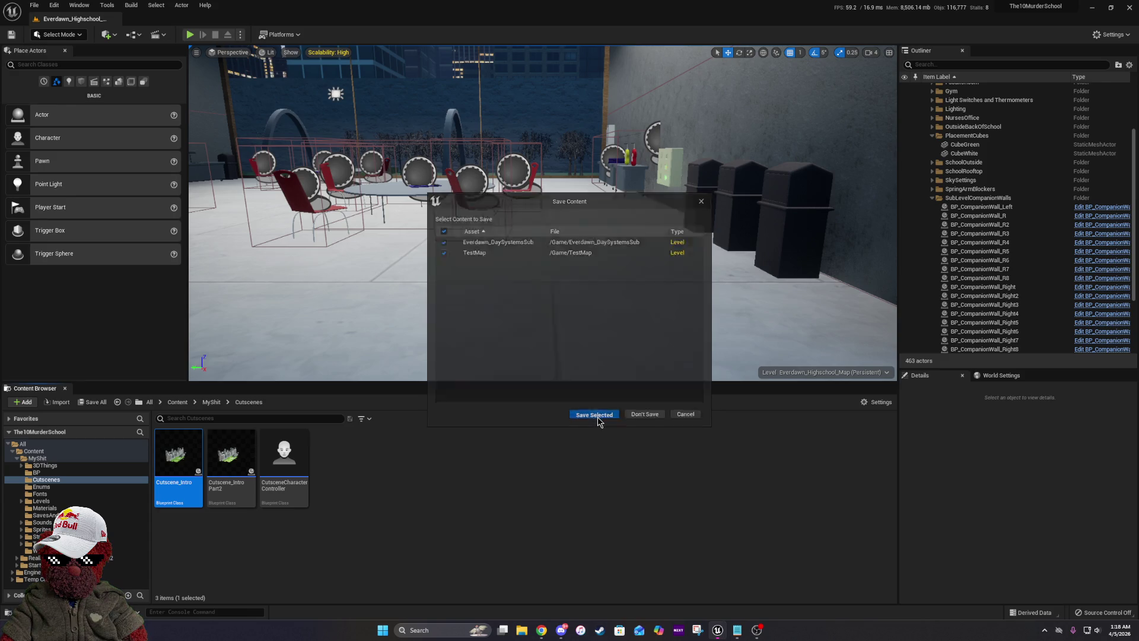
Relaunch Unreal Engine via Windows search and open The10MurderSchool project.
click(456, 630)
text(unre)
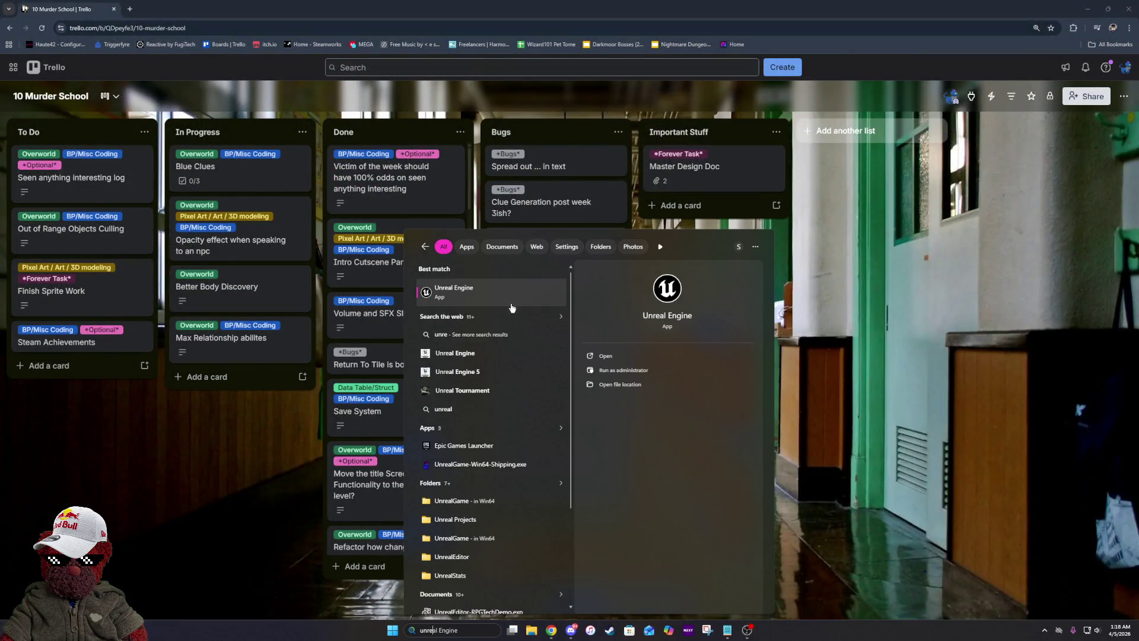
click(508, 289)
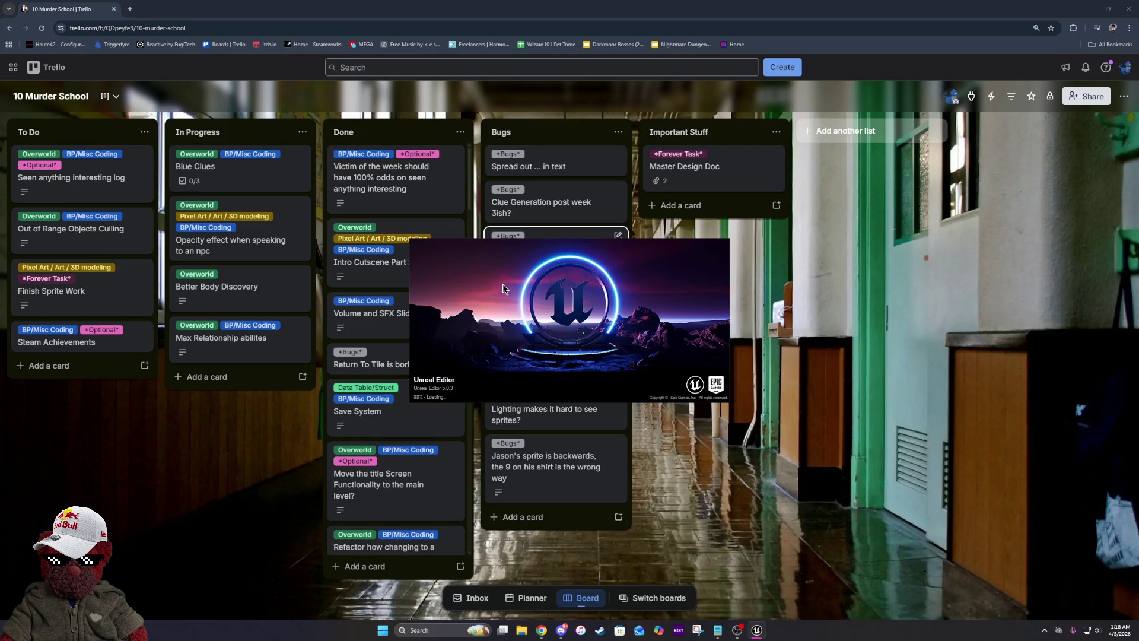
double_click(573, 212)
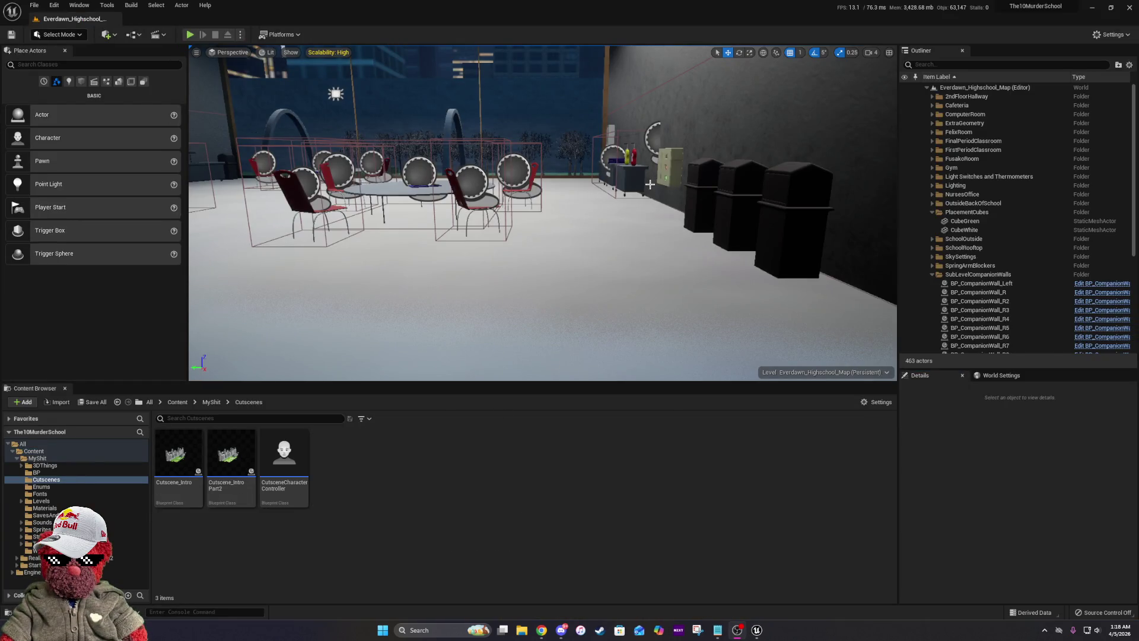
mouse_move(688, 241)
mouse_down()
mouse_move(689, 261)
mouse_move(594, 255)
mouse_move(594, 219)
mouse_move(581, 214)
mouse_move(558, 238)
mouse_move(567, 220)
mouse_up()
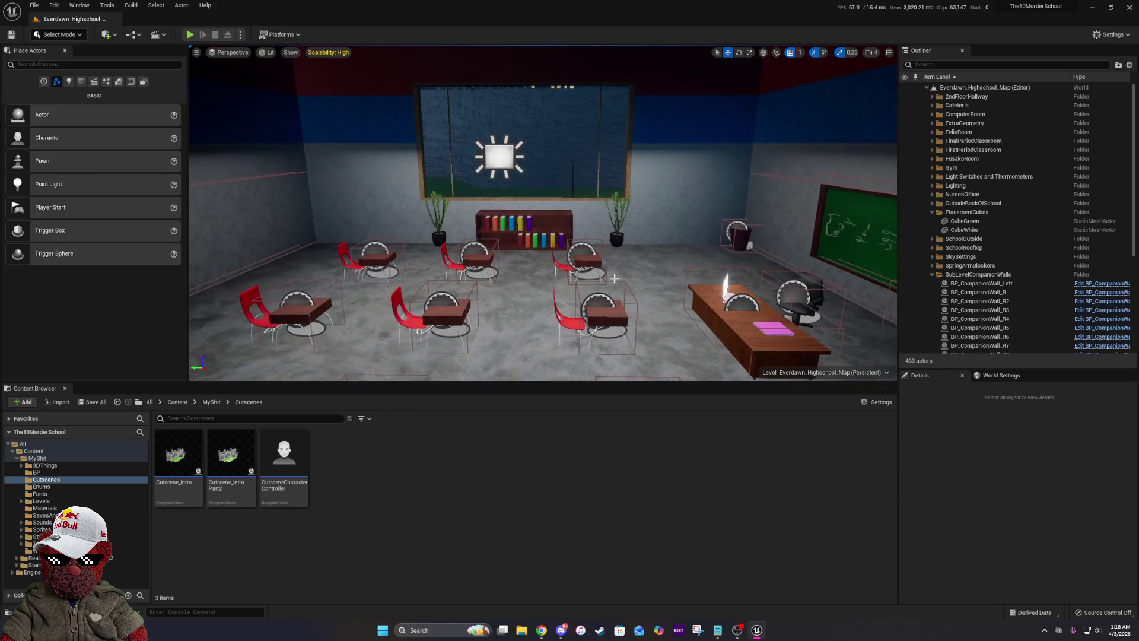
mouse_move(247, 462)
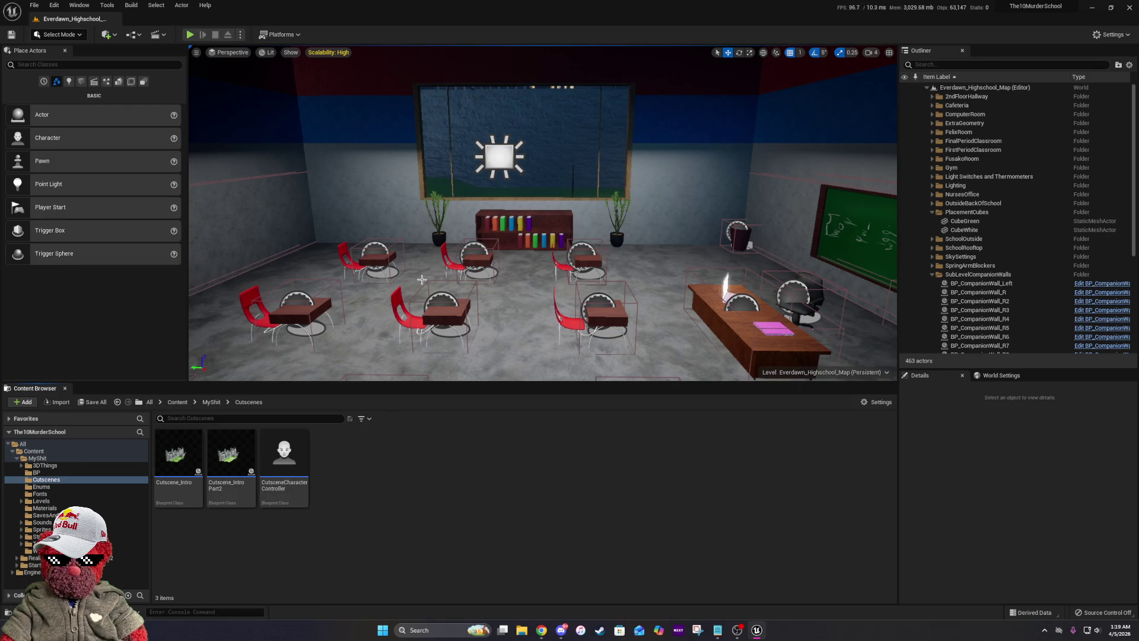
scroll(543, 213, down, 5)
scroll(543, 214, up, 5)
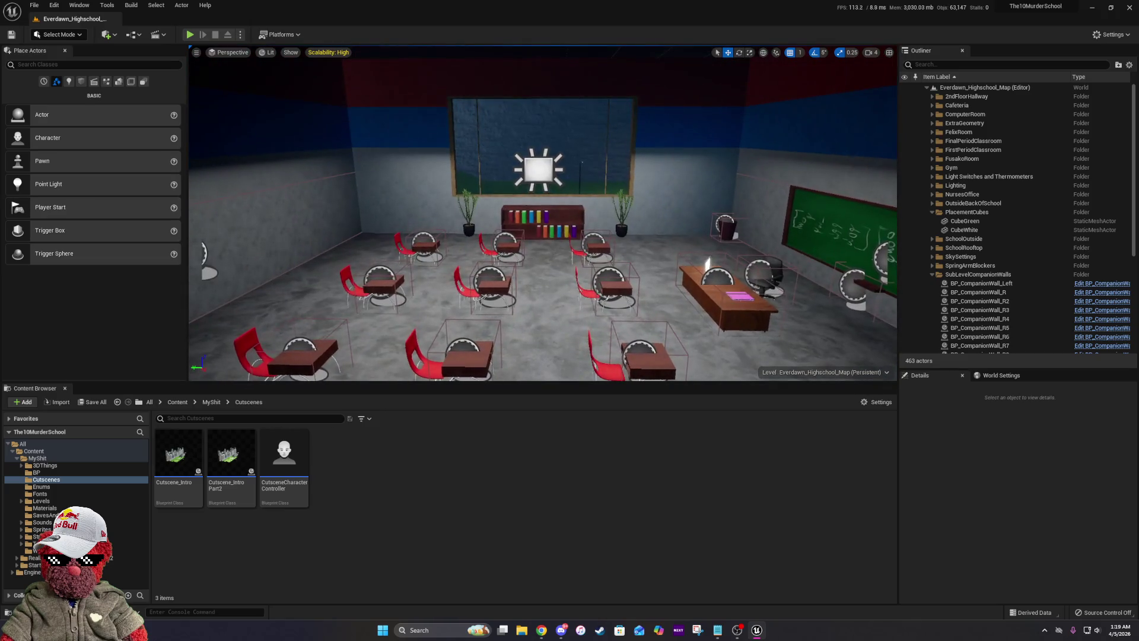
Open the Cutscene_IntroPart2 blueprint and survey its Event Graph rows.
double_click(230, 492)
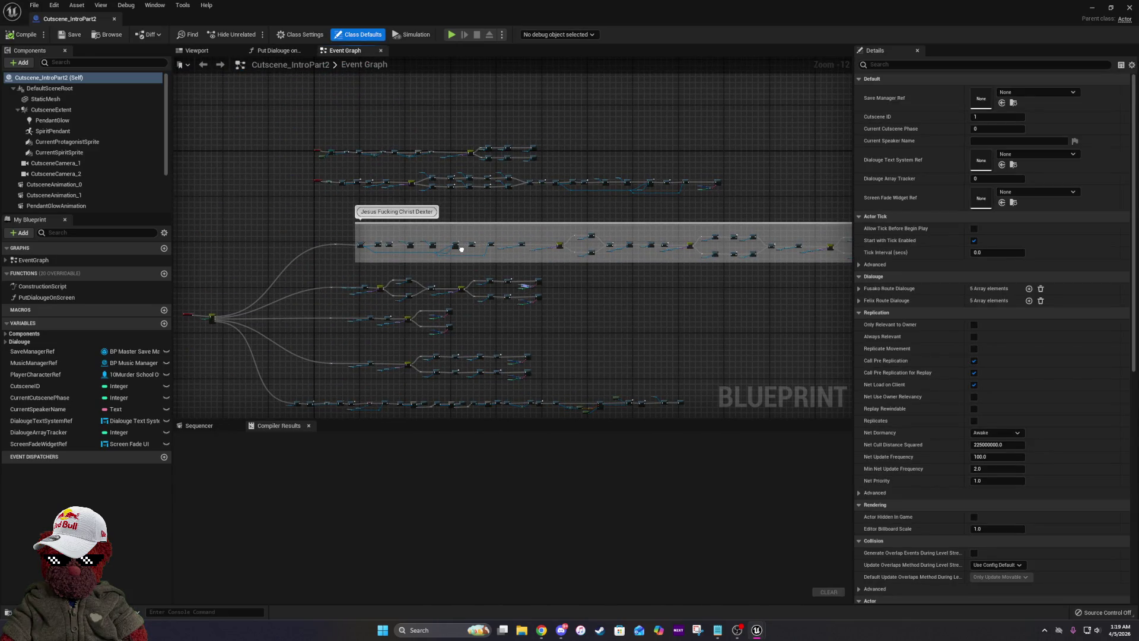
scroll(461, 248, up, 8)
mouse_move(585, 385)
mouse_down()
mouse_move(745, 293)
mouse_move(394, 343)
mouse_move(797, 386)
mouse_up()
mouse_move(444, 332)
mouse_down()
mouse_move(797, 386)
mouse_move(504, 356)
mouse_up()
mouse_move(848, 391)
mouse_down()
mouse_move(585, 386)
mouse_move(323, 330)
mouse_move(589, 293)
mouse_up()
scroll(589, 293, up, 3)
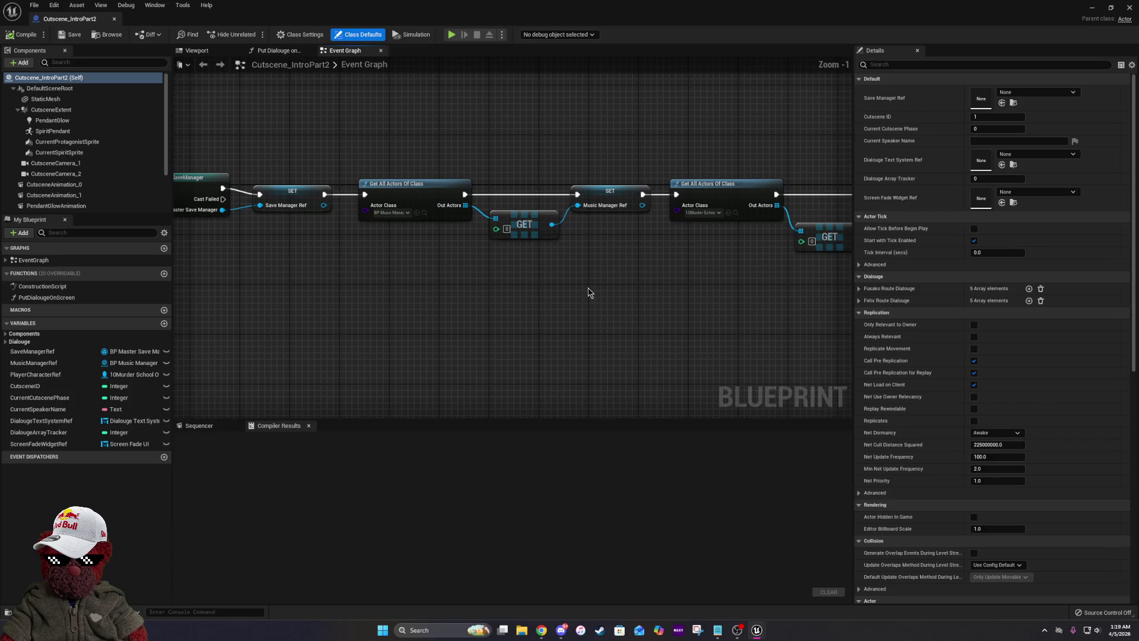
mouse_move(691, 296)
mouse_down()
mouse_move(181, 240)
mouse_move(260, 249)
mouse_up()
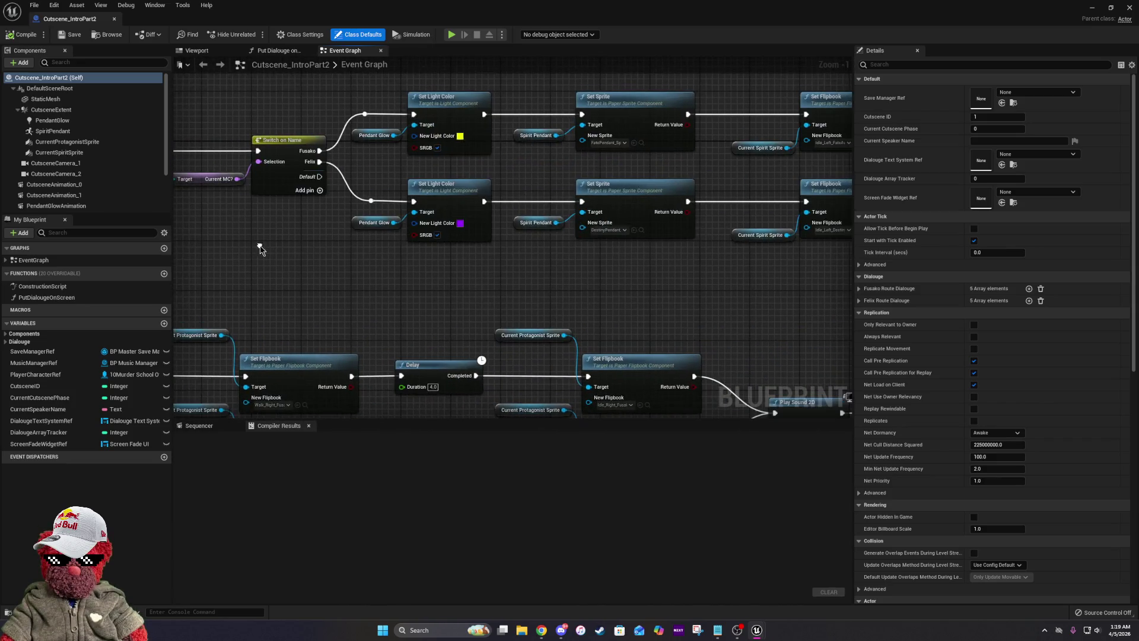
drag(590, 257, 430, 258)
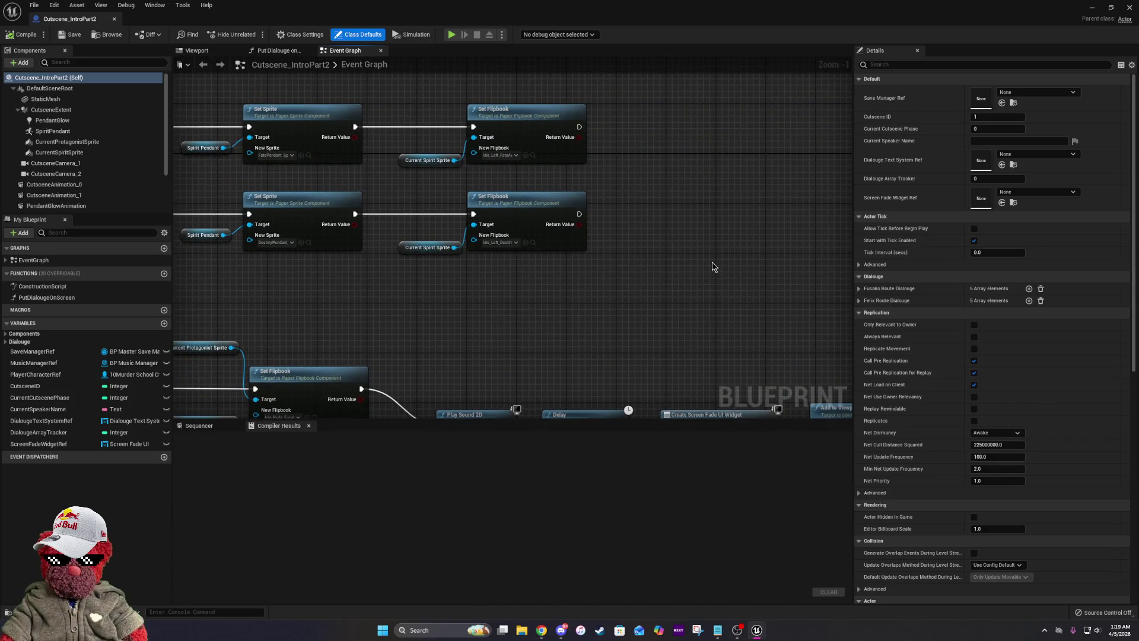
scroll(712, 261, down, 5)
drag(727, 325, 672, 321)
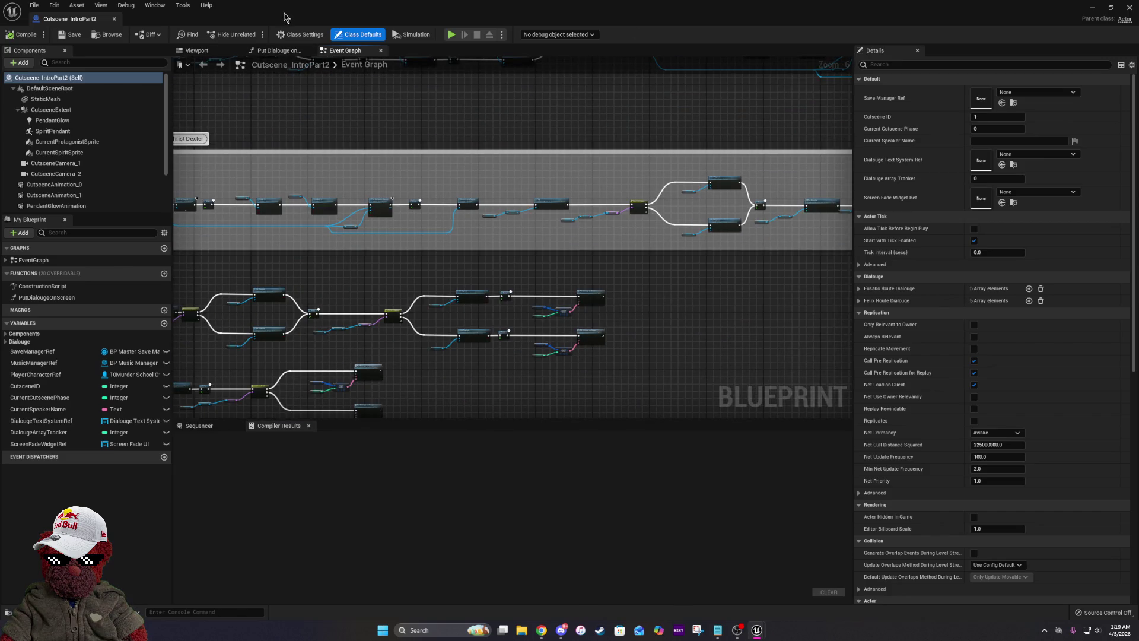
Maximize the Cutscene_IntroPart2 editor and paste the copied actor-lookup loop nodes.
key(alt+Tab)
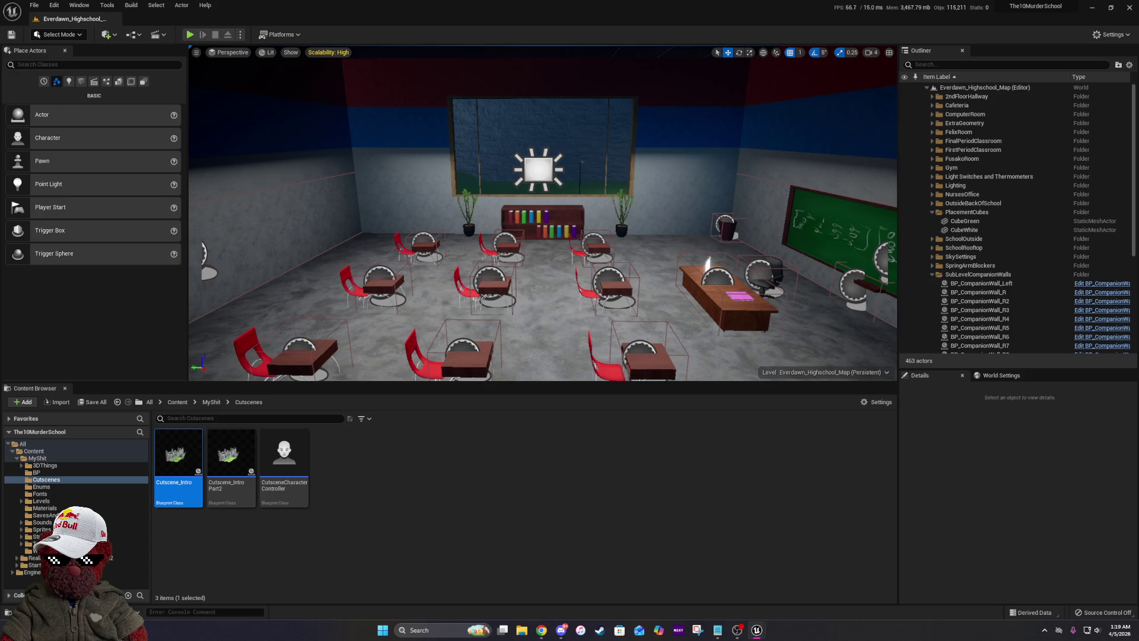
key(alt+Tab)
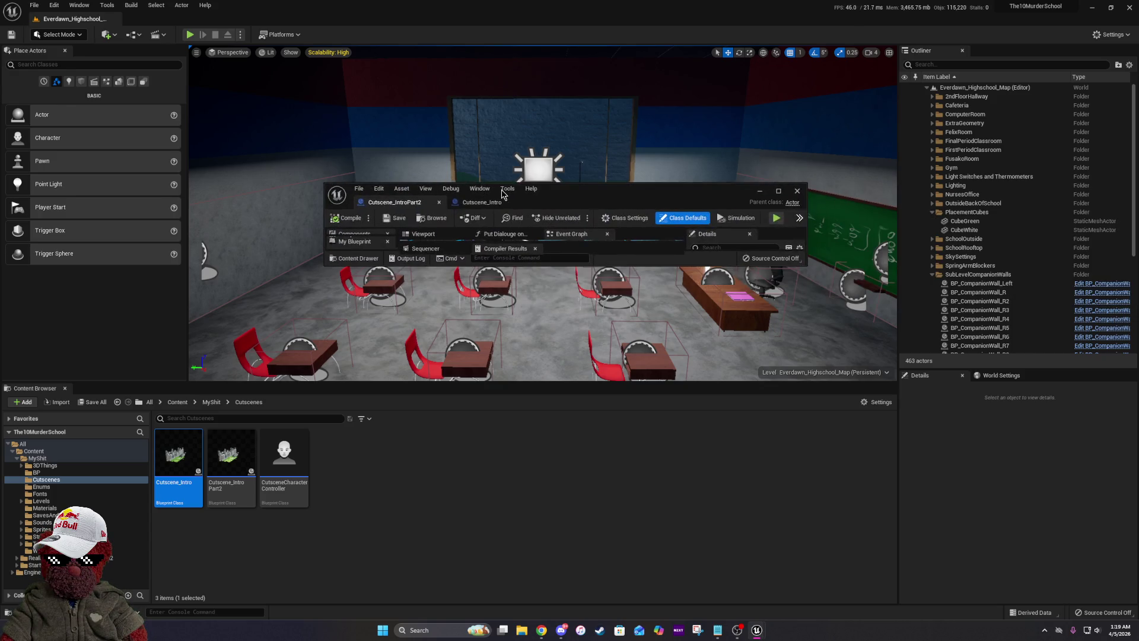
click(779, 190)
scroll(648, 361, down, 4)
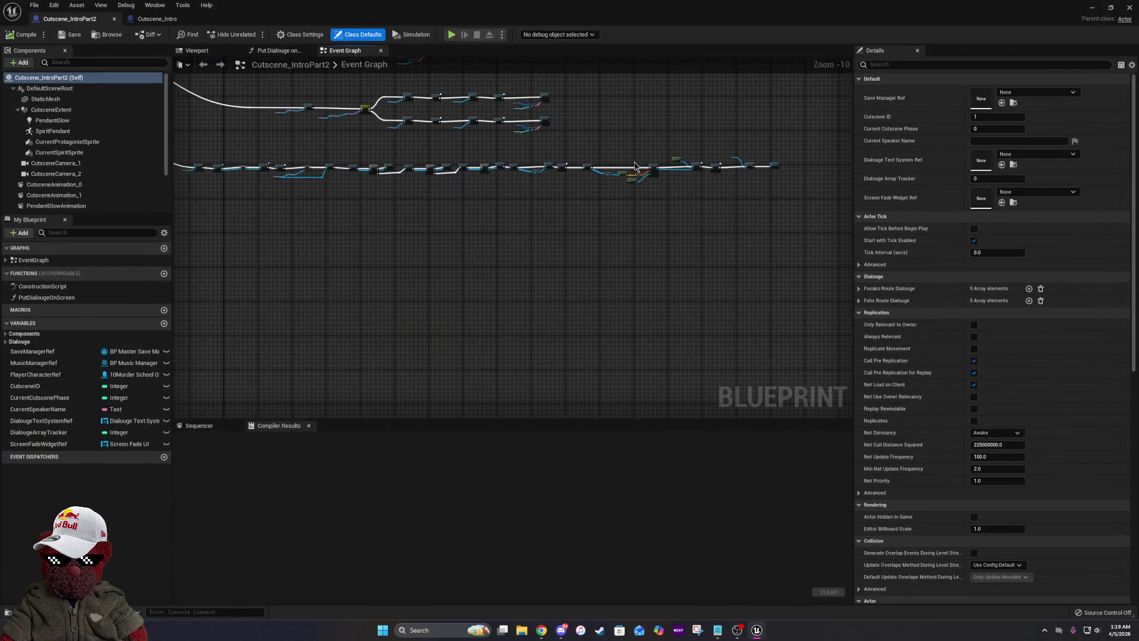
scroll(504, 254, up, 10)
scroll(564, 280, down, 2)
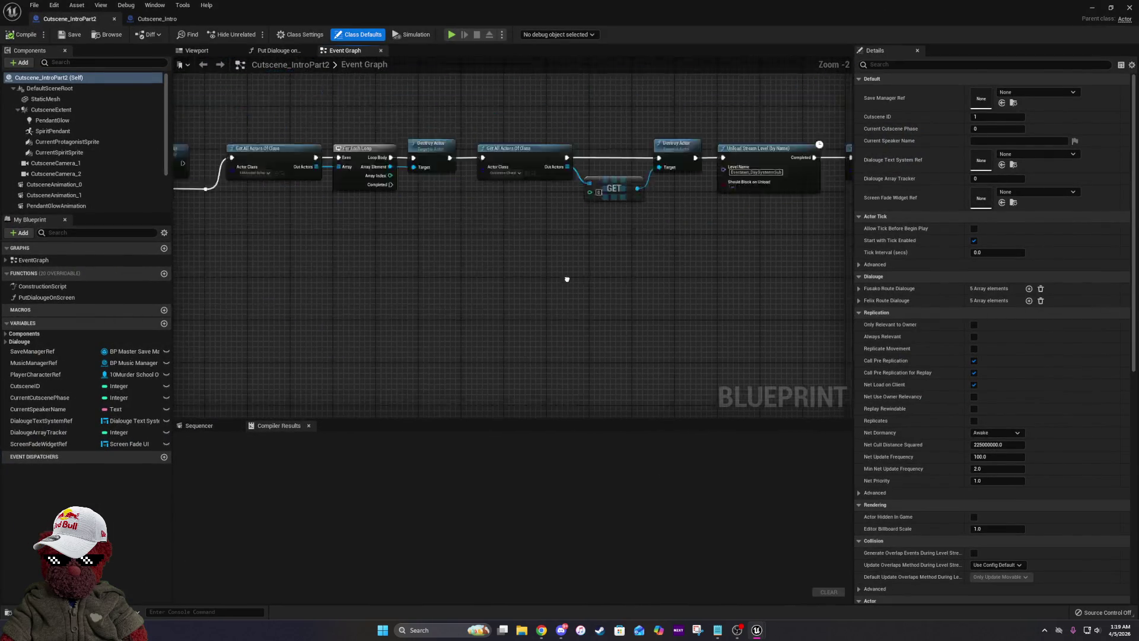
key(ctrl+v)
Replace the pasted Set Actor Hidden In Game with a Destroy Actor on each Array Element.
mouse_move(475, 300)
mouse_down()
mouse_move(797, 257)
mouse_move(901, 266)
mouse_move(828, 248)
mouse_move(708, 309)
mouse_up()
click(658, 317)
key(Delete)
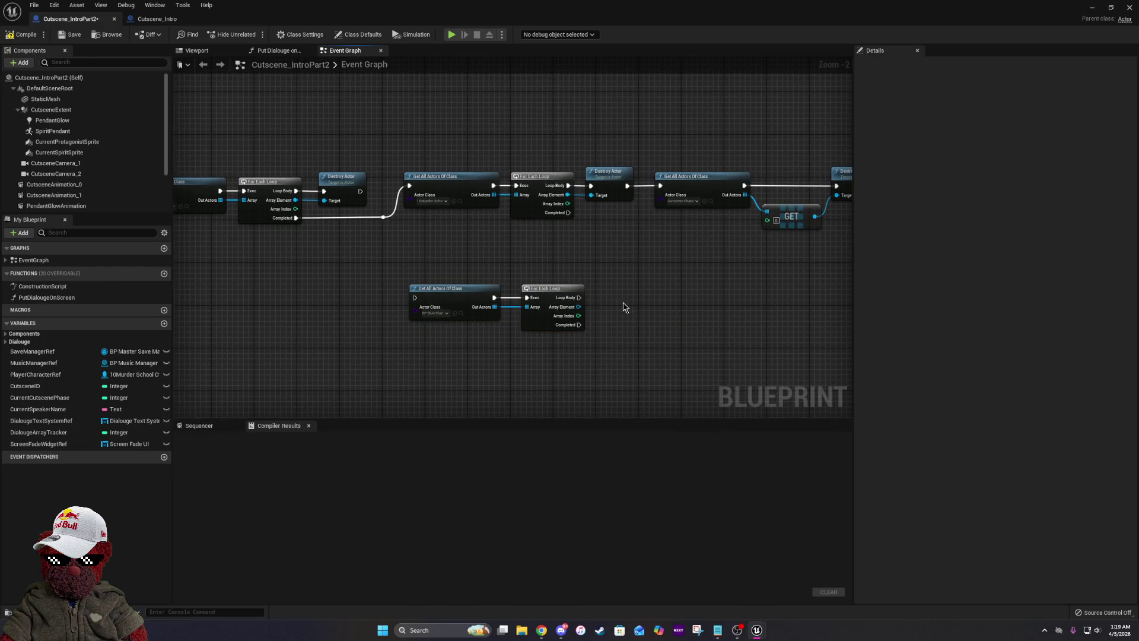
mouse_move(578, 307)
mouse_down()
mouse_move(626, 288)
mouse_move(585, 302)
mouse_up()
text(destr)
click(652, 350)
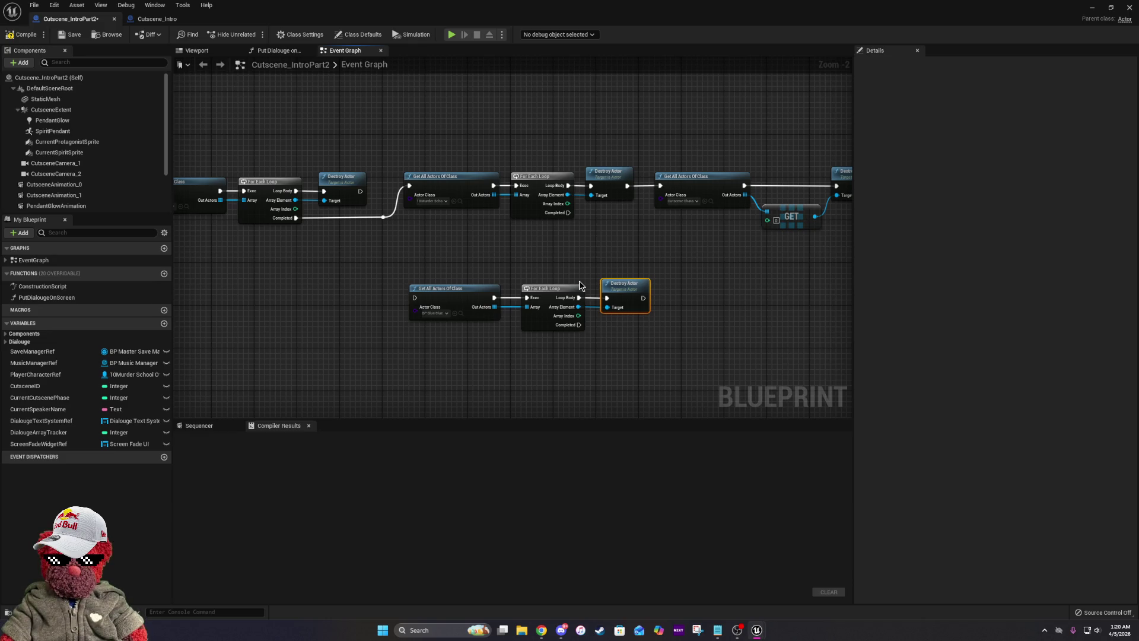
click(696, 254)
Break the main Destroy Actor's outgoing link and shift the later main-chain nodes right.
drag(674, 247, 437, 226)
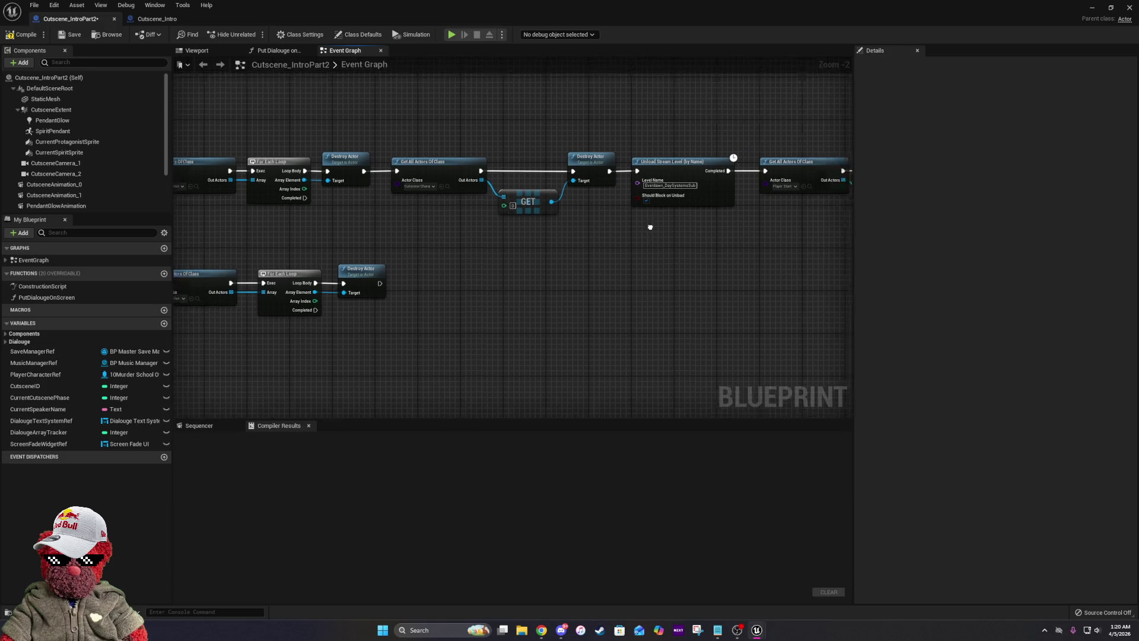
scroll(623, 229, down, 3)
scroll(498, 206, up, 3)
scroll(497, 206, up, 2)
right_click(558, 226)
click(603, 253)
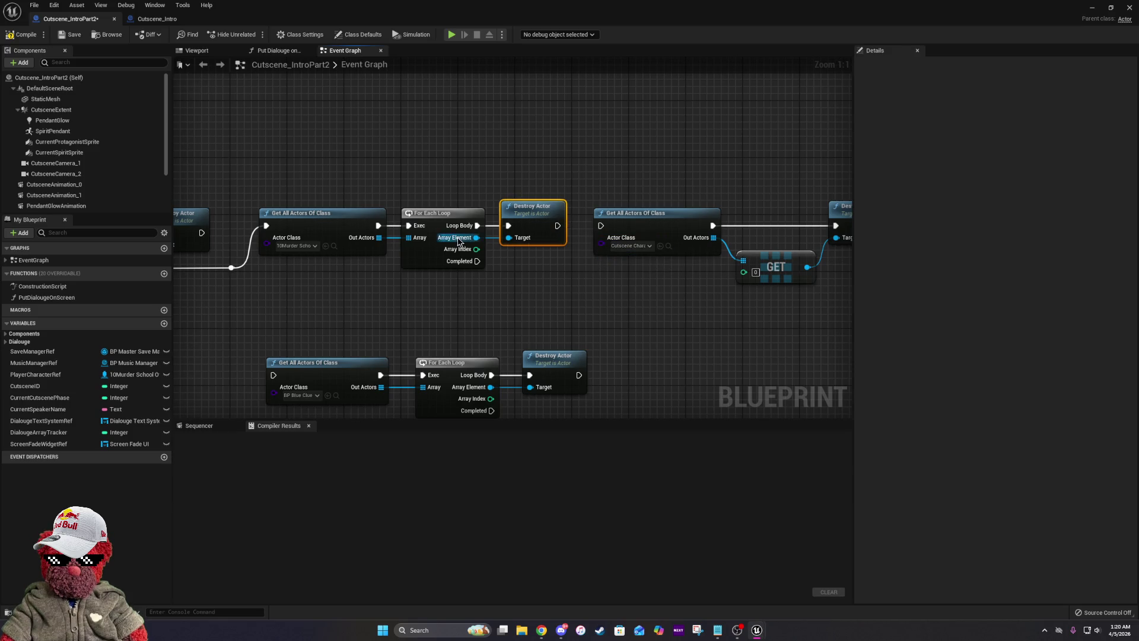
drag(818, 258, 627, 237)
scroll(626, 237, down, 3)
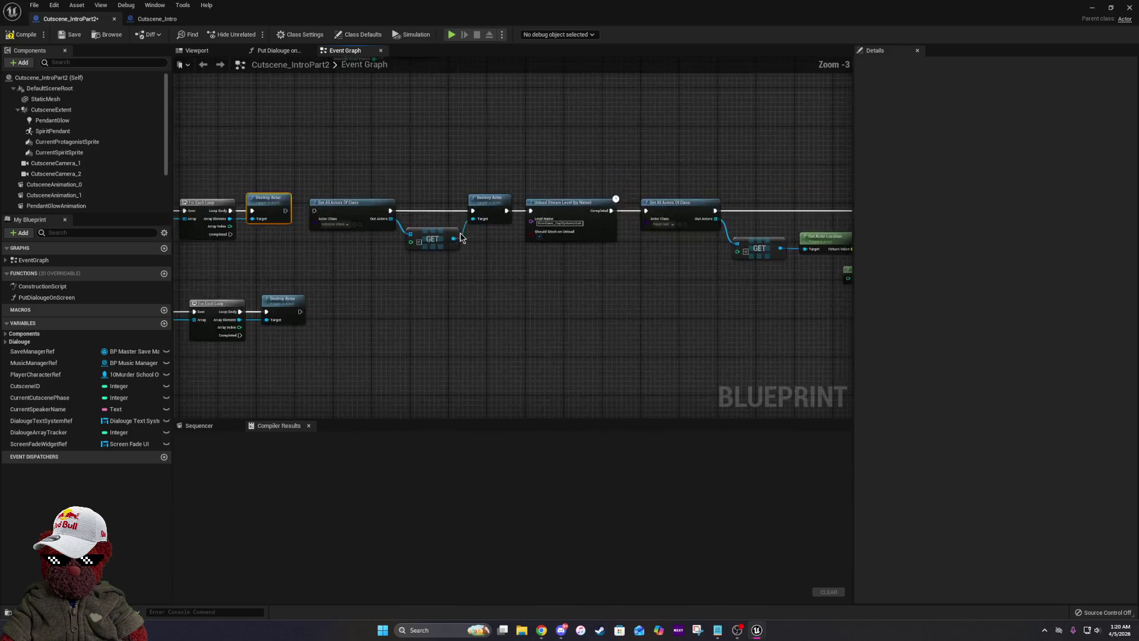
scroll(291, 178, down, 2)
scroll(290, 173, down, 1)
drag(291, 163, 775, 245)
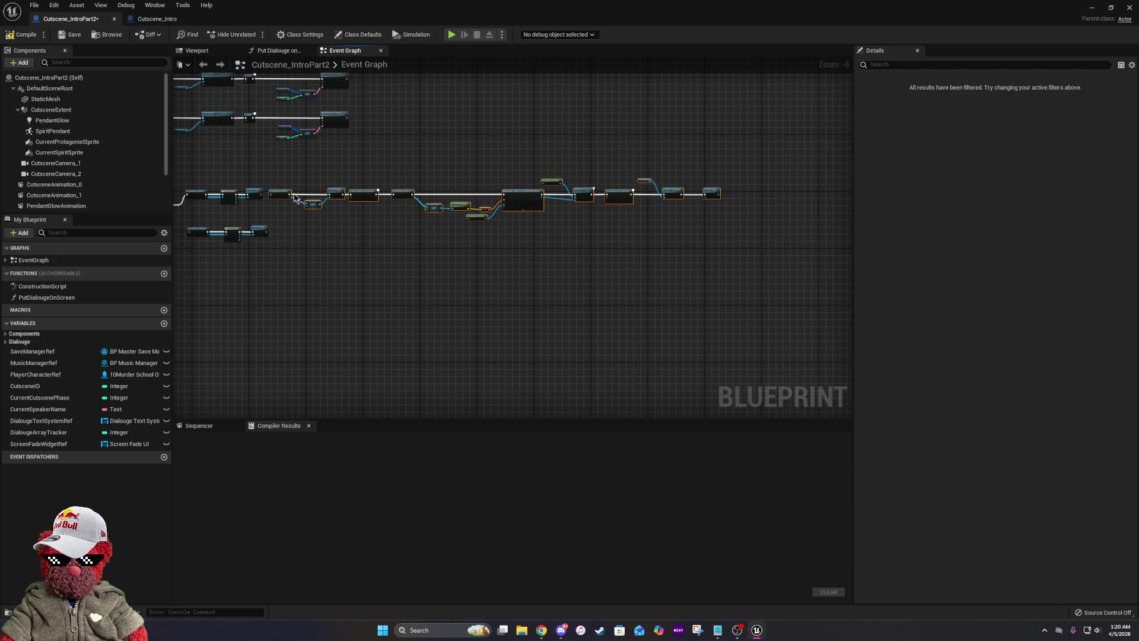
scroll(295, 198, up, 4)
drag(270, 191, 806, 204)
Move the BP Blue Clue loop nodes into the gap and wire the earlier loop's Completed to them through a reroute.
drag(367, 291, 635, 350)
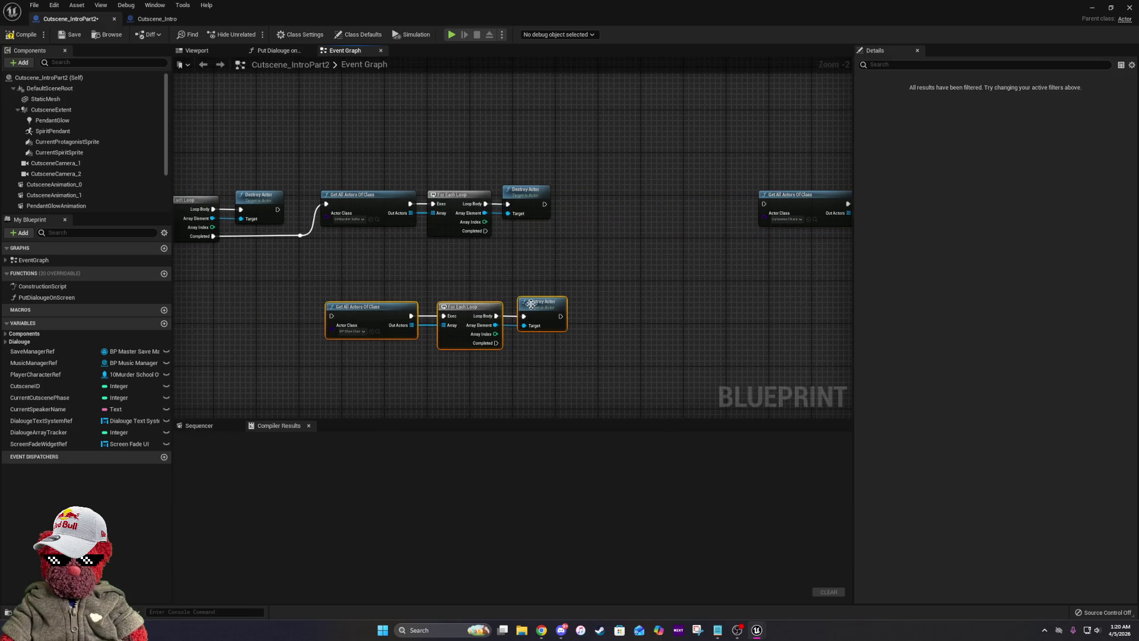
scroll(793, 283, down, 6)
scroll(273, 237, up, 5)
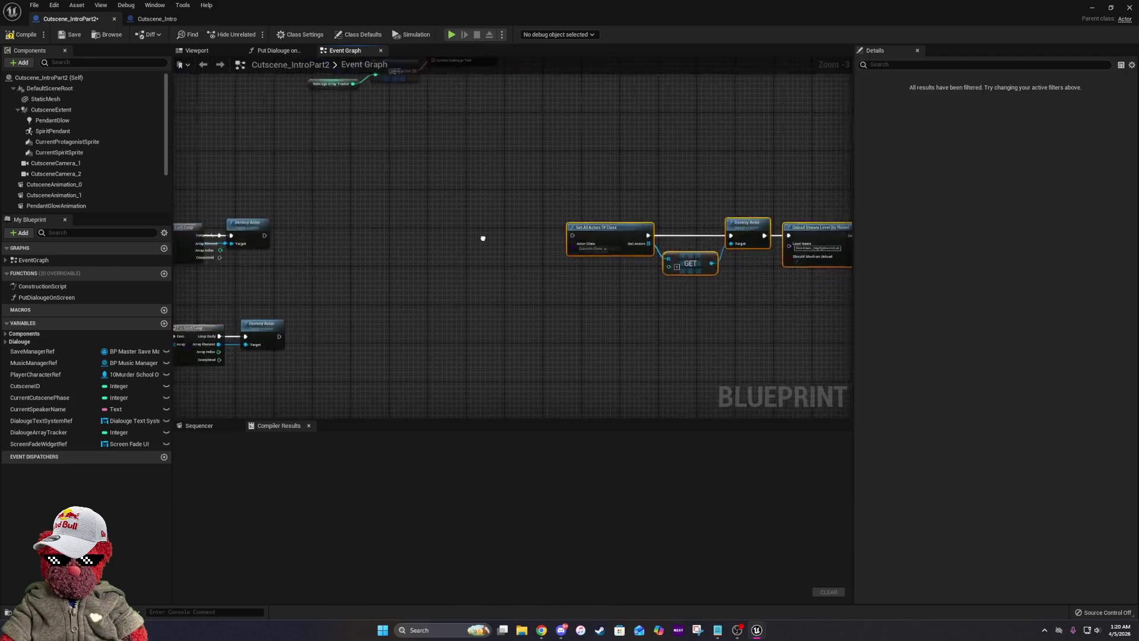
drag(483, 237, 595, 240)
mouse_move(211, 312)
mouse_down()
mouse_move(369, 353)
mouse_move(468, 317)
mouse_move(607, 221)
mouse_up()
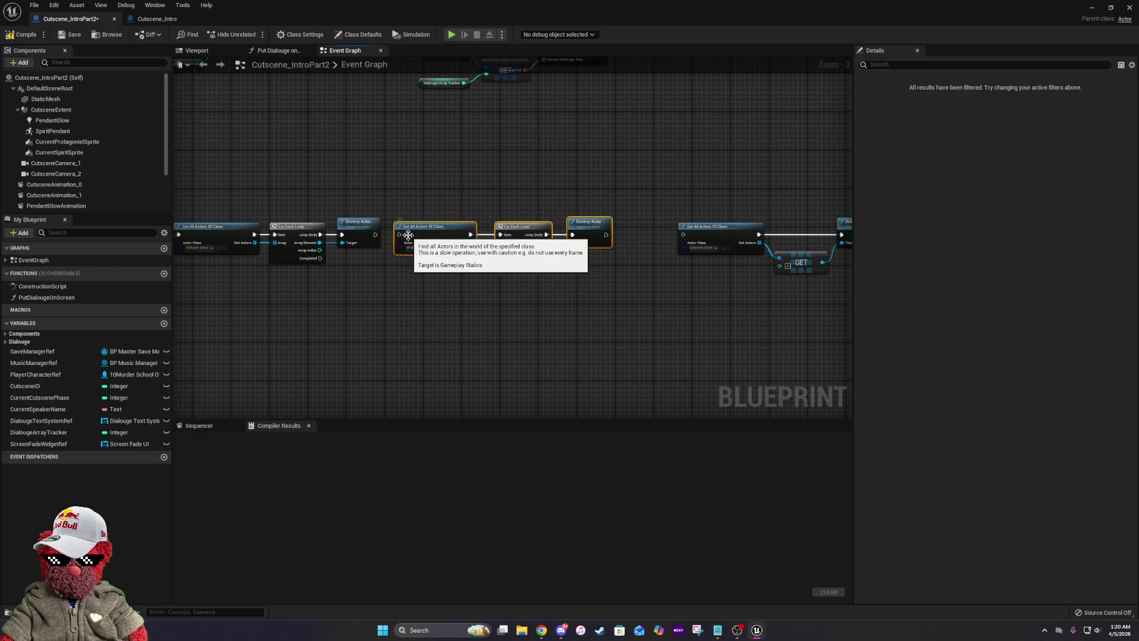
drag(340, 267, 320, 264)
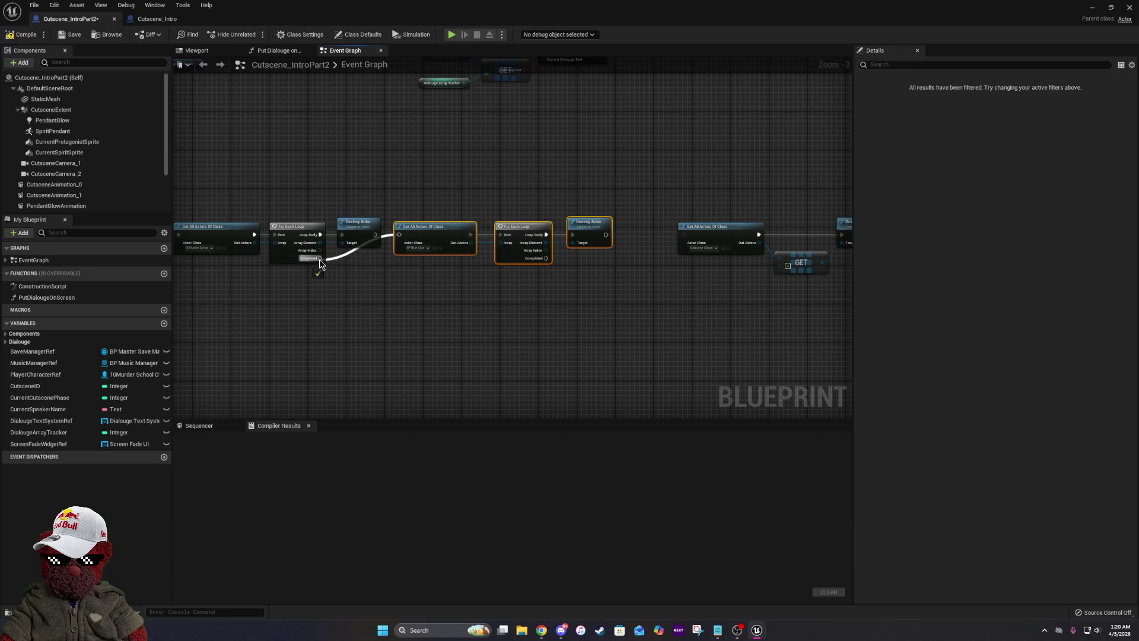
double_click(386, 259)
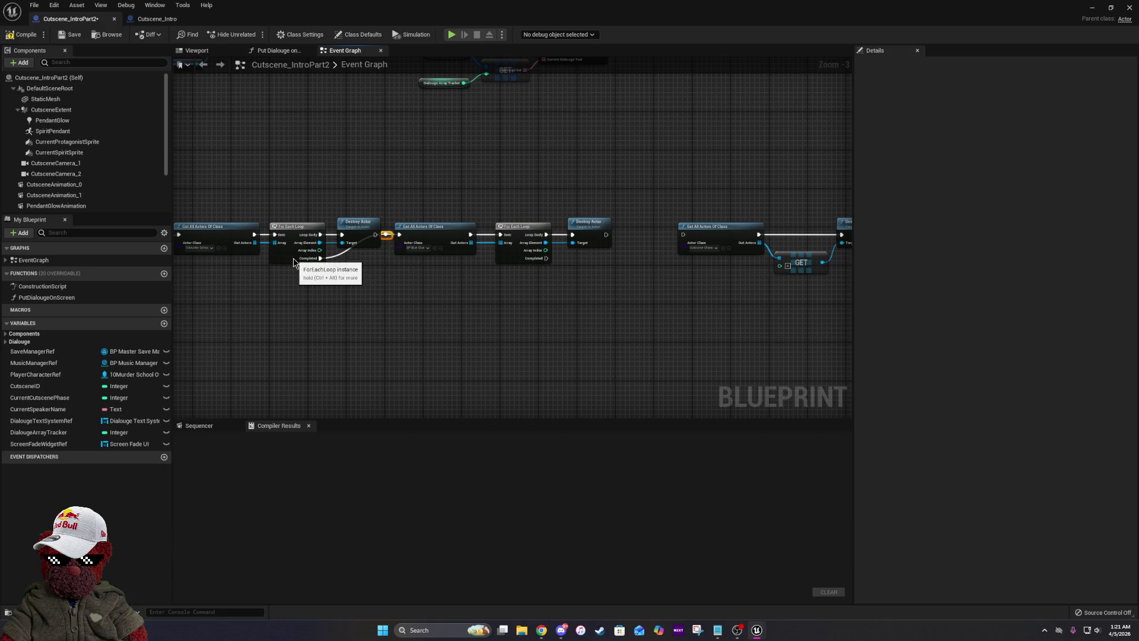
Route the clue loop's Completed through a reroute into the next Get All Actors Of Class.
drag(422, 201, 614, 270)
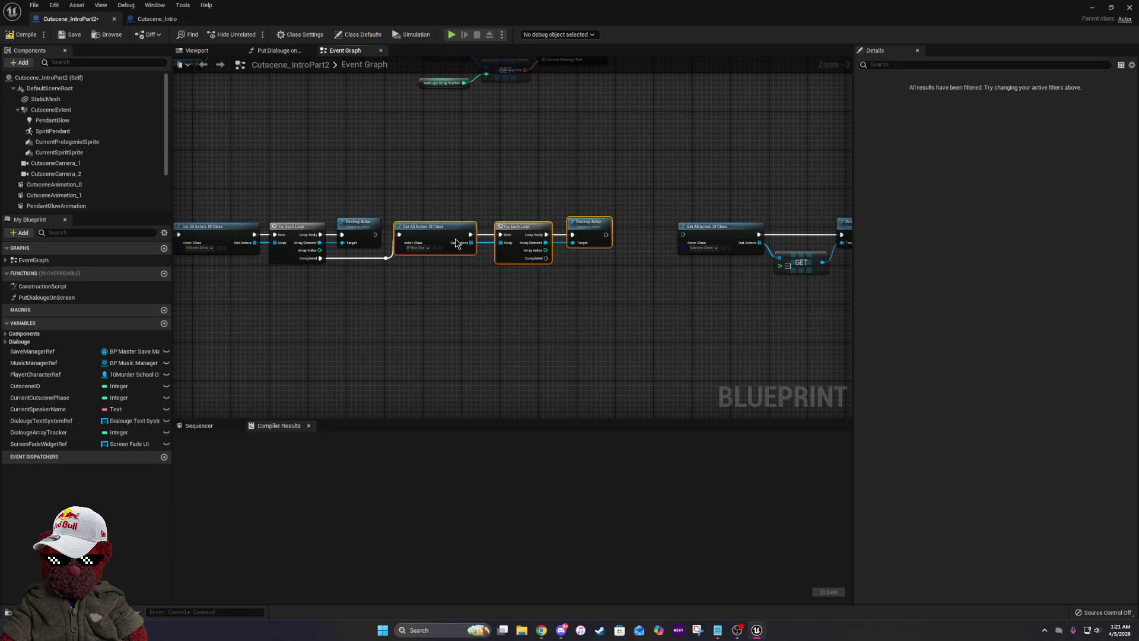
drag(434, 226, 452, 226)
drag(565, 258, 646, 263)
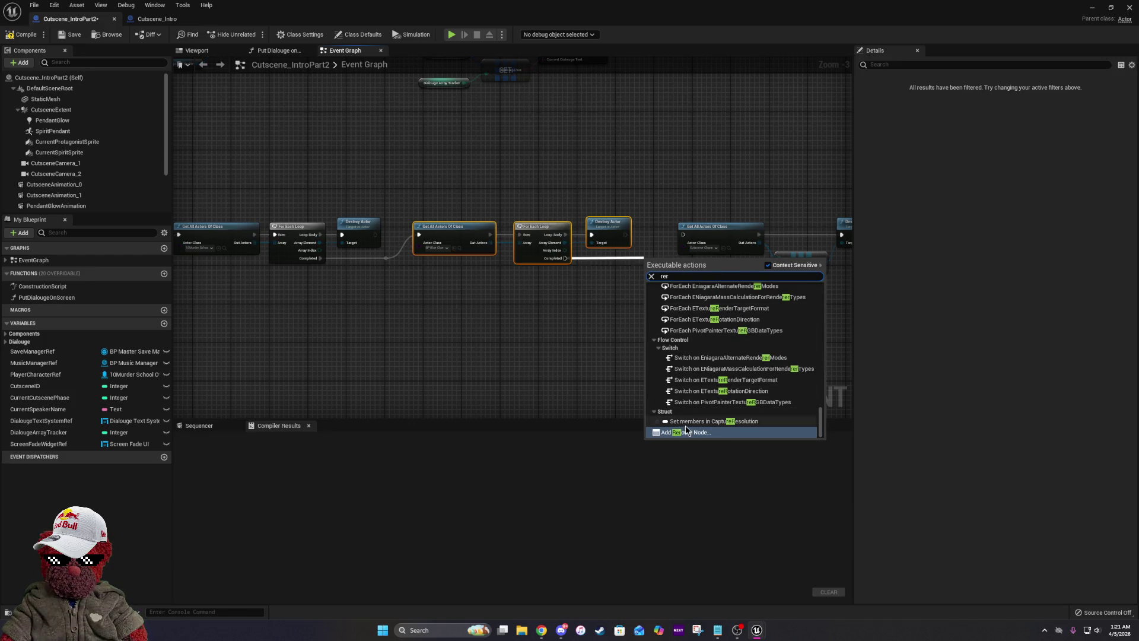
click(686, 434)
mouse_move(651, 258)
mouse_down()
mouse_move(683, 234)
mouse_move(202, 237)
mouse_up()
mouse_move(671, 237)
mouse_down()
mouse_move(203, 237)
mouse_move(336, 258)
mouse_move(473, 319)
mouse_up()
scroll(362, 318, down, 6)
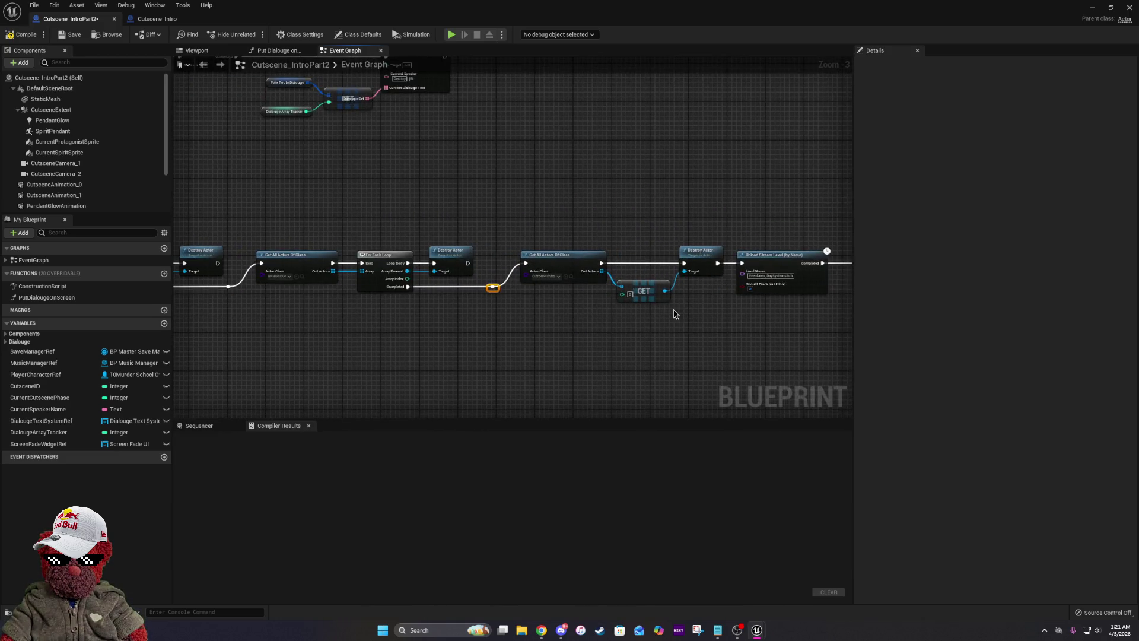
scroll(475, 309, up, 10)
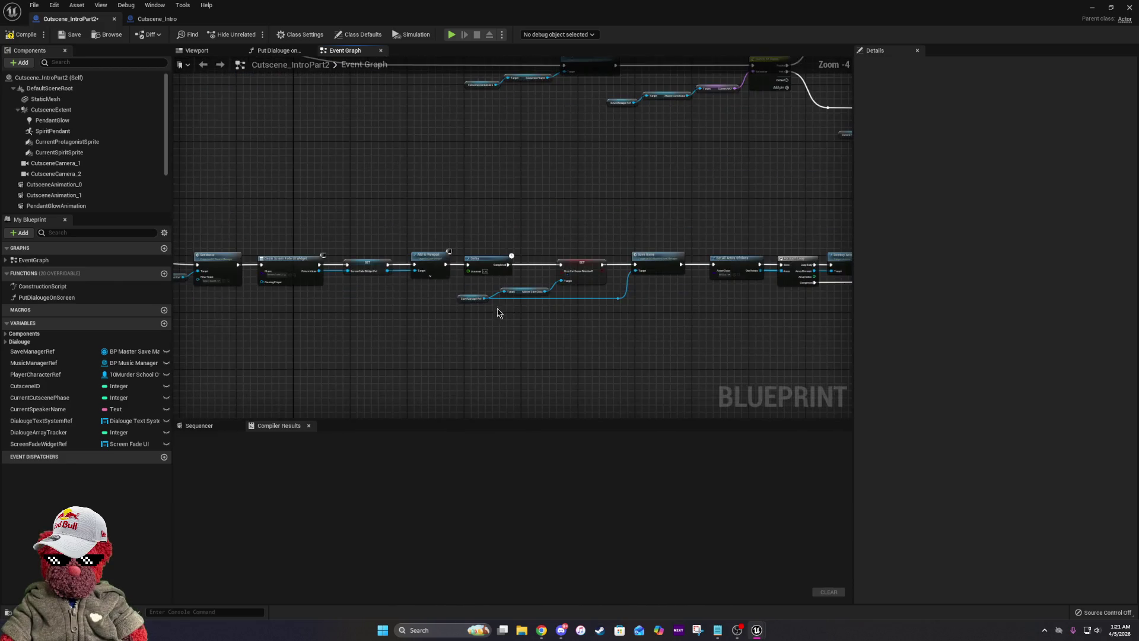
Shift the Save Game node and everything after it about 180 px right.
drag(458, 309, 191, 309)
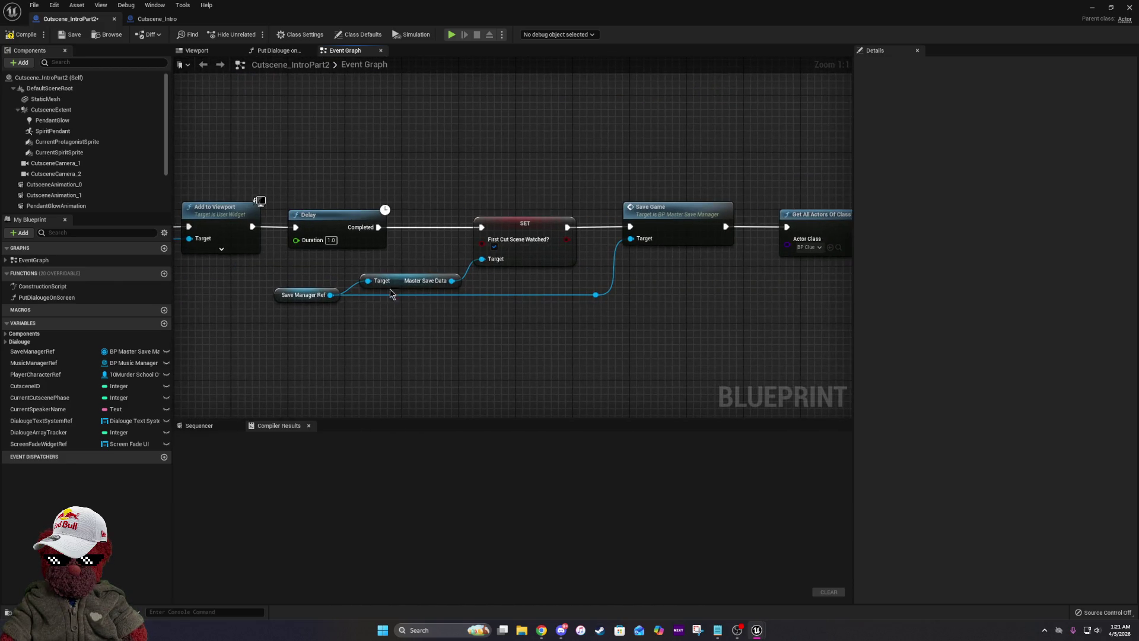
drag(697, 148, 489, 147)
scroll(725, 296, down, 8)
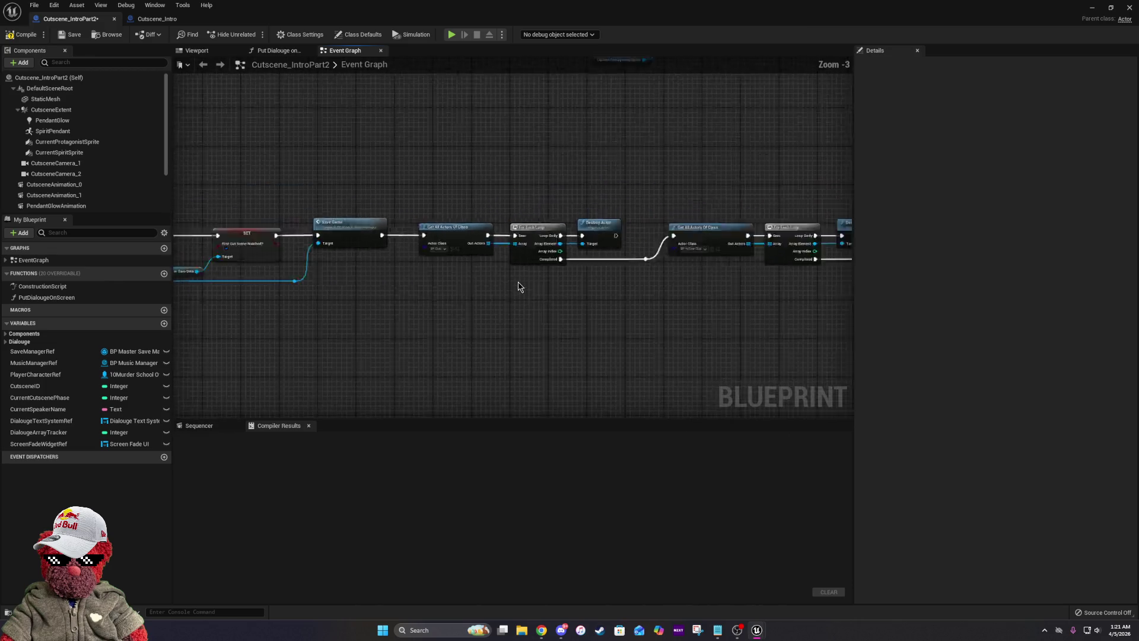
scroll(289, 232, up, 4)
mouse_move(308, 219)
mouse_down()
mouse_move(882, 362)
mouse_move(1045, 386)
mouse_up()
mouse_move(355, 358)
mouse_down()
mouse_move(399, 326)
mouse_move(254, 305)
mouse_move(516, 323)
mouse_up()
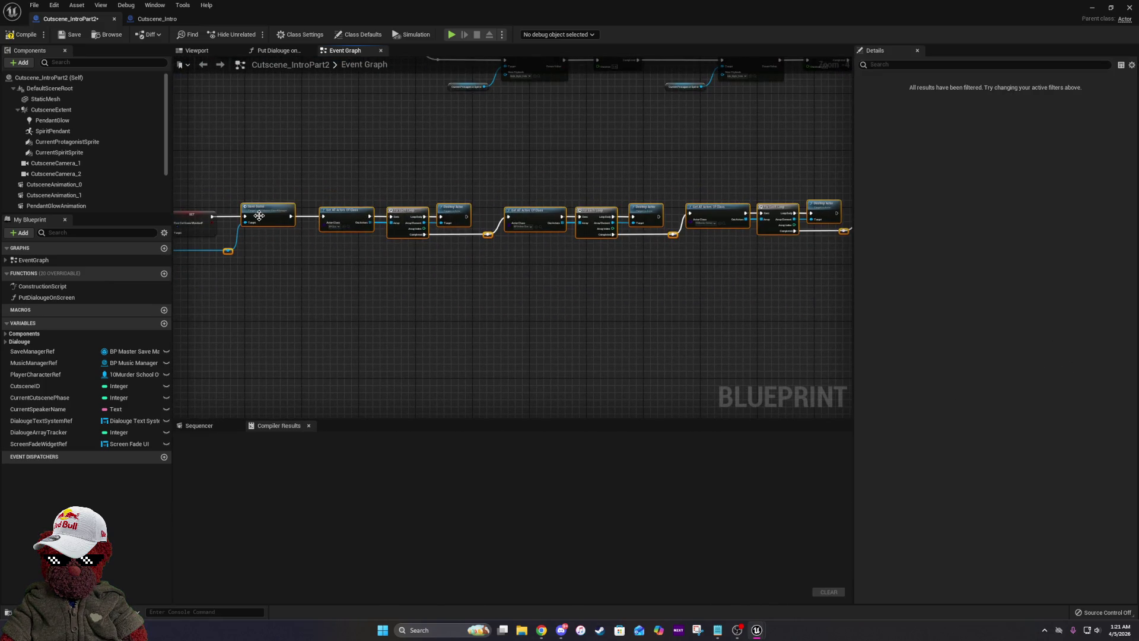
drag(259, 215, 368, 218)
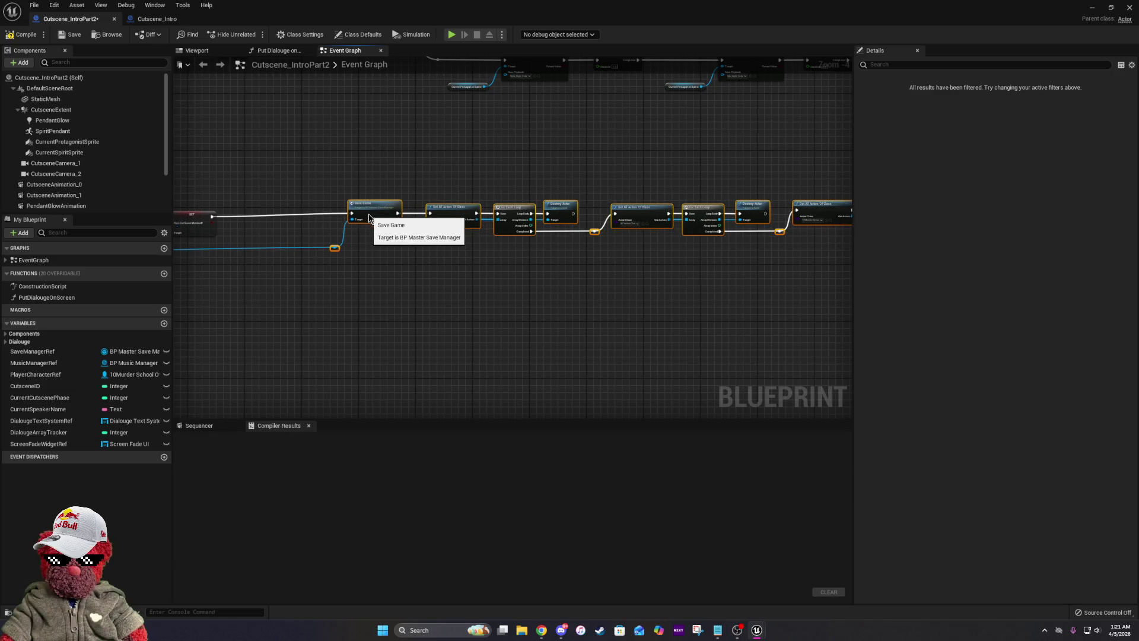
scroll(368, 231, up, 5)
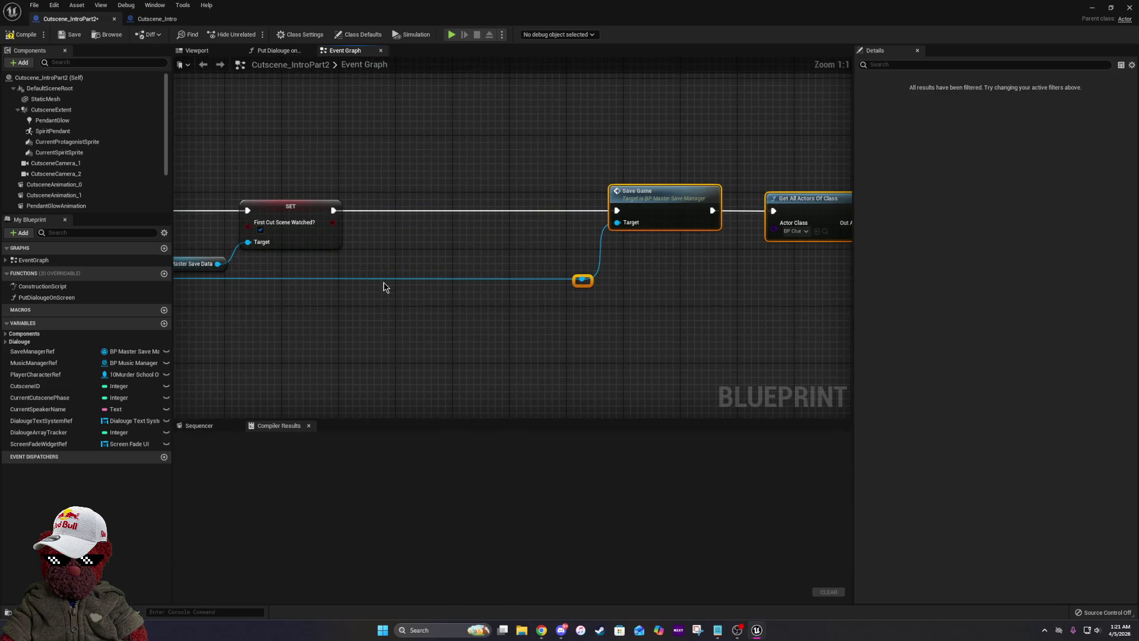
Add a reroute point on the Save Manager Ref wire and connect Save Manager Ref into it.
double_click(382, 279)
drag(359, 289, 503, 299)
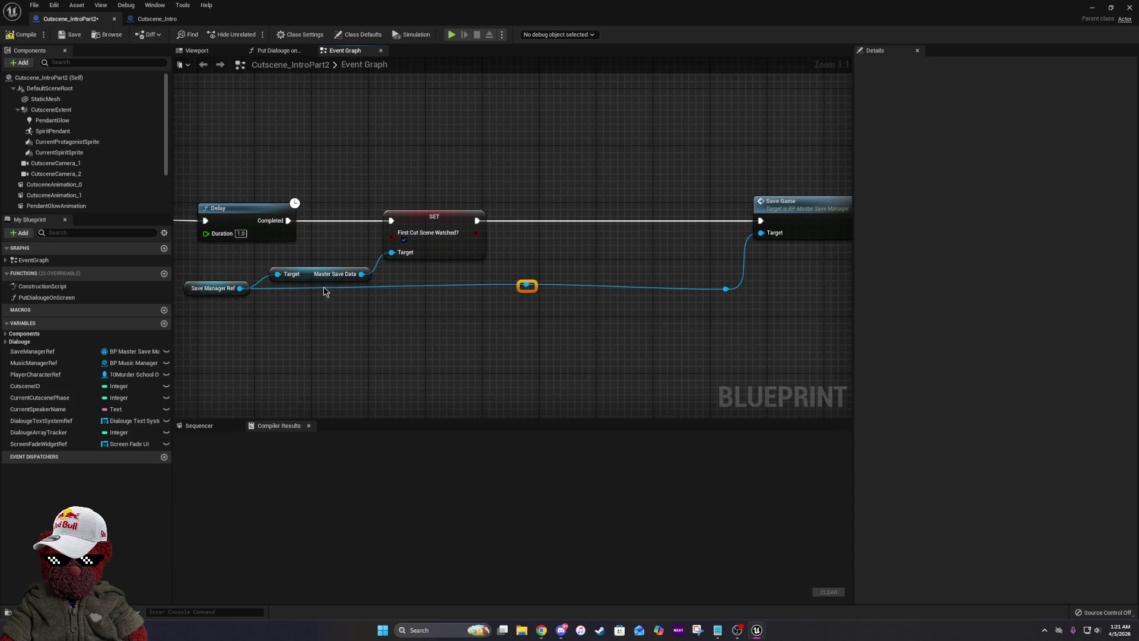
click(246, 288)
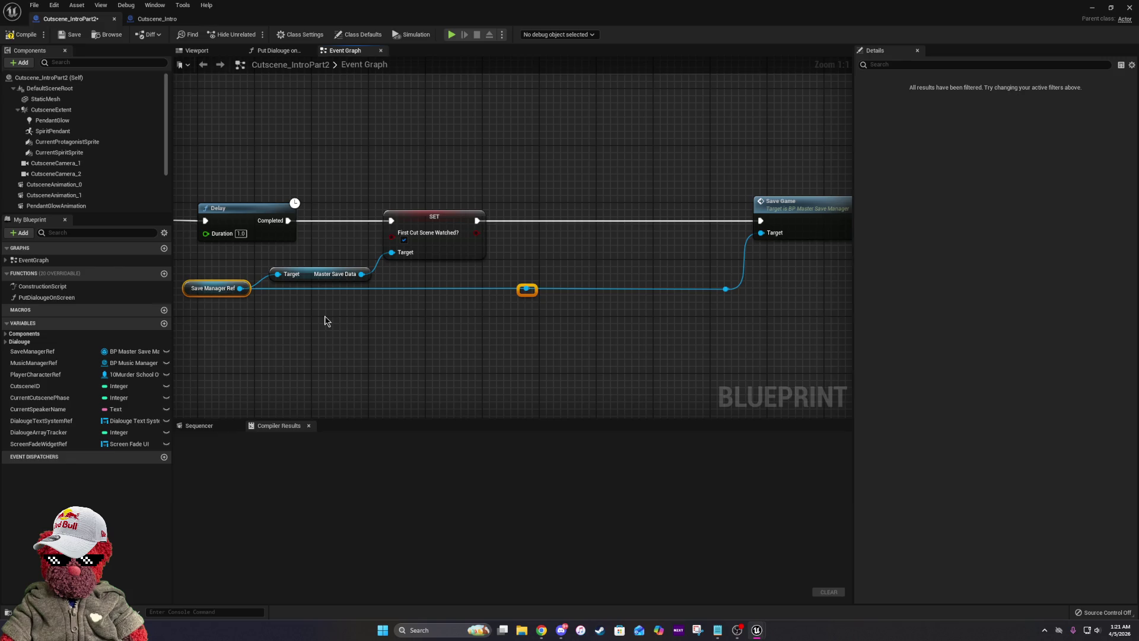
click(574, 262)
click(535, 290)
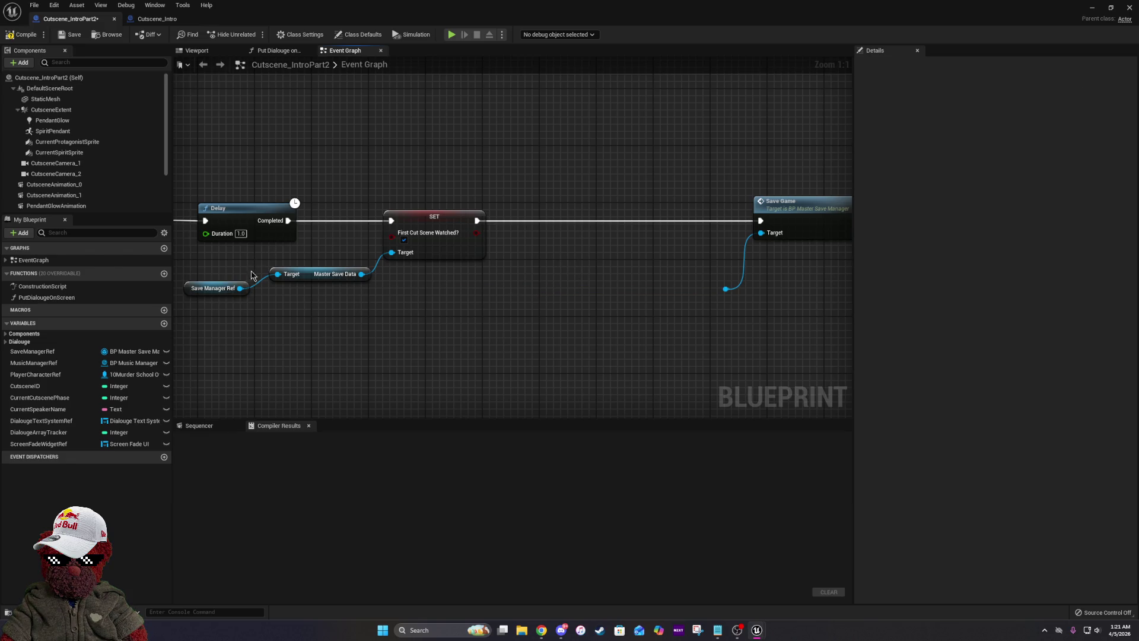
mouse_move(240, 287)
mouse_down()
mouse_move(673, 267)
mouse_move(572, 306)
mouse_move(565, 292)
mouse_up()
scroll(565, 292, down, 6)
scroll(455, 295, down, 4)
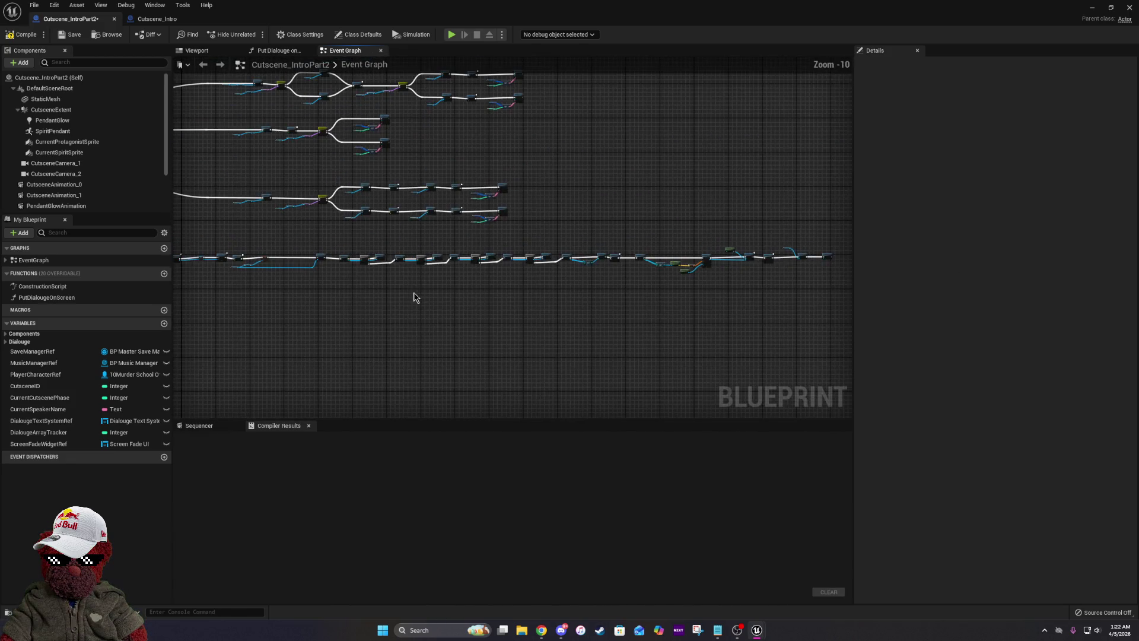
Shift the Save Game chain about 100 px left.
drag(301, 240, 467, 292)
scroll(376, 265, up, 5)
drag(713, 290, 661, 290)
click(653, 364)
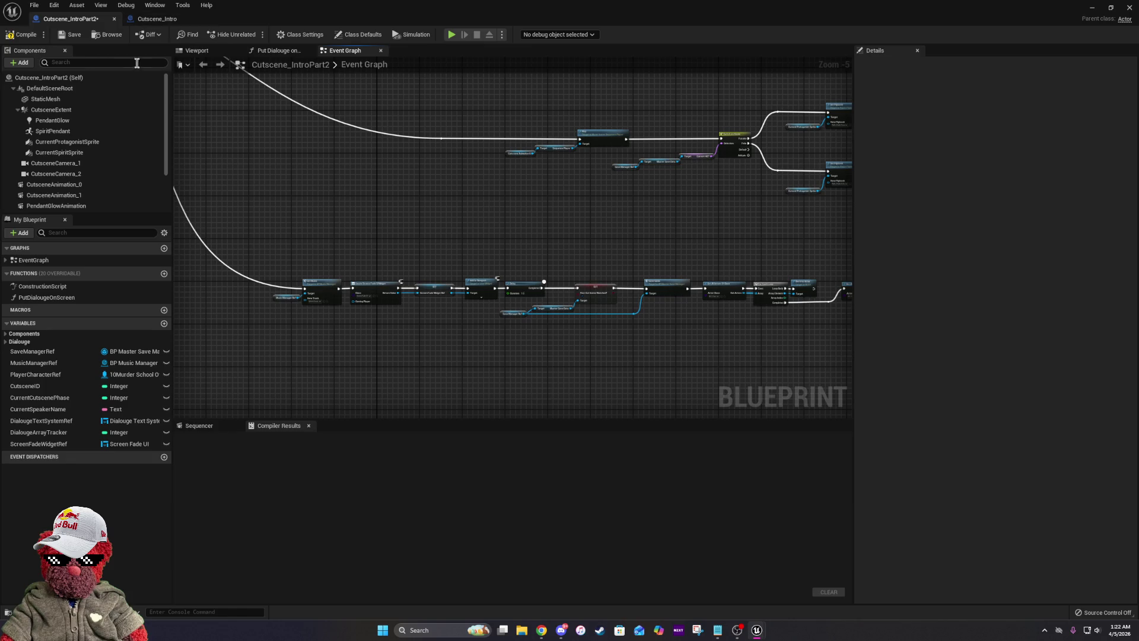
Compile and save the Cutscene_IntroPart2 blueprint.
click(38, 35)
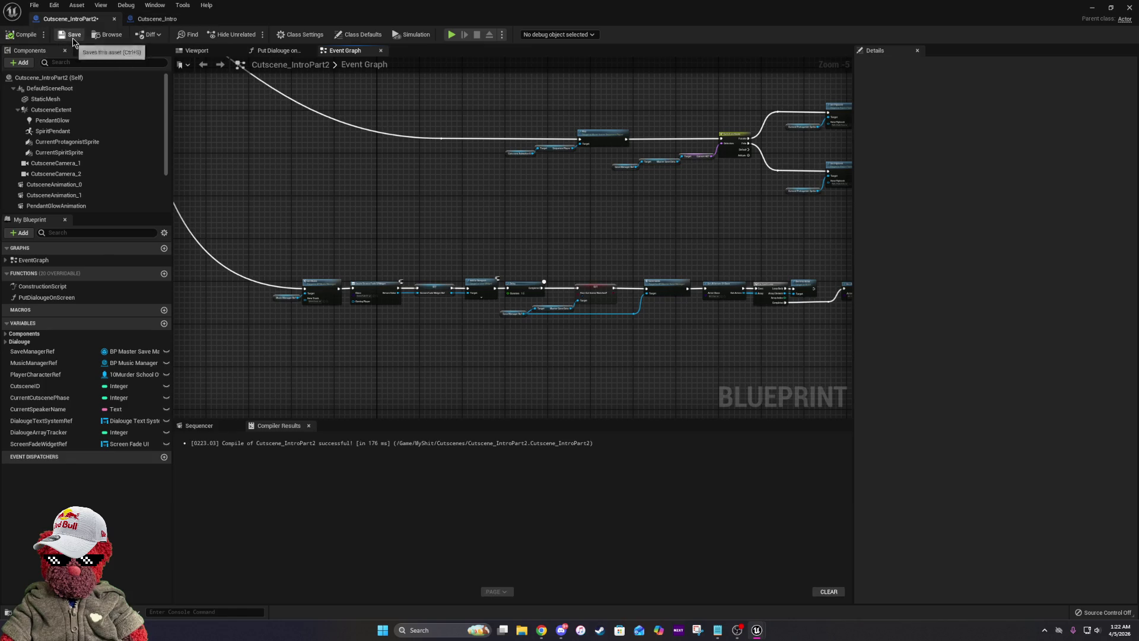
mouse_move(709, 280)
mouse_down()
mouse_move(651, 255)
mouse_move(498, 244)
mouse_move(184, 251)
mouse_up()
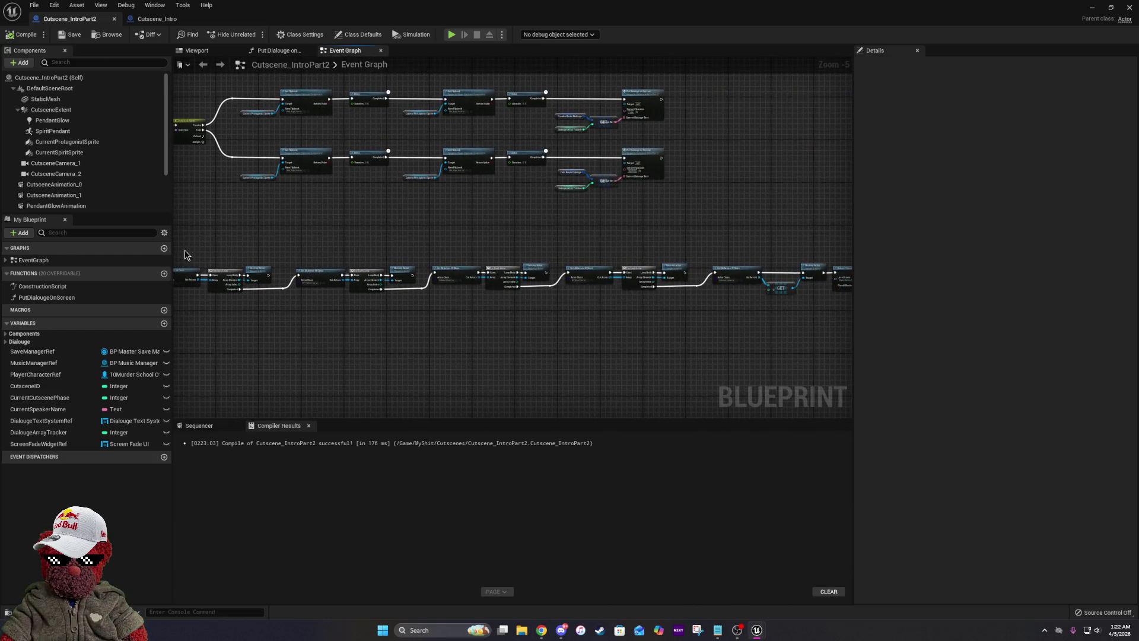
drag(746, 257, 174, 254)
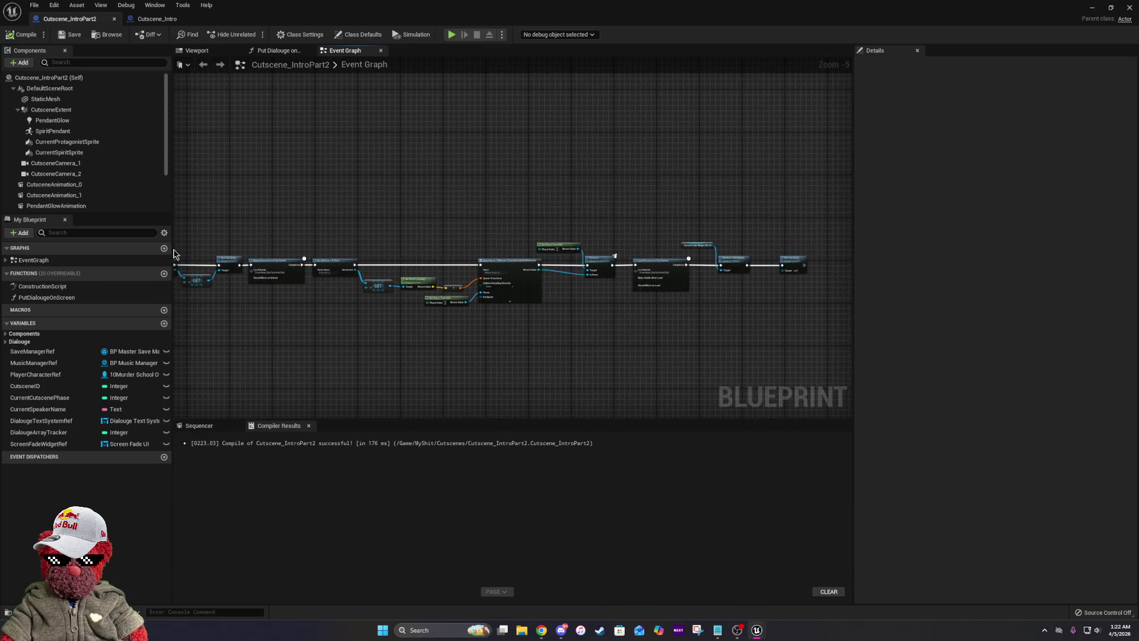
click(24, 35)
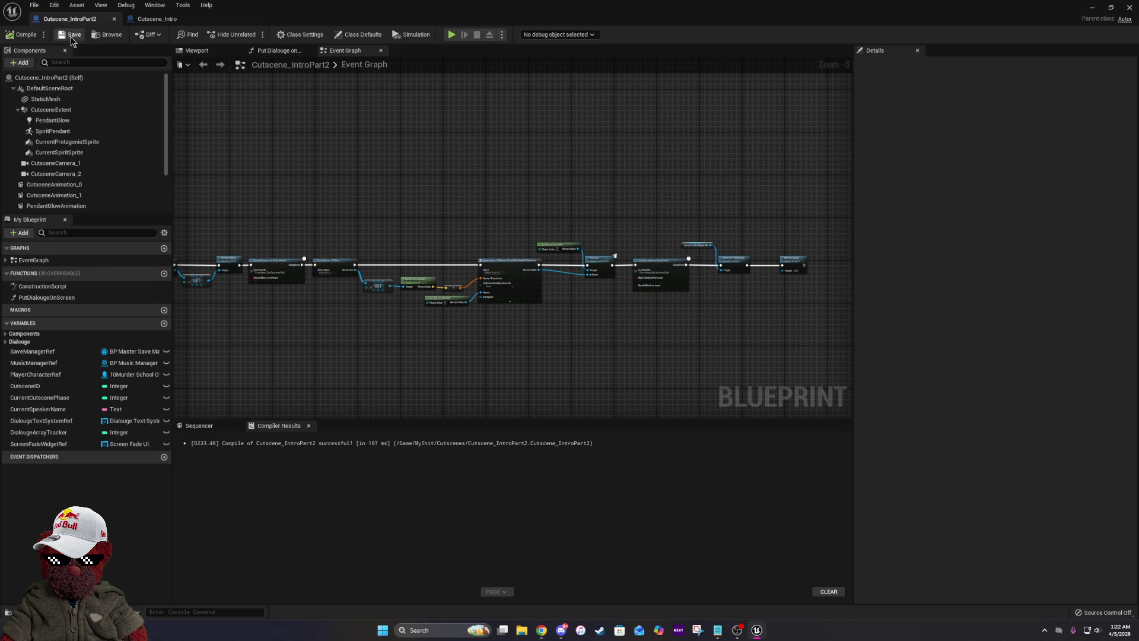
click(72, 35)
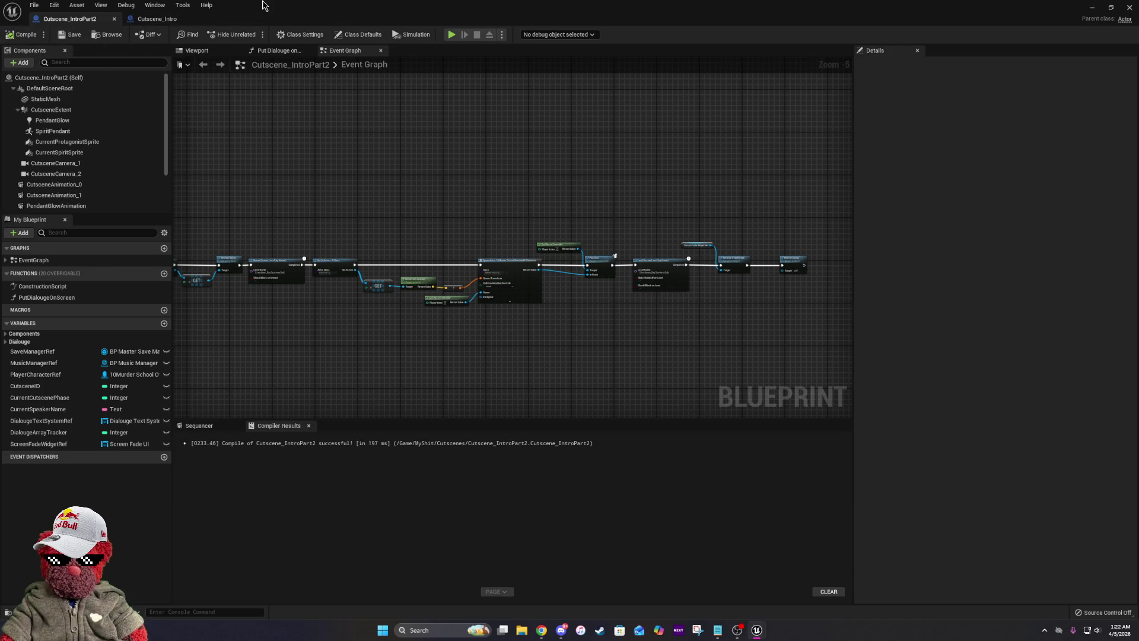
scroll(260, 230, up, 2)
scroll(491, 288, up, 1)
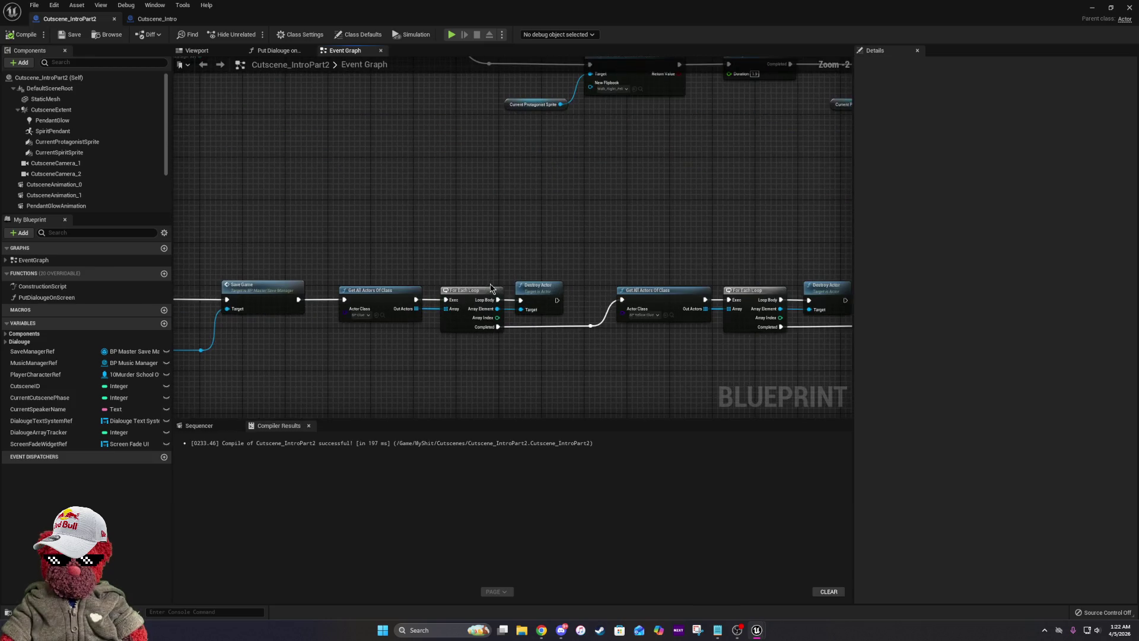
Select the Get All Actors, For Each Loop and Destroy Actor nodes, then restore down the Blueprint window.
drag(663, 285, 204, 272)
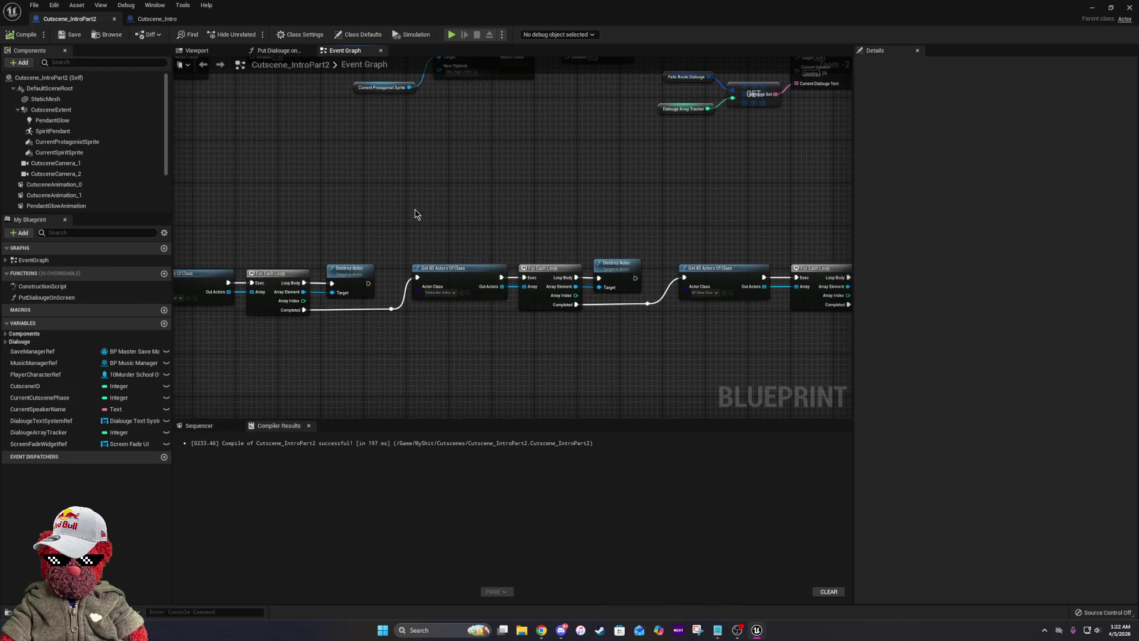
drag(419, 215, 216, 219)
drag(562, 242, 706, 320)
drag(390, 7, 399, 25)
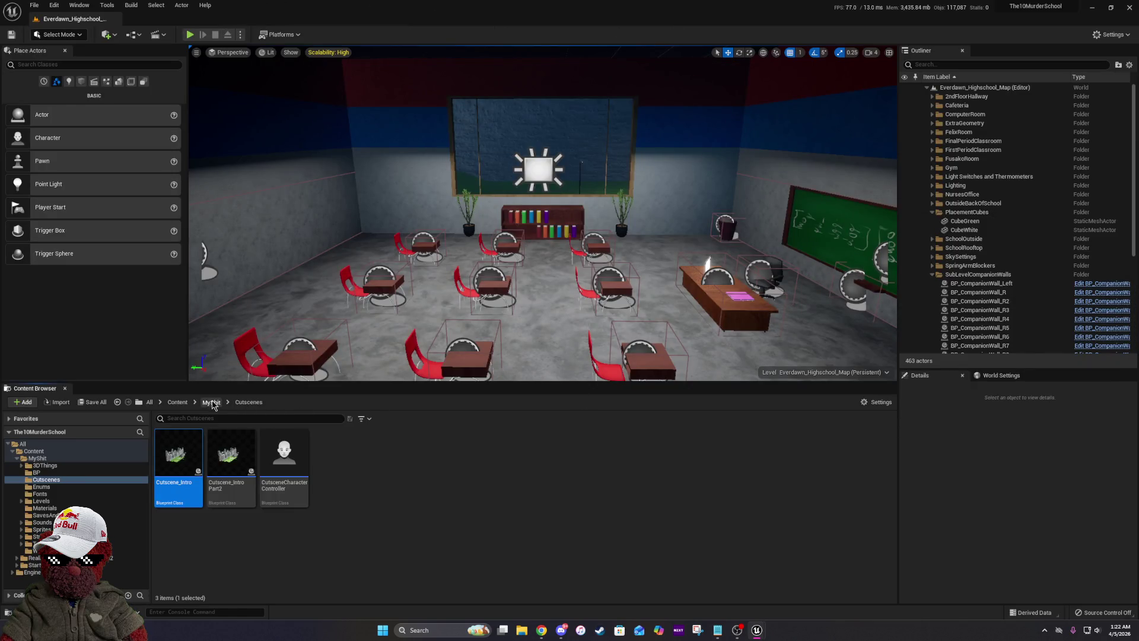
Open CutsceneCharacterController maximized and paste the actor-destroying nodes into Reset Map to New Day.
click(283, 458)
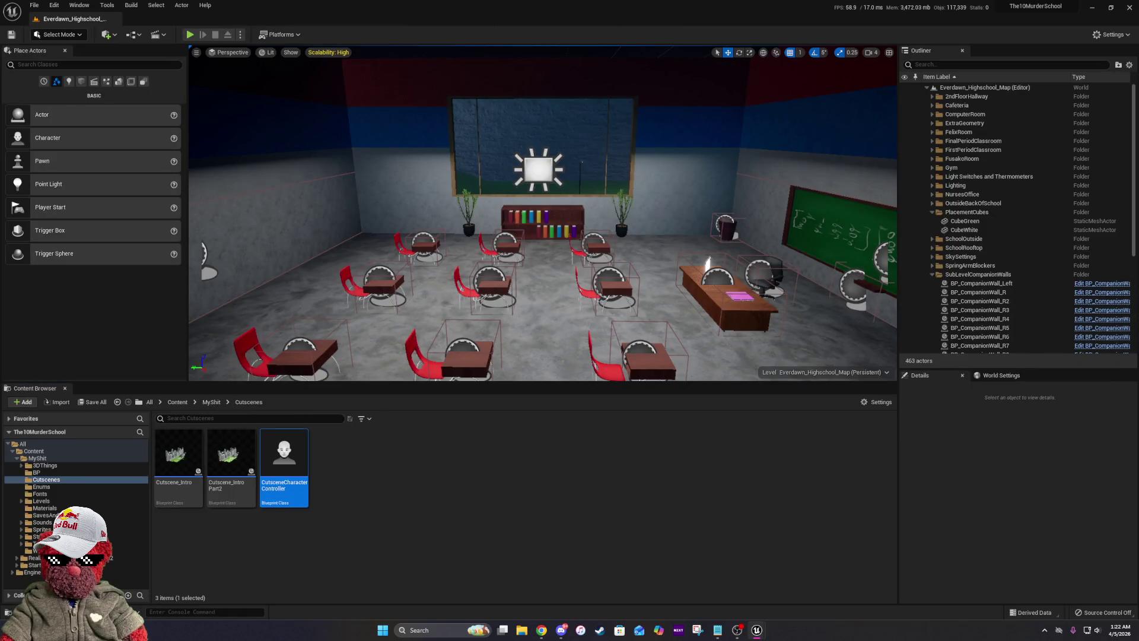
double_click(284, 457)
click(687, 235)
scroll(647, 316, down, 2)
drag(646, 316, 317, 291)
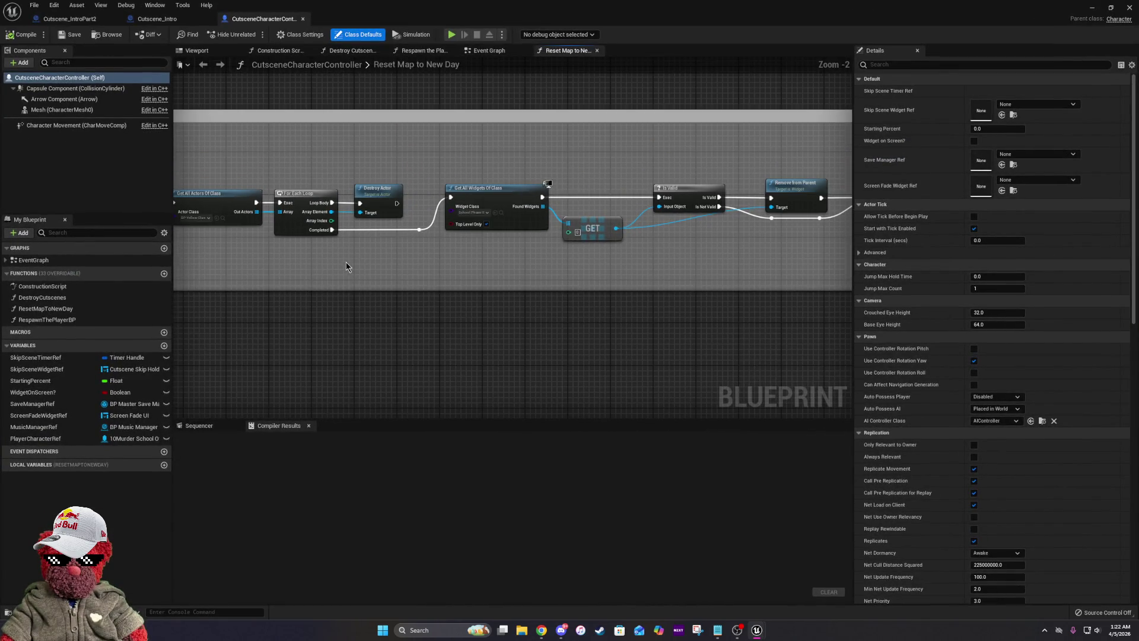
key(ctrl+v)
Move the top node row right and break the Completed link into Get All Widgets.
drag(618, 278, 399, 278)
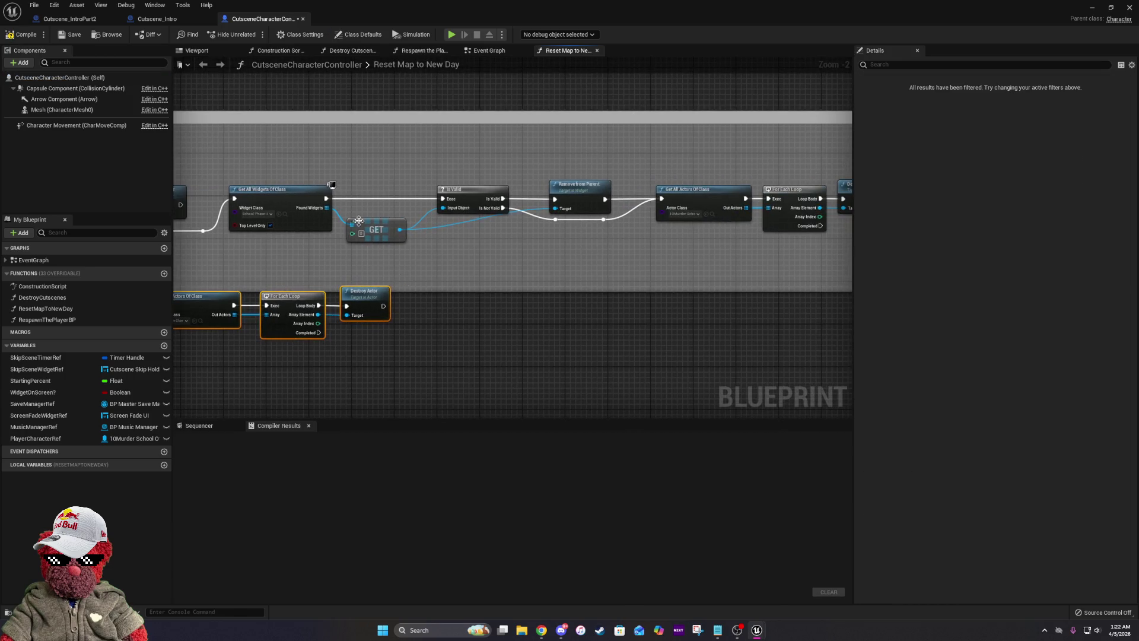
scroll(313, 154, down, 2)
drag(276, 154, 715, 231)
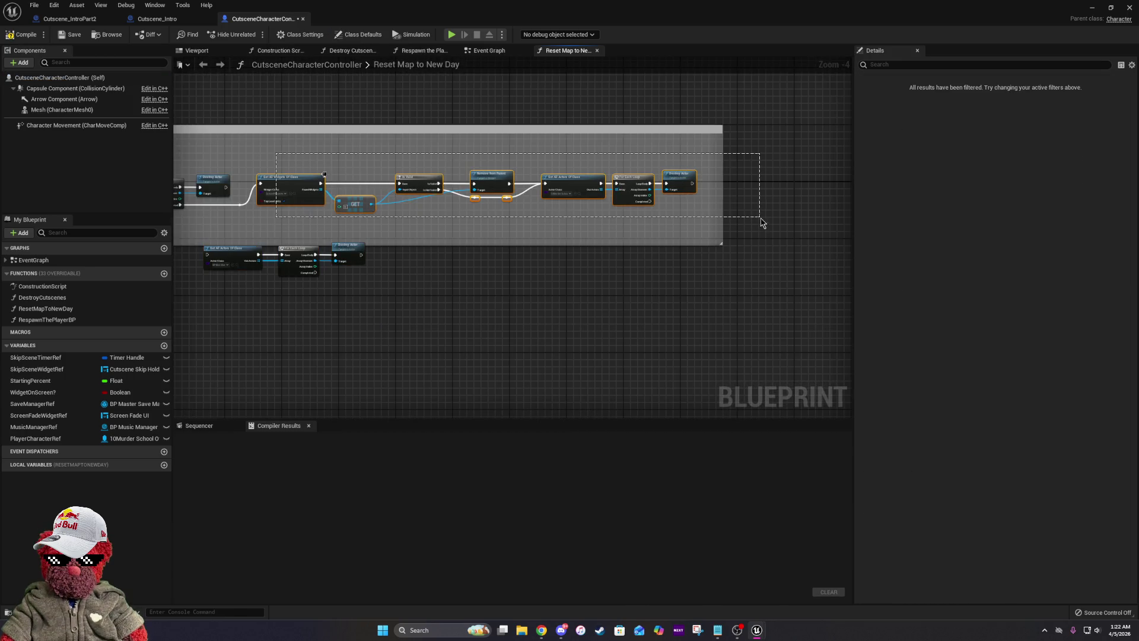
drag(288, 186, 483, 191)
scroll(418, 222, up, 4)
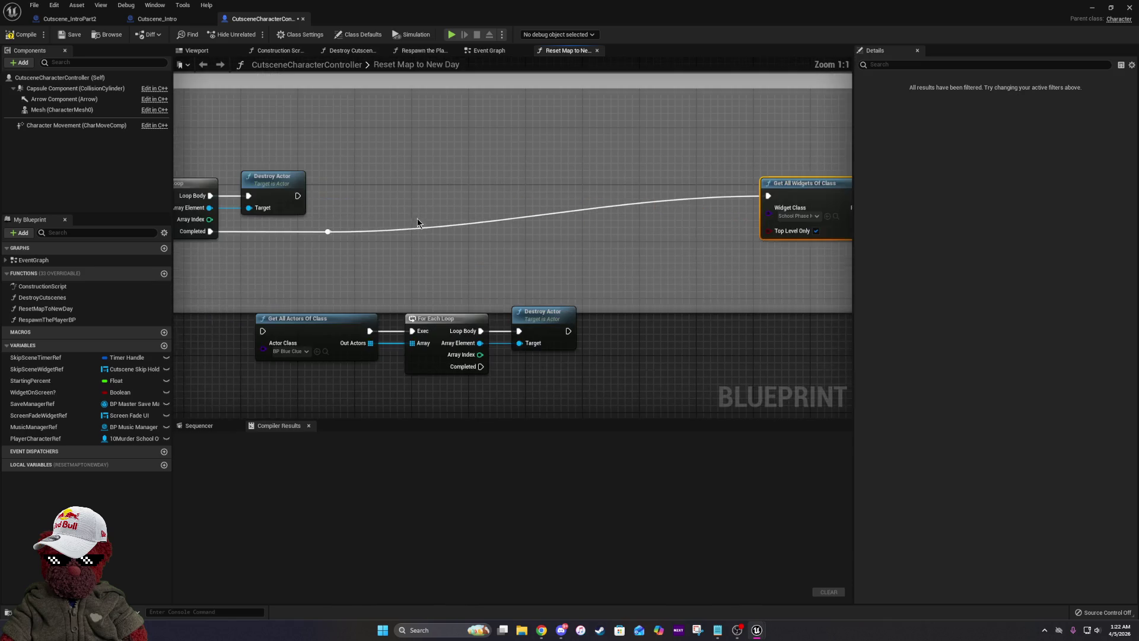
right_click(769, 197)
click(789, 220)
Move the pasted nodes into the main row, wiring Completed into Get All Actors via a reroute.
drag(361, 257, 572, 376)
drag(259, 274, 374, 138)
mouse_move(315, 168)
mouse_down()
mouse_move(330, 173)
mouse_move(377, 139)
mouse_up()
mouse_move(594, 175)
mouse_down()
mouse_move(348, 190)
mouse_move(483, 196)
mouse_move(521, 155)
mouse_up()
text(rer)
click(541, 366)
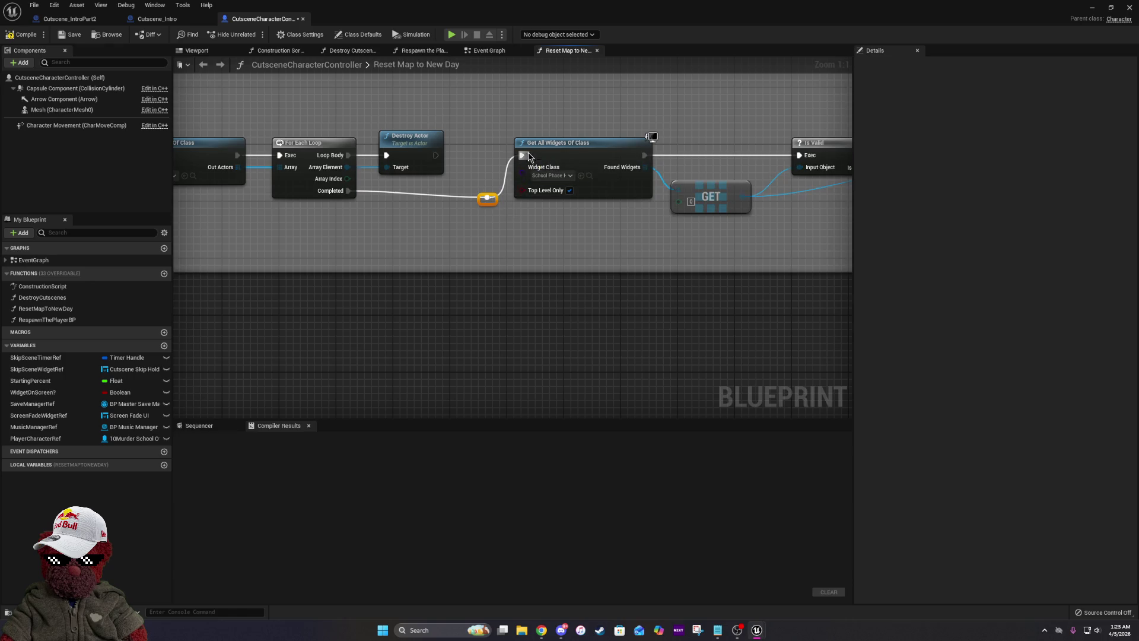
drag(494, 204, 474, 198)
mouse_move(540, 209)
mouse_down()
mouse_move(287, 244)
mouse_move(718, 289)
mouse_move(368, 273)
mouse_move(973, 324)
mouse_move(962, 328)
mouse_up()
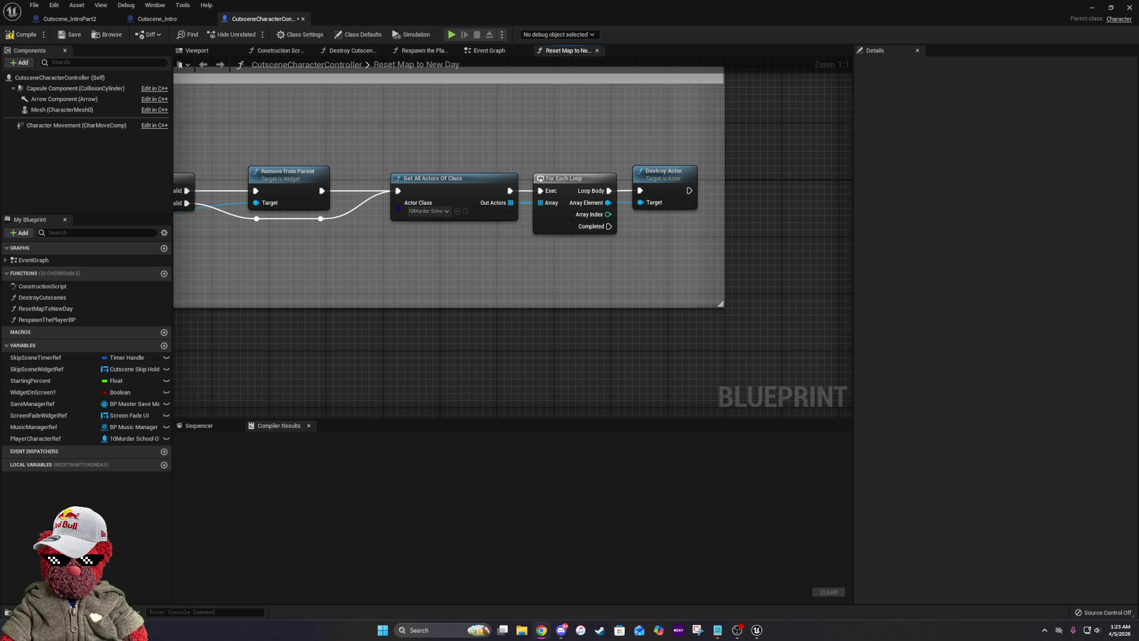
Adjust the exec-wire reroute and add a reroute on the object wire, lowered below Is Valid.
mouse_move(285, 209)
mouse_down()
mouse_move(510, 225)
mouse_move(468, 279)
mouse_up()
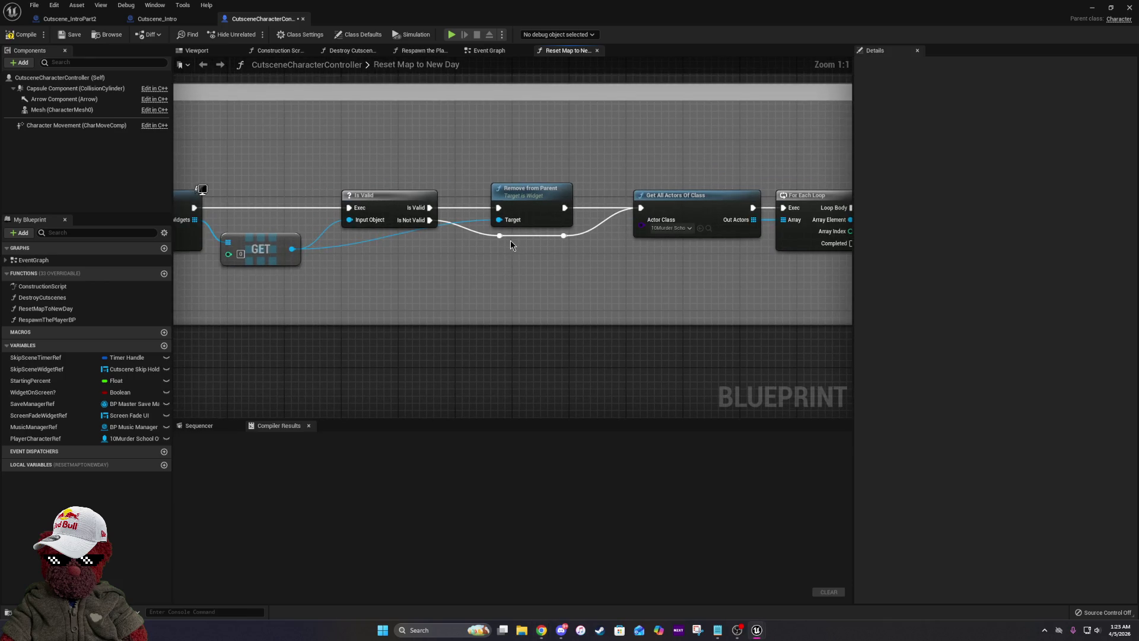
drag(505, 237, 578, 237)
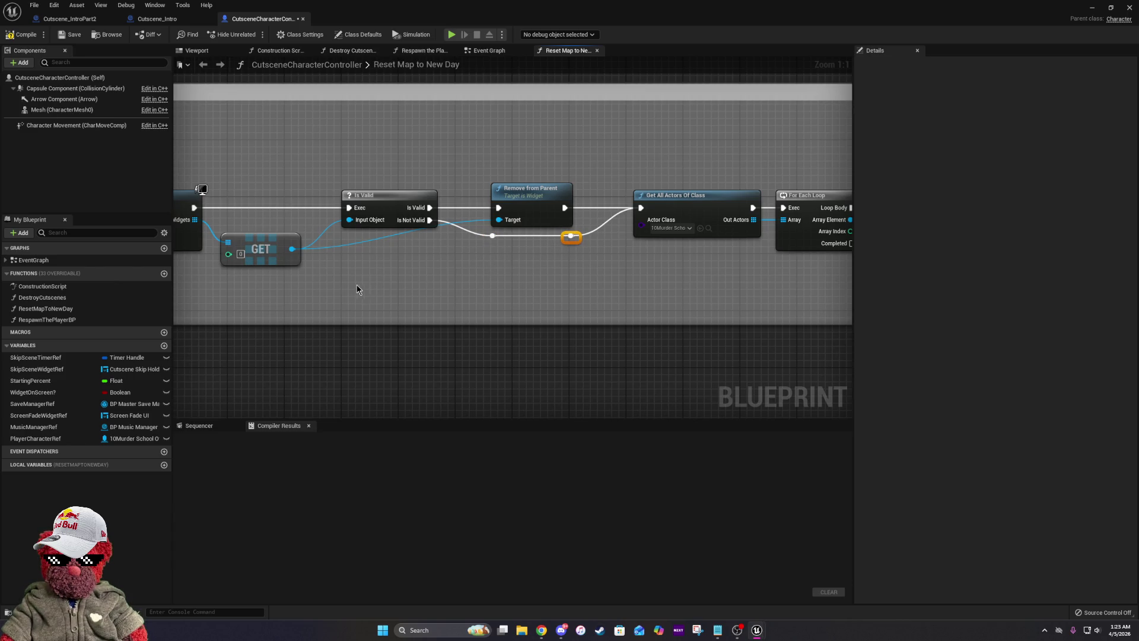
drag(415, 275, 538, 277)
double_click(523, 232)
mouse_move(527, 234)
mouse_down()
mouse_move(526, 252)
mouse_move(576, 258)
mouse_up()
click(532, 259)
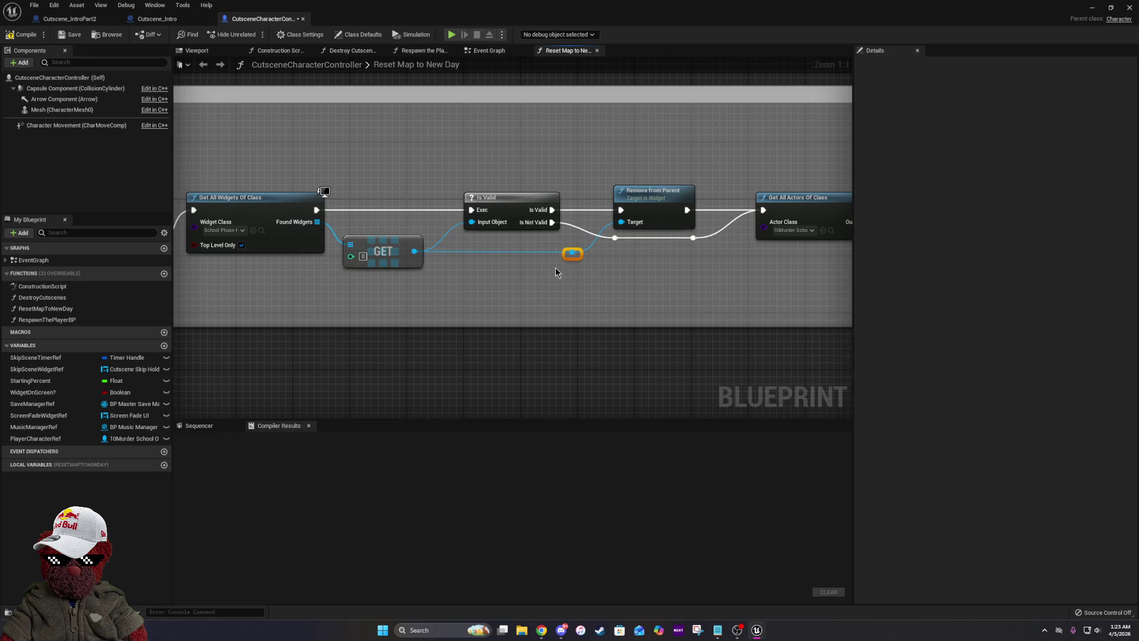
Pan along Reset Map to New Day to review the Destroy All, Npcs, Clues, Yellow Clues comment.
mouse_move(806, 306)
mouse_down()
mouse_move(392, 298)
mouse_move(723, 330)
mouse_up()
drag(290, 312, 677, 309)
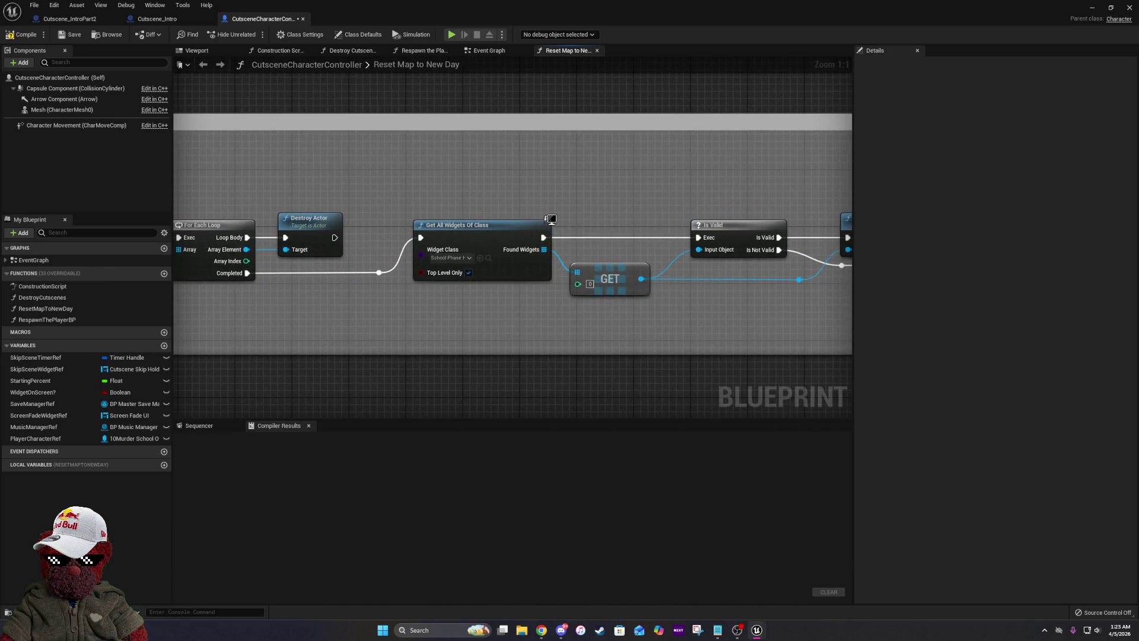
mouse_move(551, 219)
mouse_down()
mouse_move(991, 216)
mouse_move(1038, 367)
mouse_up()
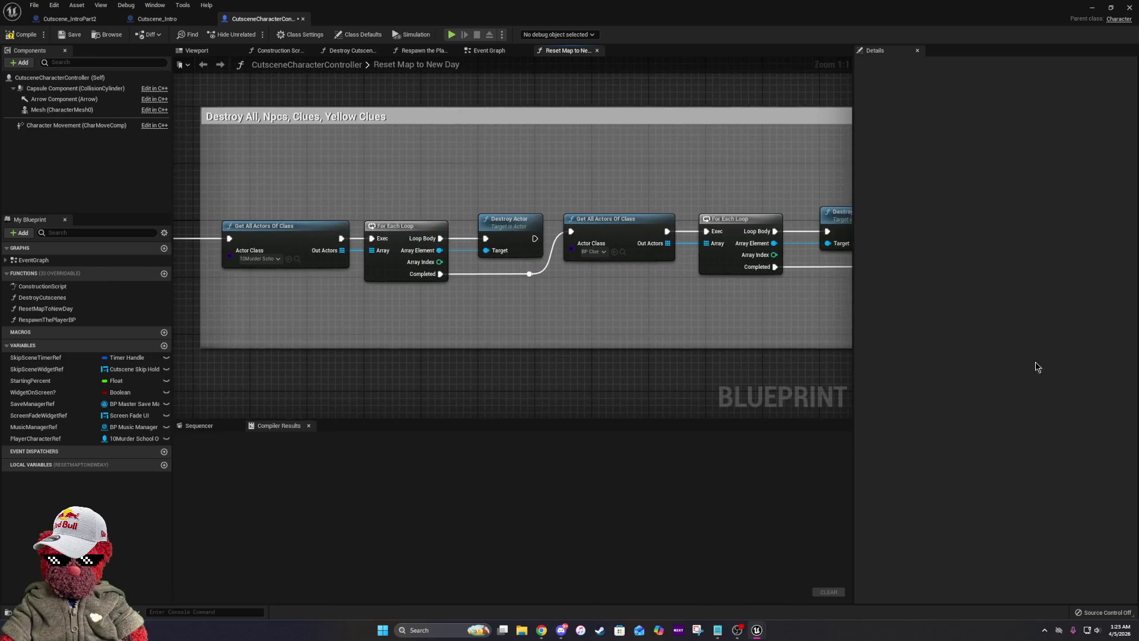
scroll(593, 279, down, 3)
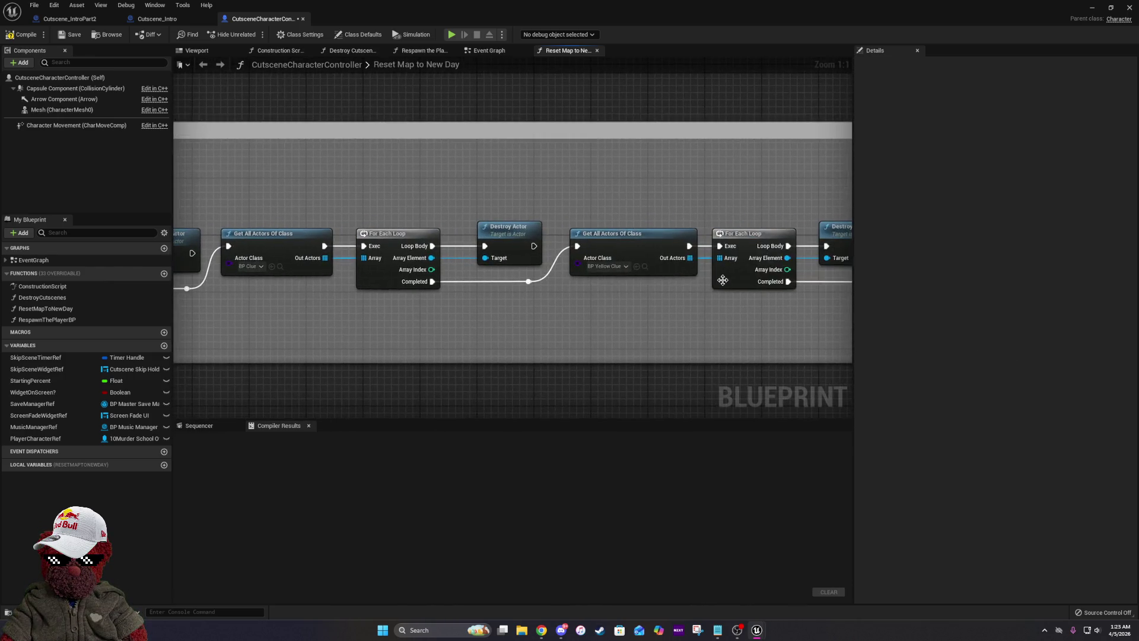
mouse_move(754, 271)
mouse_down()
mouse_move(1128, 249)
mouse_move(1062, 234)
mouse_up()
drag(227, 212, 415, 226)
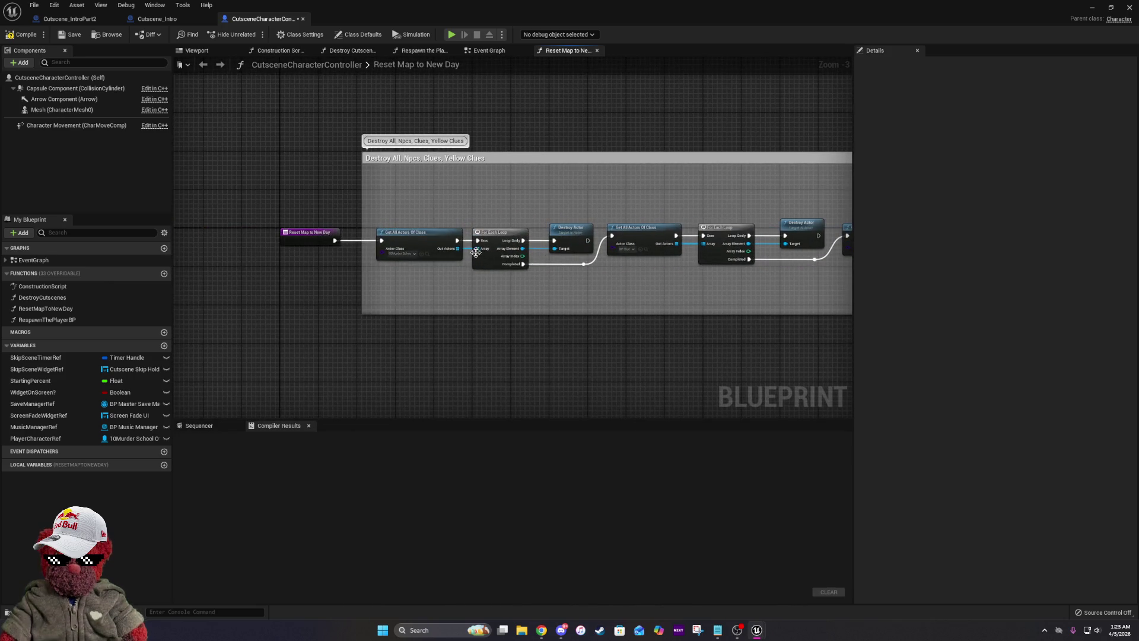
Compile CutsceneCharacterController and place the Event Graph tab right after Viewport.
click(9, 37)
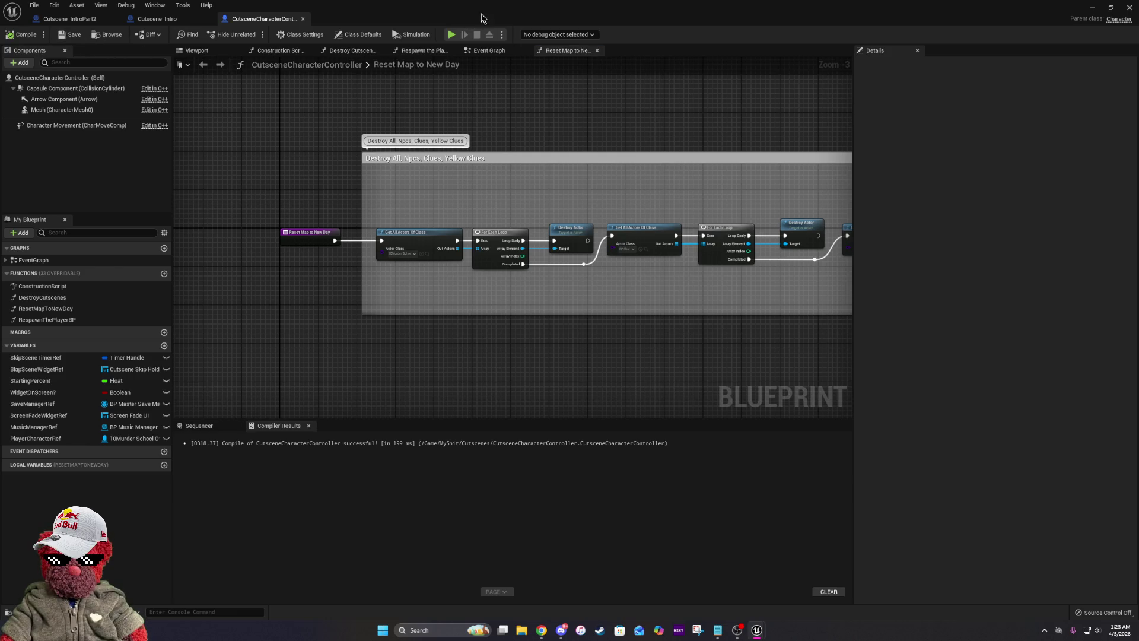
drag(490, 50, 277, 55)
scroll(598, 313, down, 5)
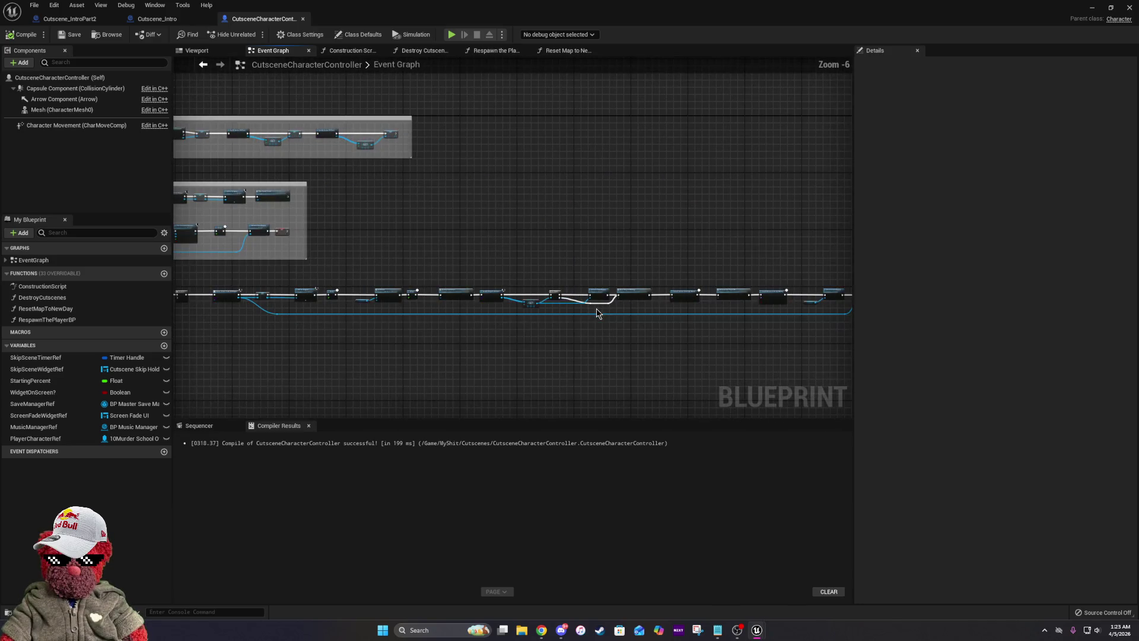
drag(304, 245, 596, 253)
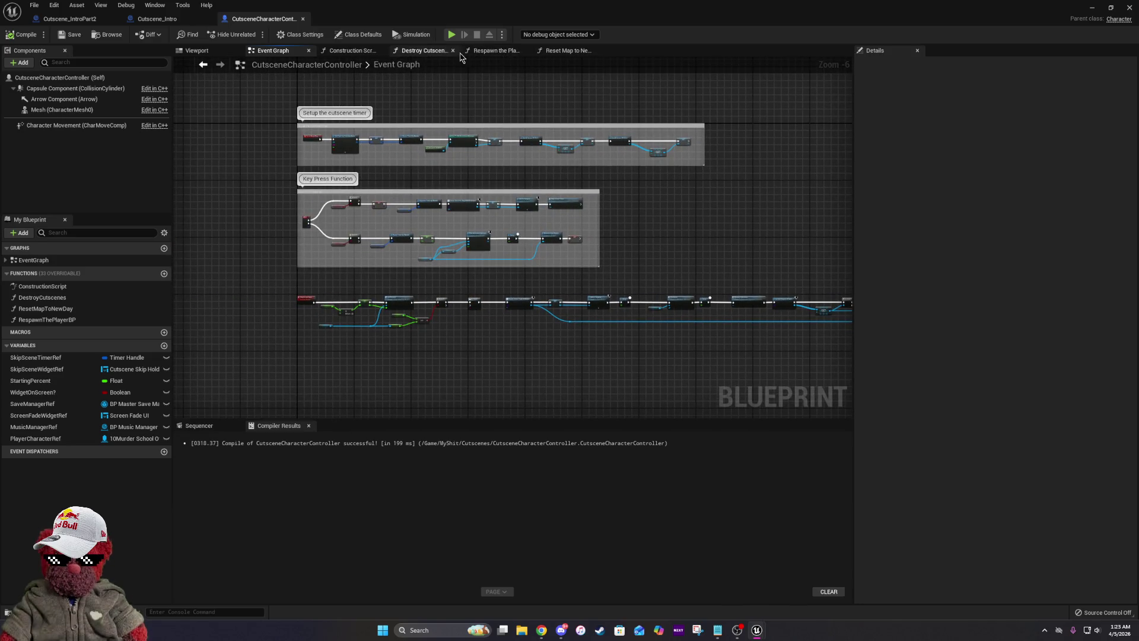
Check the empty Construction Script, then review the Event Graph's screen fade and Delay nodes.
click(350, 52)
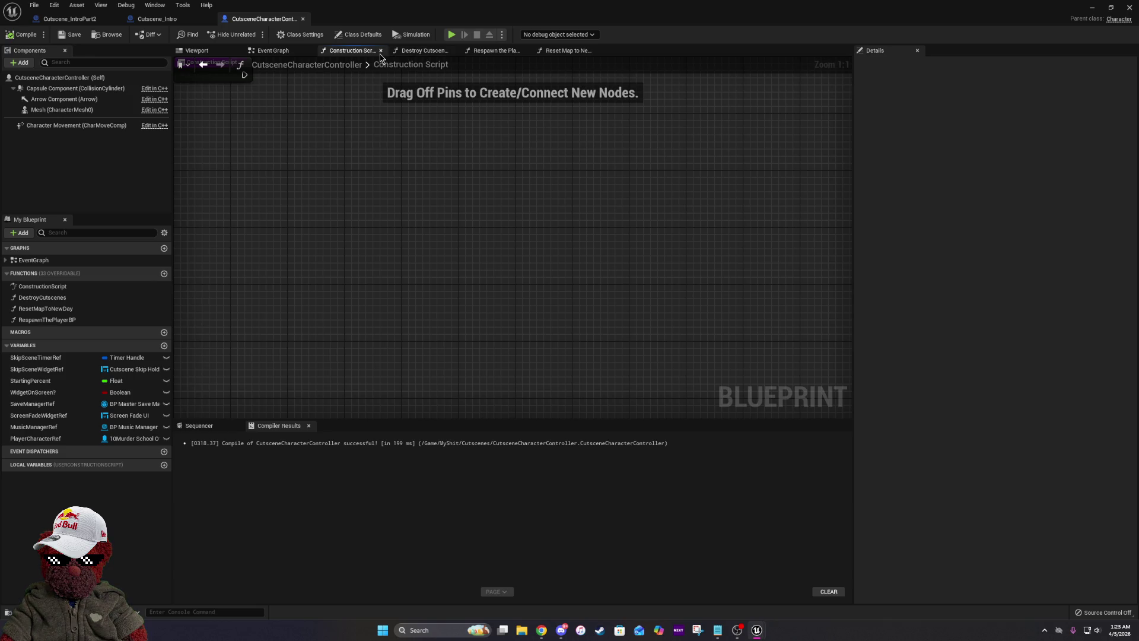
click(272, 51)
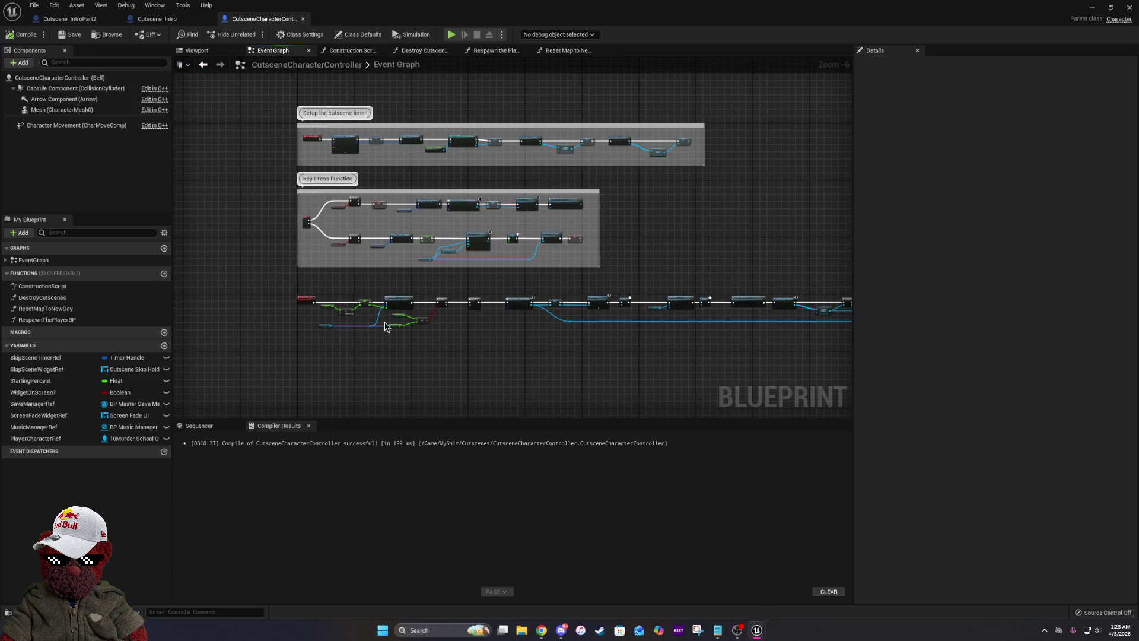
scroll(350, 319, up, 6)
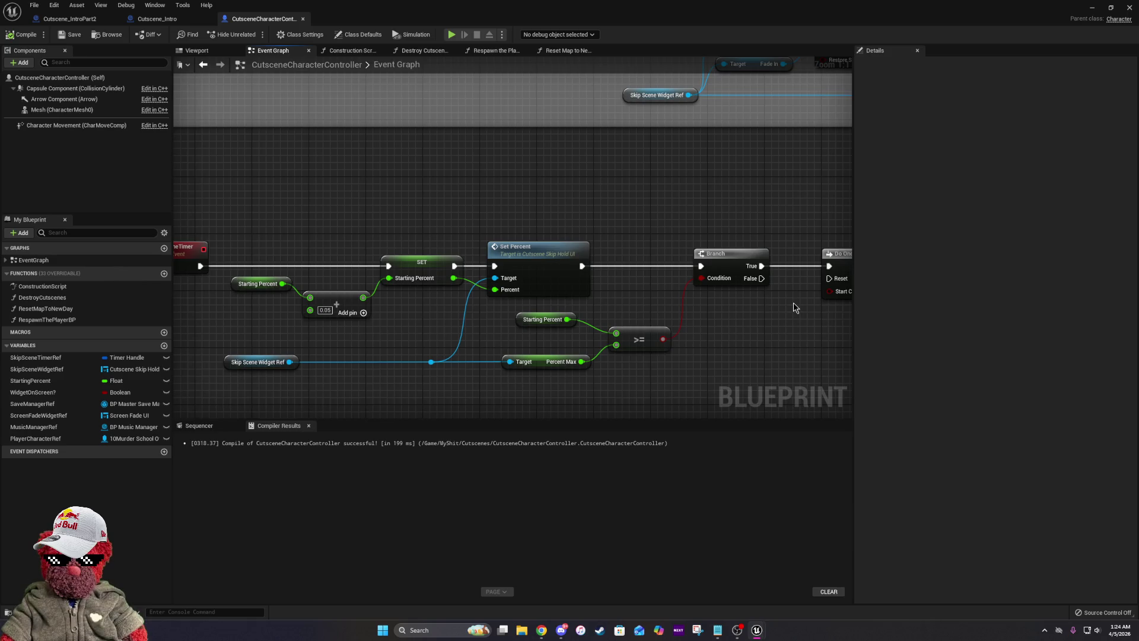
drag(796, 305, 302, 262)
mouse_move(684, 295)
mouse_down()
mouse_move(339, 275)
mouse_move(778, 288)
mouse_up()
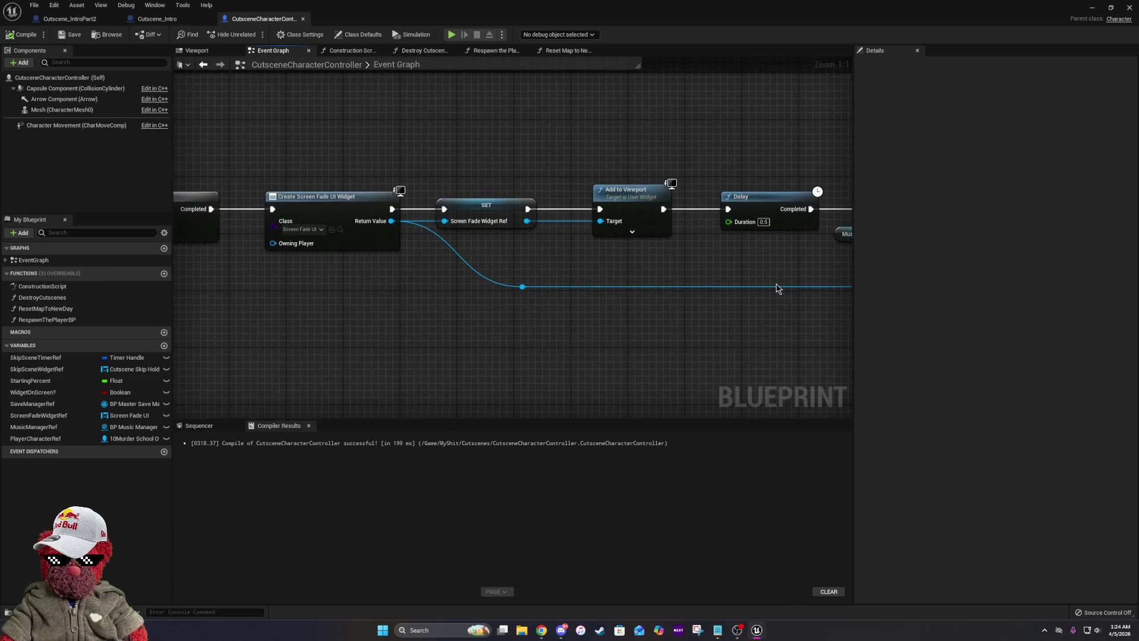
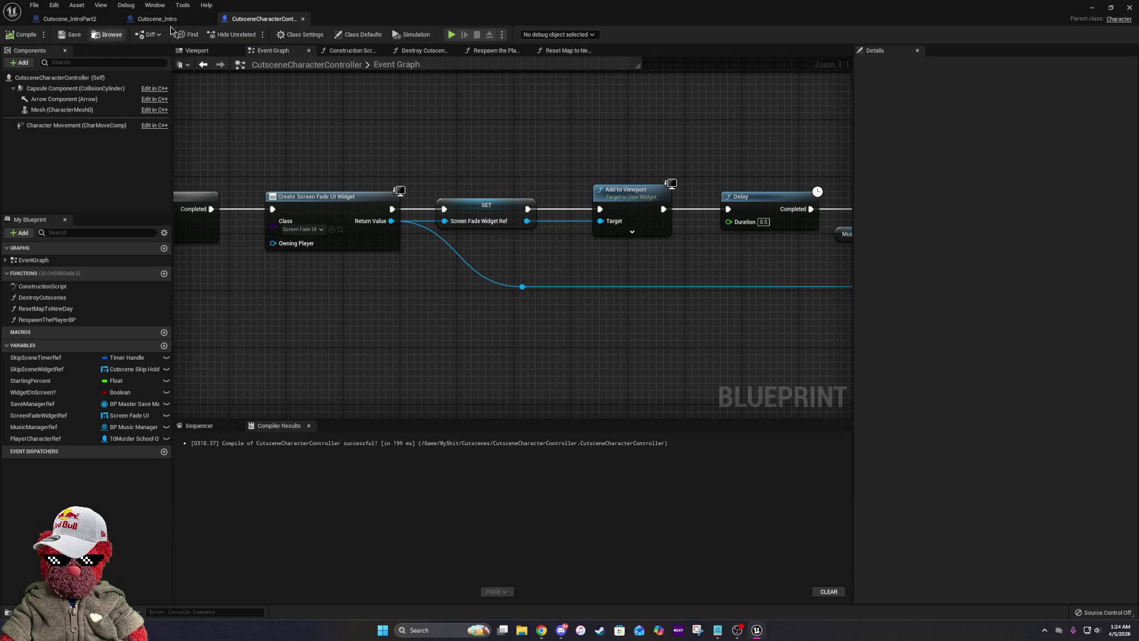
Launch a new-game play test, overwriting the save and skipping the tutorial, as Fusako and Fate.
key(alt+Tab)
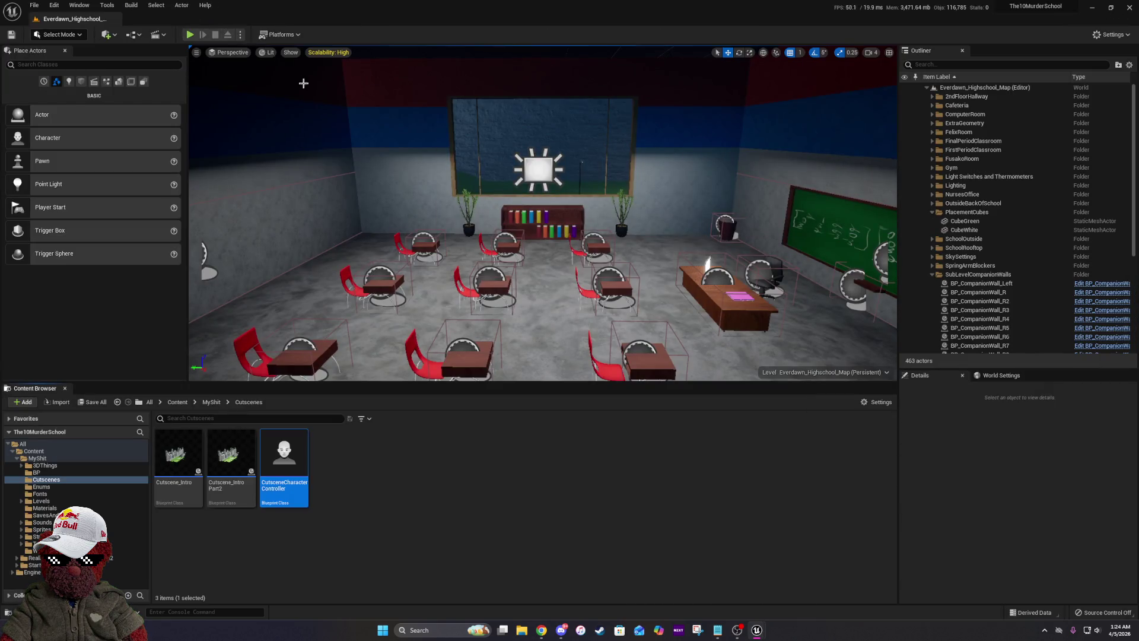
click(190, 35)
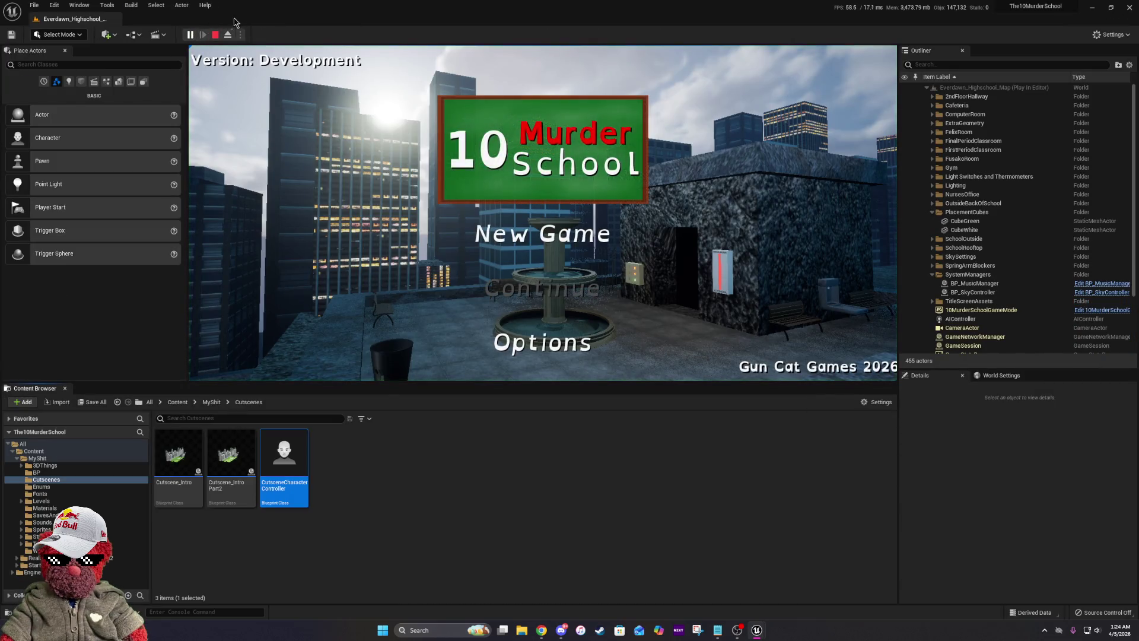
click(543, 235)
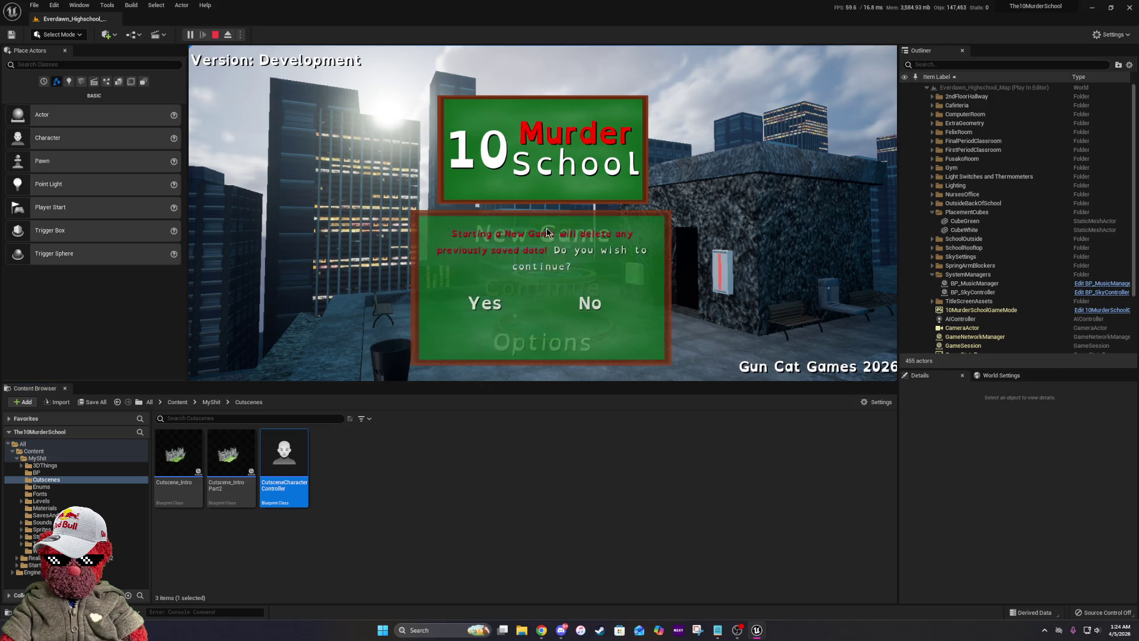
click(500, 305)
click(499, 307)
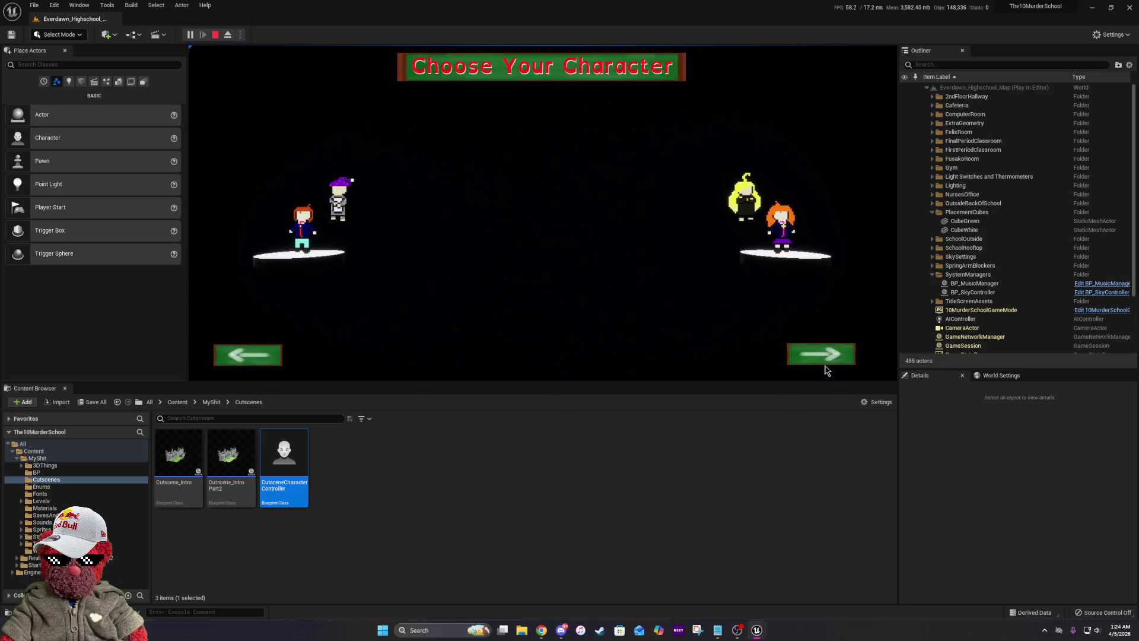
click(829, 358)
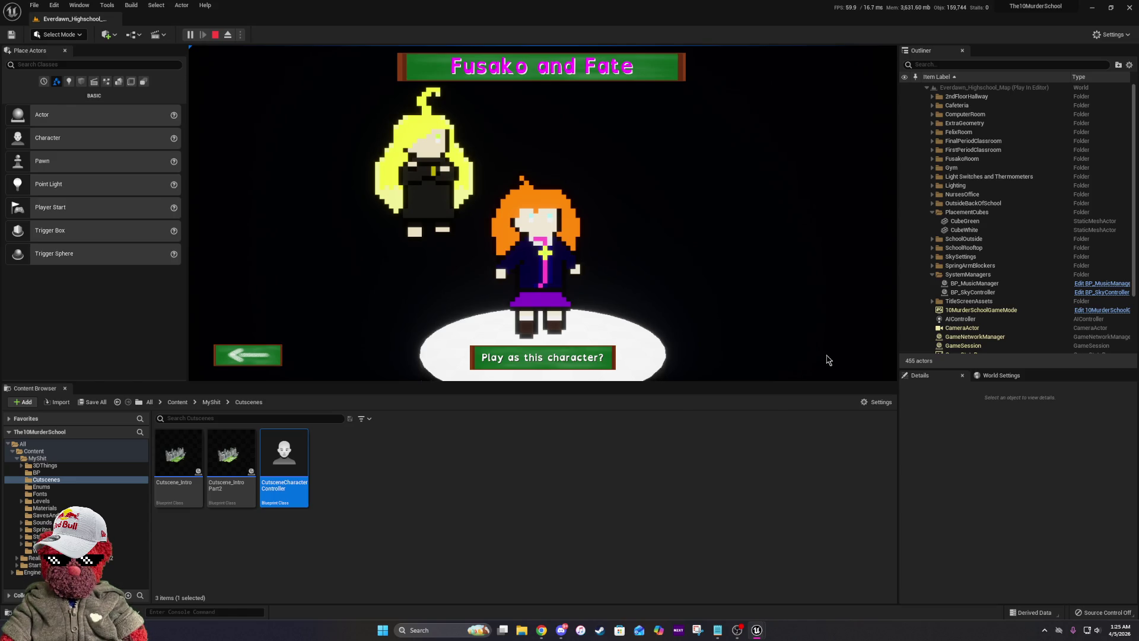
click(540, 356)
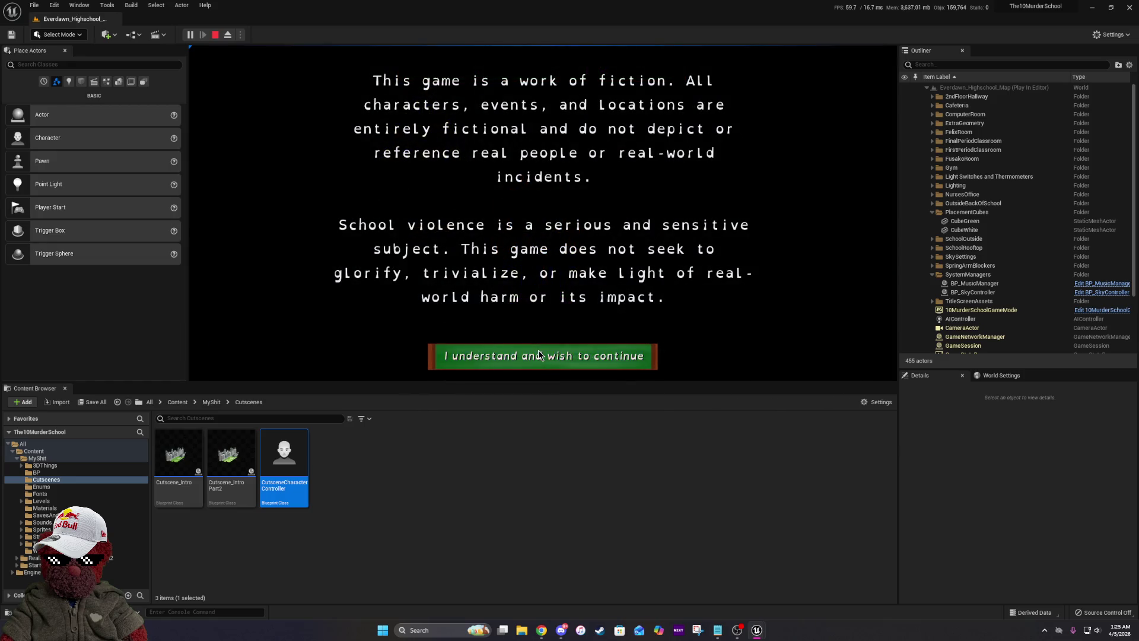
Accept the disclaimer, skip the intro, pick Naomi as blessing target, then free the mouse.
click(540, 356)
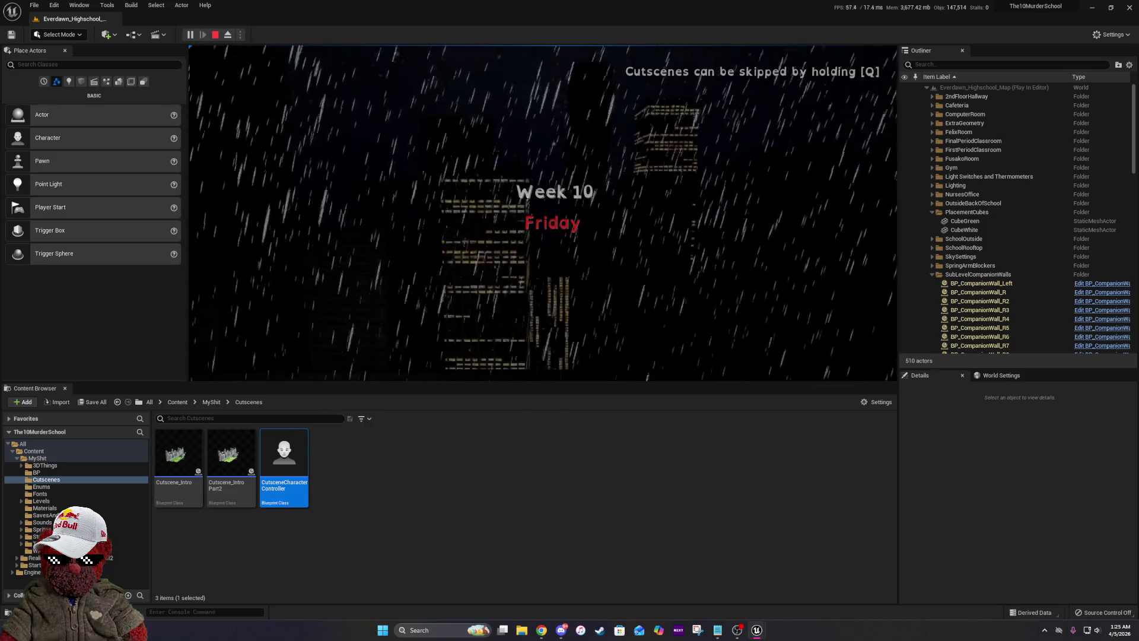
key(q)
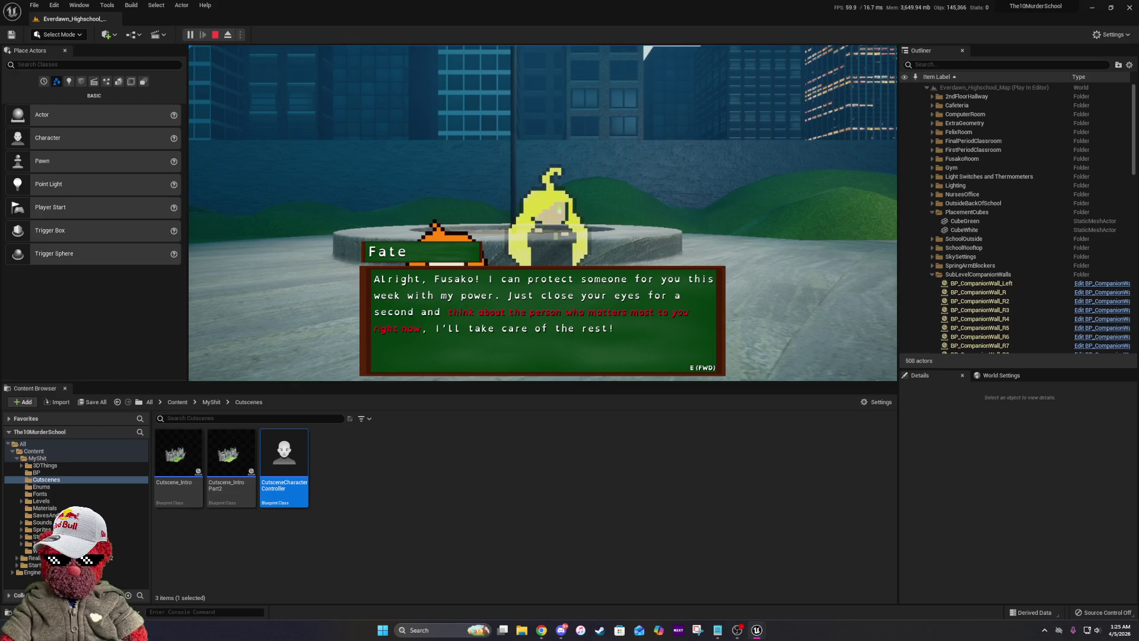
key(e)
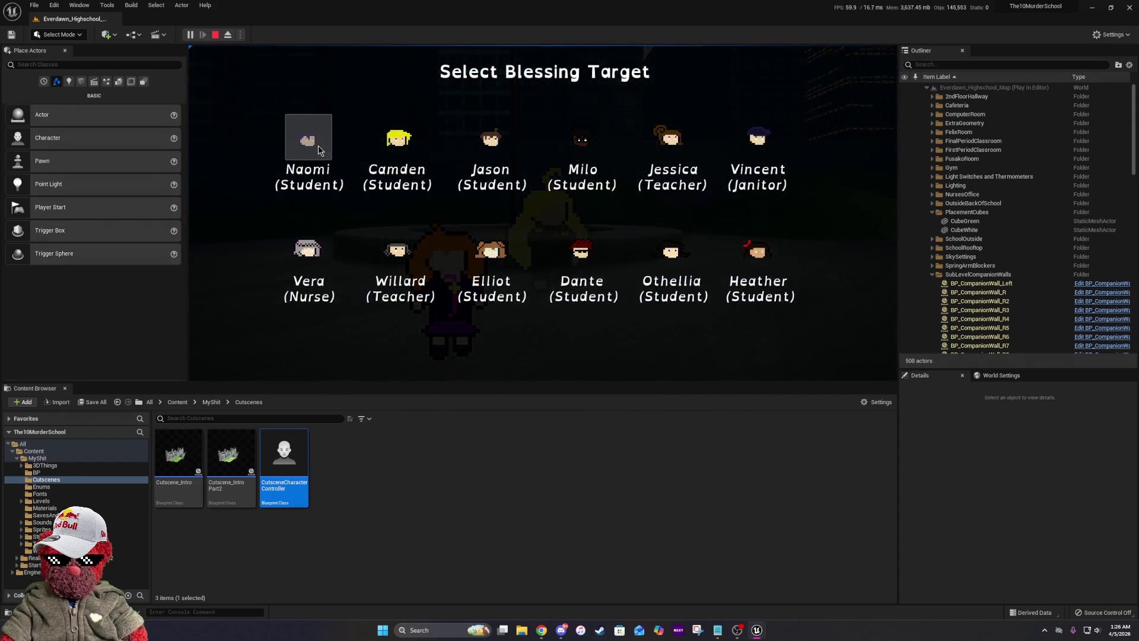
click(318, 145)
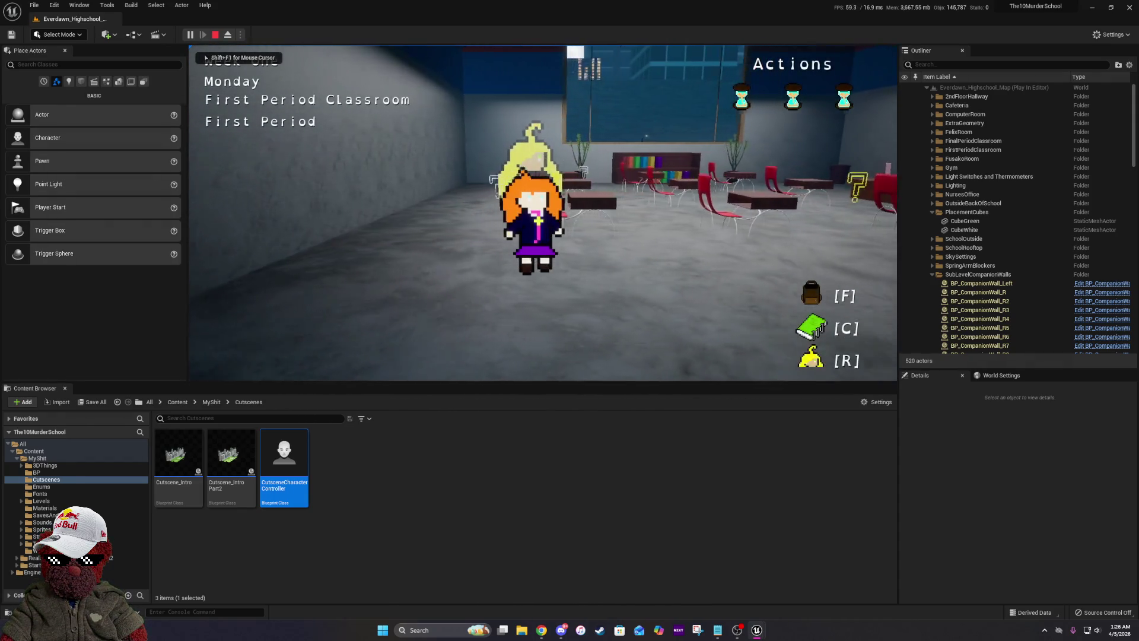
key(shift+F1)
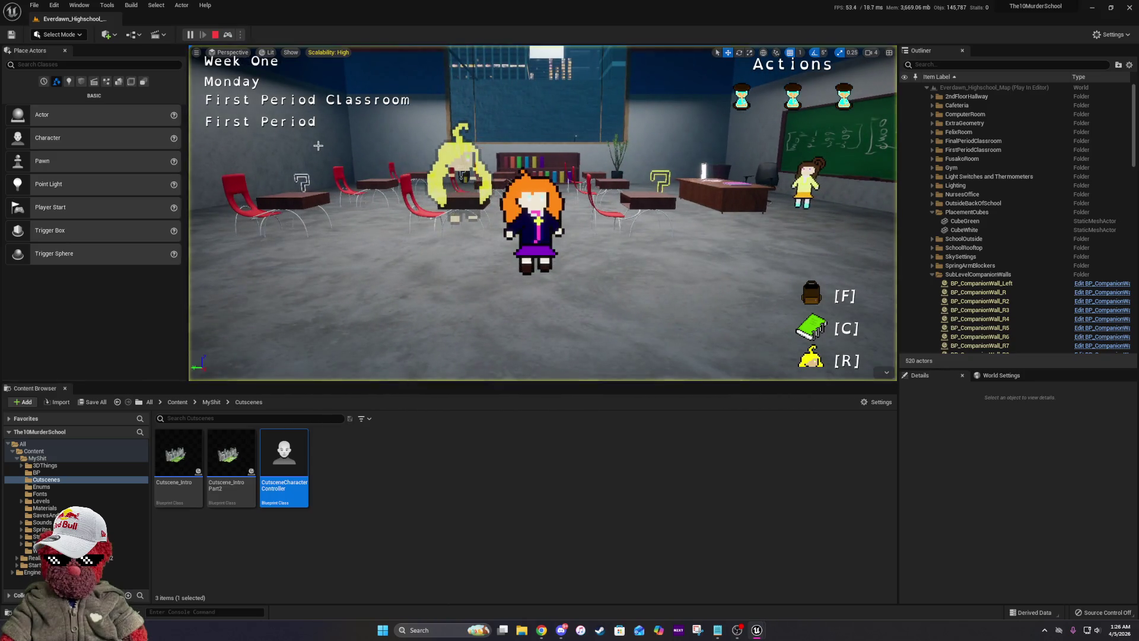
click(570, 191)
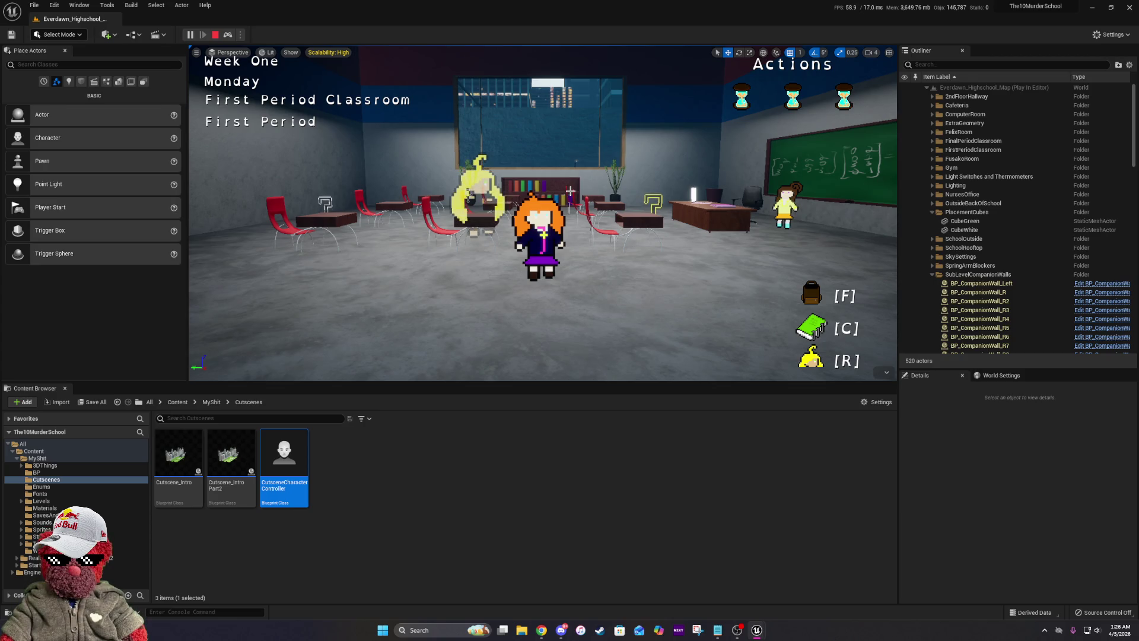
key(F8)
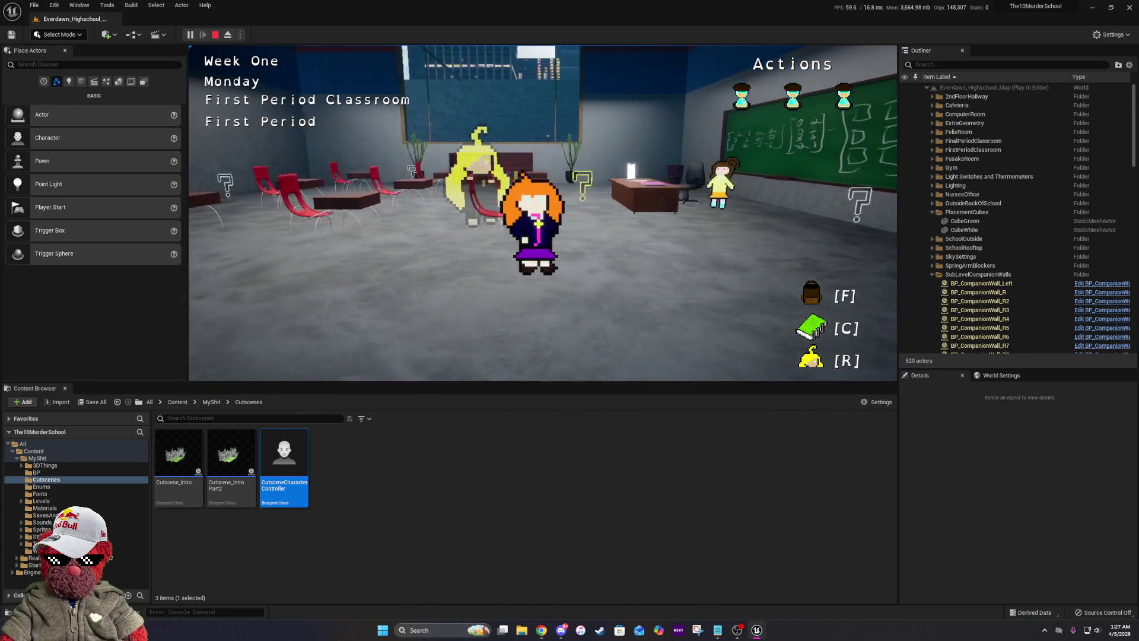
key(shift+F1)
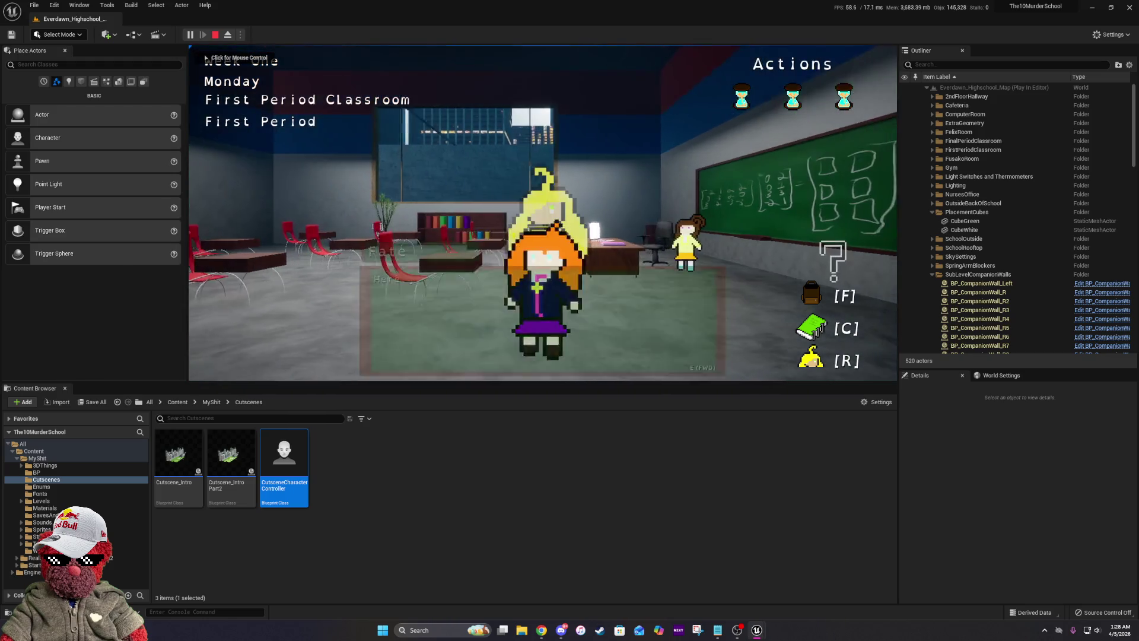
Choose to wait for the next period from Fate's dialogue.
click(770, 315)
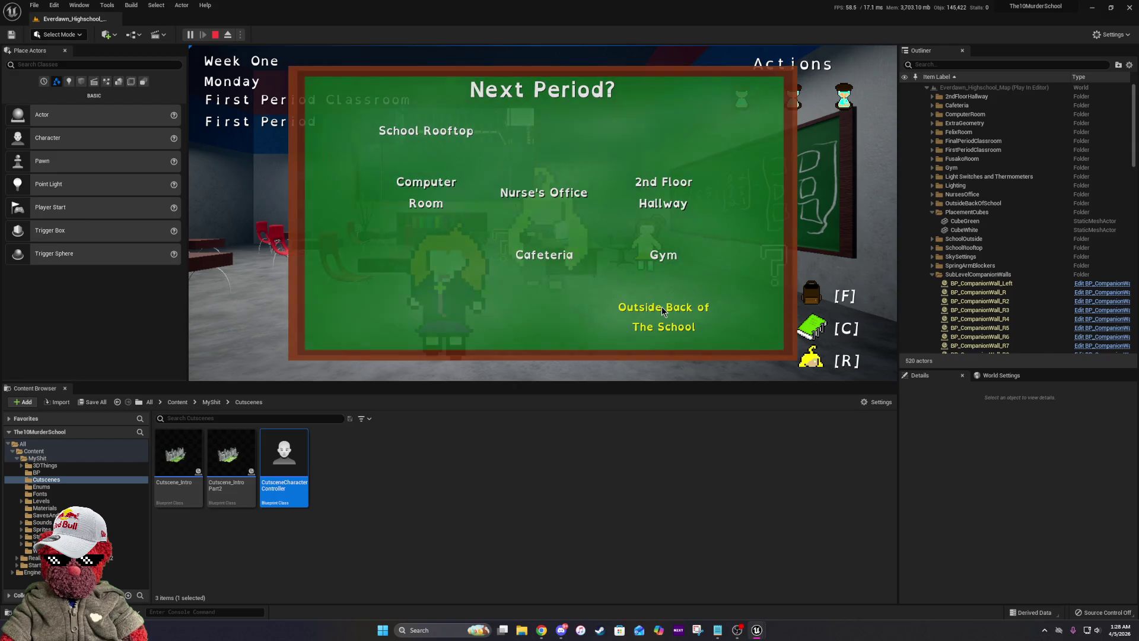
Go Outside Back of School, walk past the red-dressed girl, and talk to Fate.
click(661, 306)
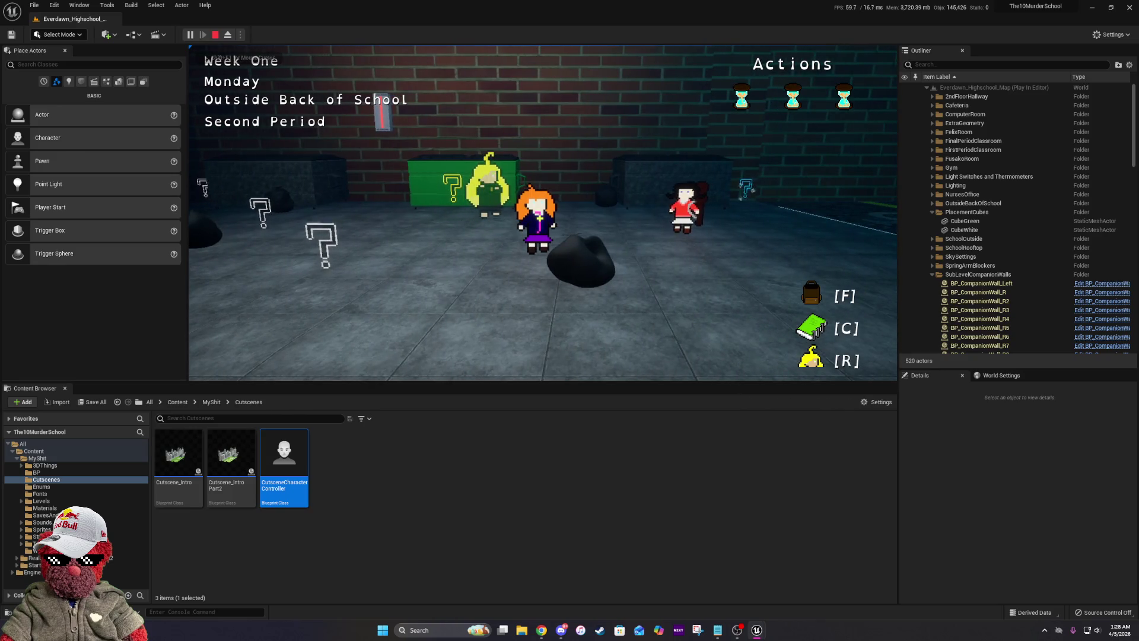
key(a)
key(a)
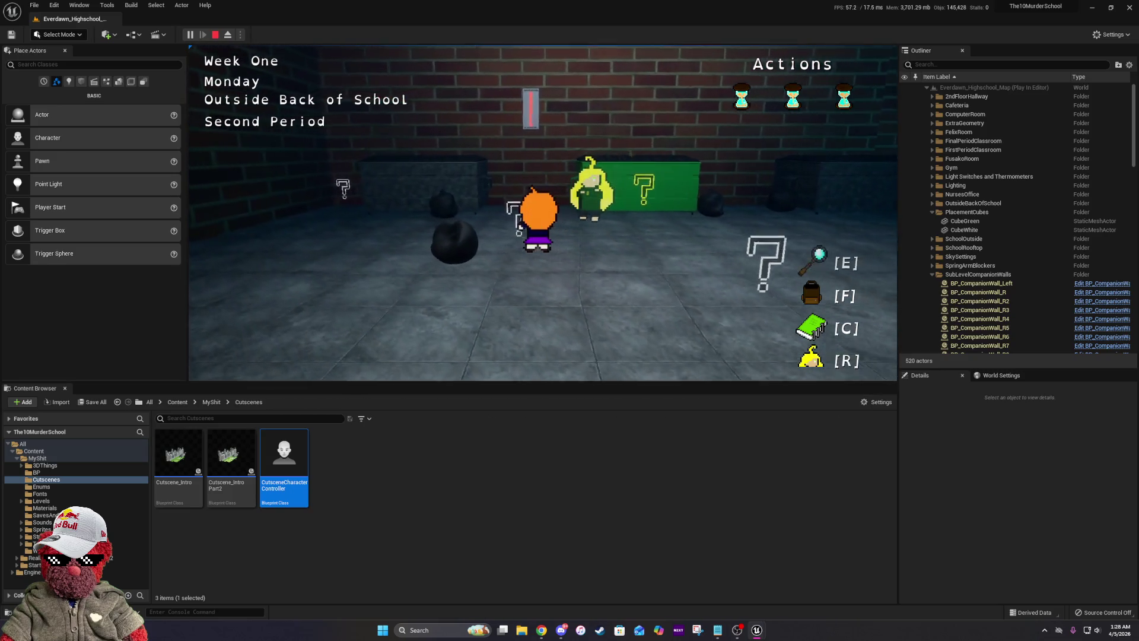
key(d)
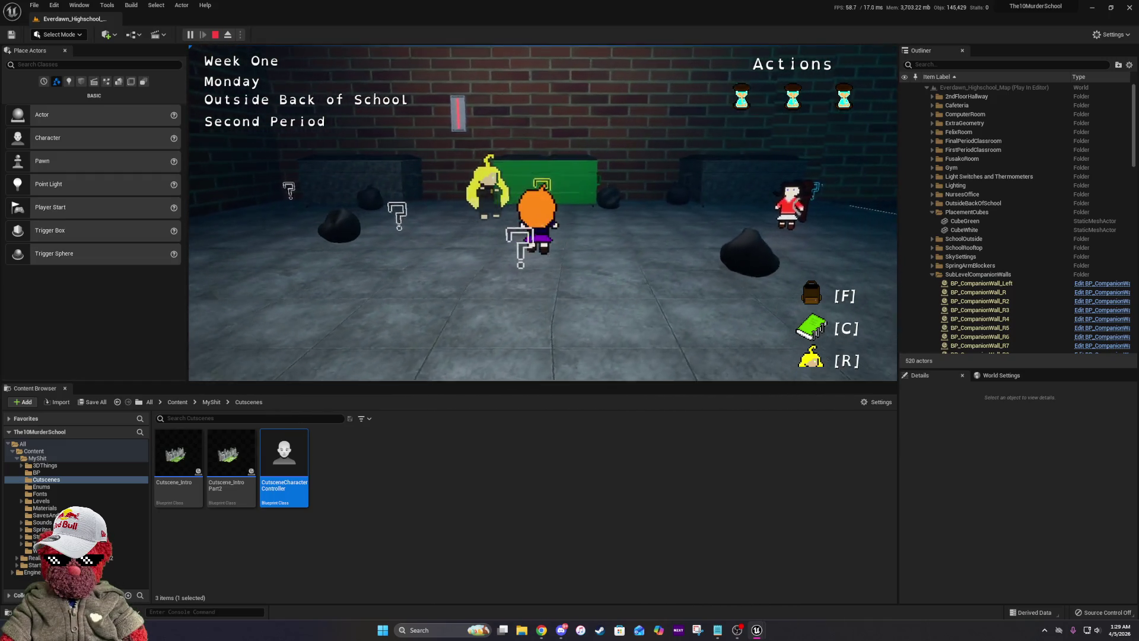
key(d)
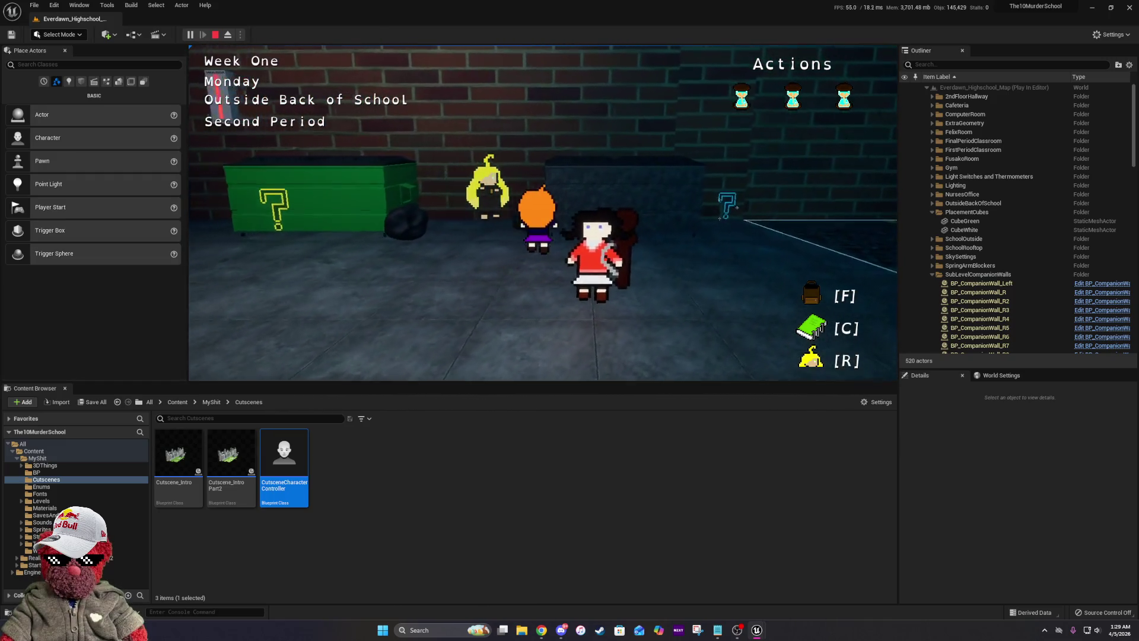
key(d)
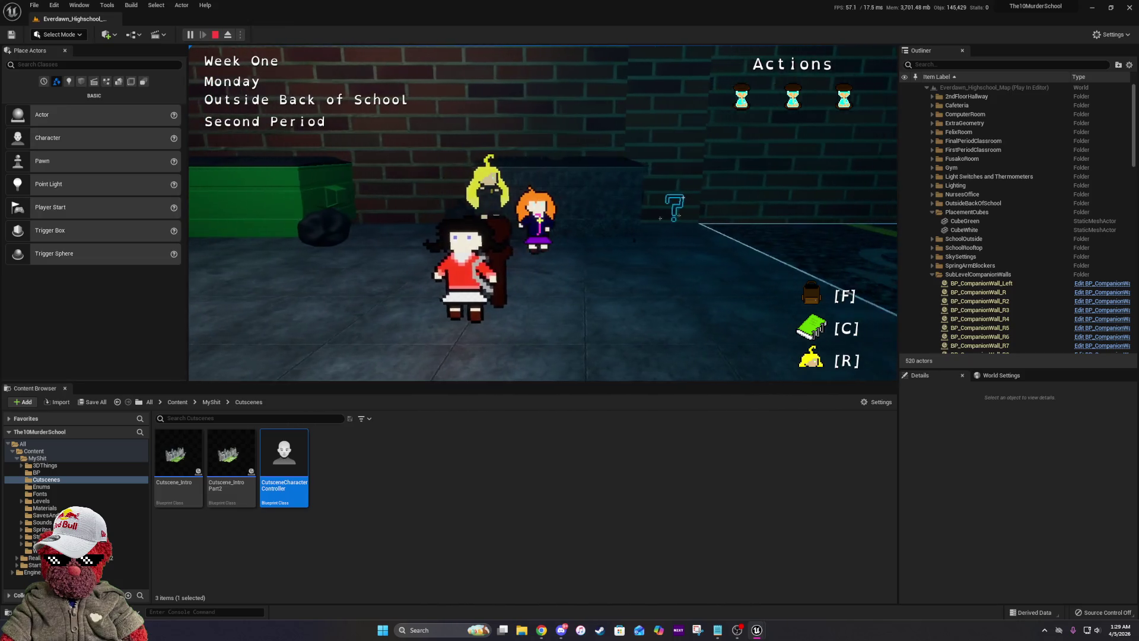
key(e)
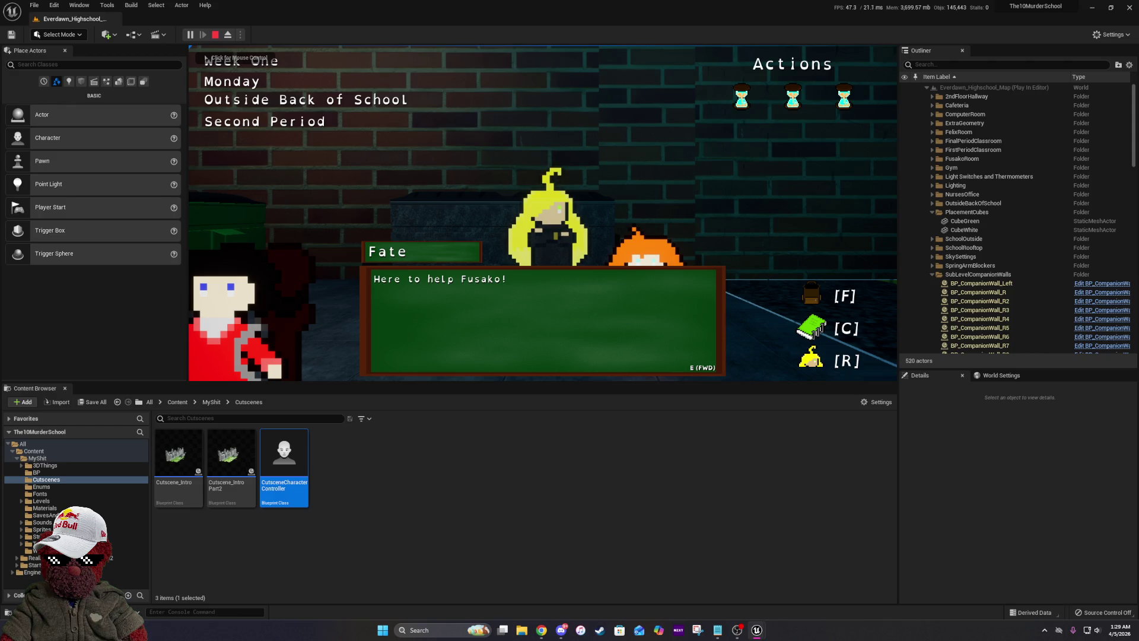
key(e)
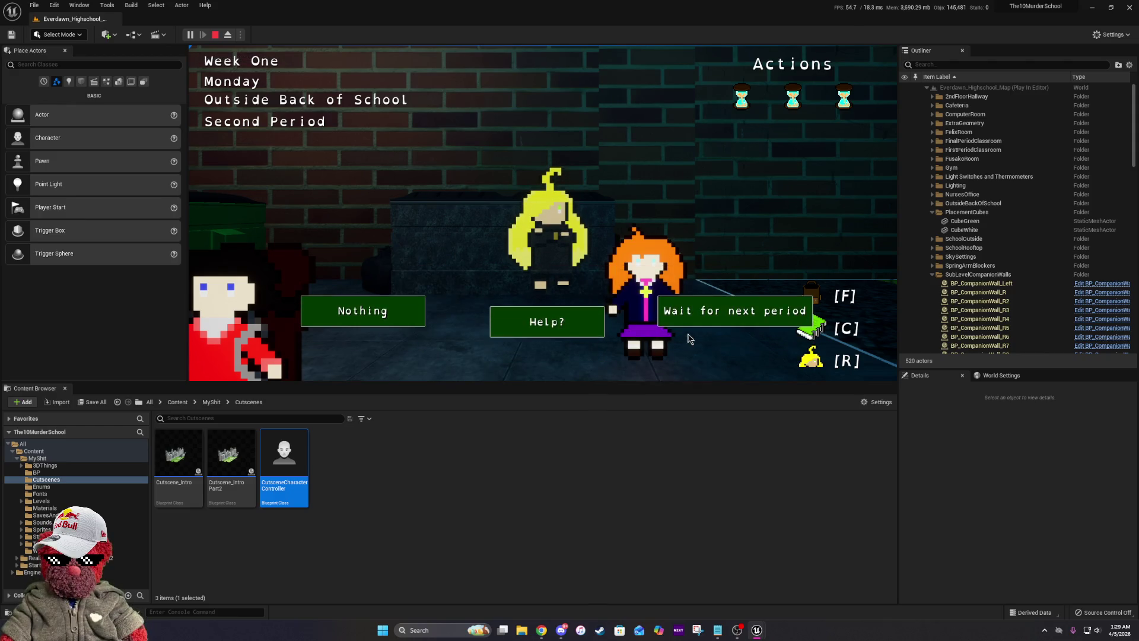
Wait through the Computer Room and Final Period Classroom into Tuesday's Outside Back of School.
click(695, 325)
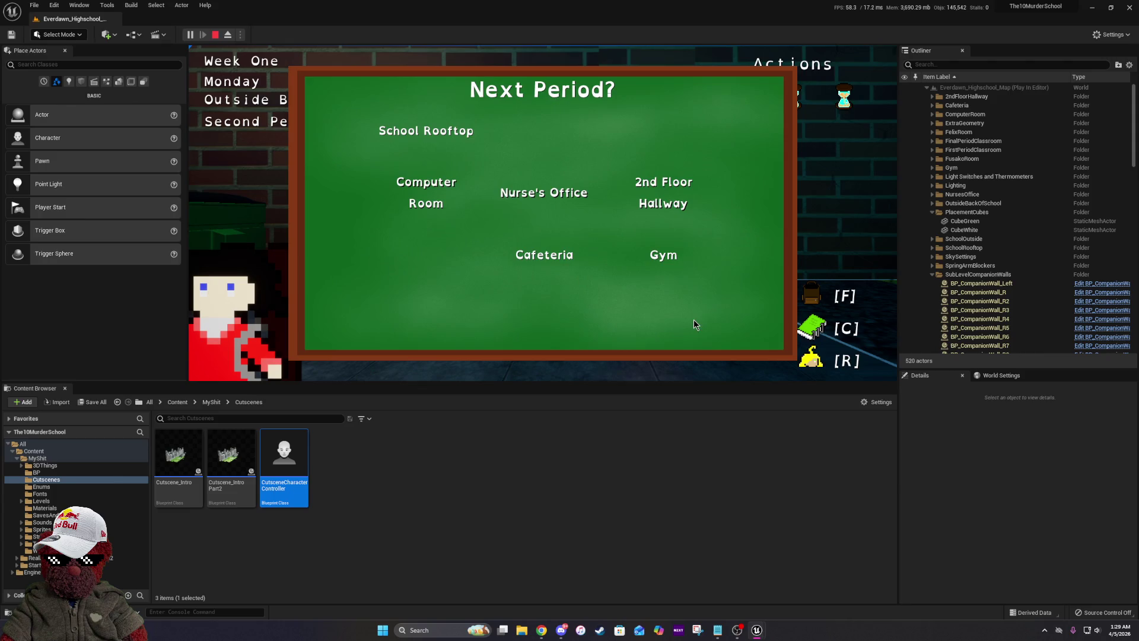
click(426, 181)
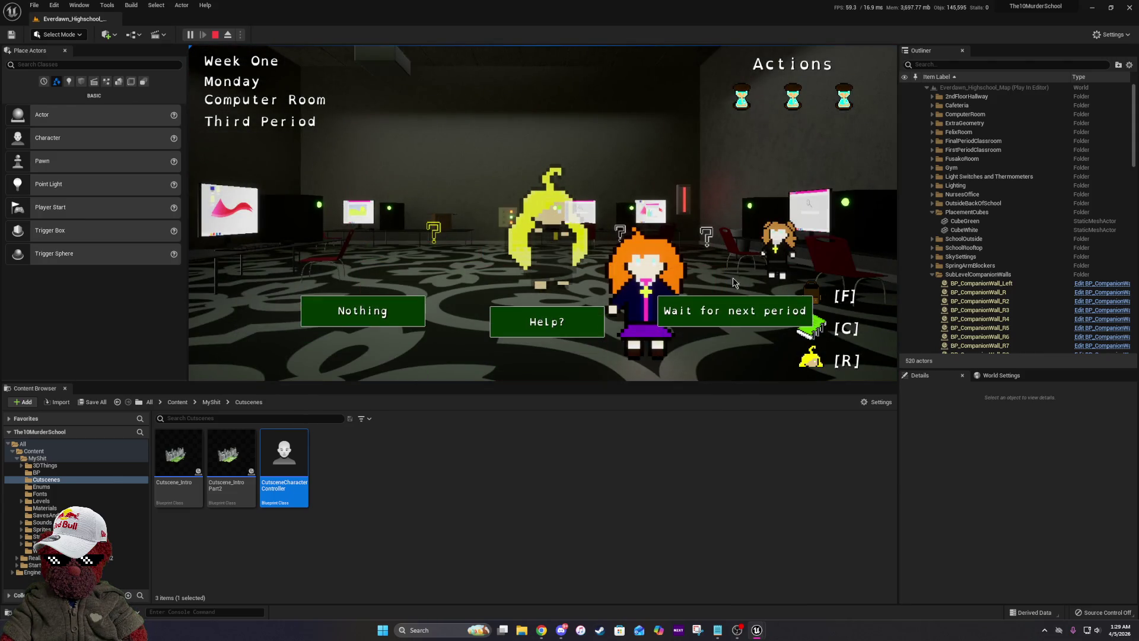
click(741, 308)
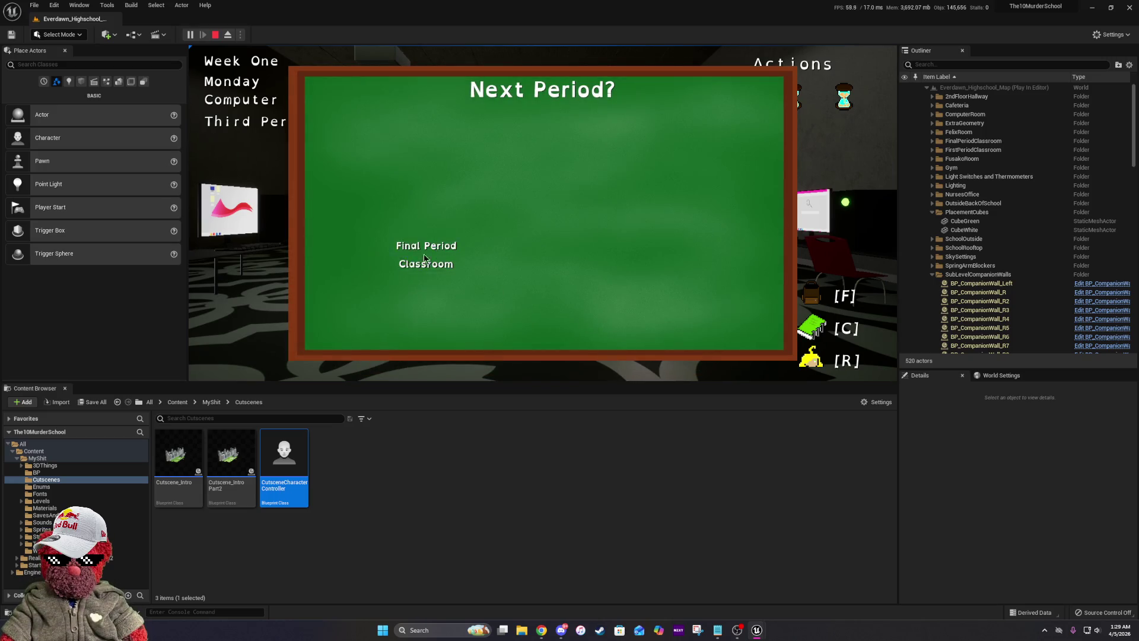
click(425, 259)
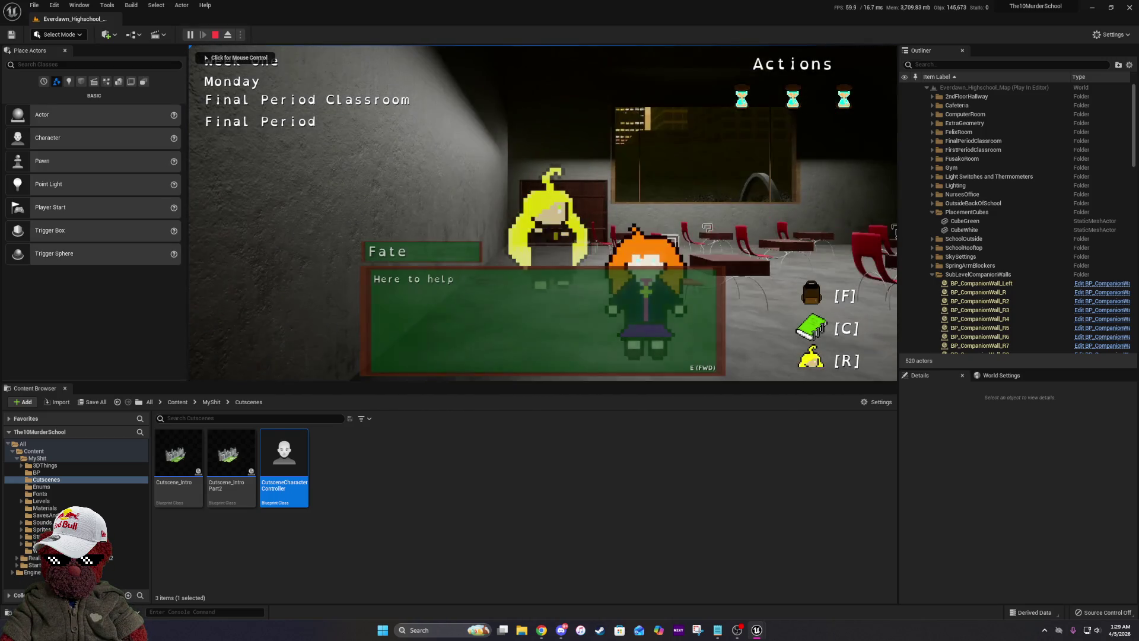
key(e)
click(691, 365)
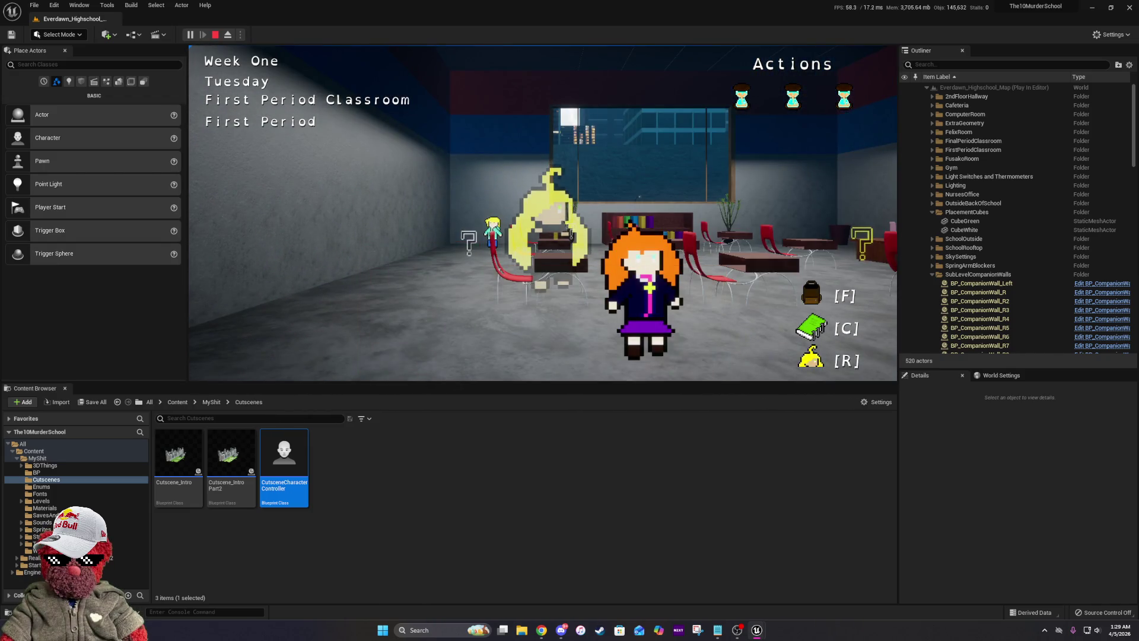
click(775, 324)
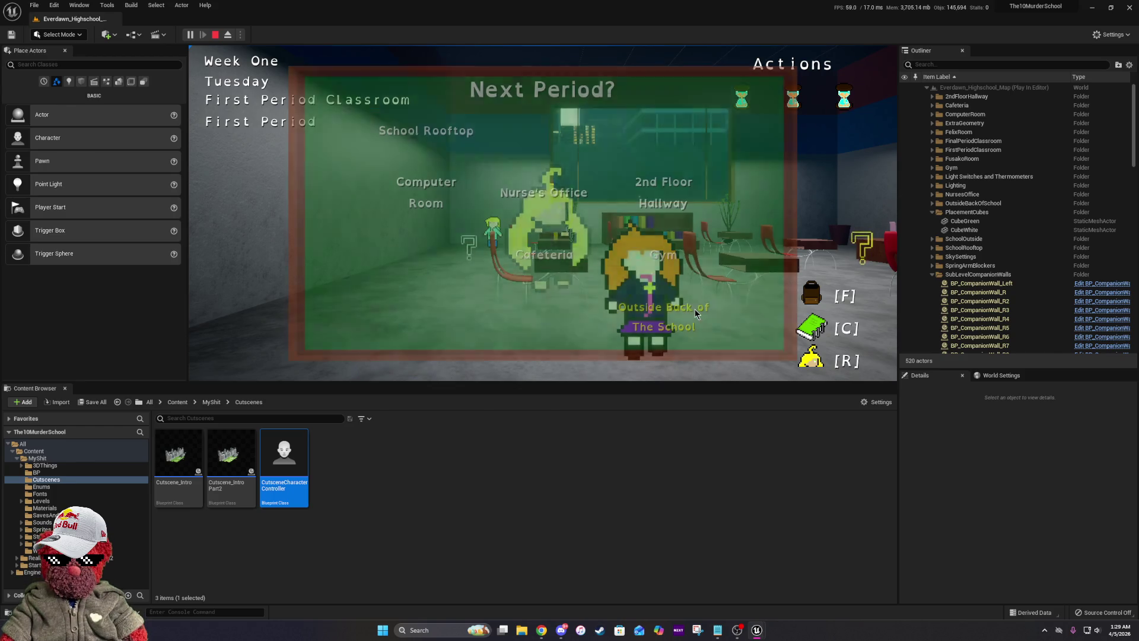
click(725, 318)
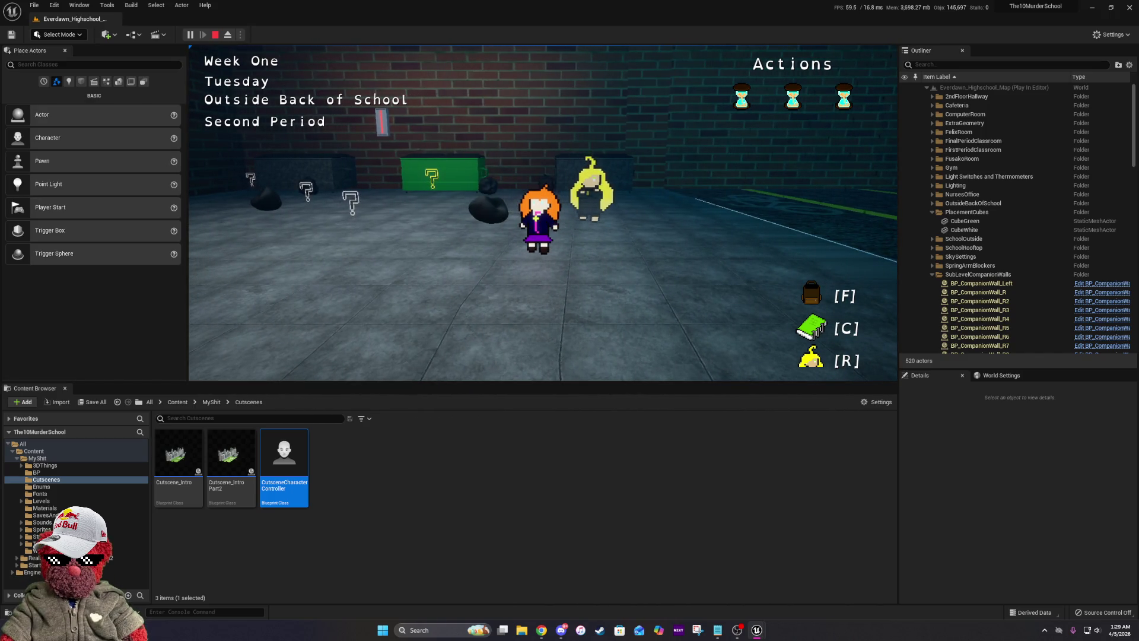
key(F8)
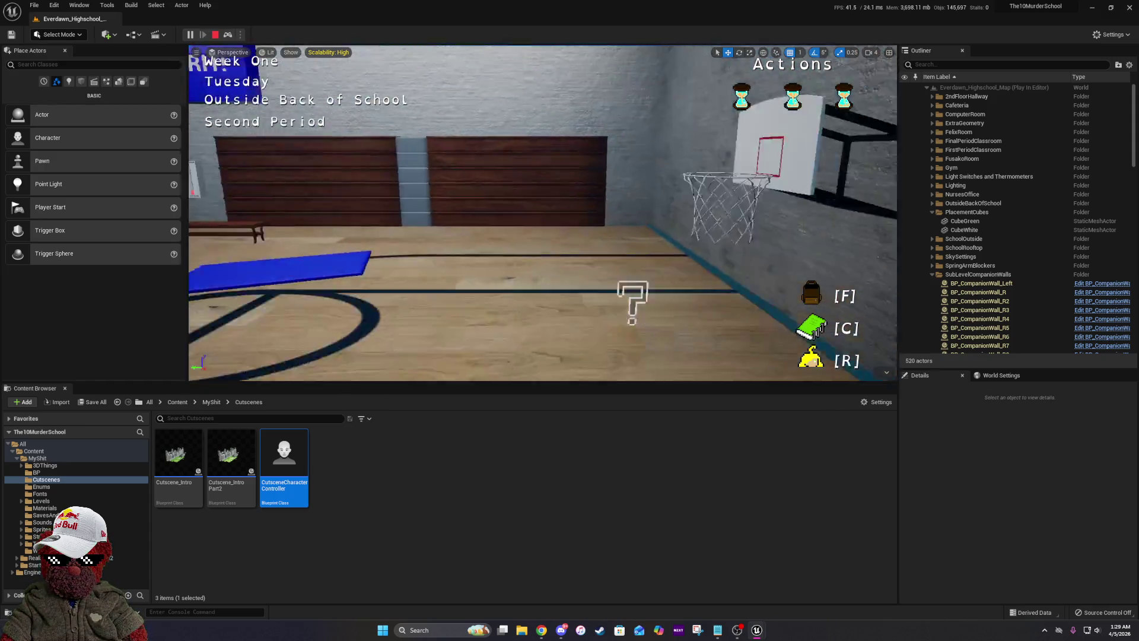
Walk the player up to the blue clue marker, then browse up to the MyShit folder.
scroll(543, 214, down, 10)
drag(543, 214, 451, 210)
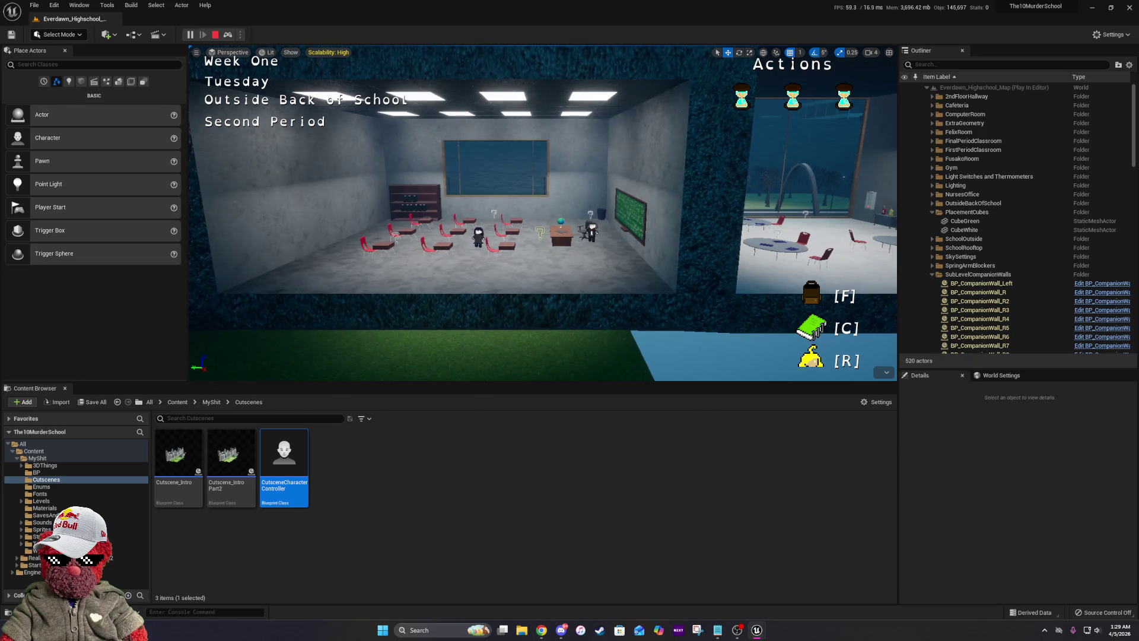
mouse_move(451, 211)
mouse_down()
mouse_move(451, 196)
mouse_move(427, 207)
mouse_up()
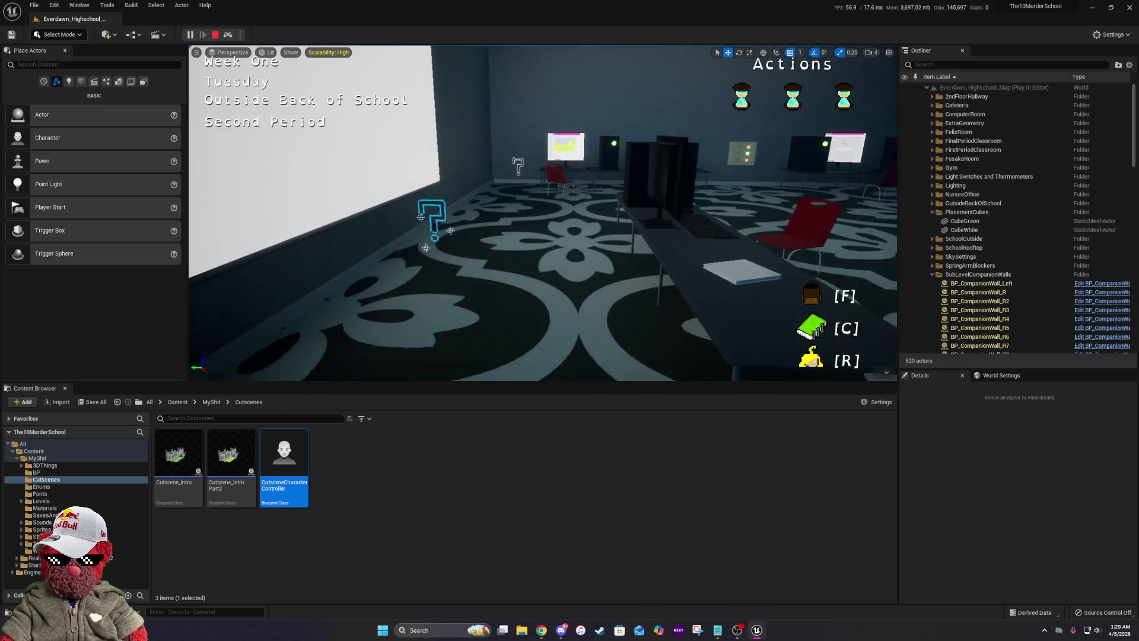
key(w)
key(s)
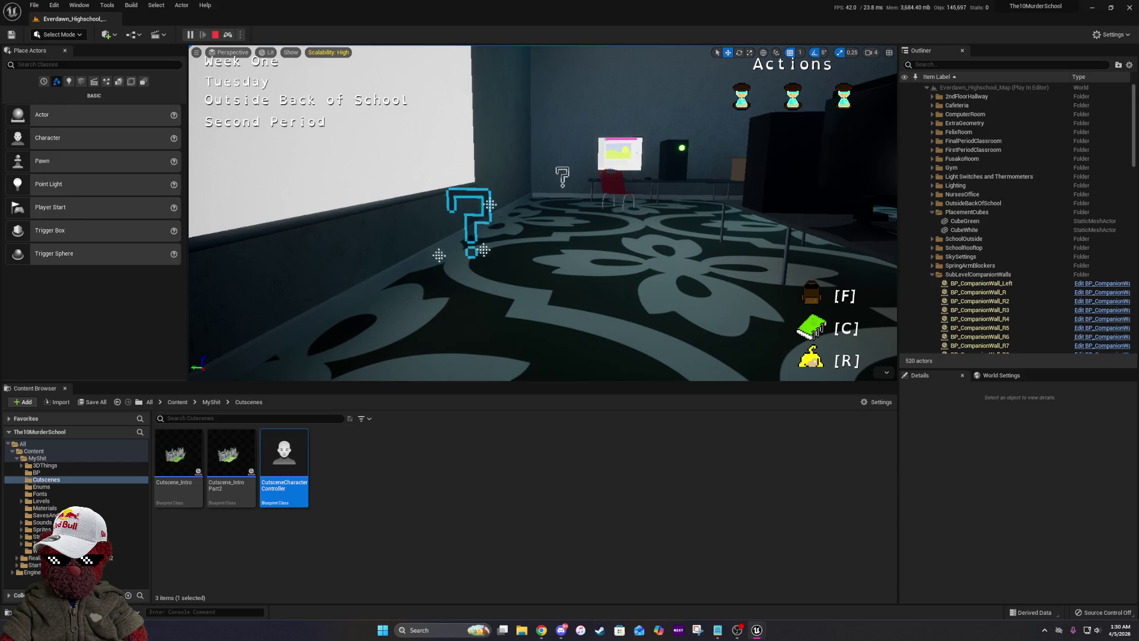
click(212, 408)
Open BP_ClueSpawnPointsManager from MyShit/BP and inspect Blue Clue Week Setup's SET and Save Game nodes.
double_click(253, 487)
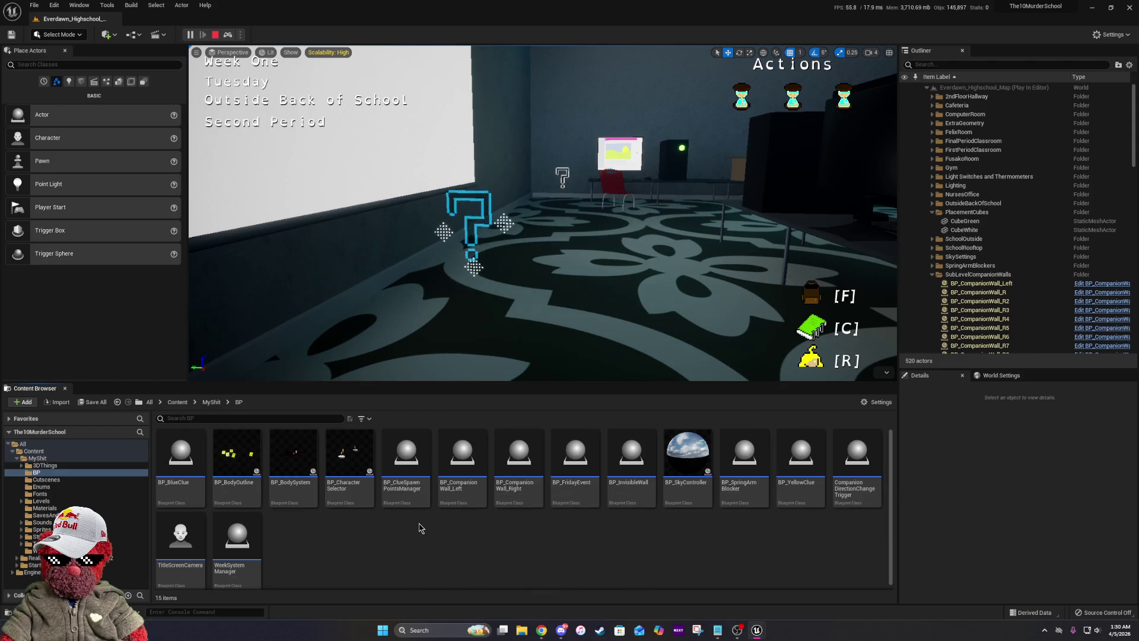
click(407, 490)
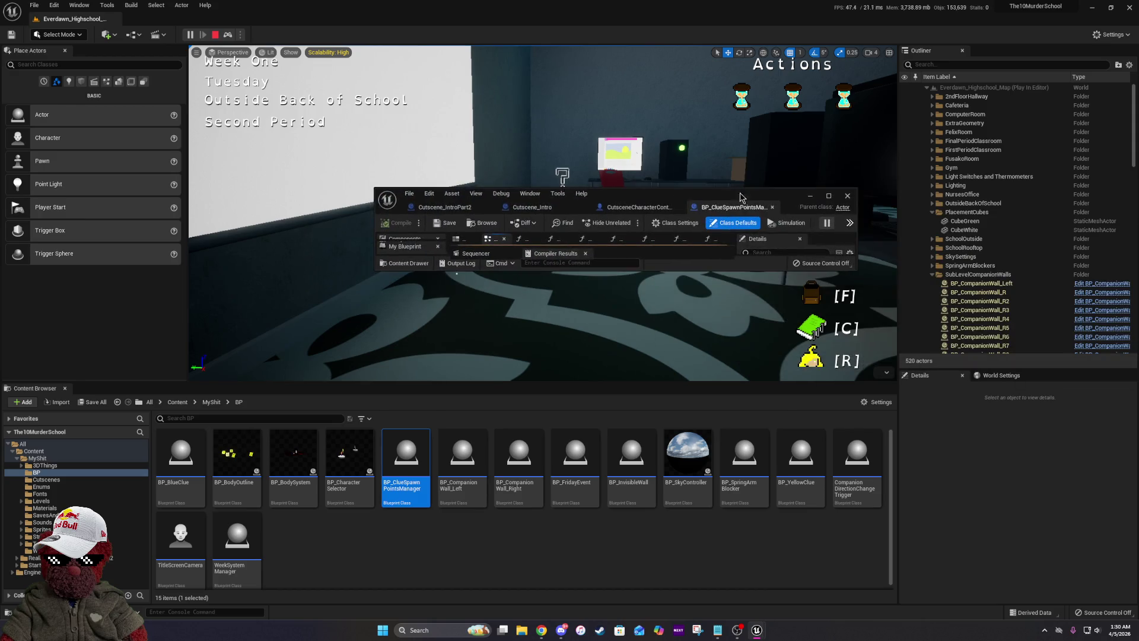
click(829, 197)
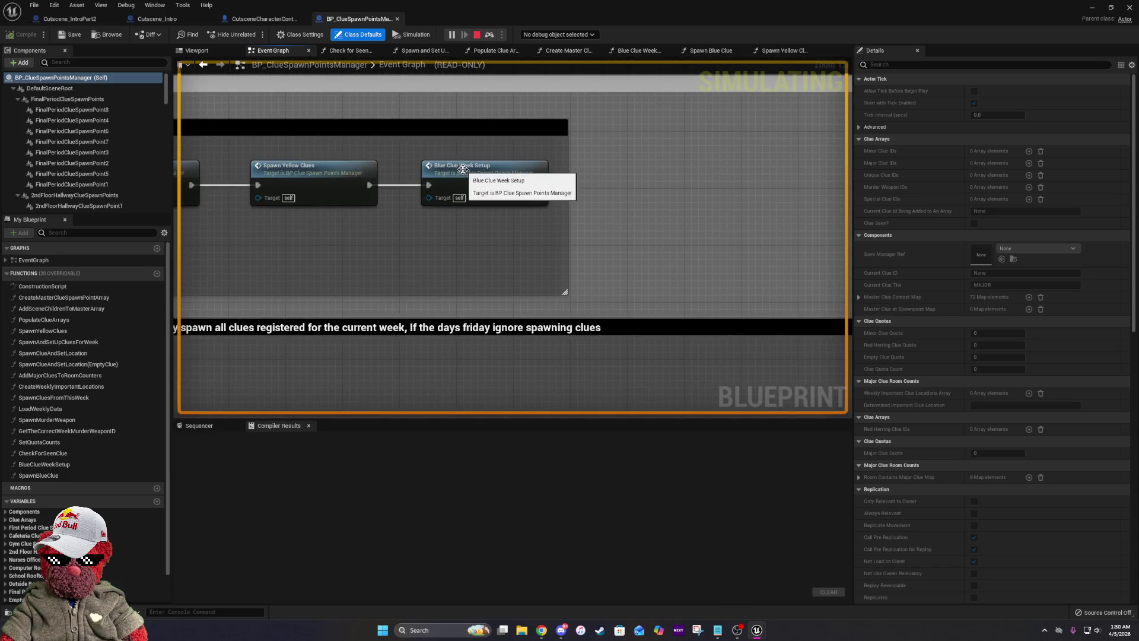
double_click(463, 170)
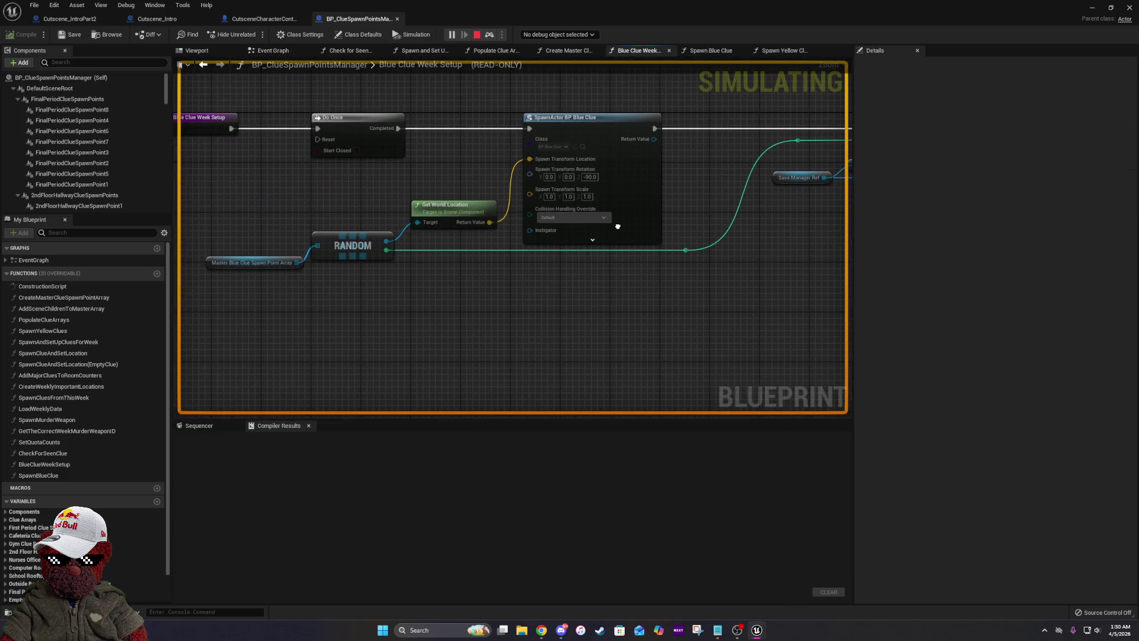
drag(617, 226, 359, 241)
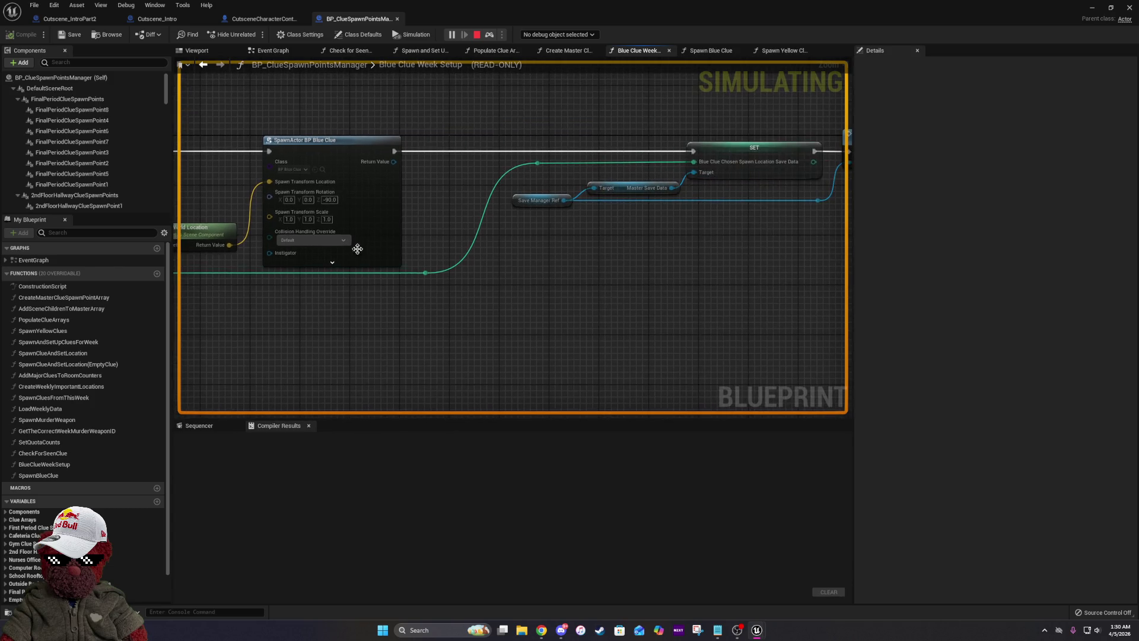
drag(656, 152, 496, 174)
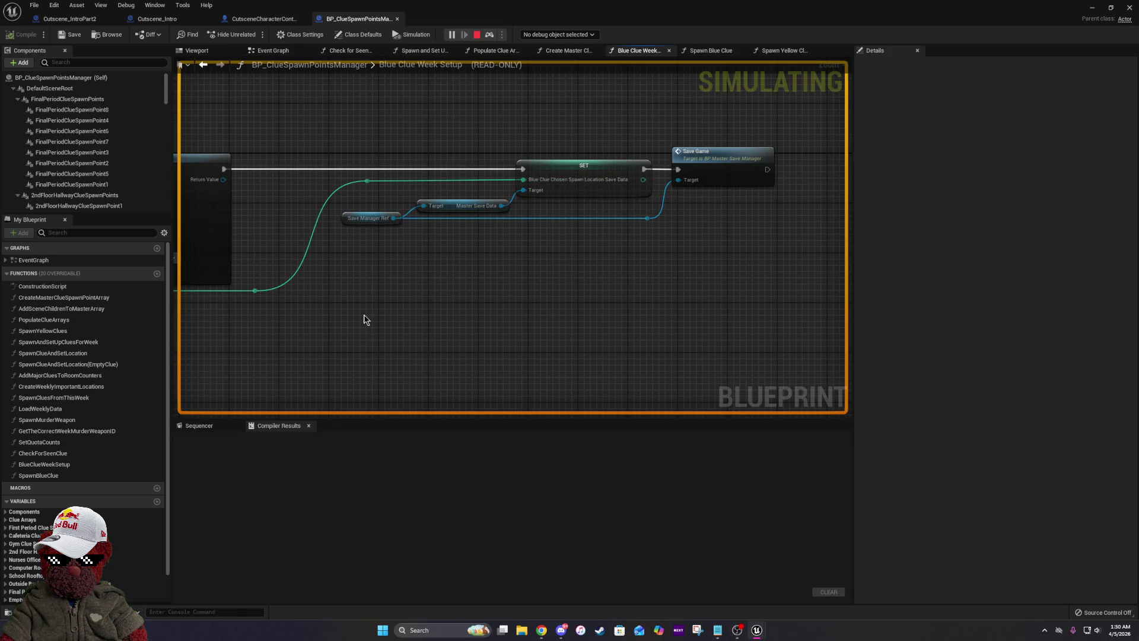
Inspect the Spawn Blue Clue graph from its Do Once node, then return to the running game.
click(291, 53)
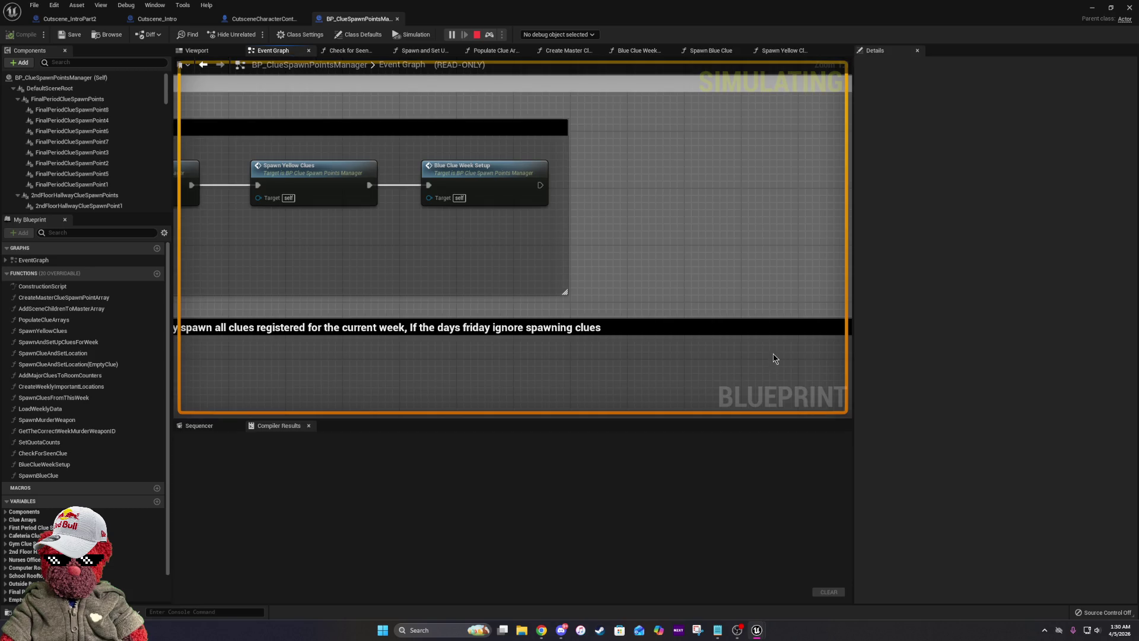
double_click(574, 271)
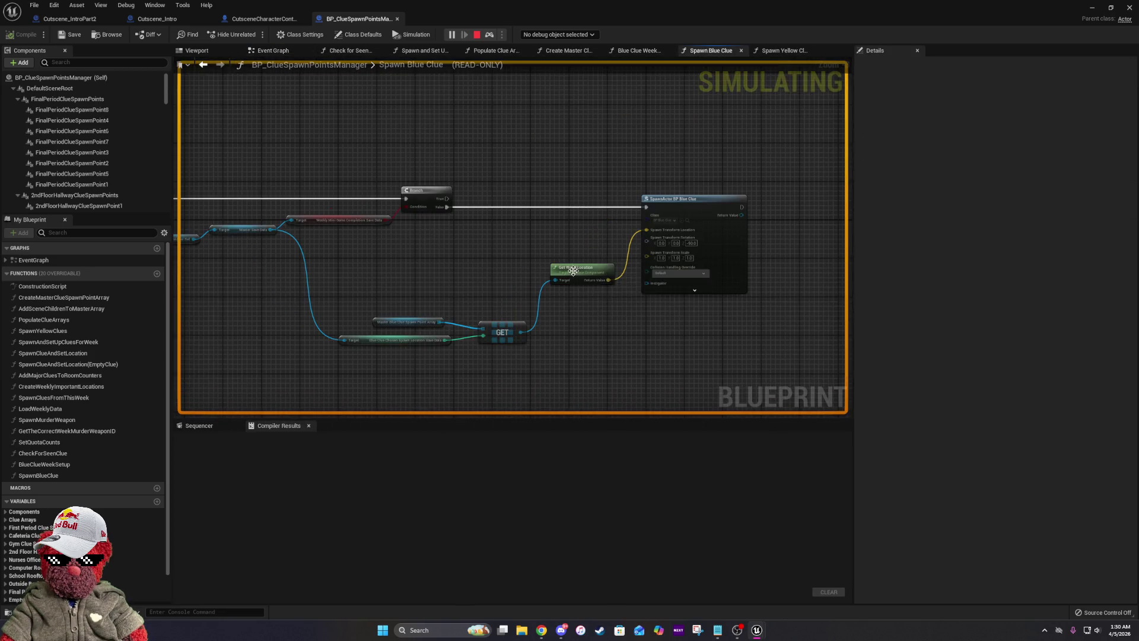
drag(355, 321, 559, 314)
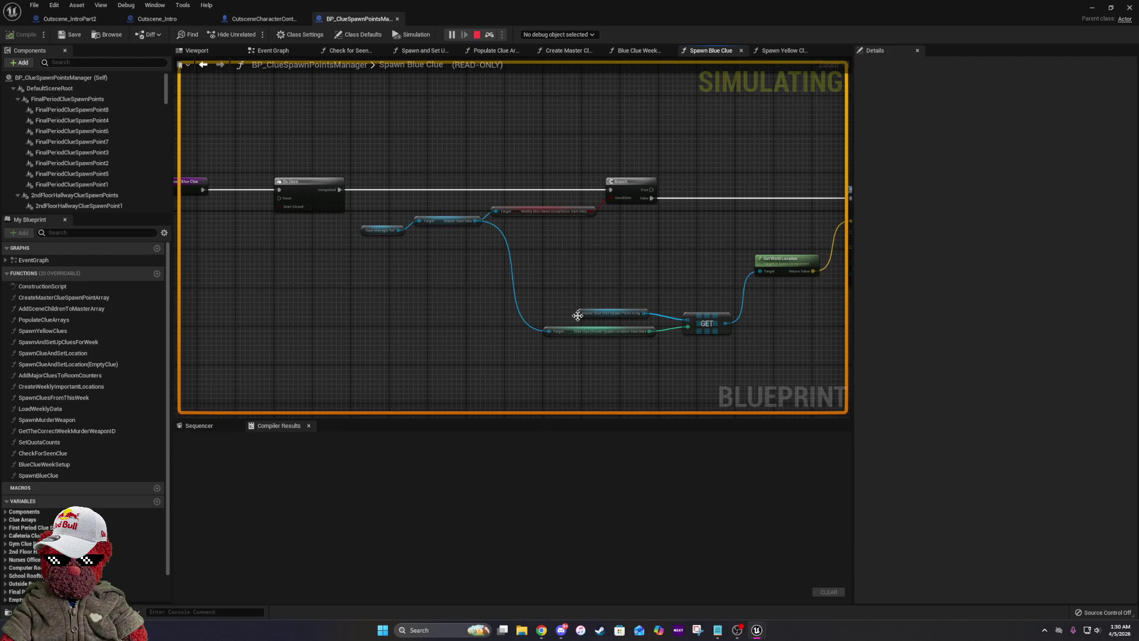
scroll(577, 315, up, 2)
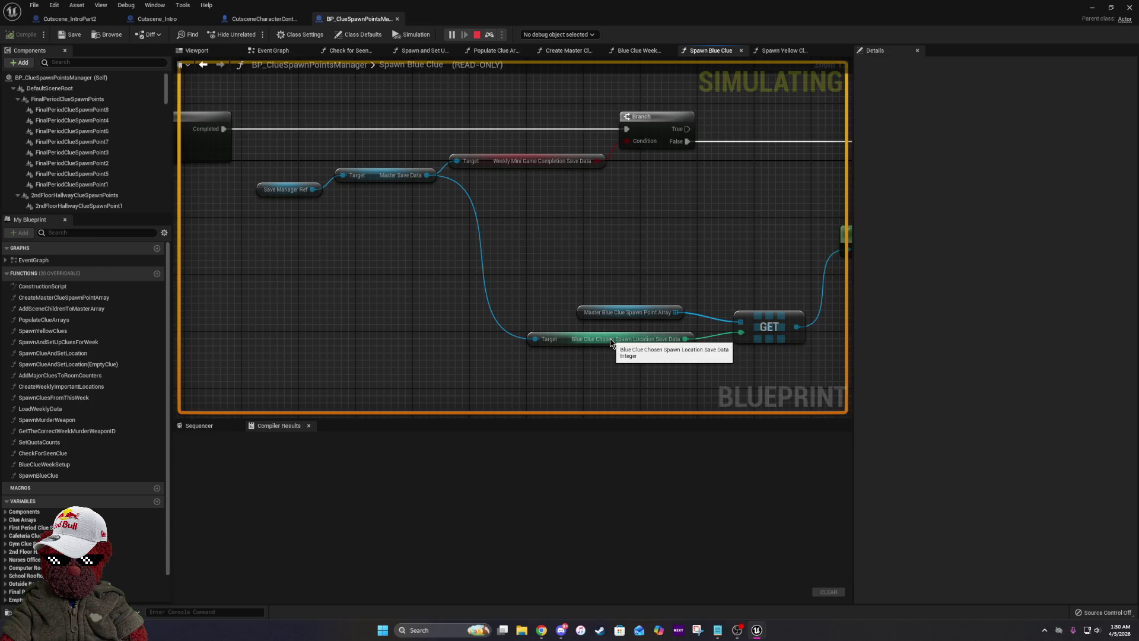
key(alt+Tab)
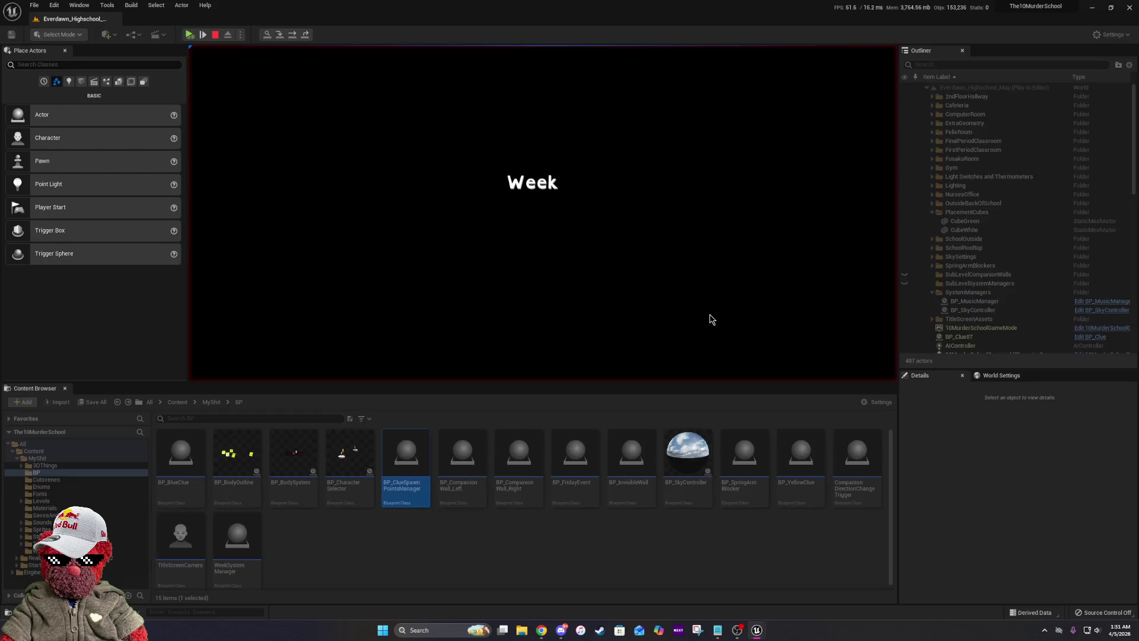
Step the paused execution past the Branch to SpawnActor BP Blue Clue, checking the spawn-point array.
key(Escape)
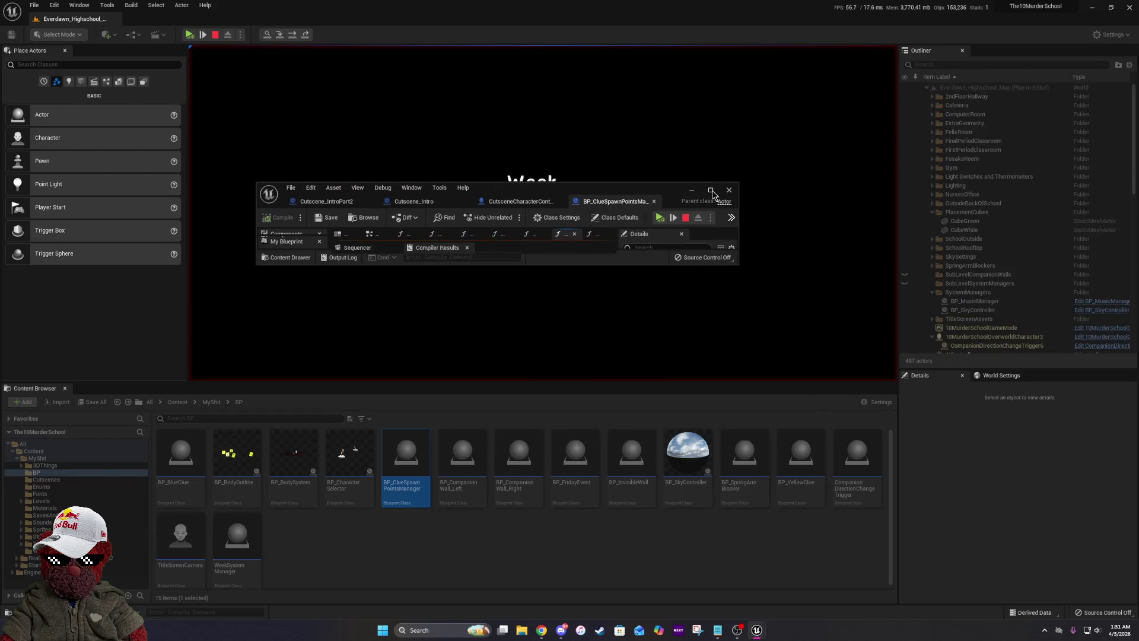
click(710, 189)
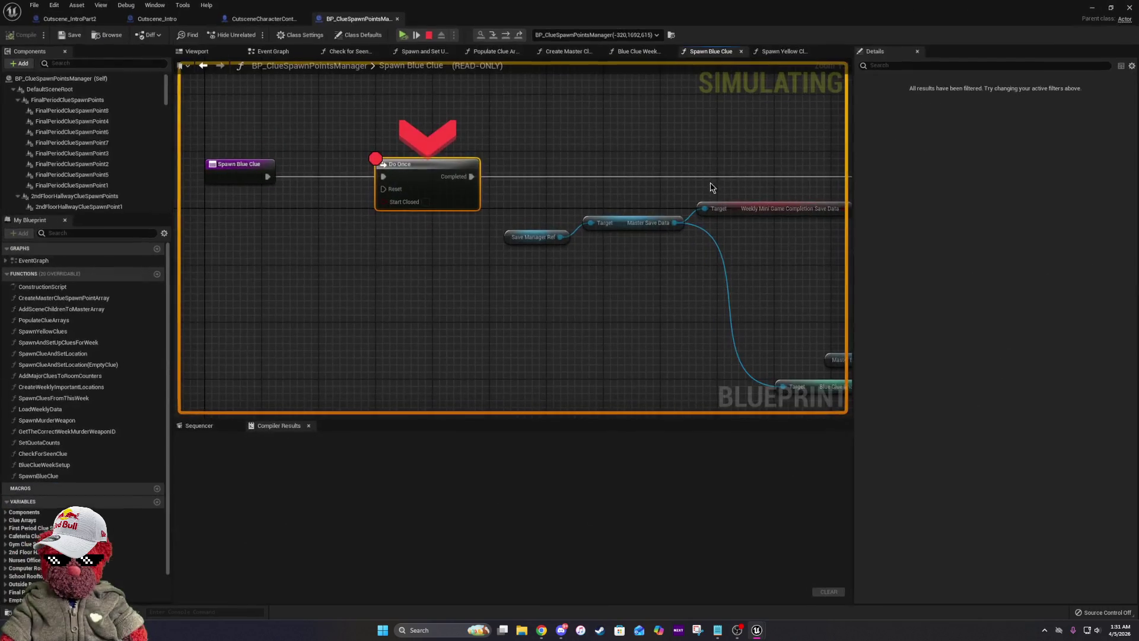
click(501, 38)
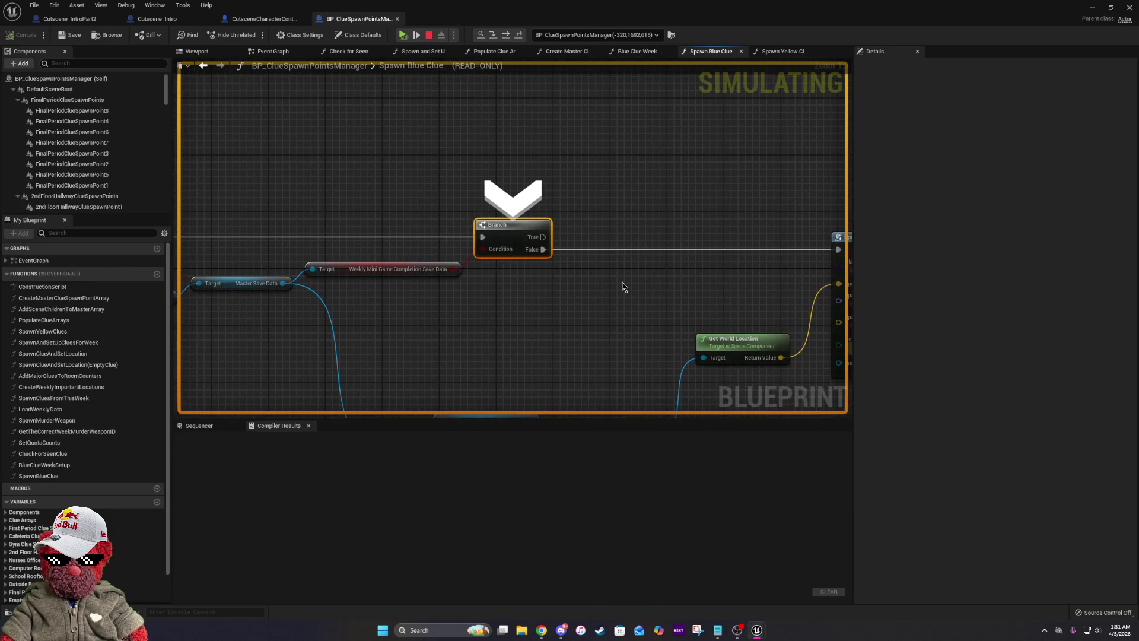
drag(622, 287, 592, 165)
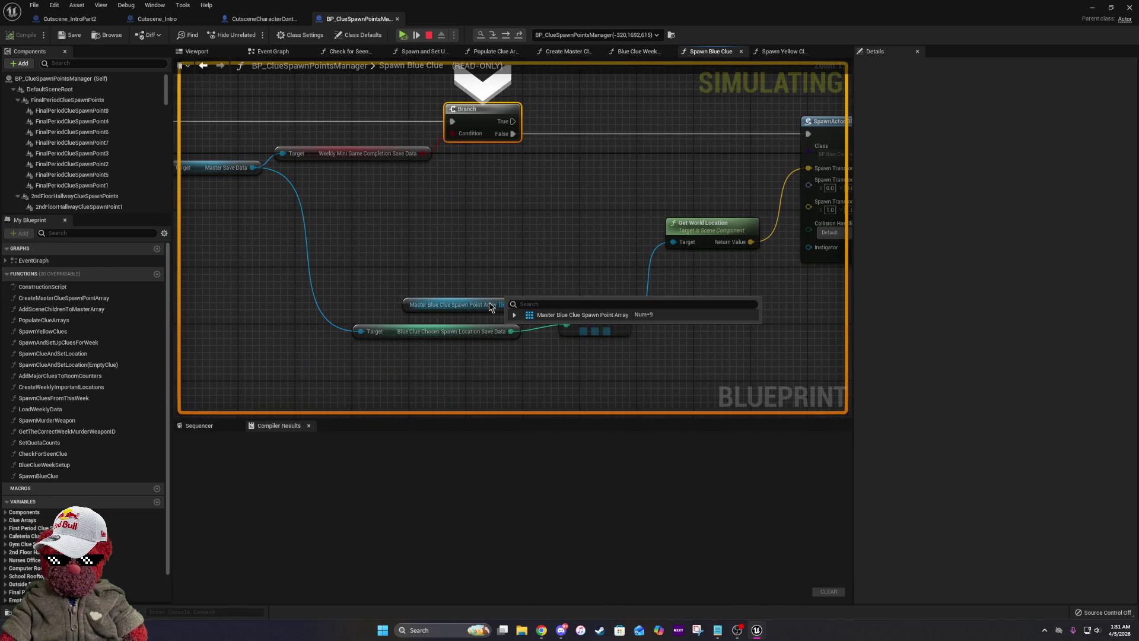
click(514, 315)
click(514, 315)
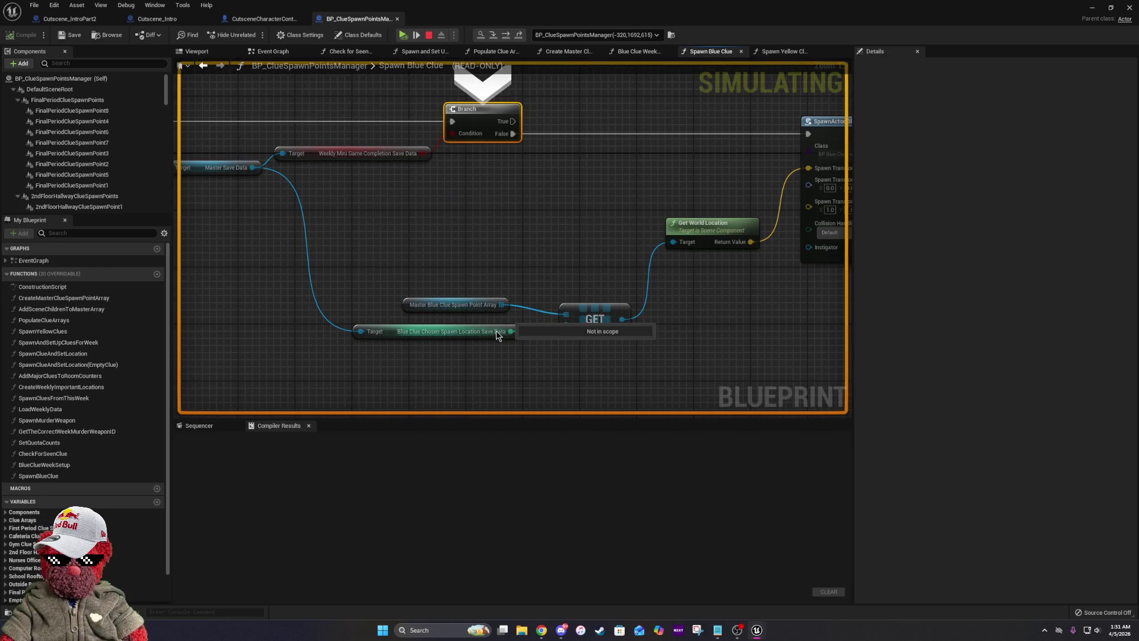
click(506, 36)
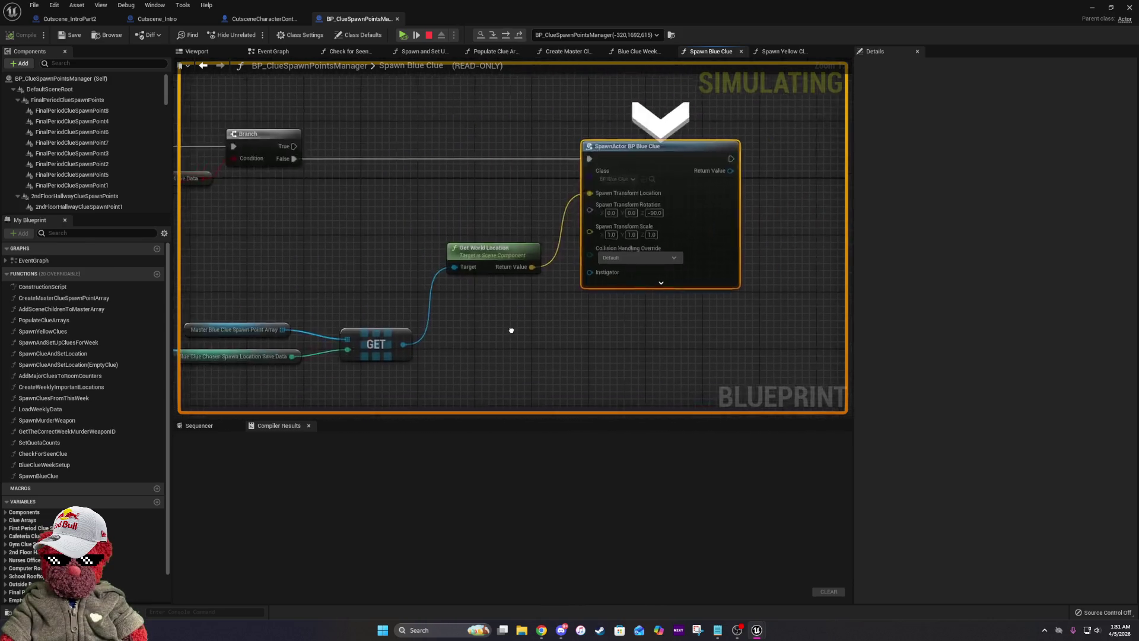
Open the Blueprint Debugger from the Debug menu and move it over the graph.
mouse_move(380, 328)
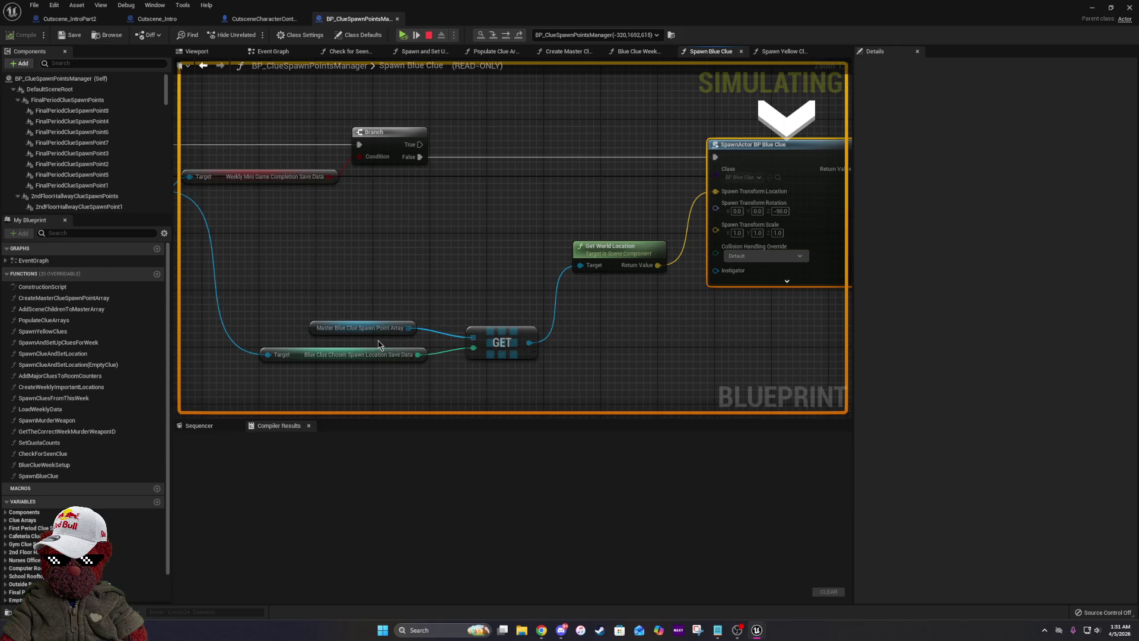
click(127, 5)
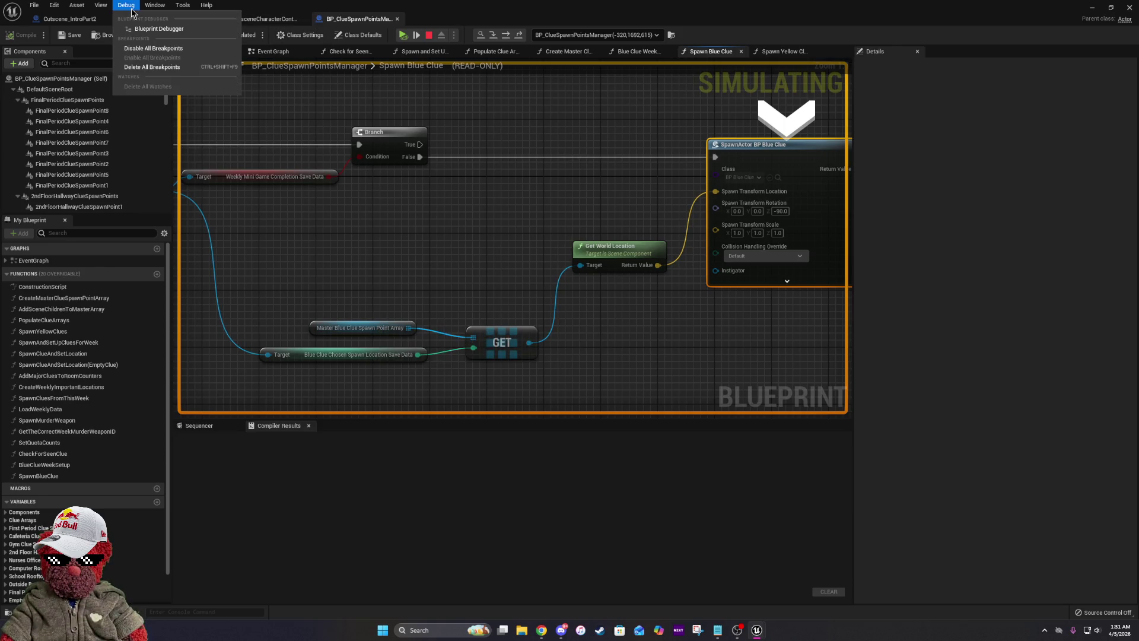
click(159, 29)
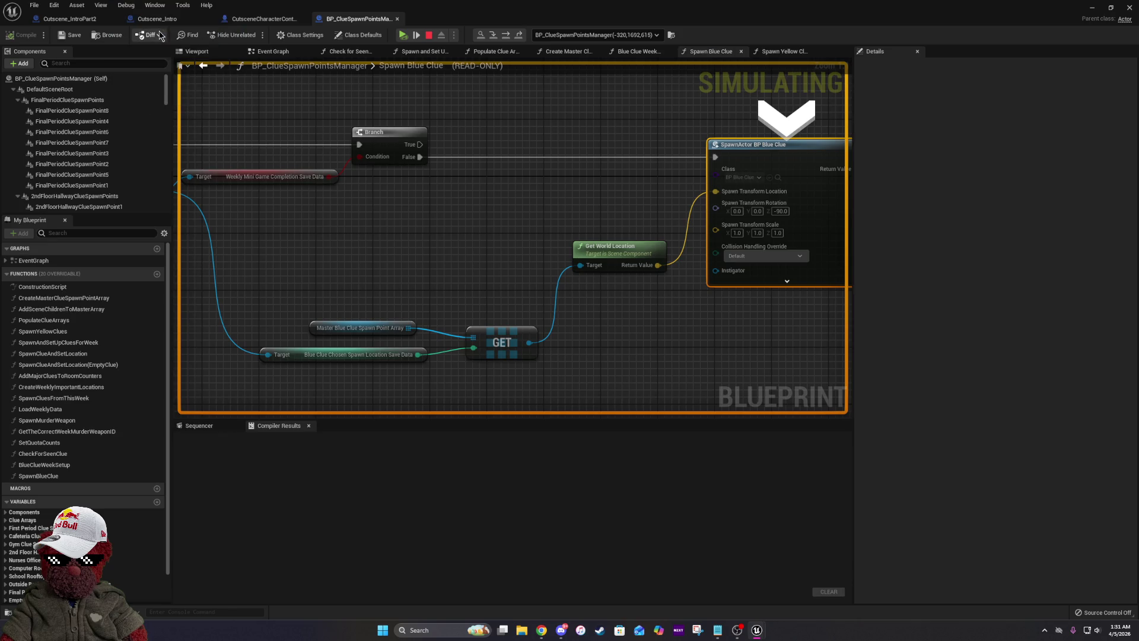
drag(997, 195, 433, 186)
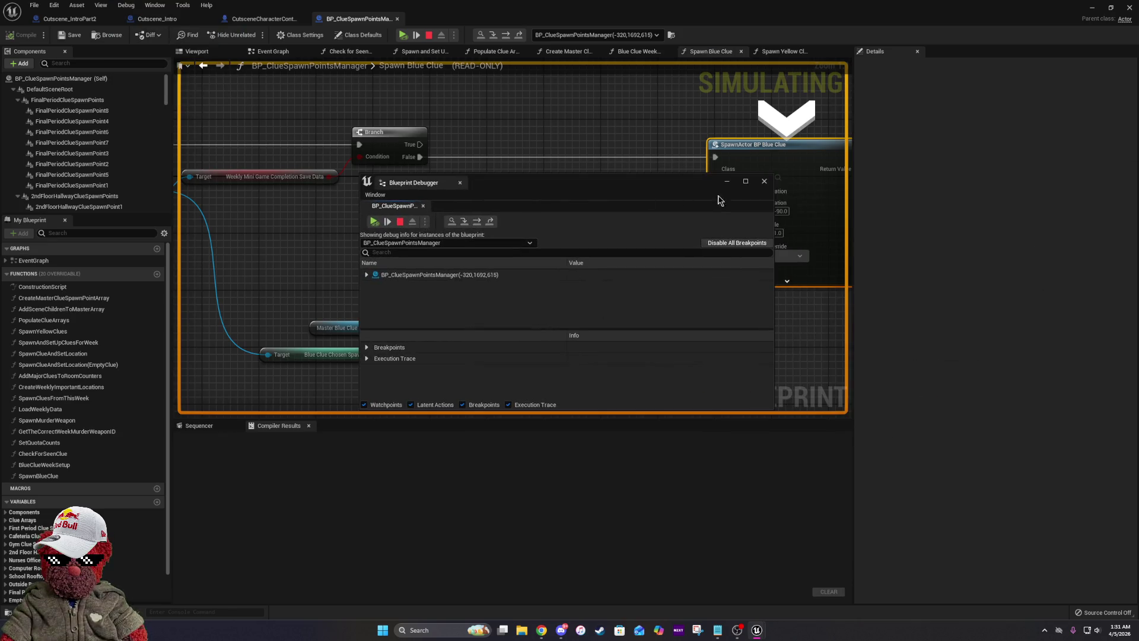
Maximize the debugger, expand the manager's Self variables, and search Save Data values like Blue Clue Chosen Spawn Location 5.
click(746, 182)
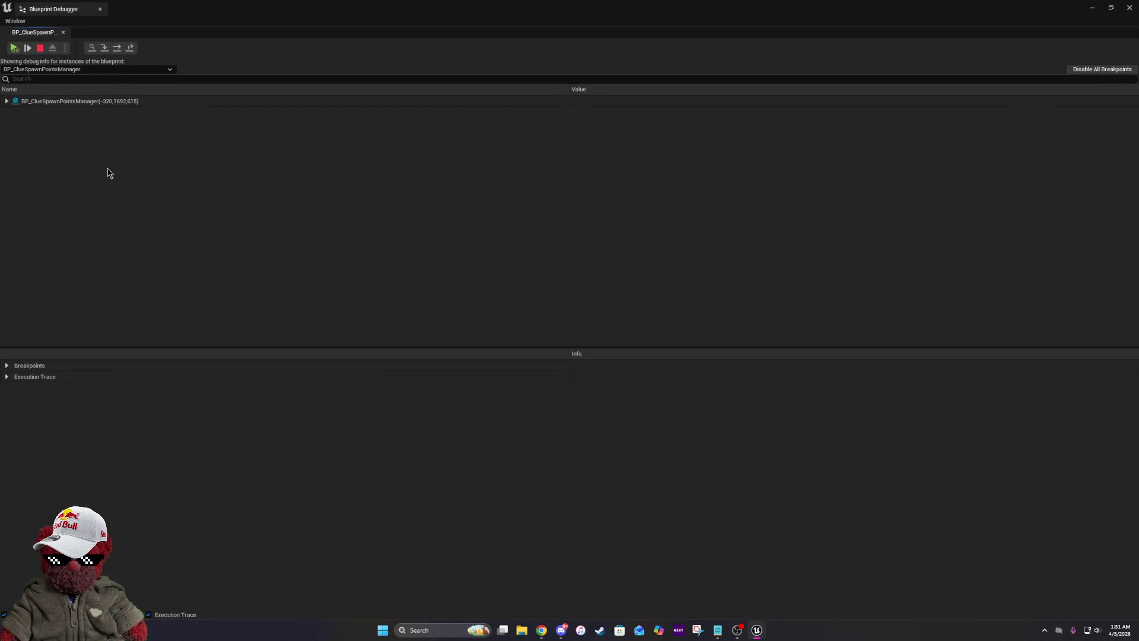
click(7, 102)
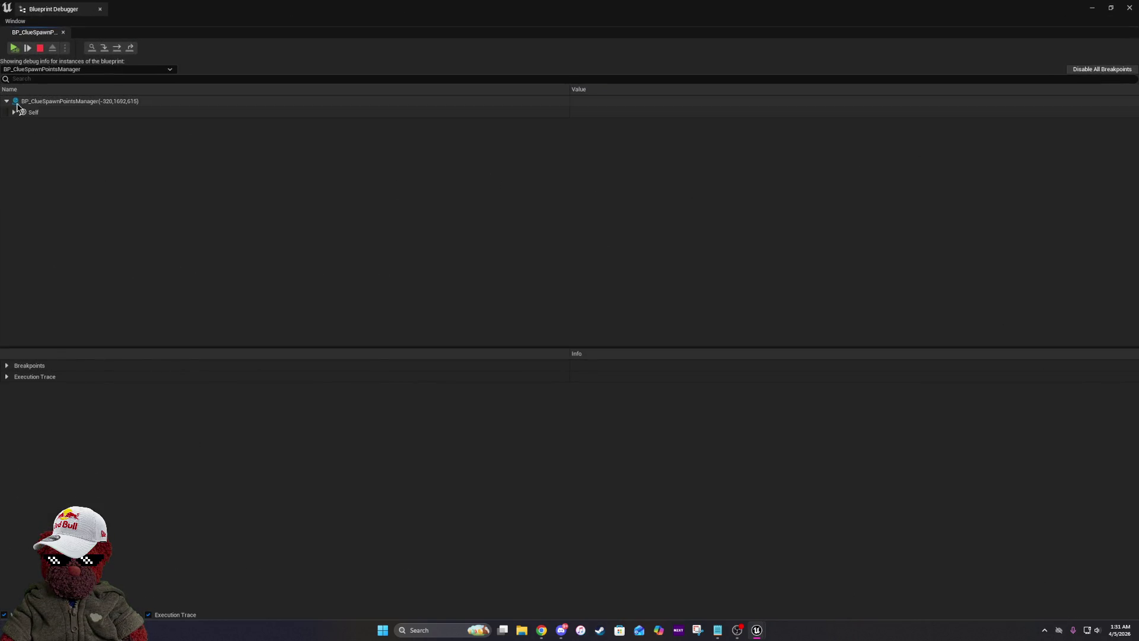
click(14, 112)
scroll(229, 282, down, 10)
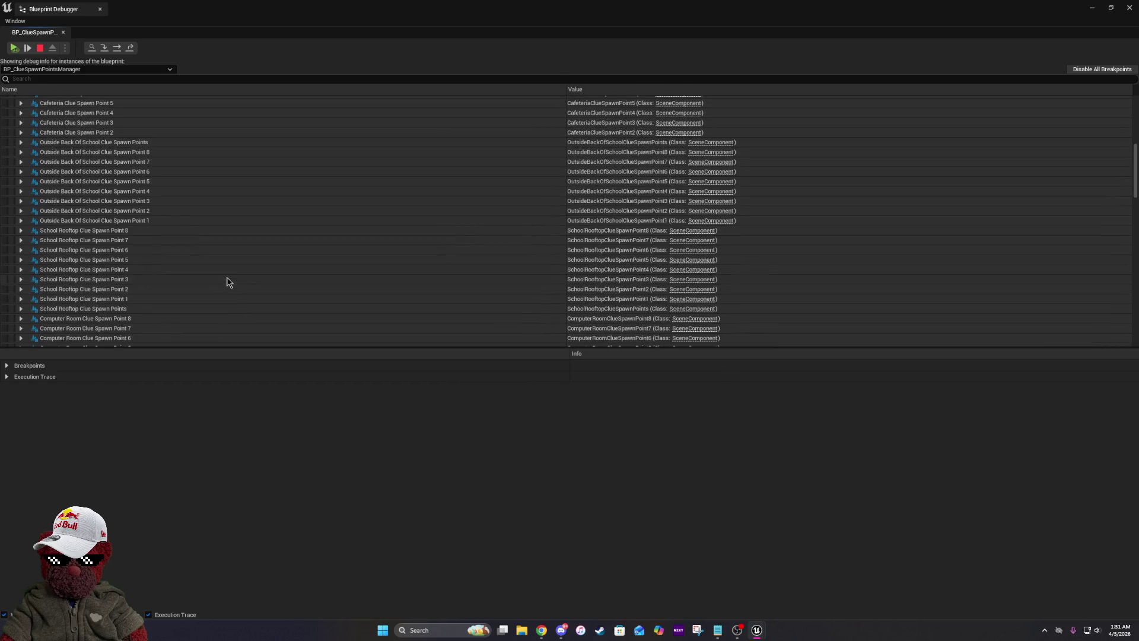
scroll(229, 282, down, 20)
text(sa)
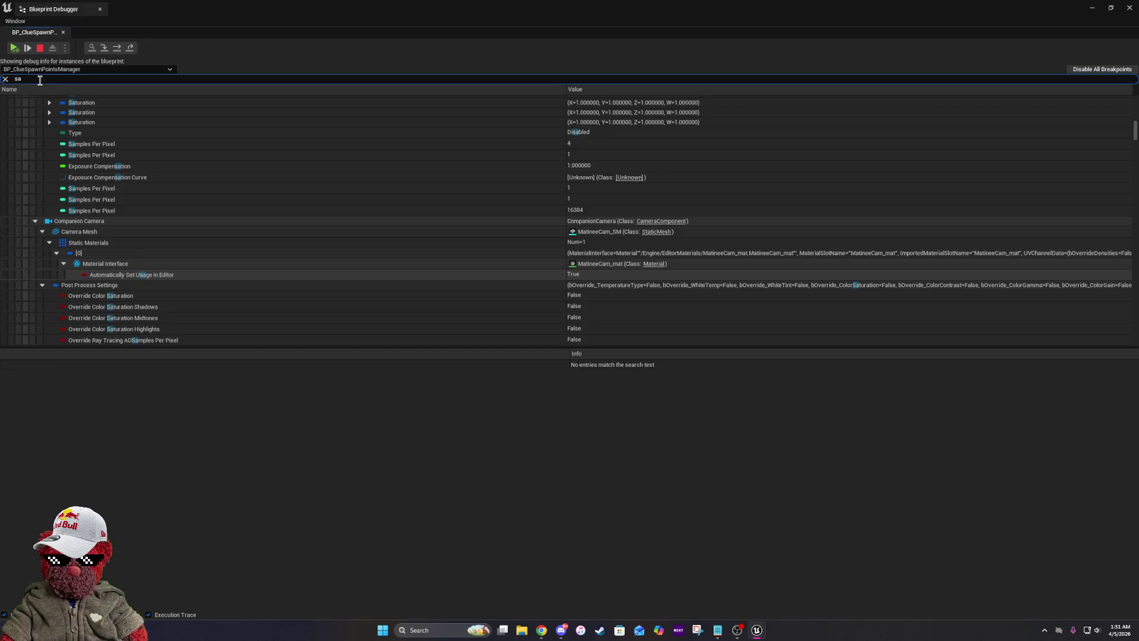
text(v)
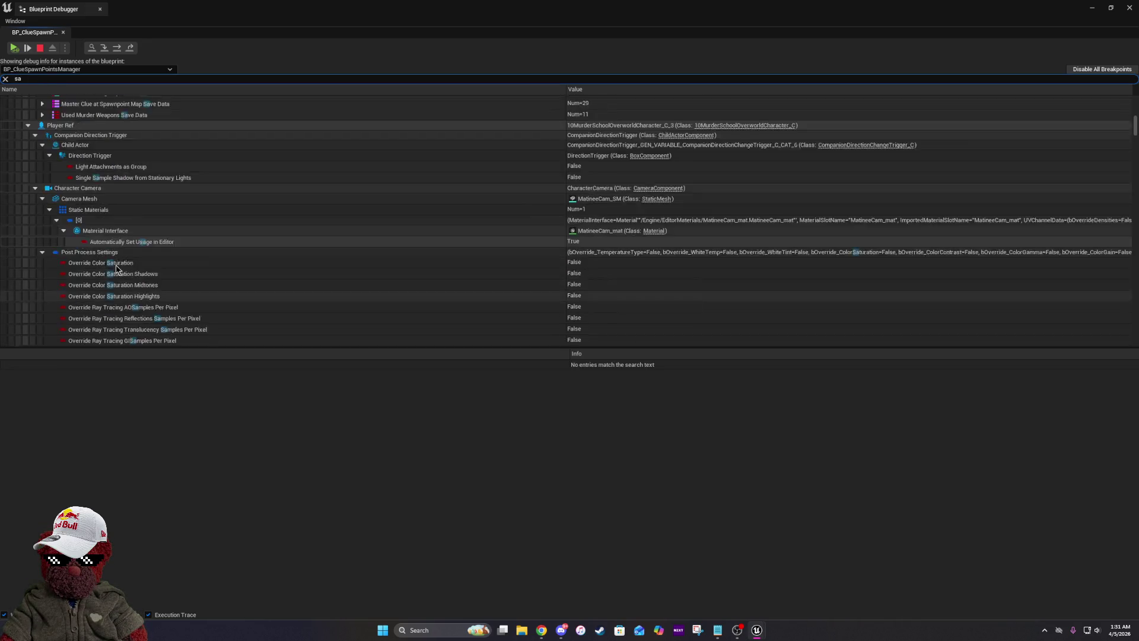
text(e)
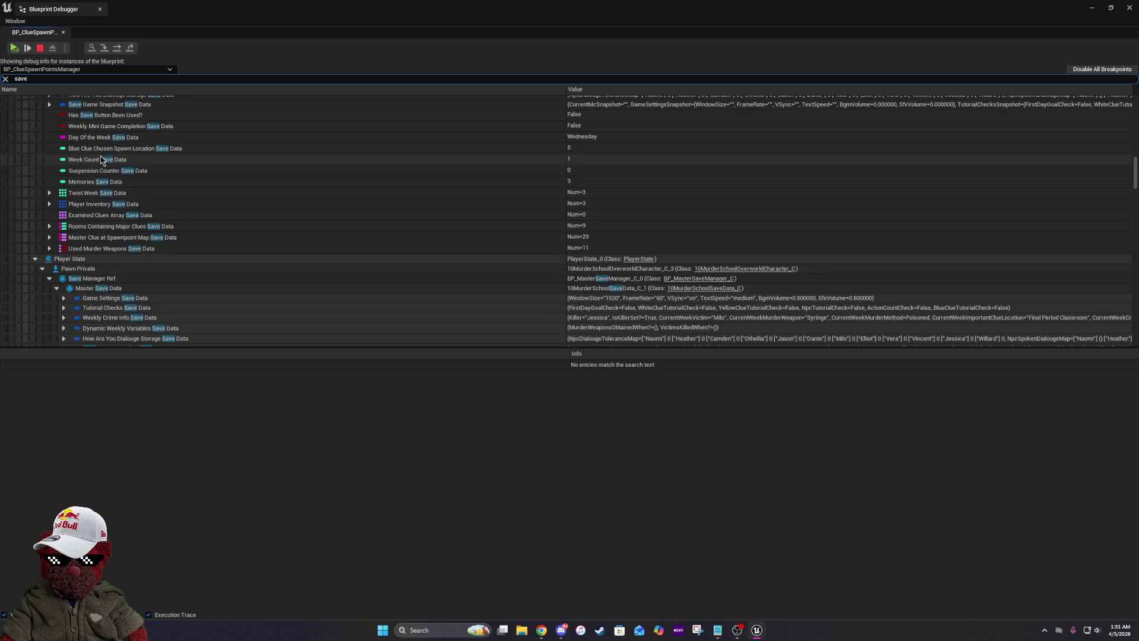
scroll(109, 227, up, 5)
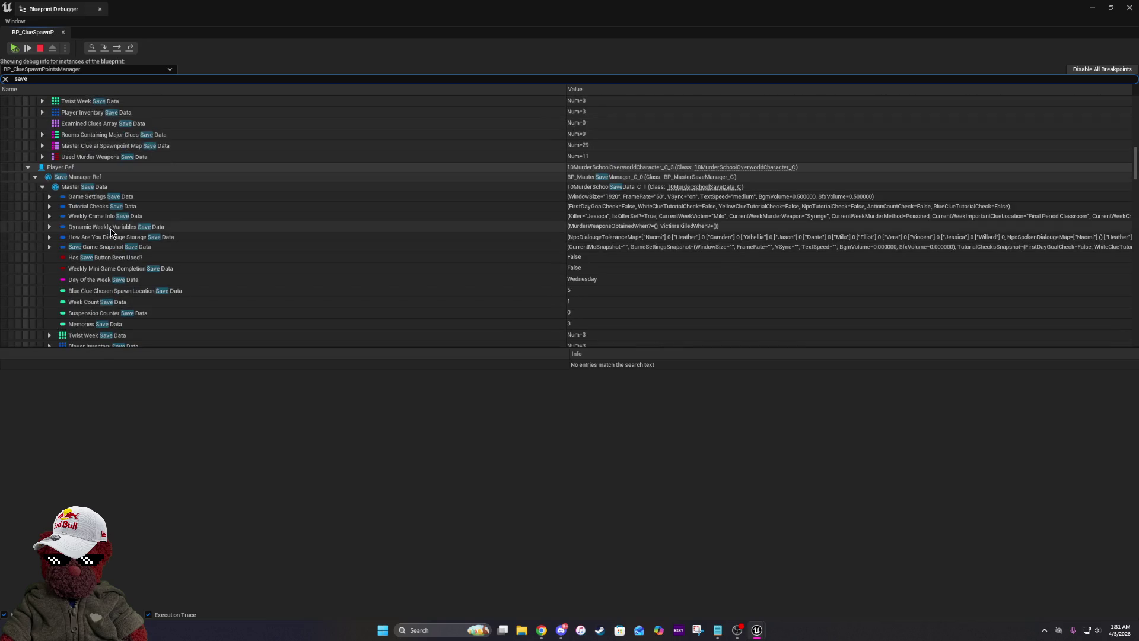
scroll(105, 262, down, 1)
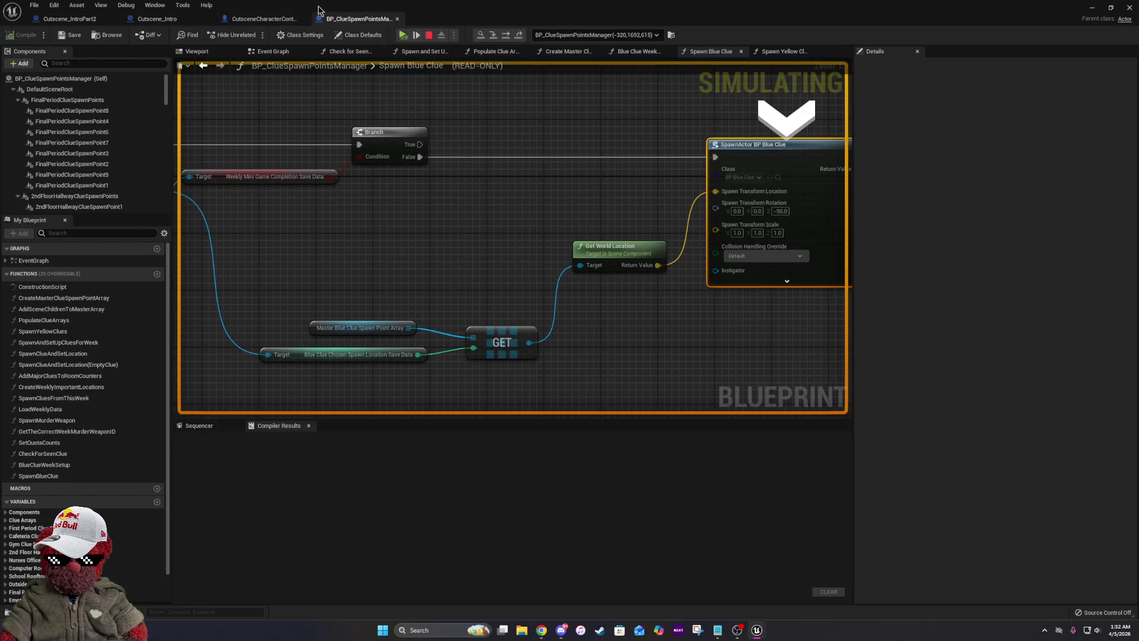
Resume execution, play on to the Week 1 Wednesday title, then stop and pull the camera back.
click(403, 34)
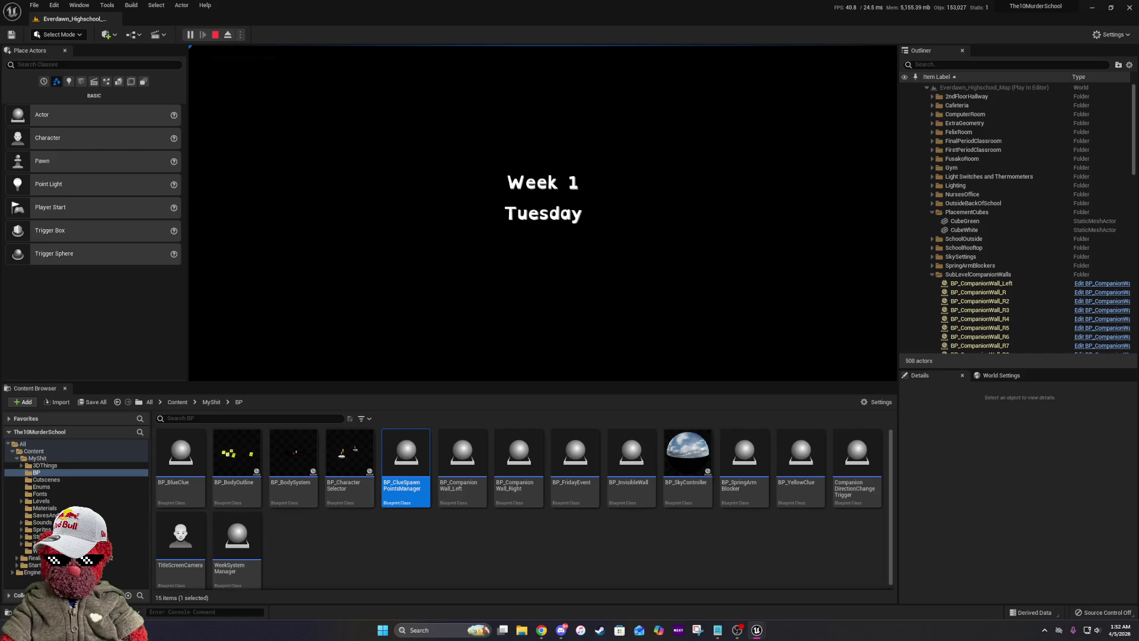
click(572, 279)
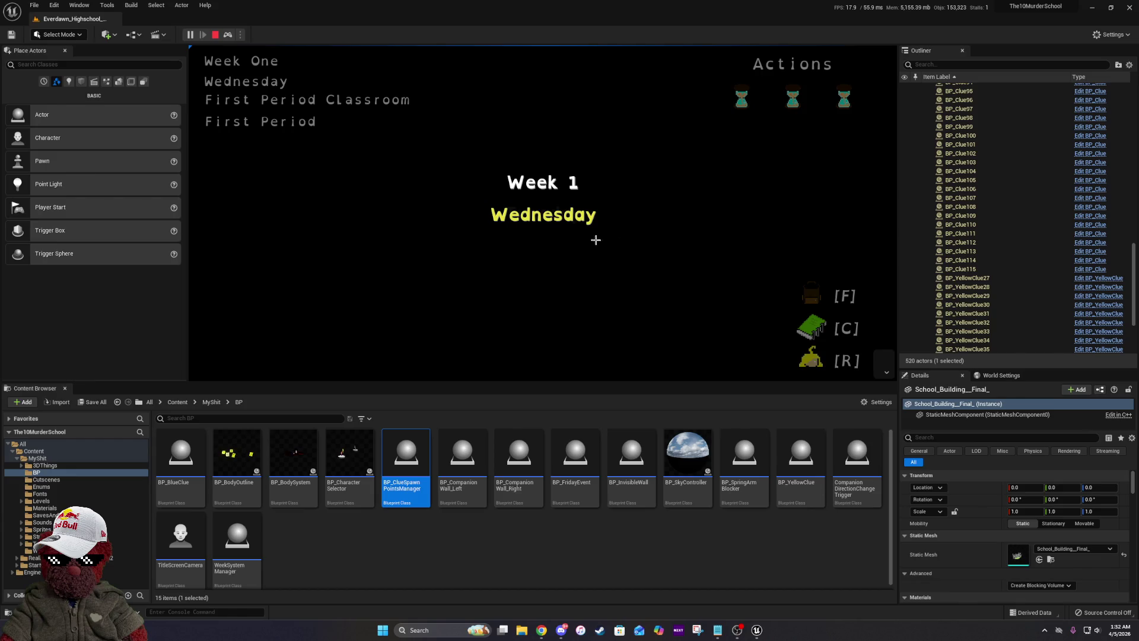
key(Escape)
scroll(697, 182, down, 10)
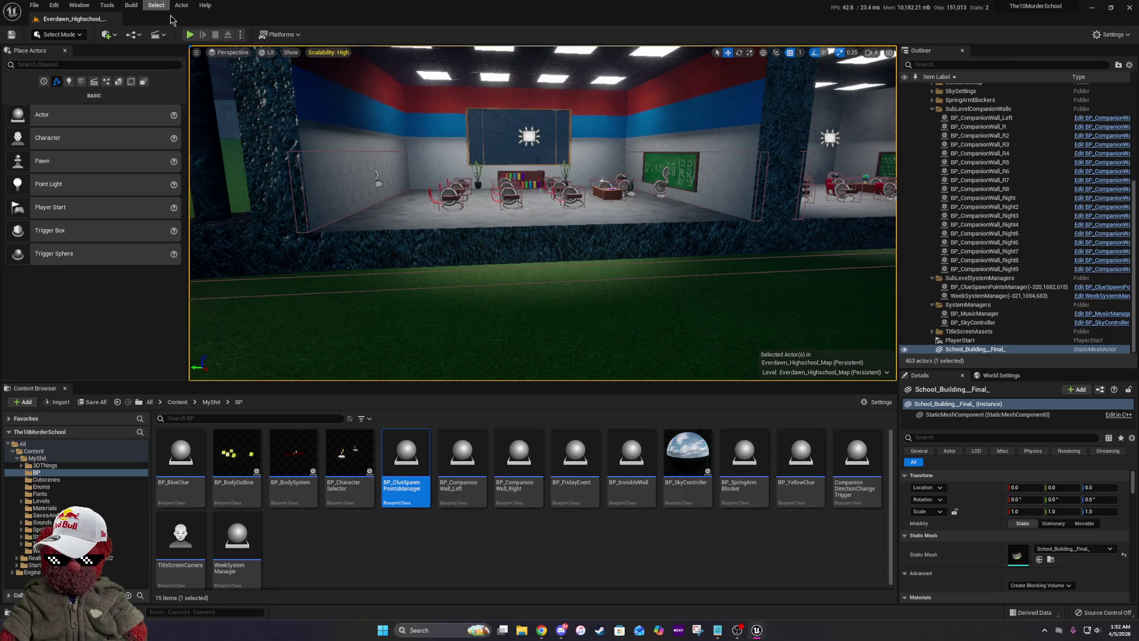
Start a new game as Fusako and Fate, deleting the save and skipping the tutorial, then stop it.
click(190, 35)
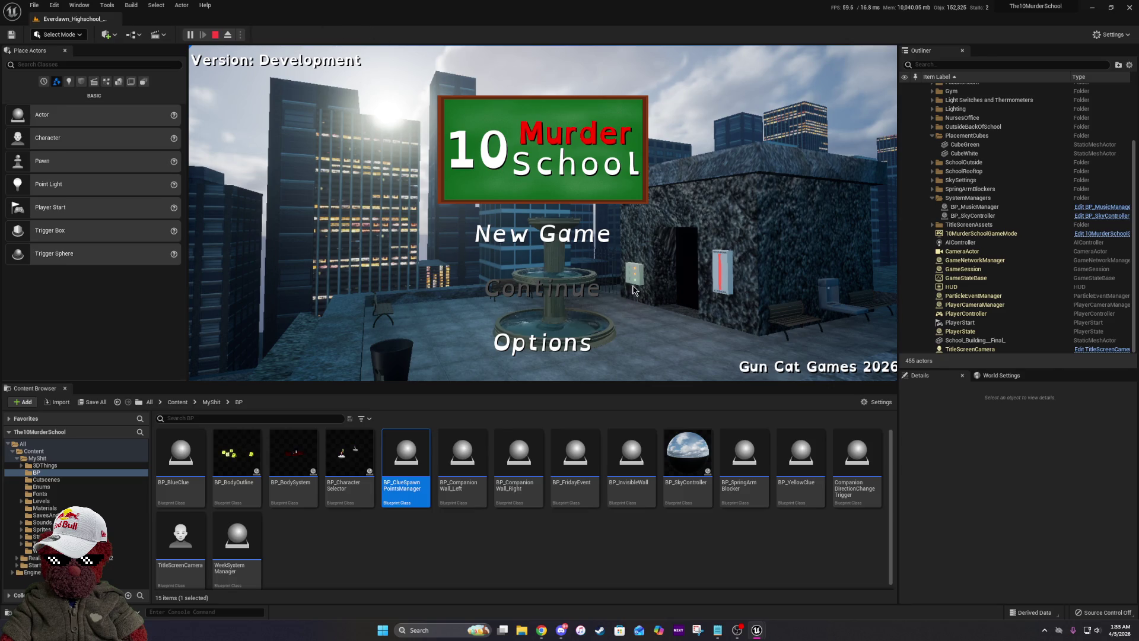
click(527, 241)
click(497, 311)
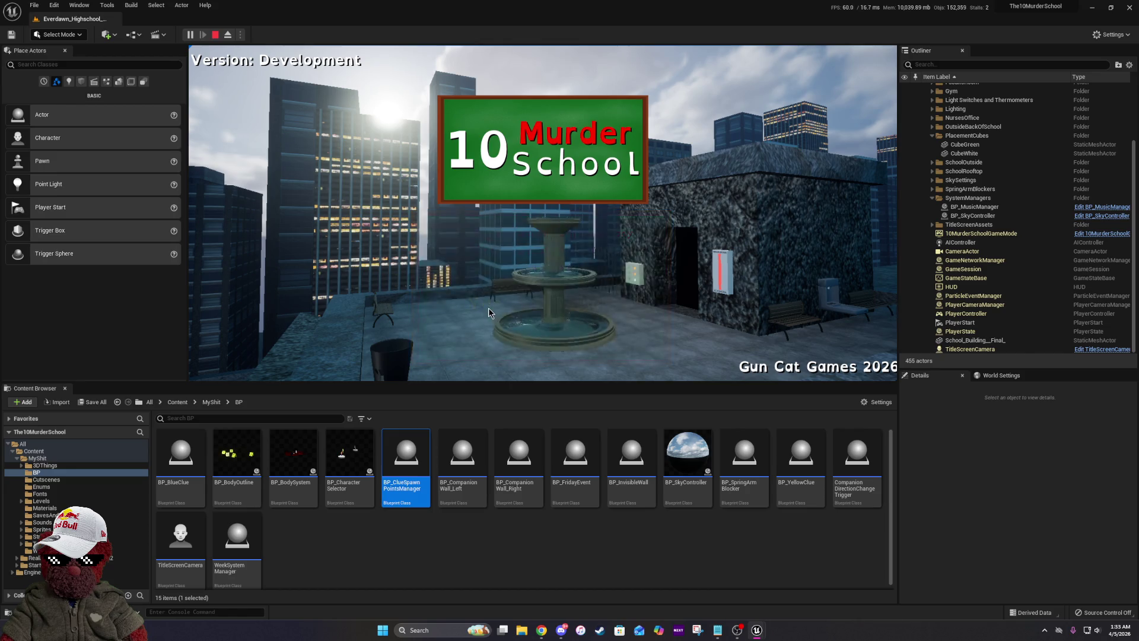
click(489, 307)
click(817, 359)
click(574, 358)
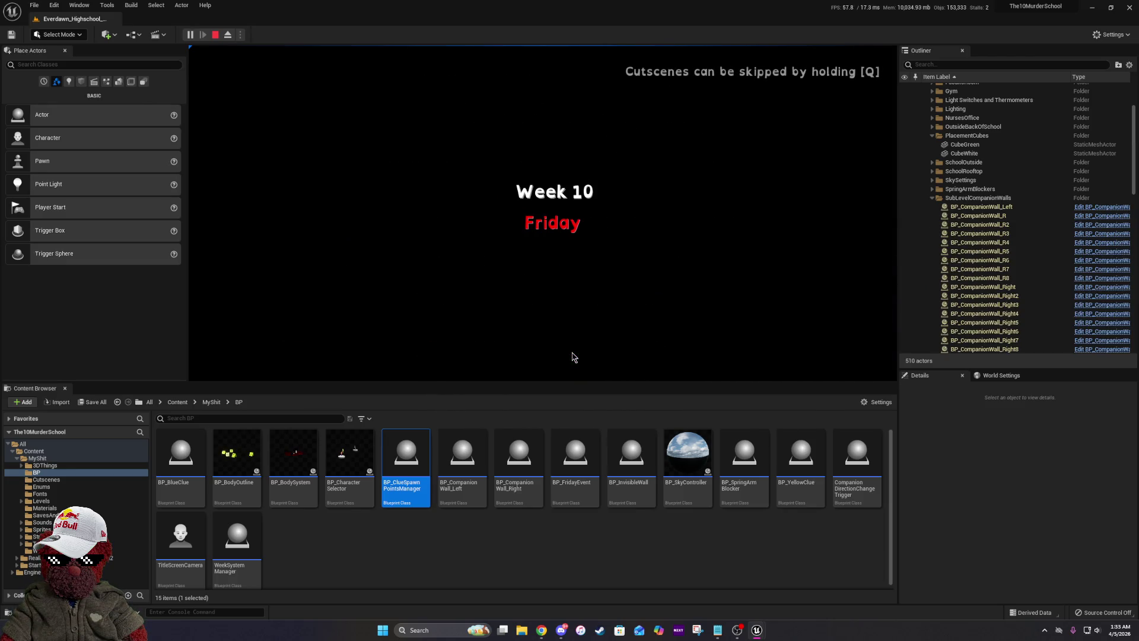
key(Escape)
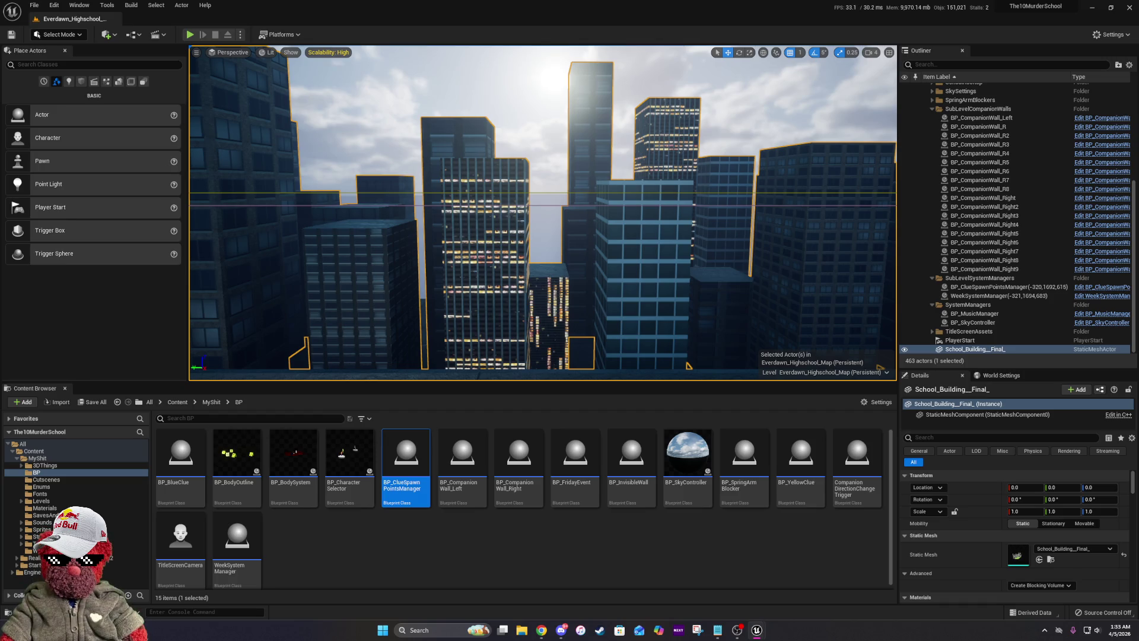
Restart a new game as Fusako and Fate, accept the disclaimer, and skip the opening cutscene.
click(190, 34)
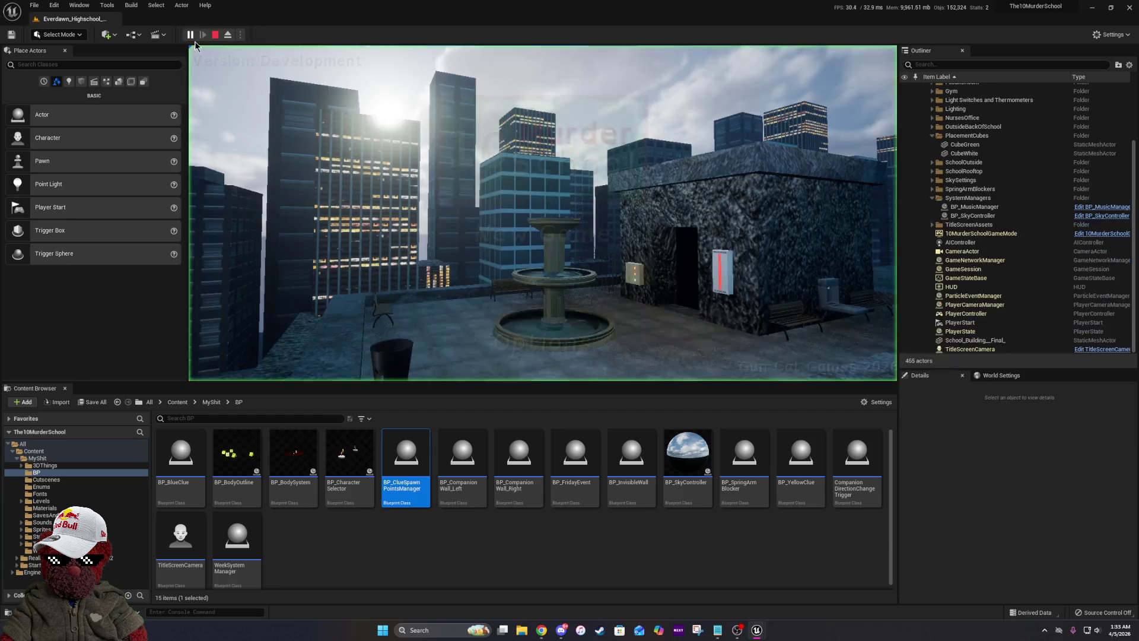
click(538, 225)
click(502, 306)
click(498, 308)
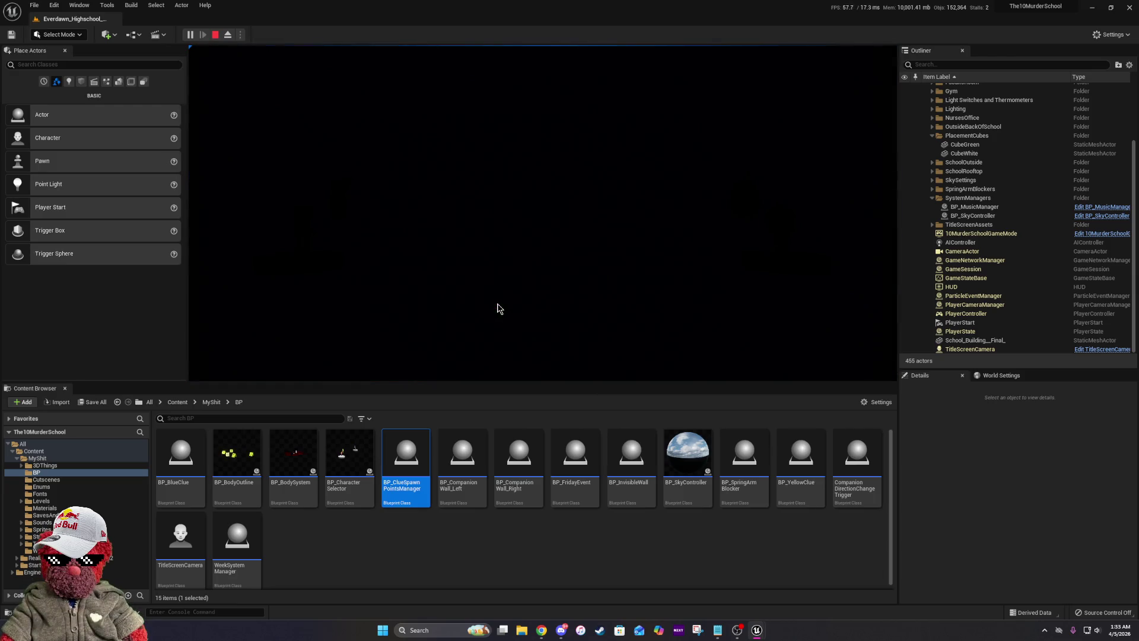
click(821, 355)
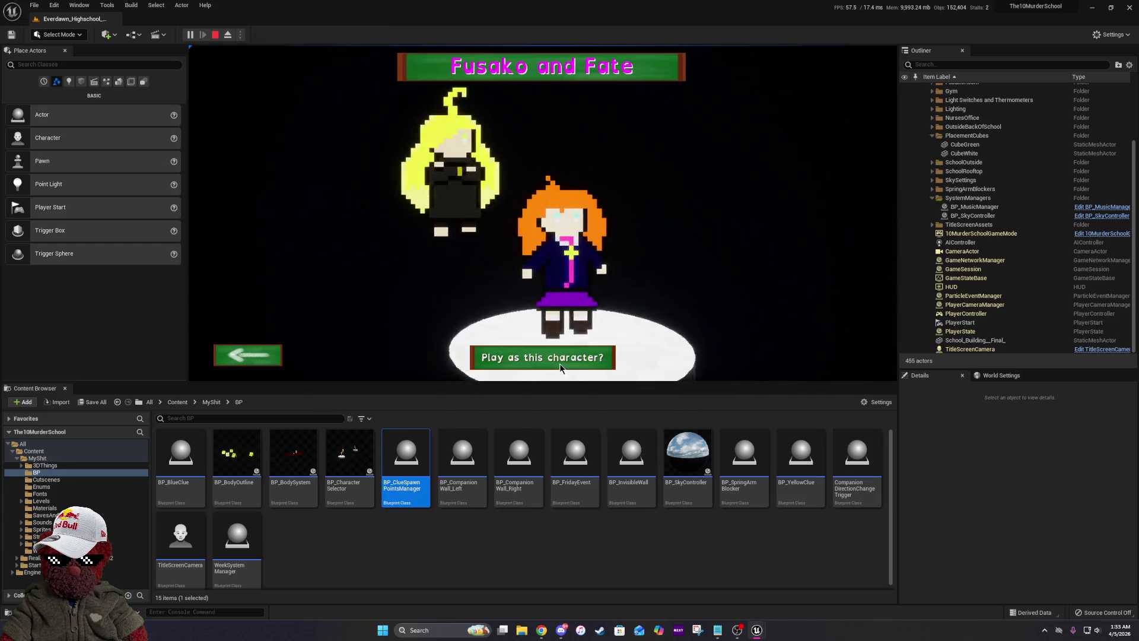
click(560, 363)
click(561, 365)
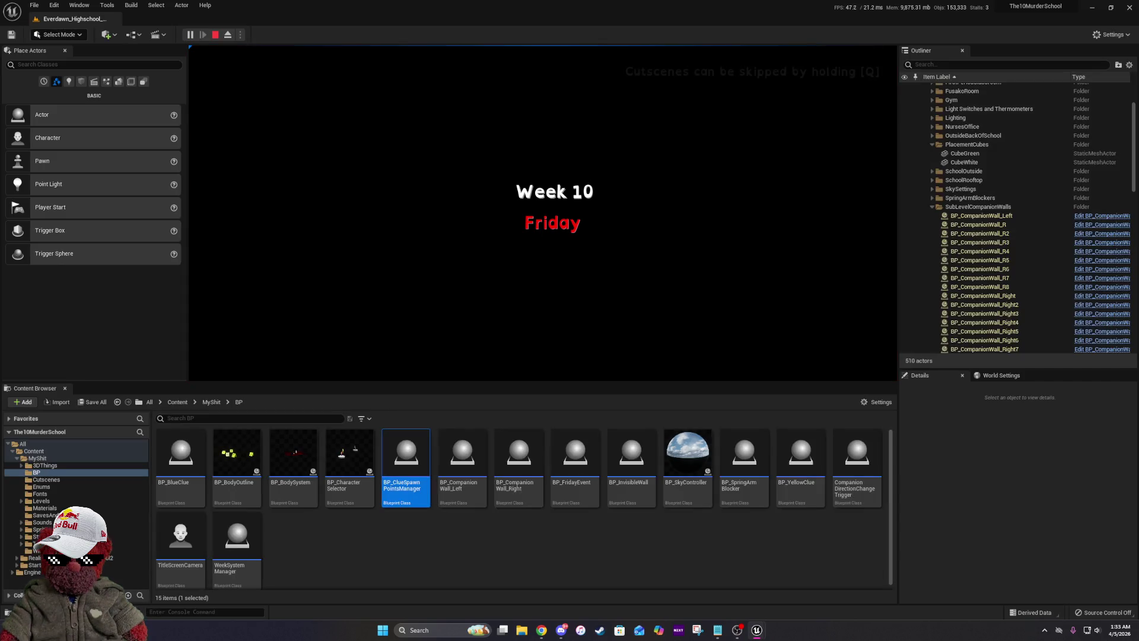
key(q)
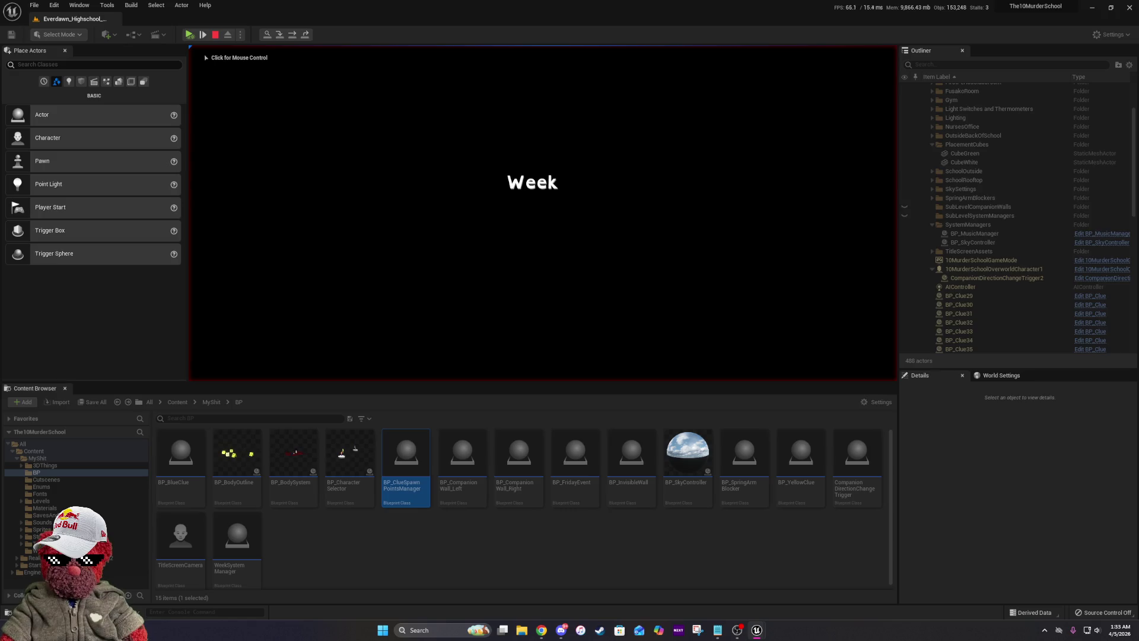
Step through Blue Clue Week Setup to SpawnActor BP Blue Clue, check RANDOM's spawn index, then resume the game.
click(874, 198)
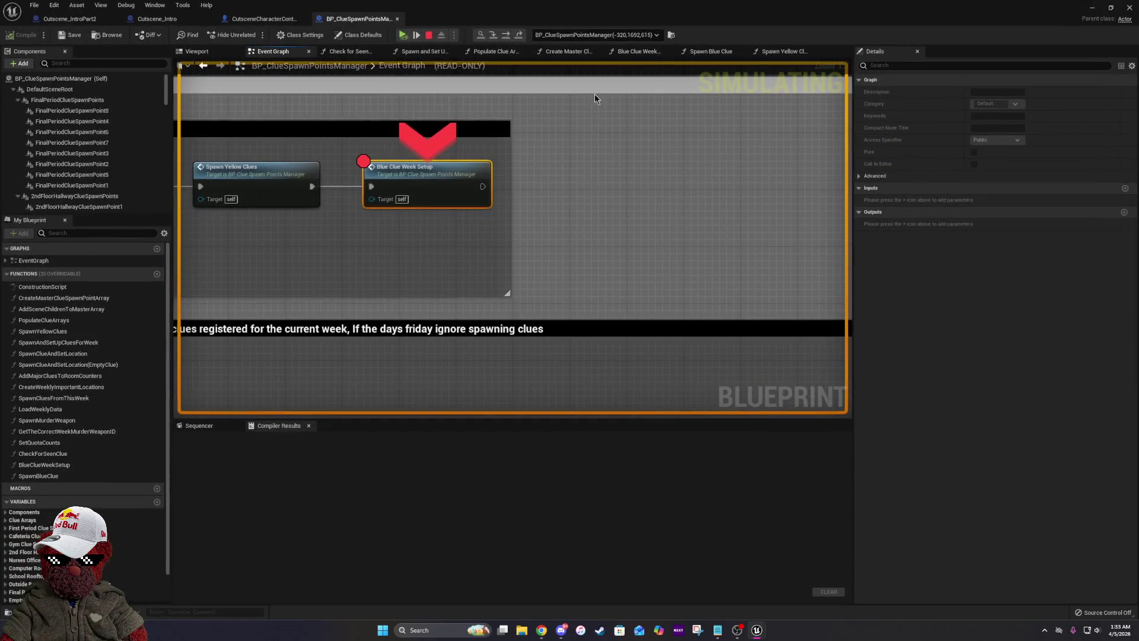
click(492, 36)
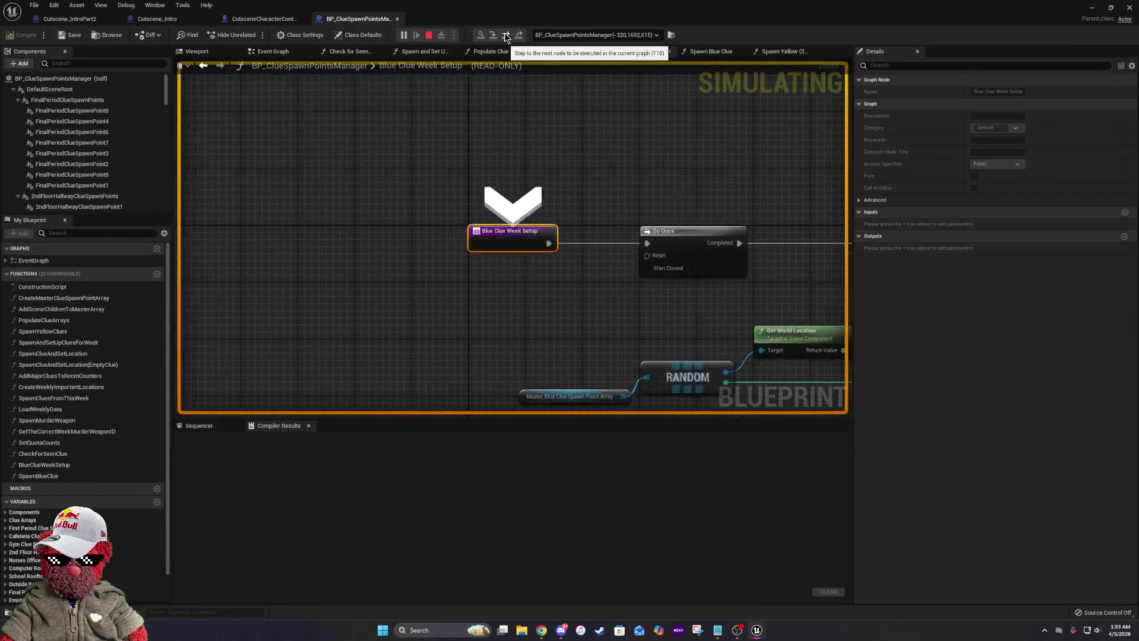
click(507, 36)
click(507, 35)
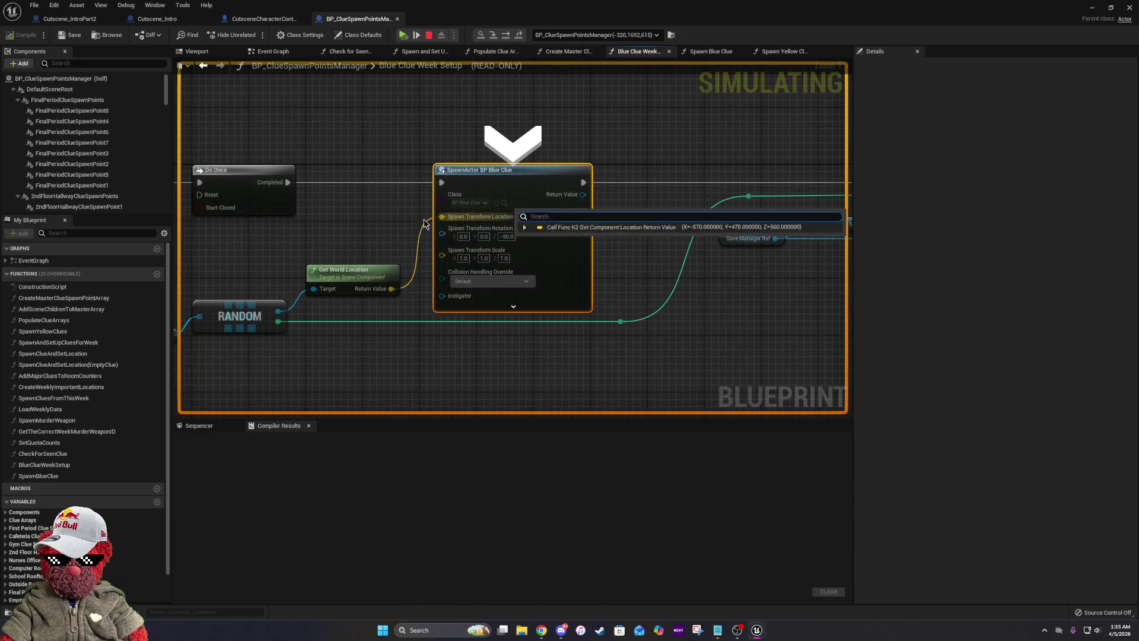
drag(229, 344, 366, 289)
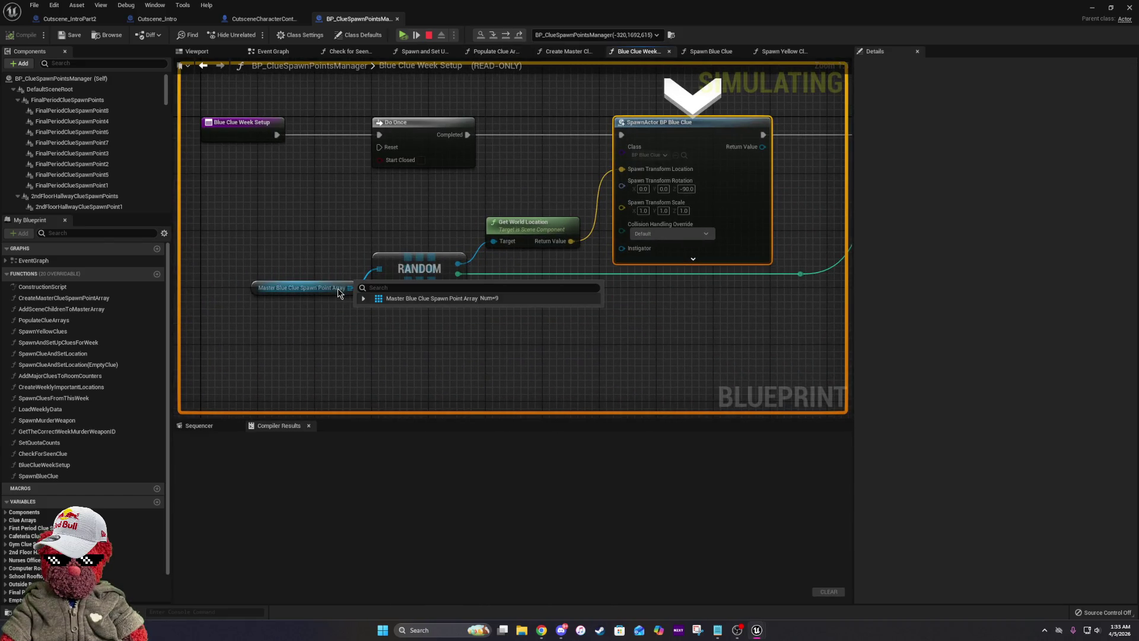
mouse_move(464, 280)
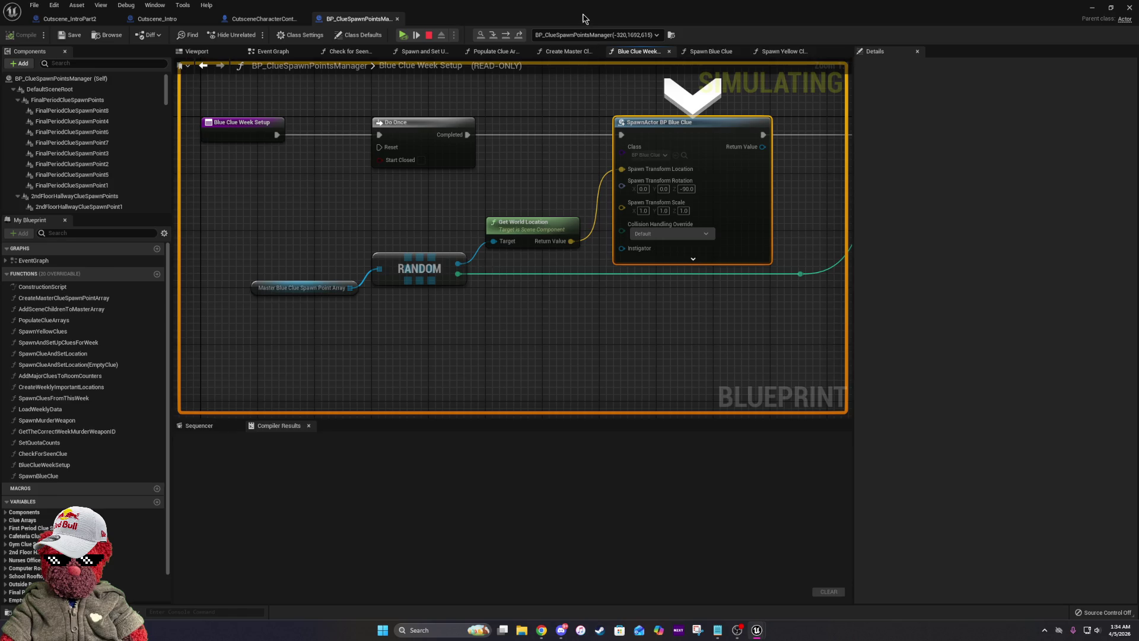
click(1092, 7)
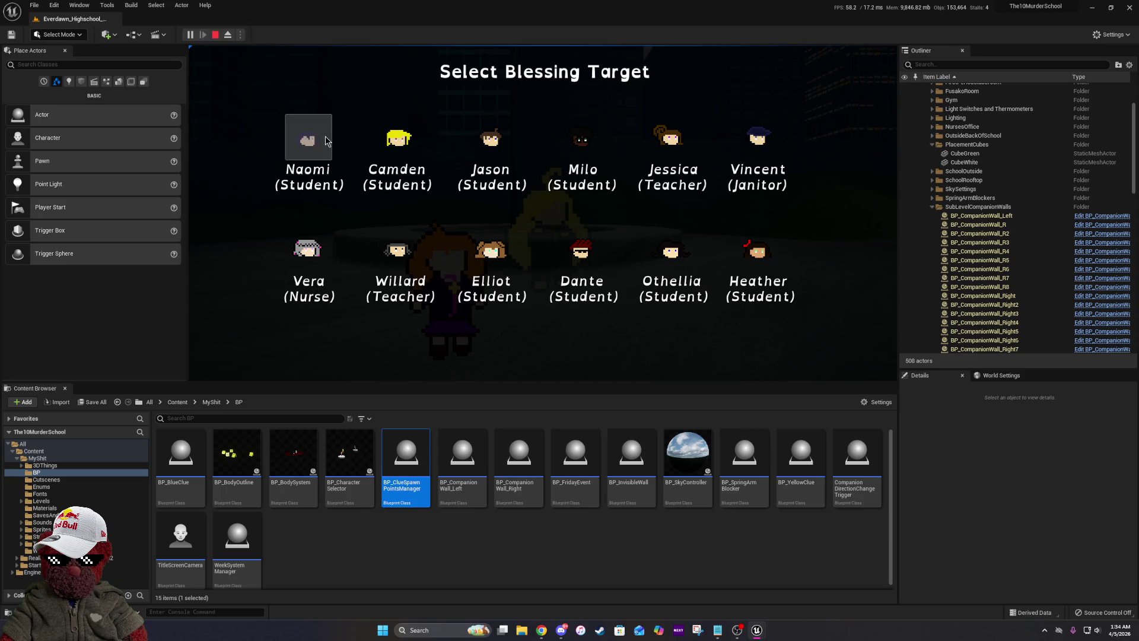
Advance Fate's dialogue, go to the 2nd Floor Hallway, and eject with F8 to inspect spawned clues.
click(326, 141)
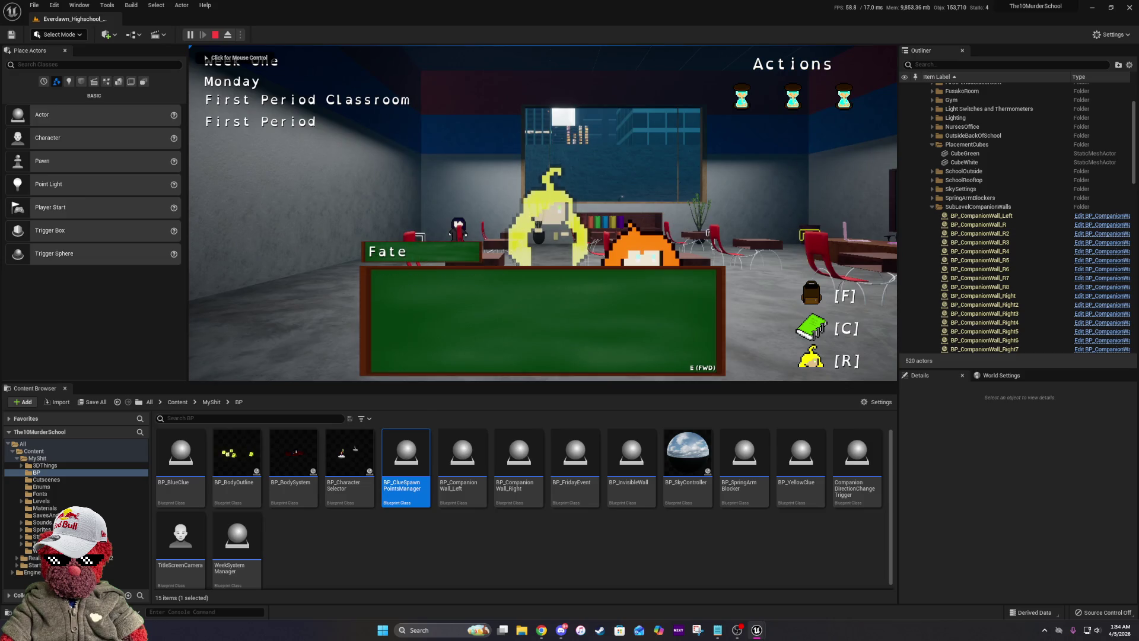
click(675, 301)
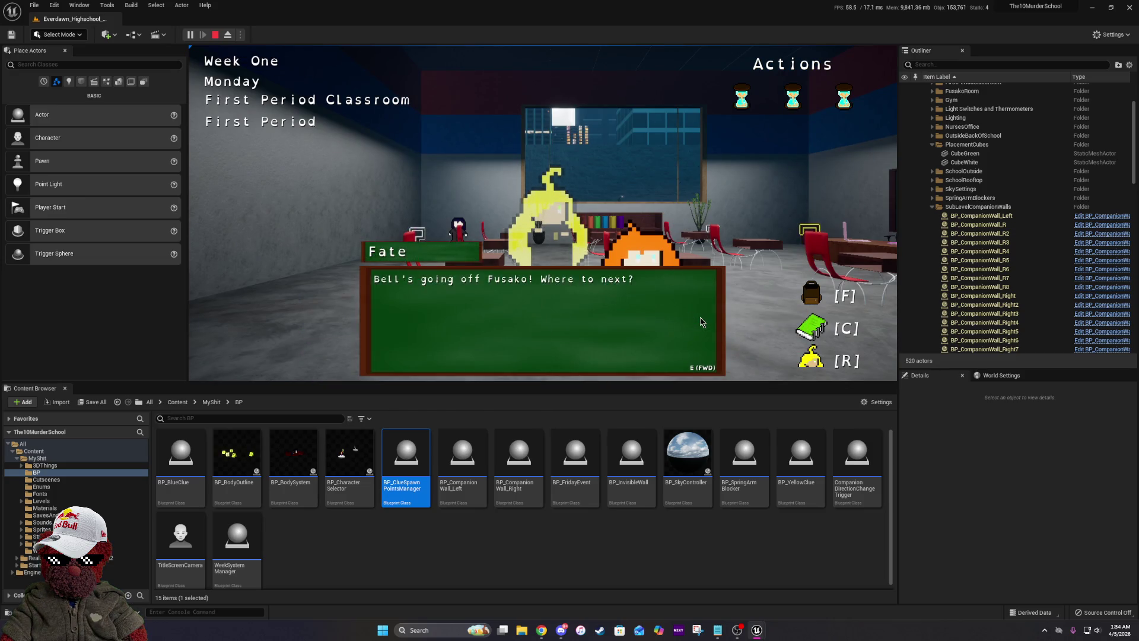
click(661, 184)
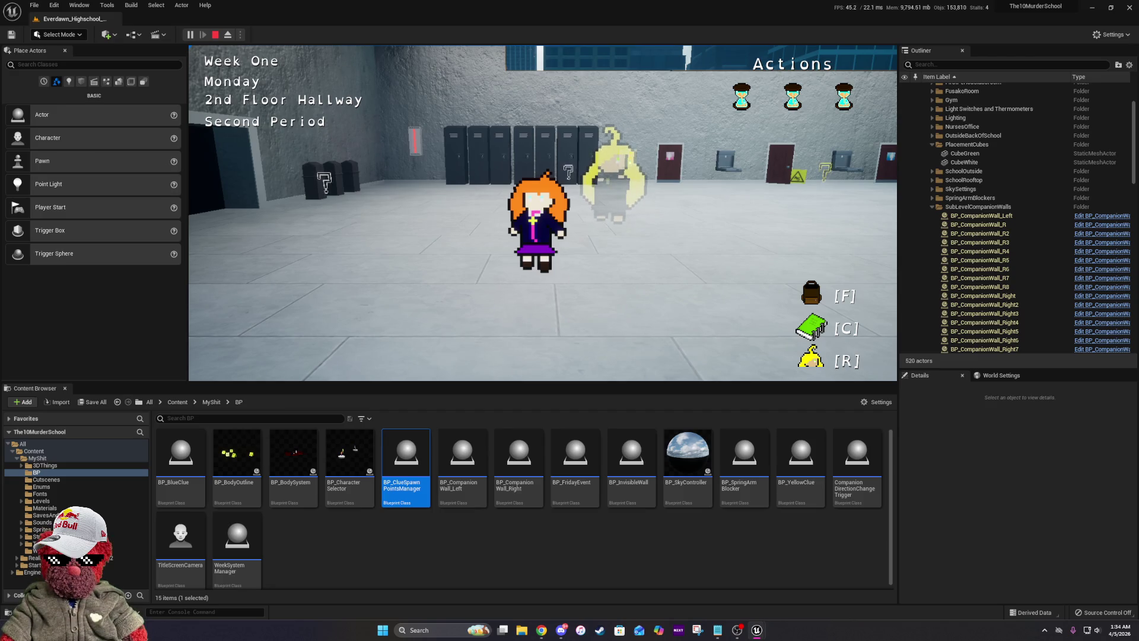
key(F8)
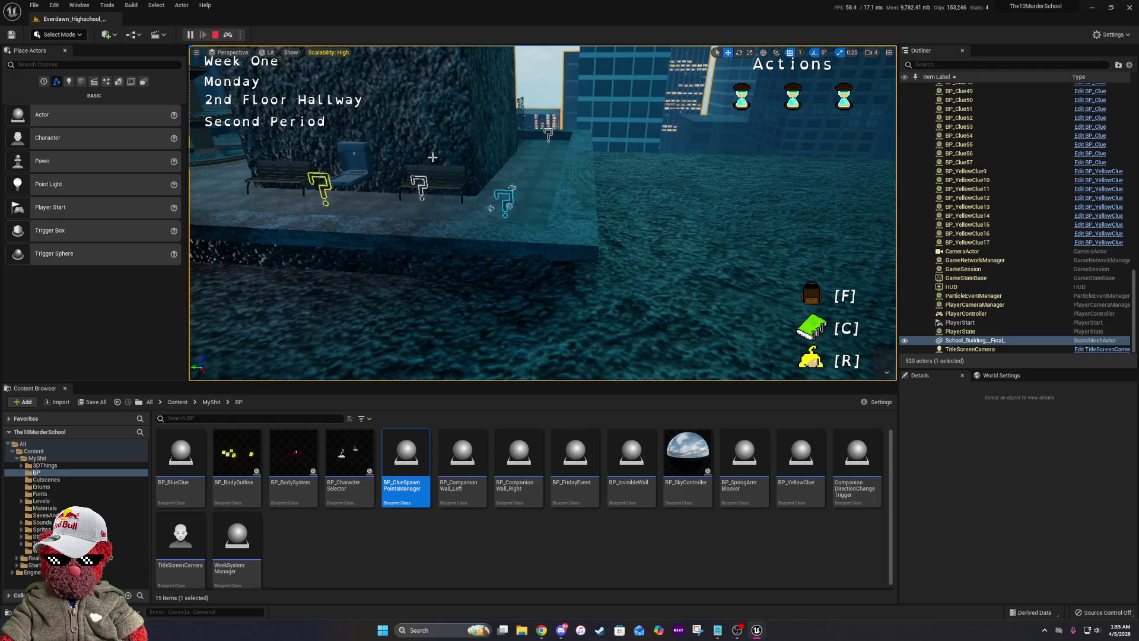
key(F8)
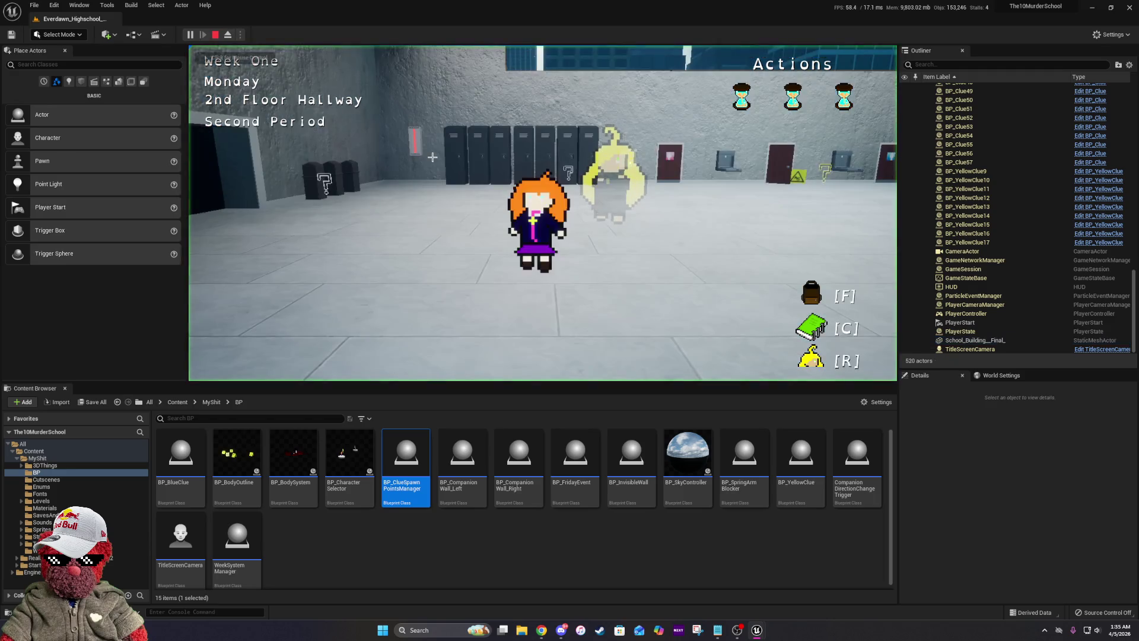
Wait through the next periods, travelling to the Gym and then the Final Period Classroom.
key(e)
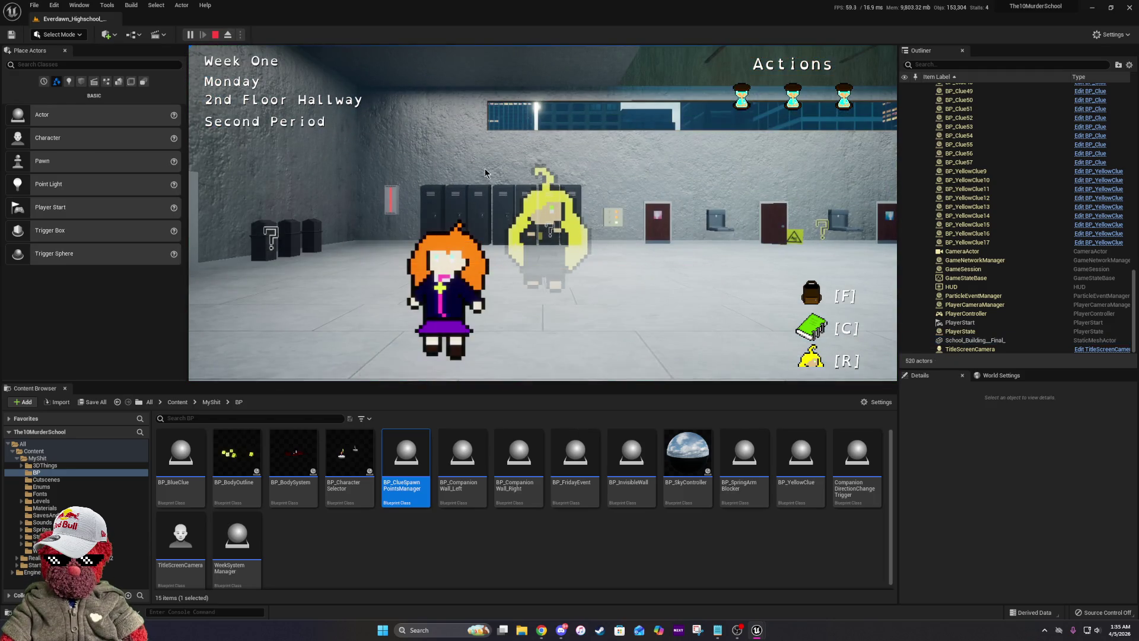
click(745, 318)
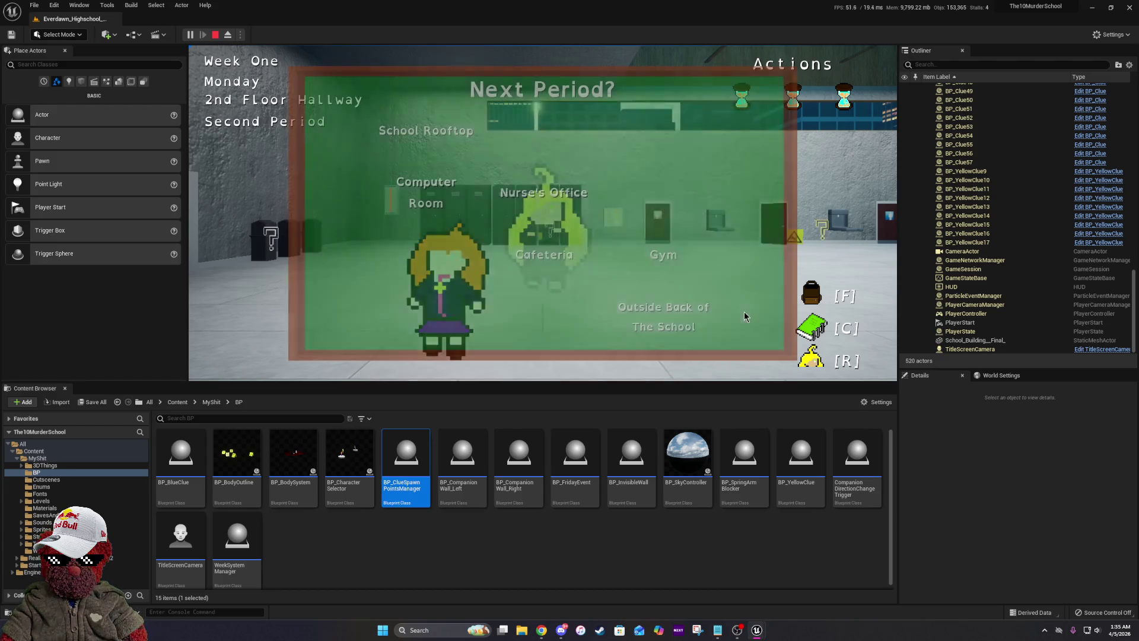
click(664, 256)
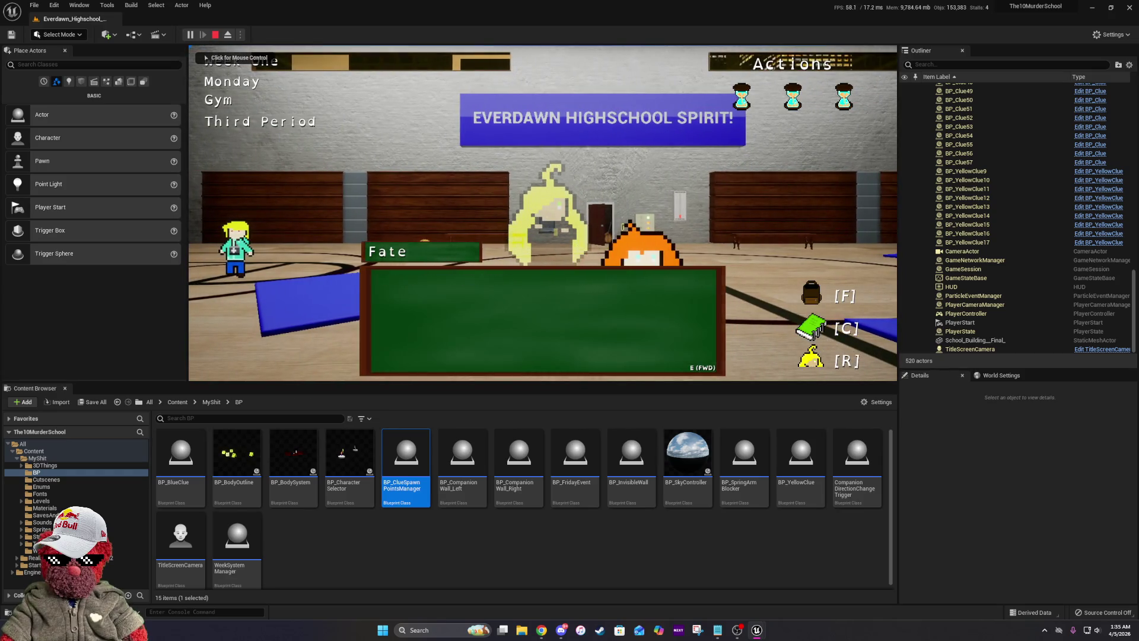
key(e)
click(670, 304)
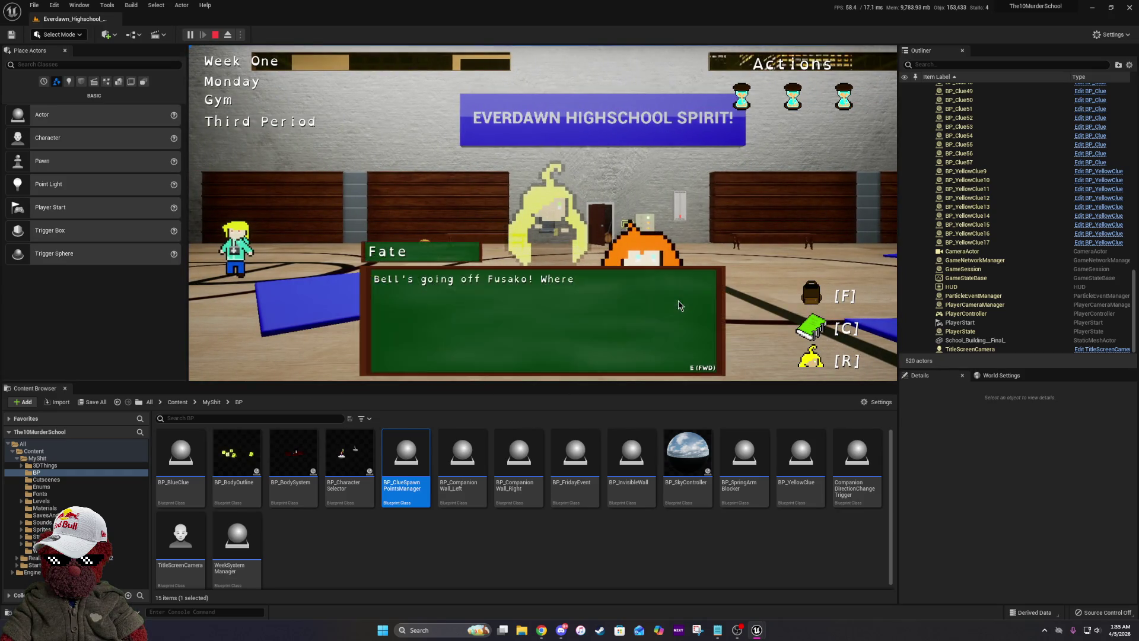
click(418, 266)
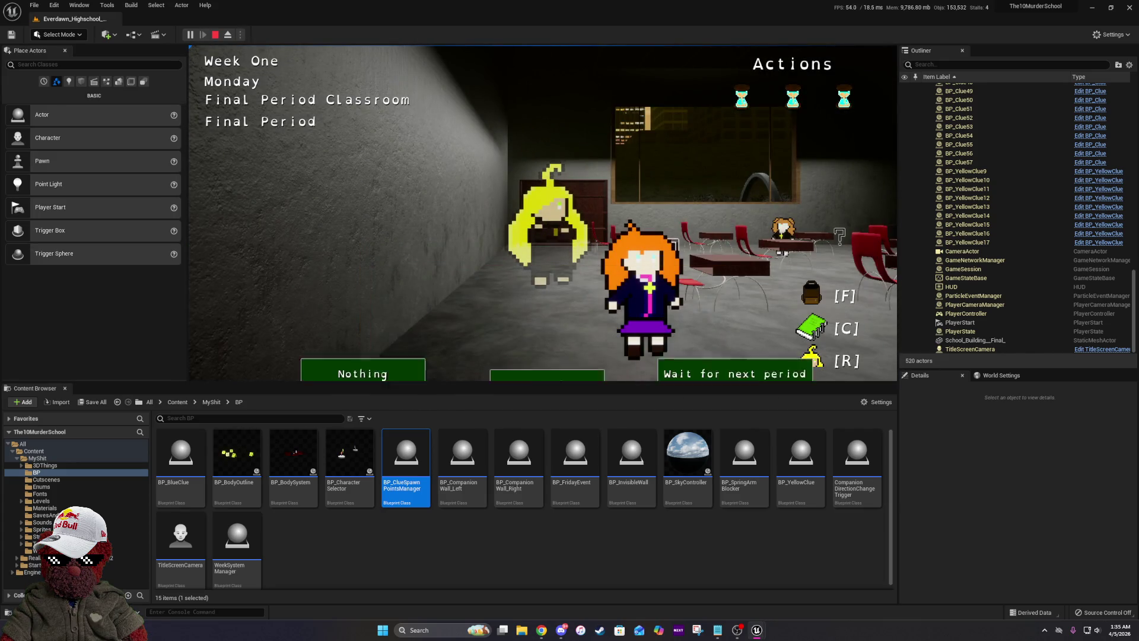
click(675, 301)
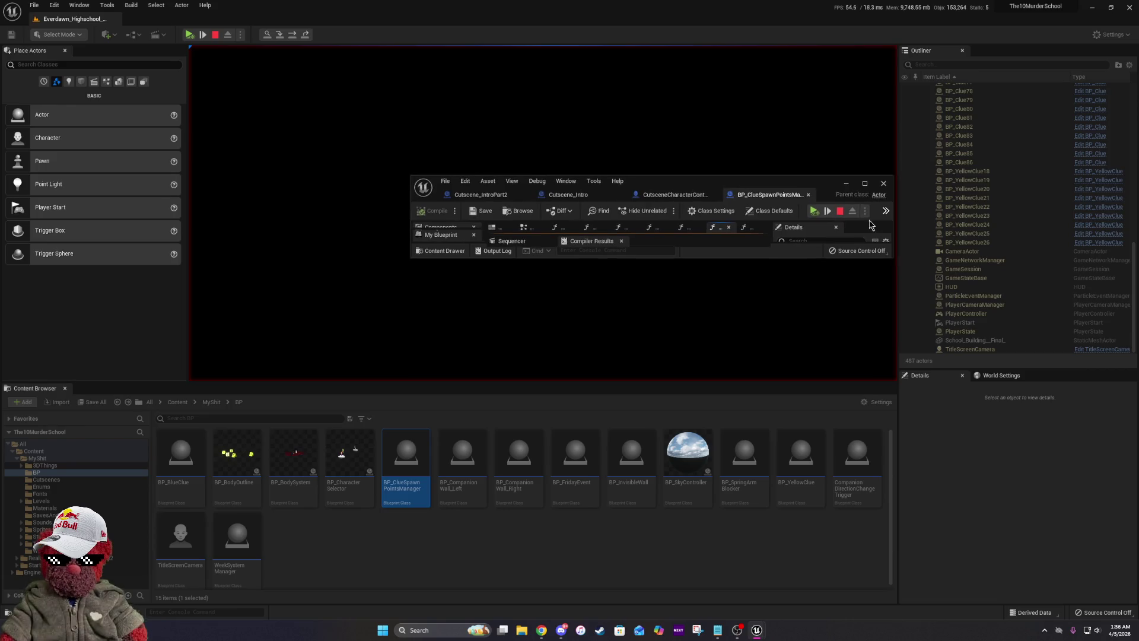
Step Spawn Blue Clue past the Branch, inspect the nine spawn-point array entries, then open the Debug menu.
click(867, 185)
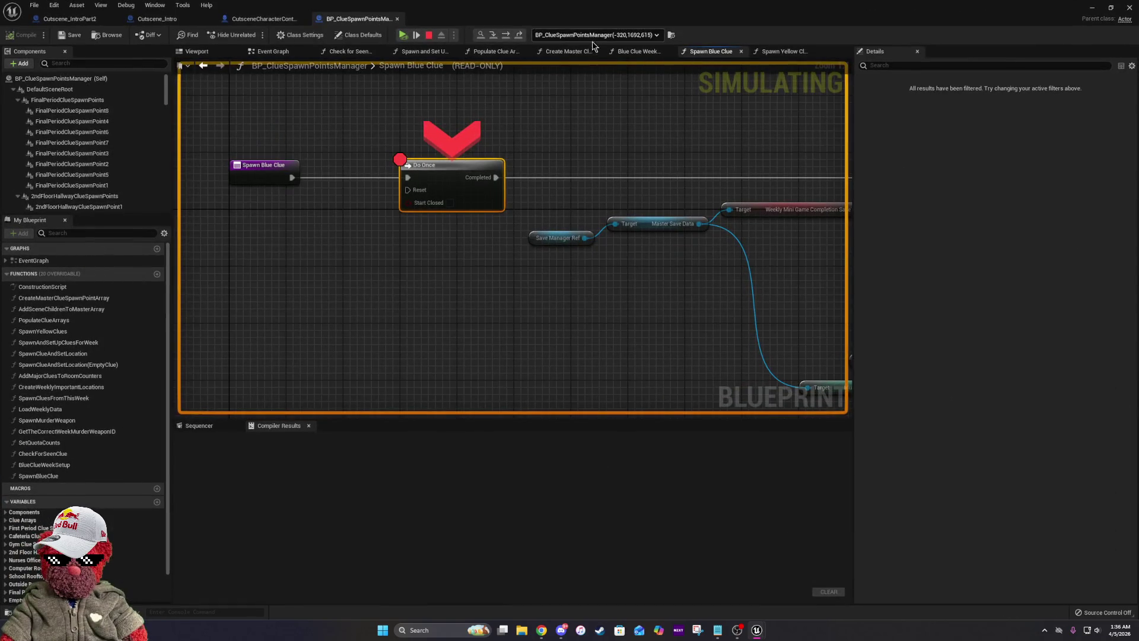
click(507, 34)
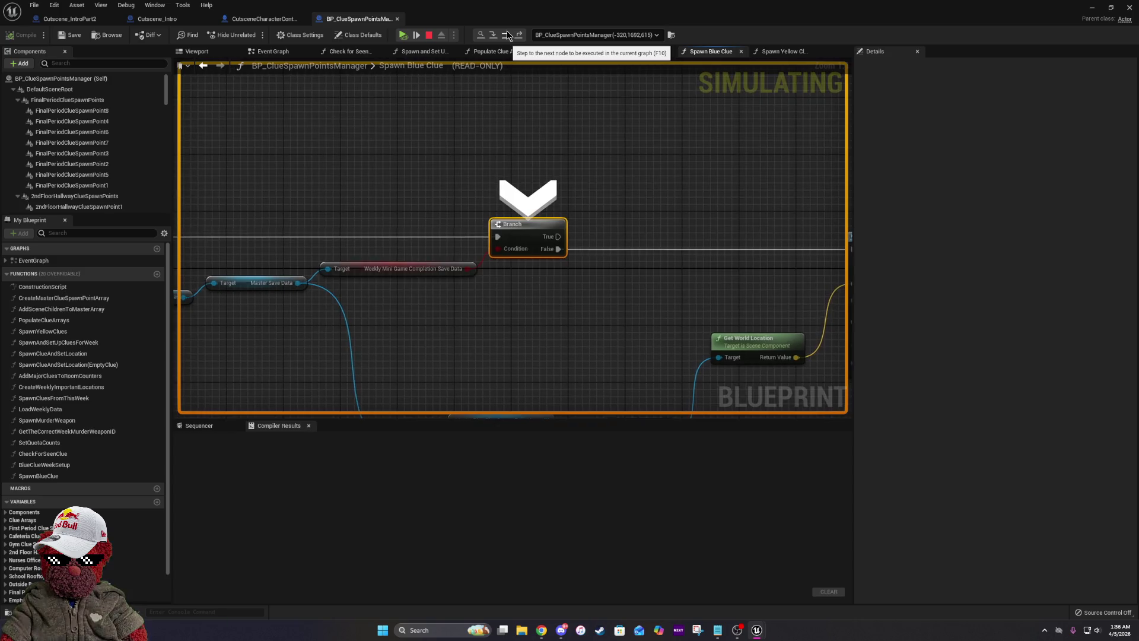
click(507, 34)
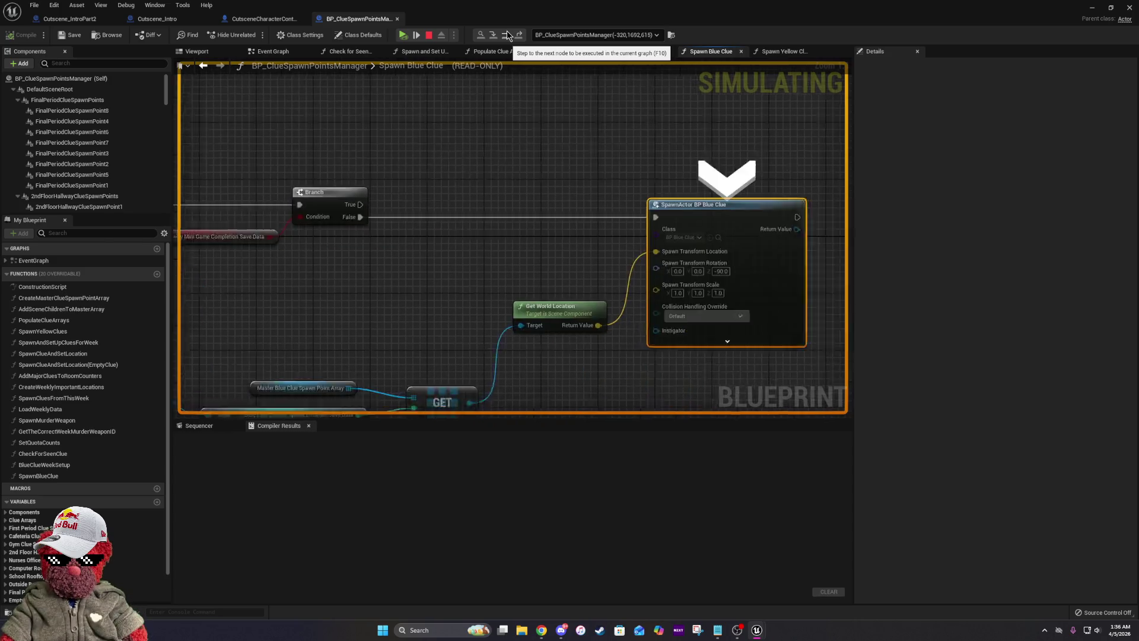
drag(297, 310, 720, 228)
mouse_move(552, 299)
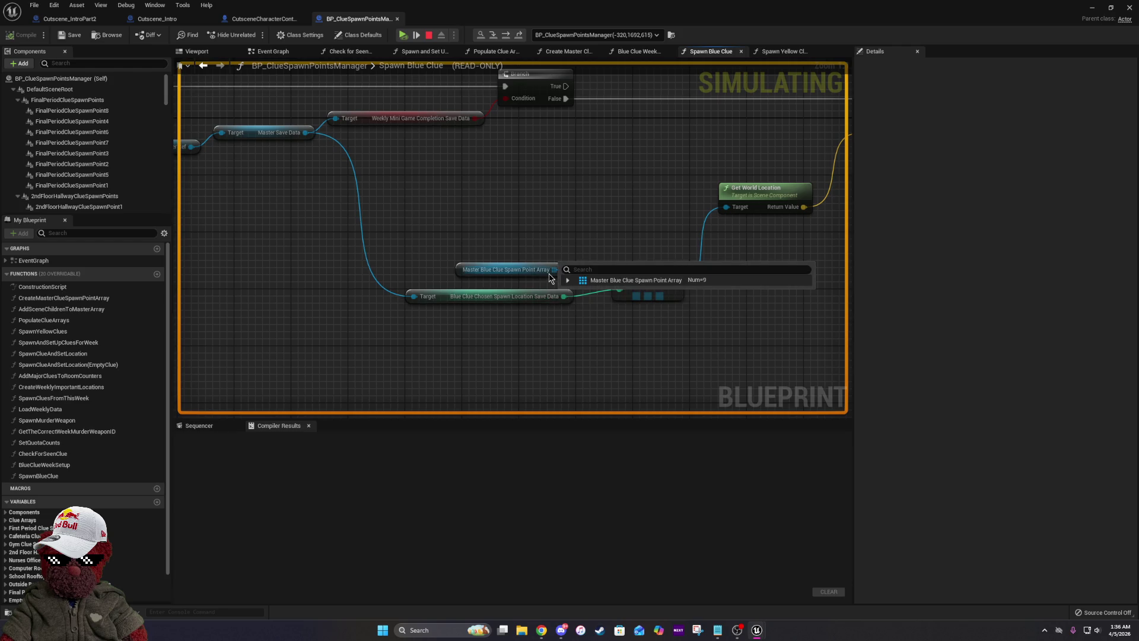
click(568, 282)
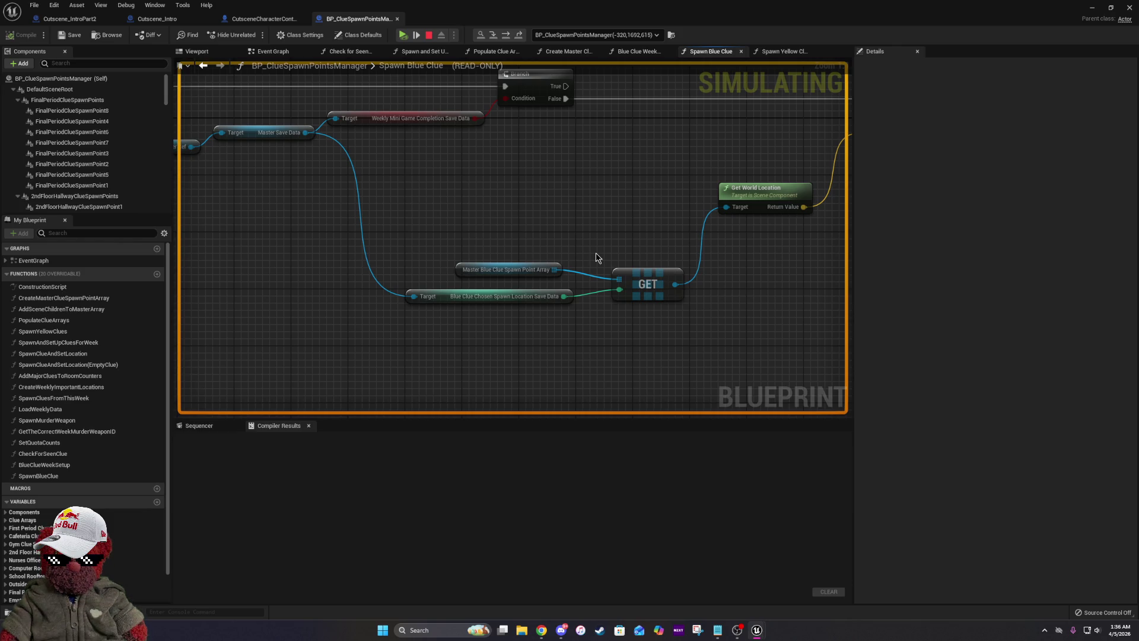
mouse_move(559, 298)
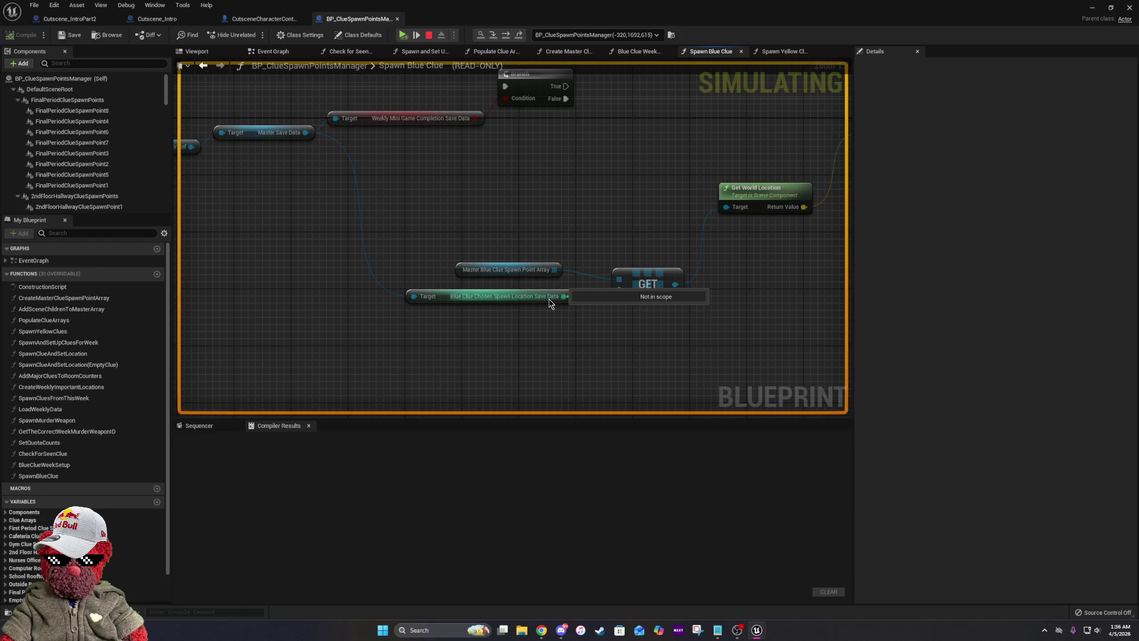
click(135, 5)
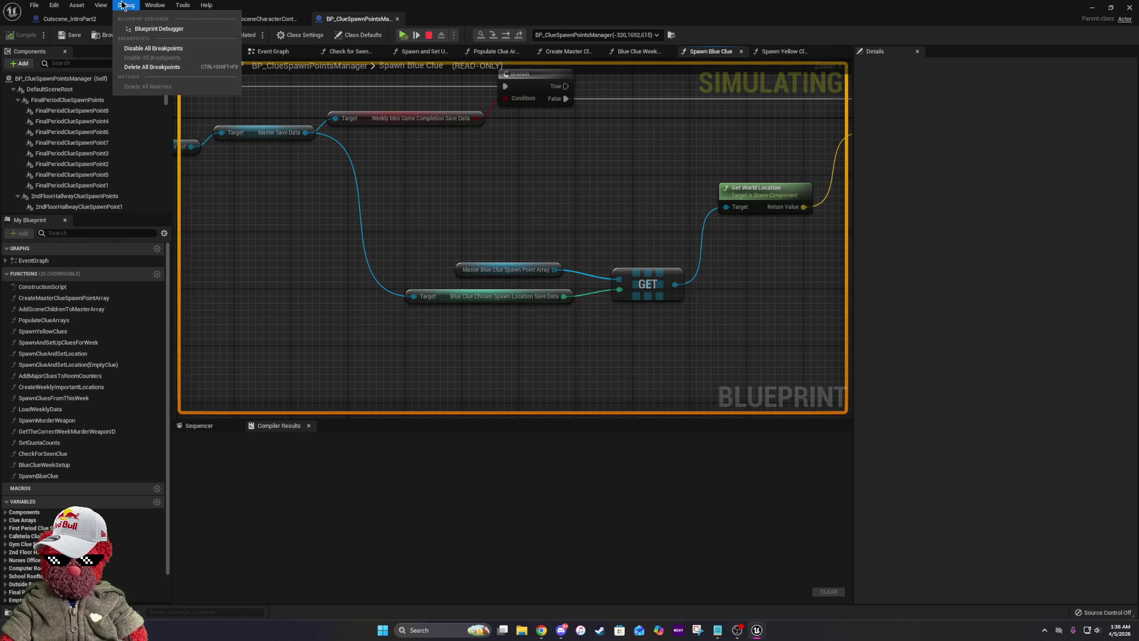
click(148, 28)
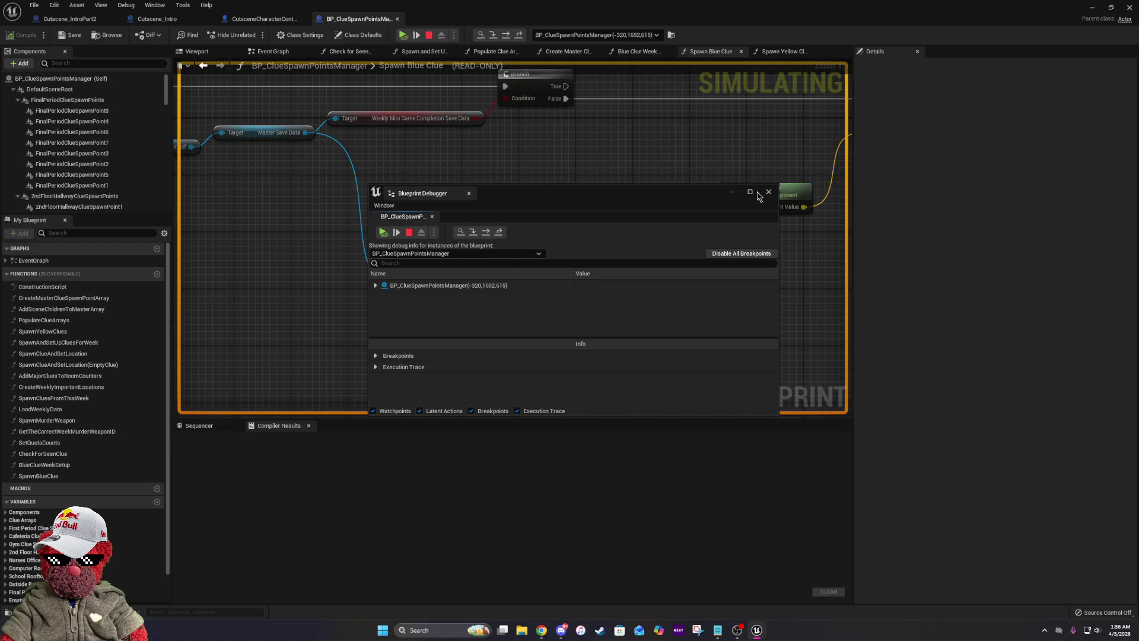
click(750, 192)
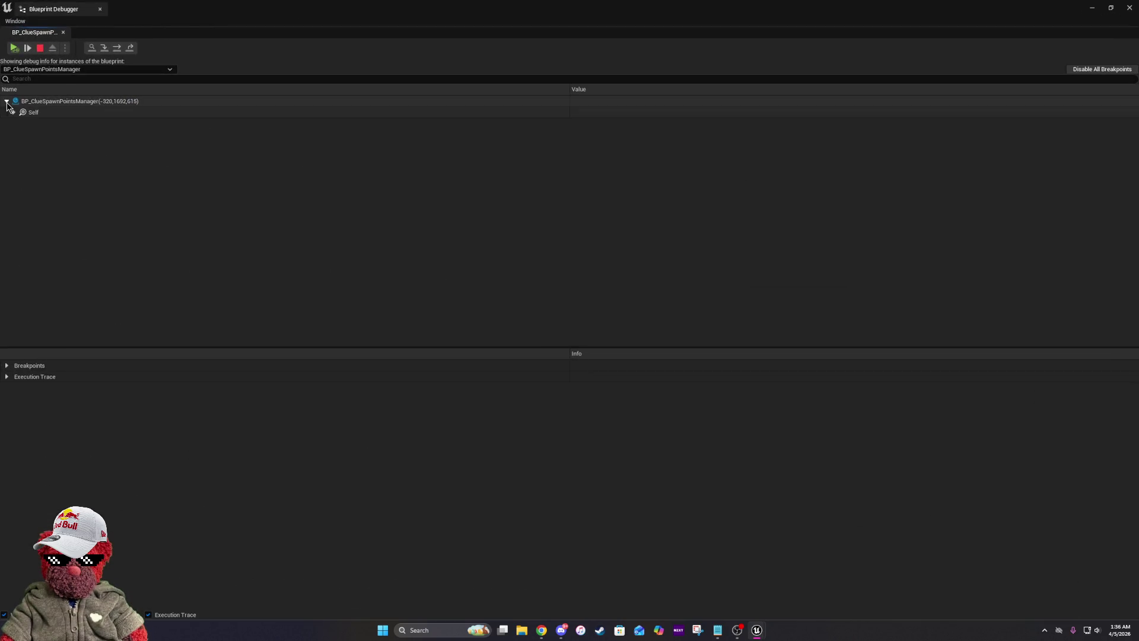
click(13, 113)
scroll(138, 206, down, 20)
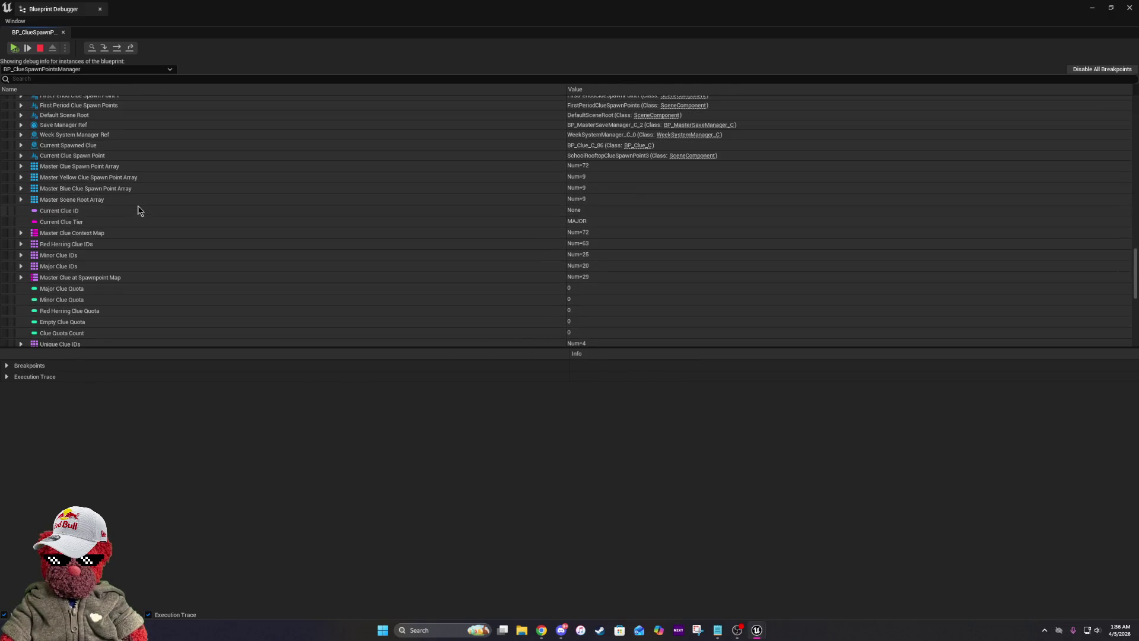
scroll(138, 206, down, 5)
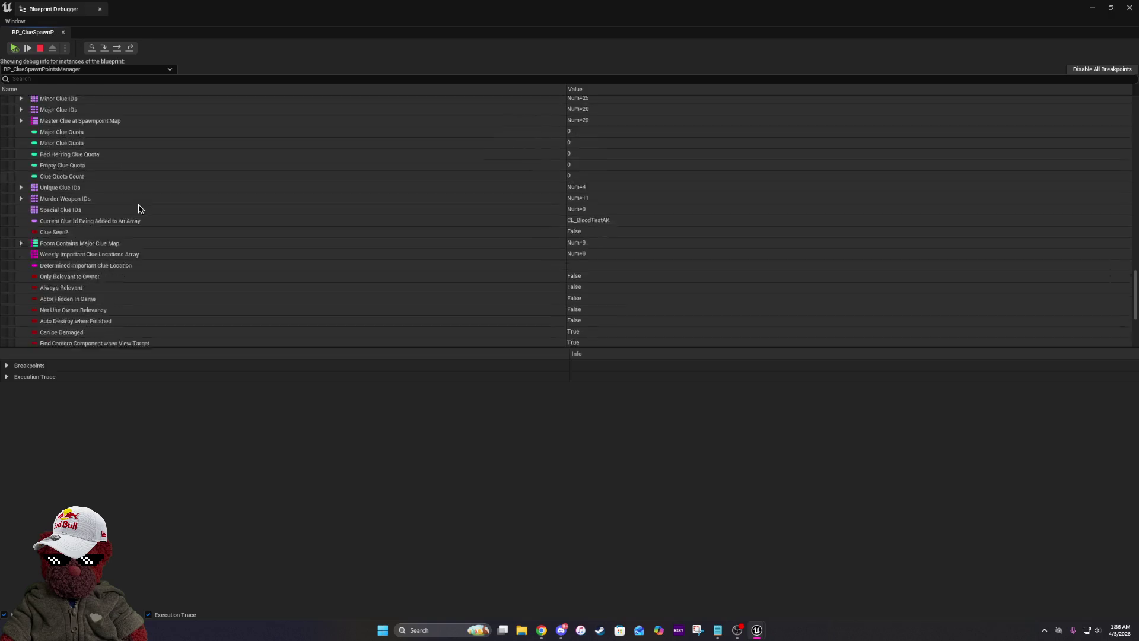
scroll(138, 204, down, 5)
scroll(137, 204, up, 8)
scroll(140, 209, up, 15)
scroll(139, 205, up, 15)
scroll(138, 204, down, 15)
scroll(138, 204, down, 10)
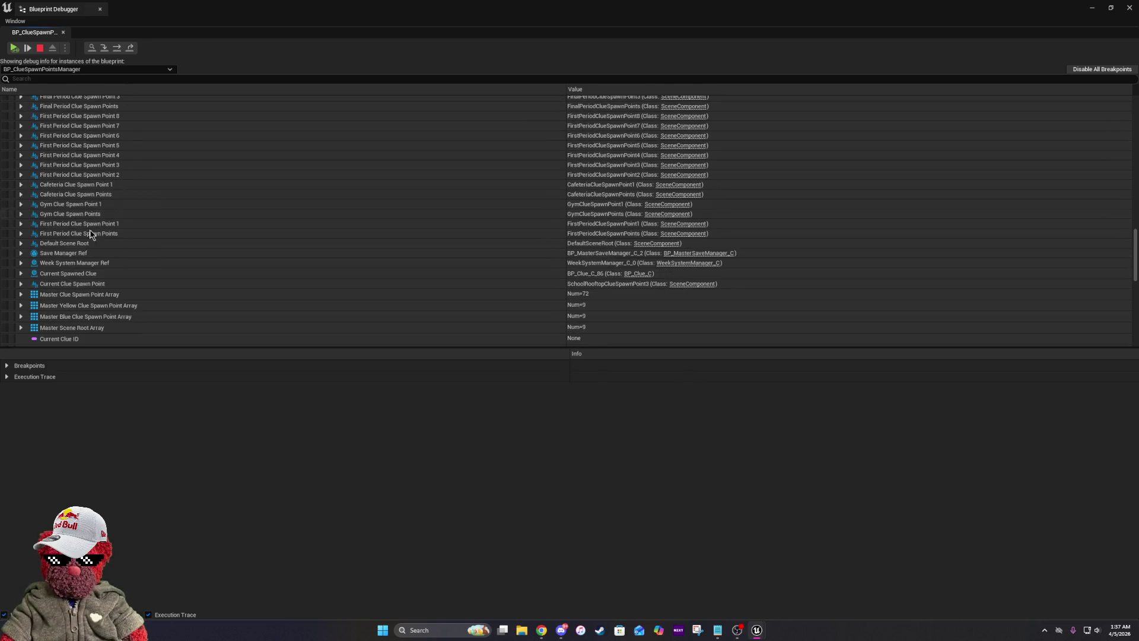
click(21, 253)
click(28, 286)
scroll(33, 286, down, 4)
scroll(118, 293, down, 3)
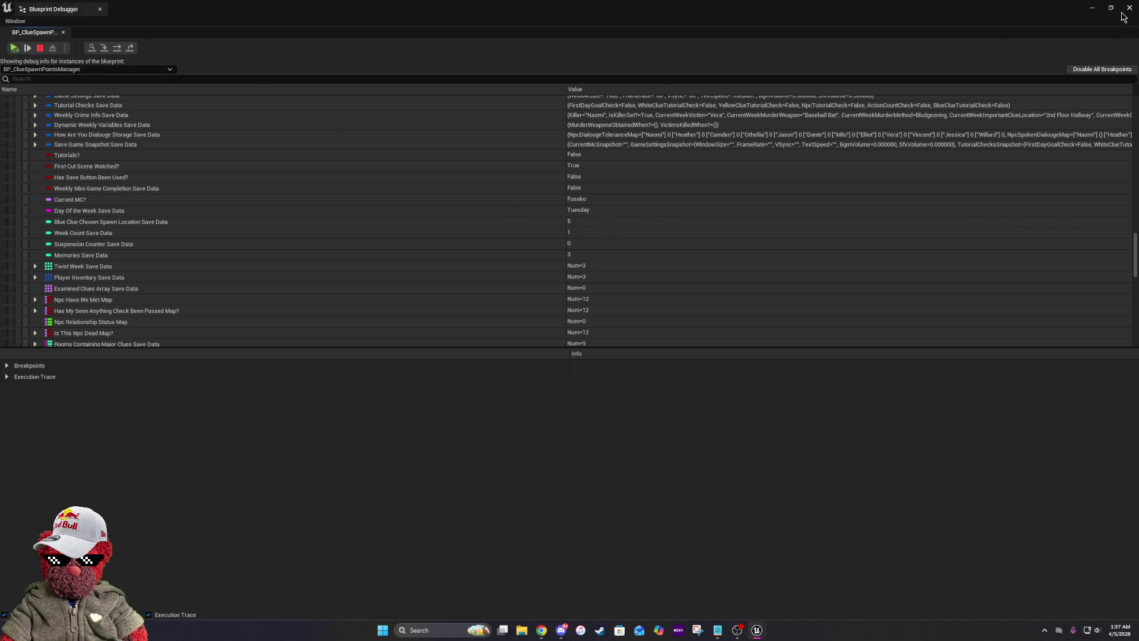
click(1127, 10)
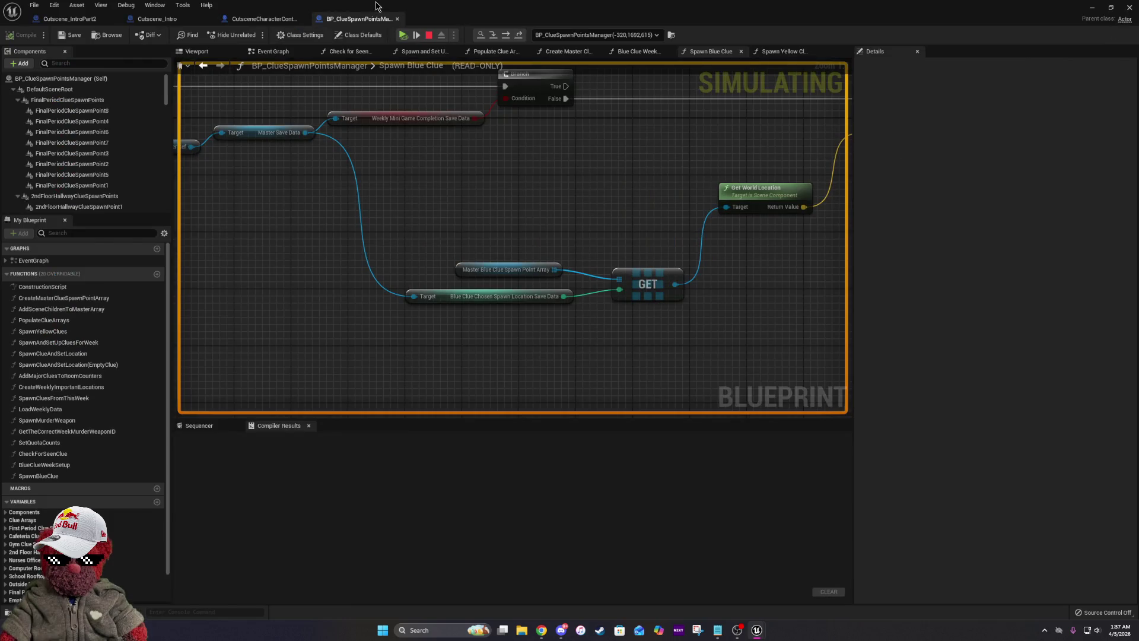
Resume the play test, wait for the next period, travel to the Computer Room and walk around it.
click(377, 8)
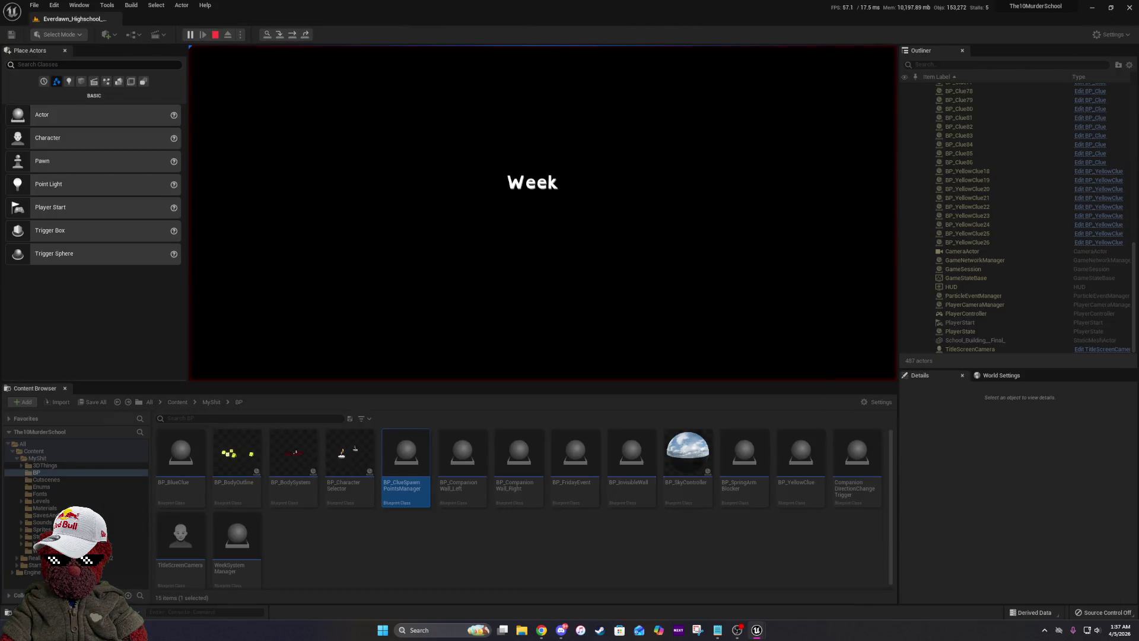
click(190, 34)
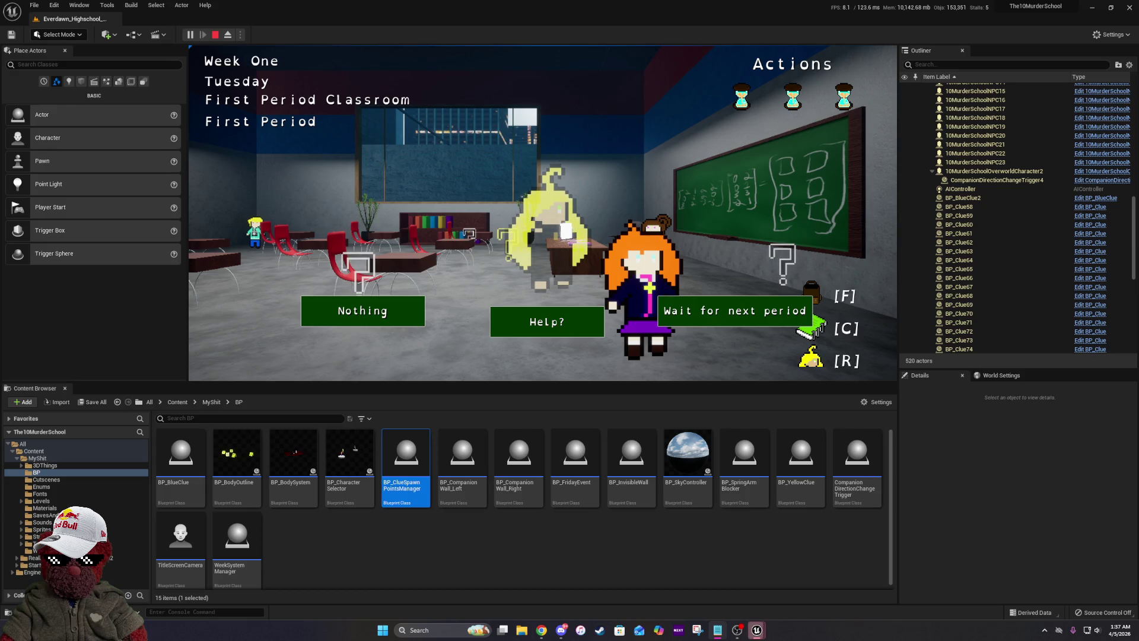
click(758, 313)
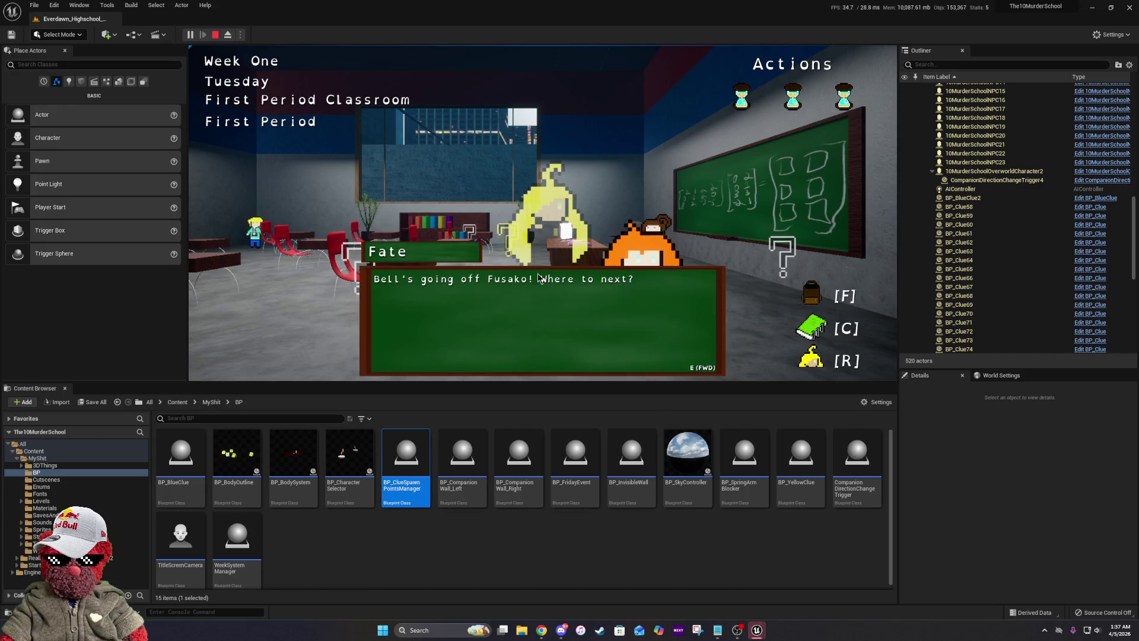
click(444, 190)
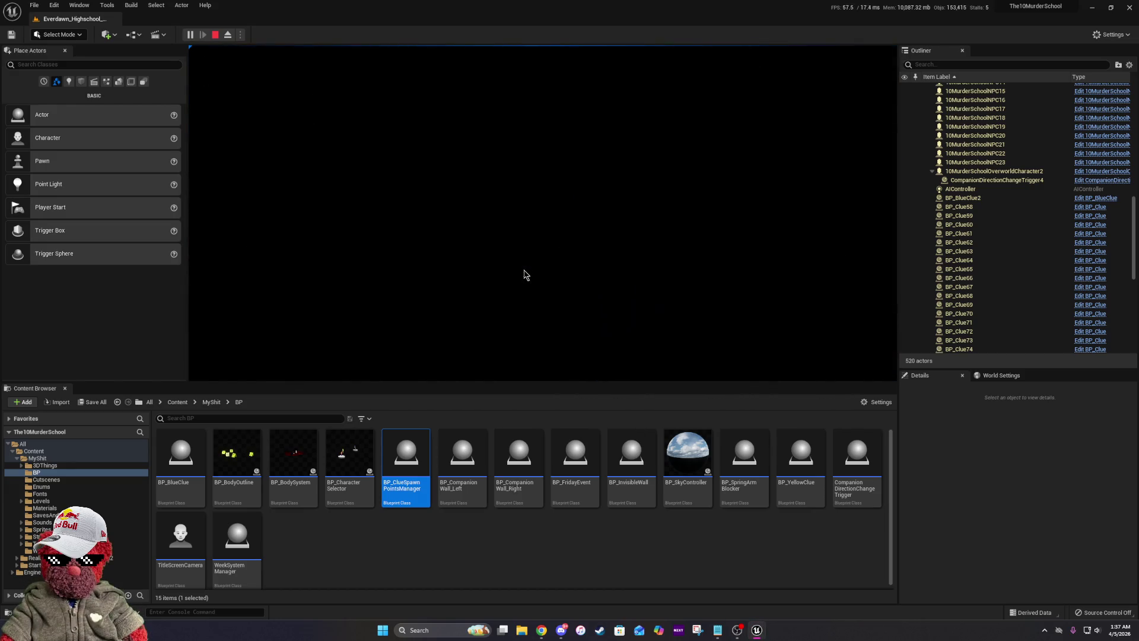
key(a)
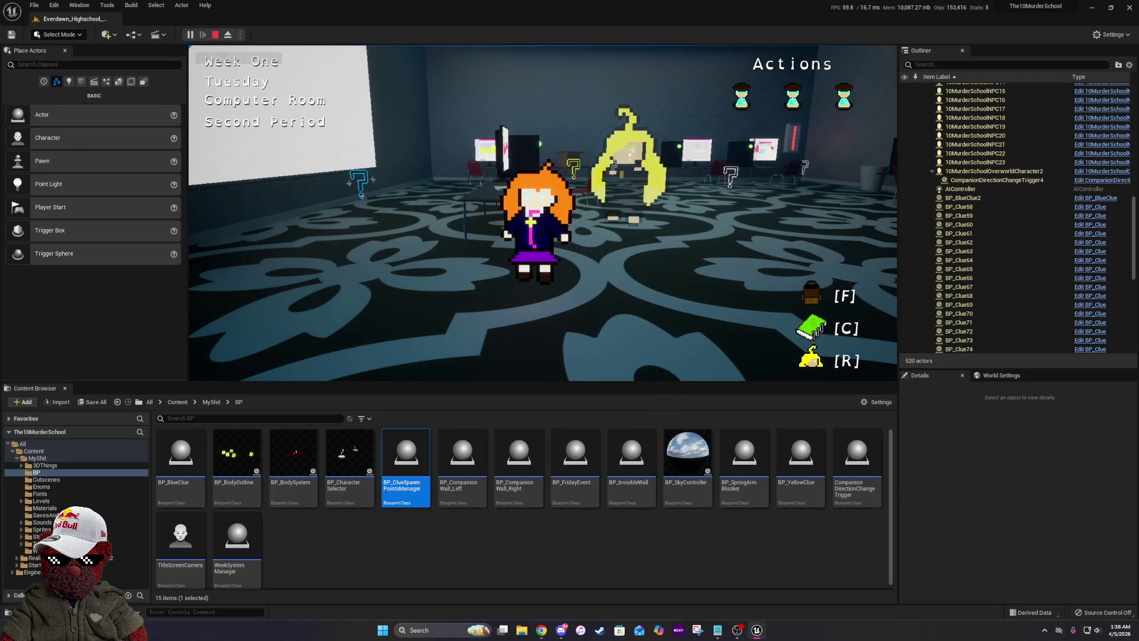
key(w)
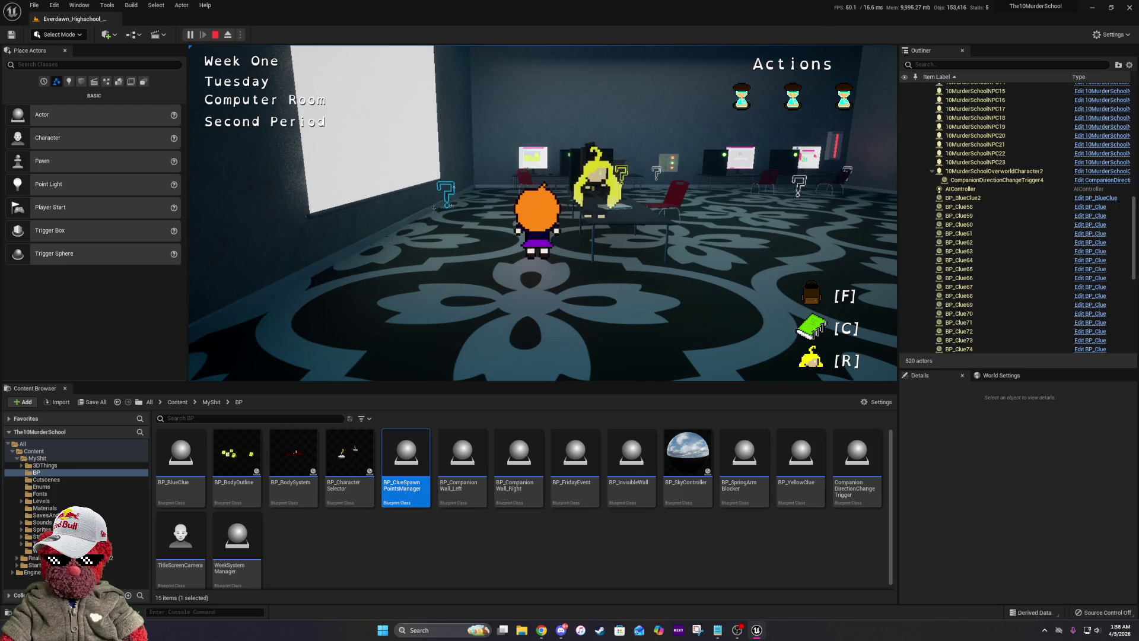
key(s)
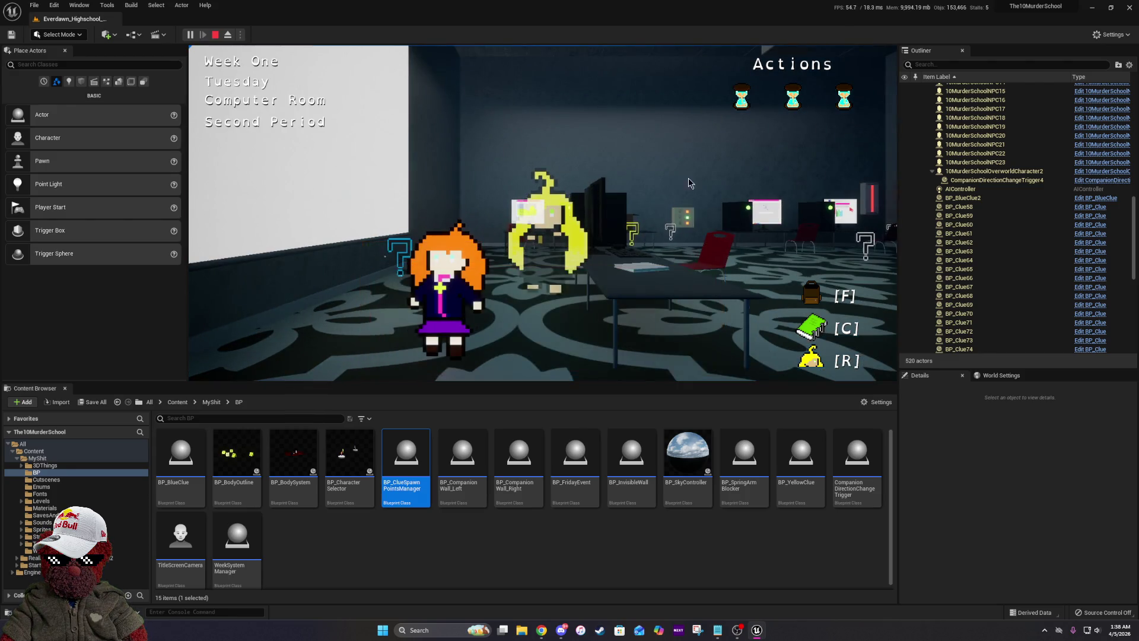
Continue via the Gym to the Final Period Classroom until the breakpoint reopens the Blueprint editor.
click(724, 316)
click(657, 255)
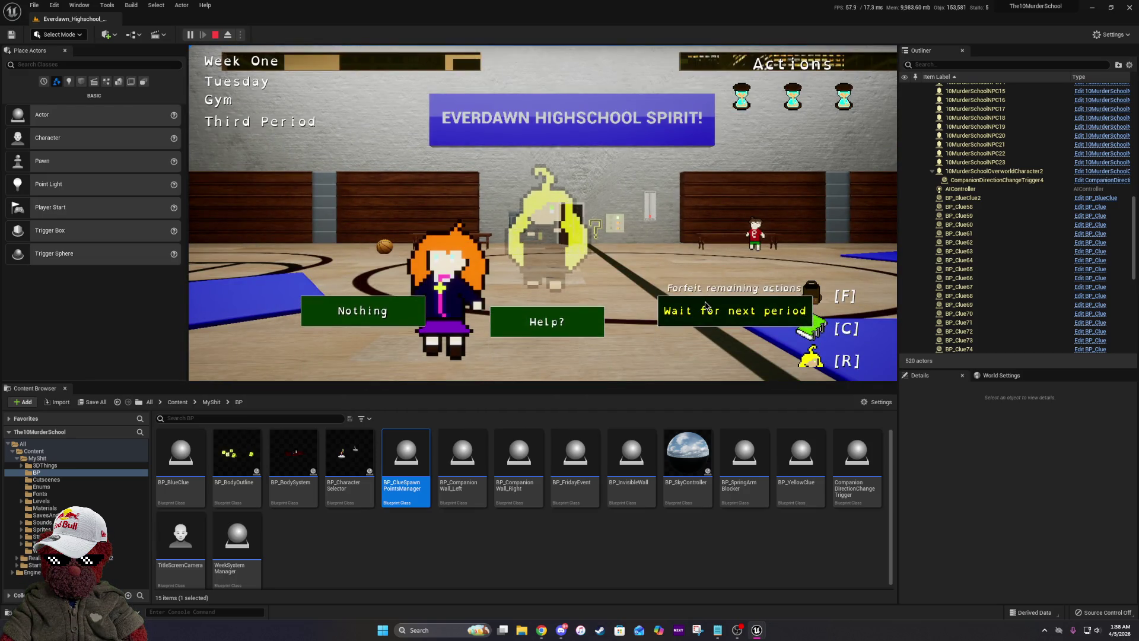
click(705, 306)
click(427, 254)
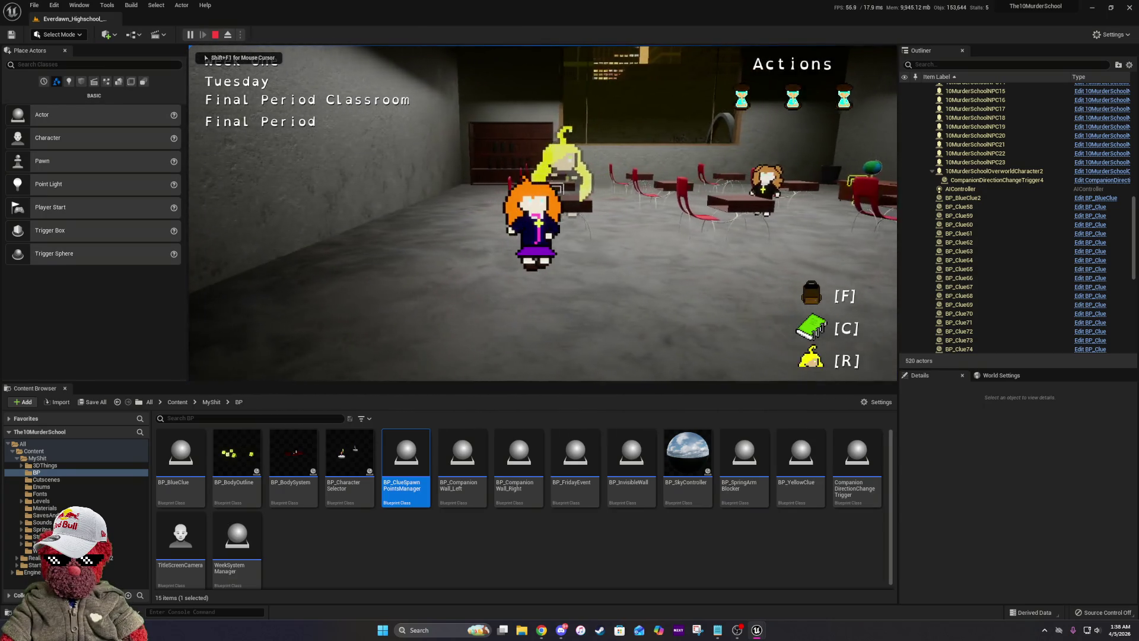
key(e)
click(660, 303)
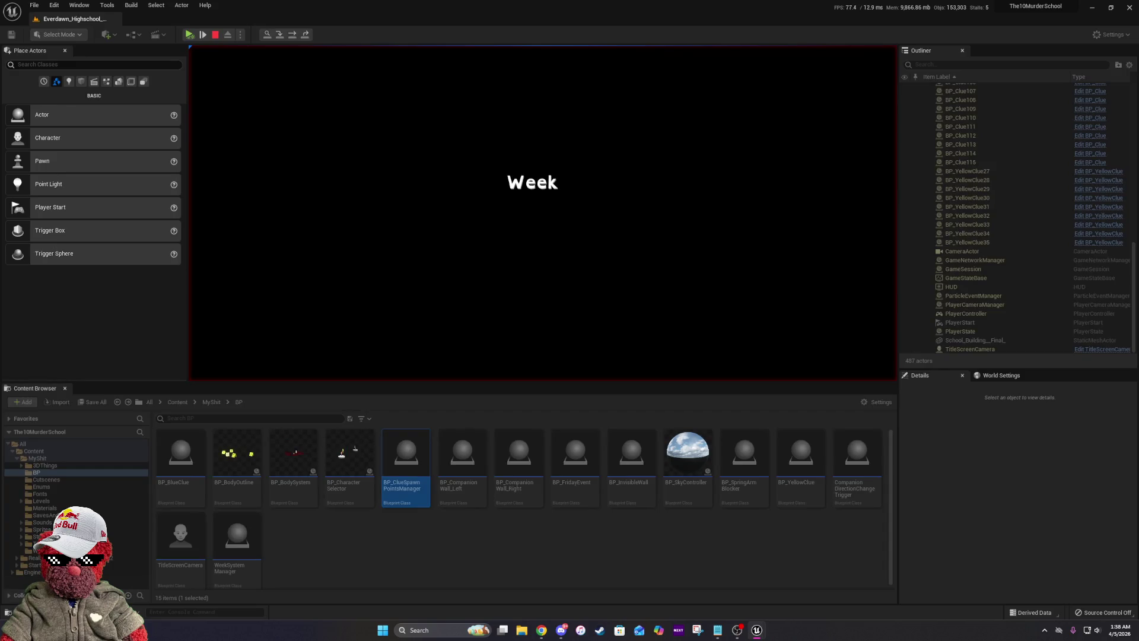
click(758, 194)
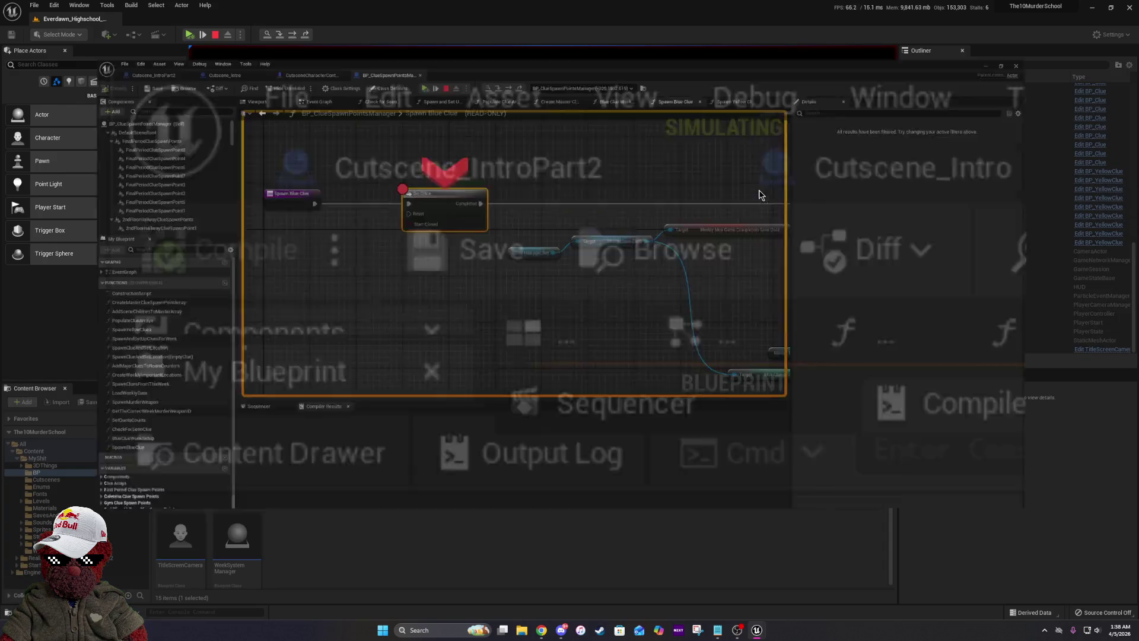
Step on to the Blue Clue spawn and open the Blueprint Debugger on the spawn manager's variables.
click(512, 36)
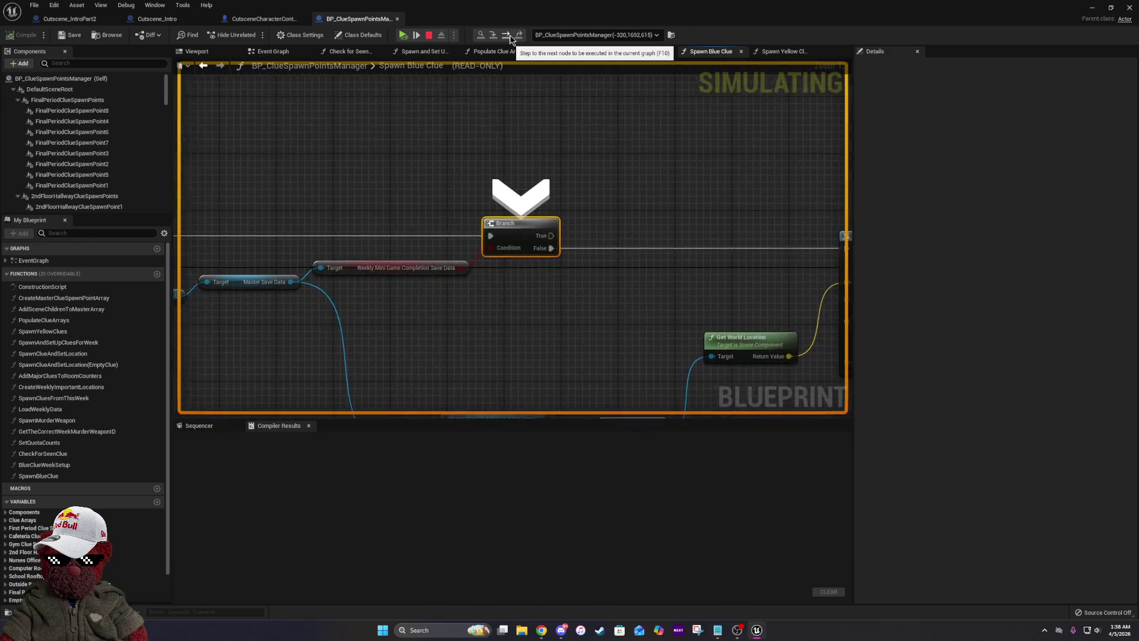
click(512, 37)
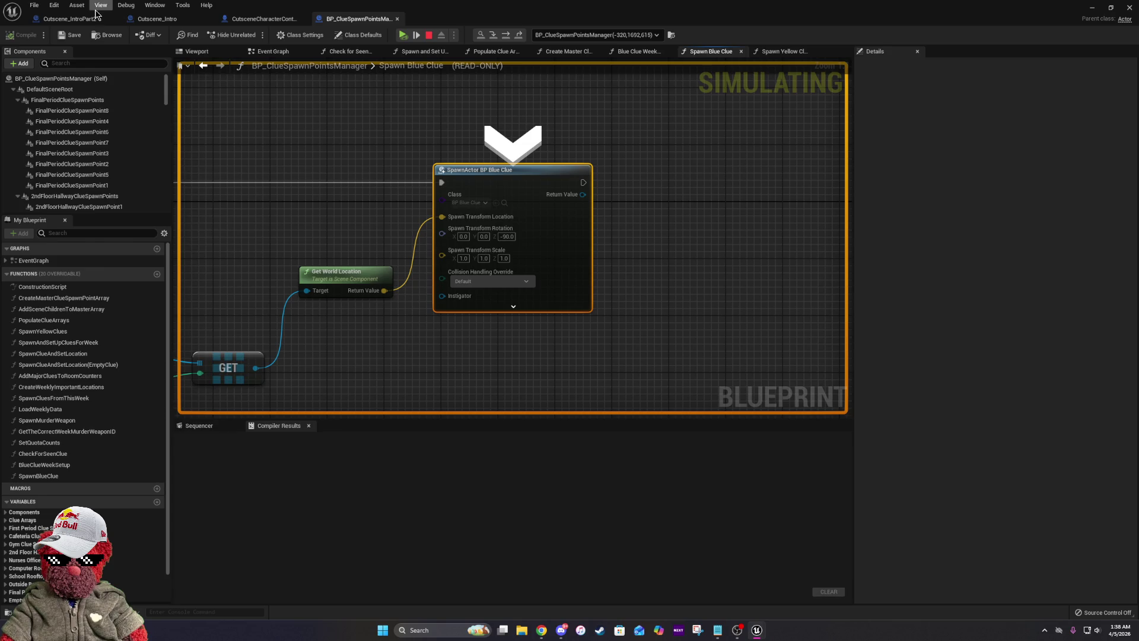
click(126, 6)
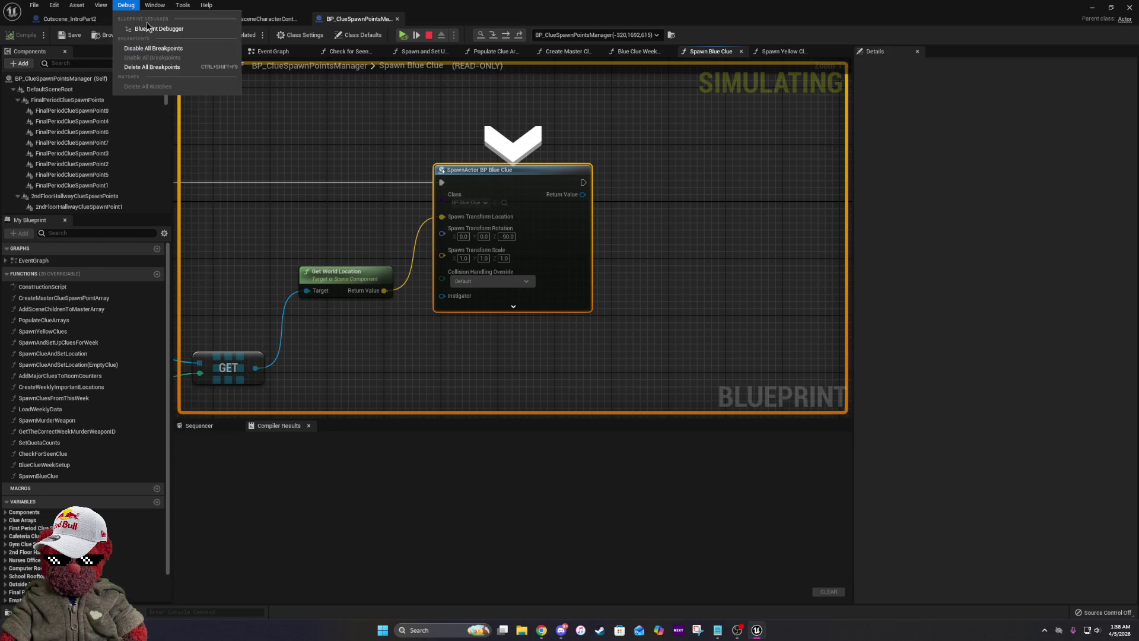
click(148, 28)
click(7, 101)
click(13, 113)
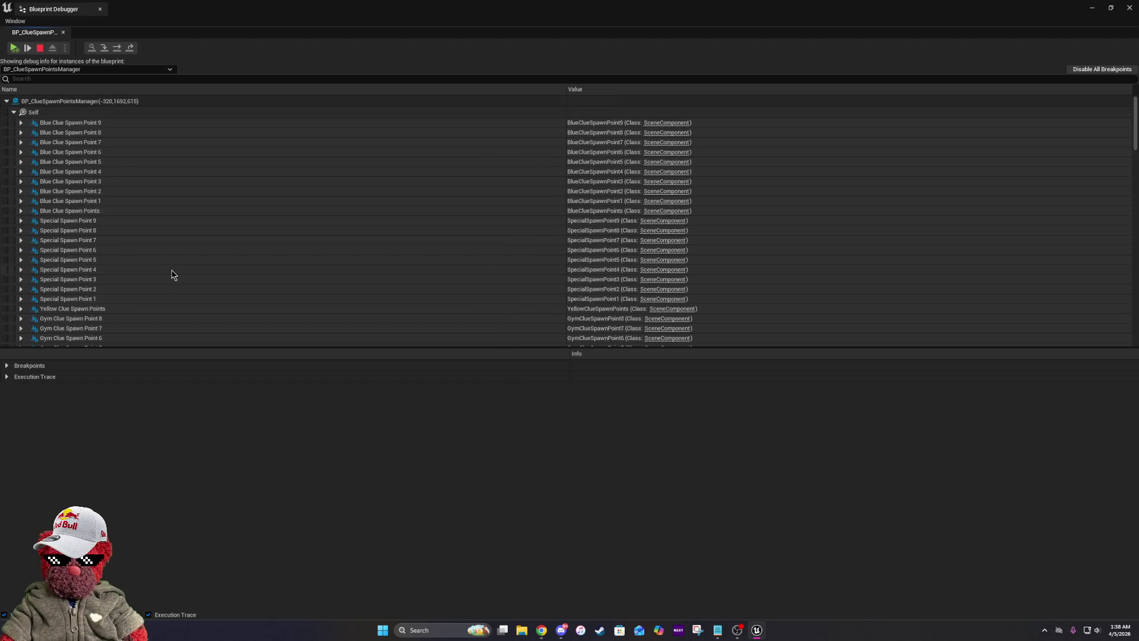
Inspect the save manager reference's Master Save Data fields in the debugger.
scroll(172, 275, down, 15)
scroll(173, 274, down, 20)
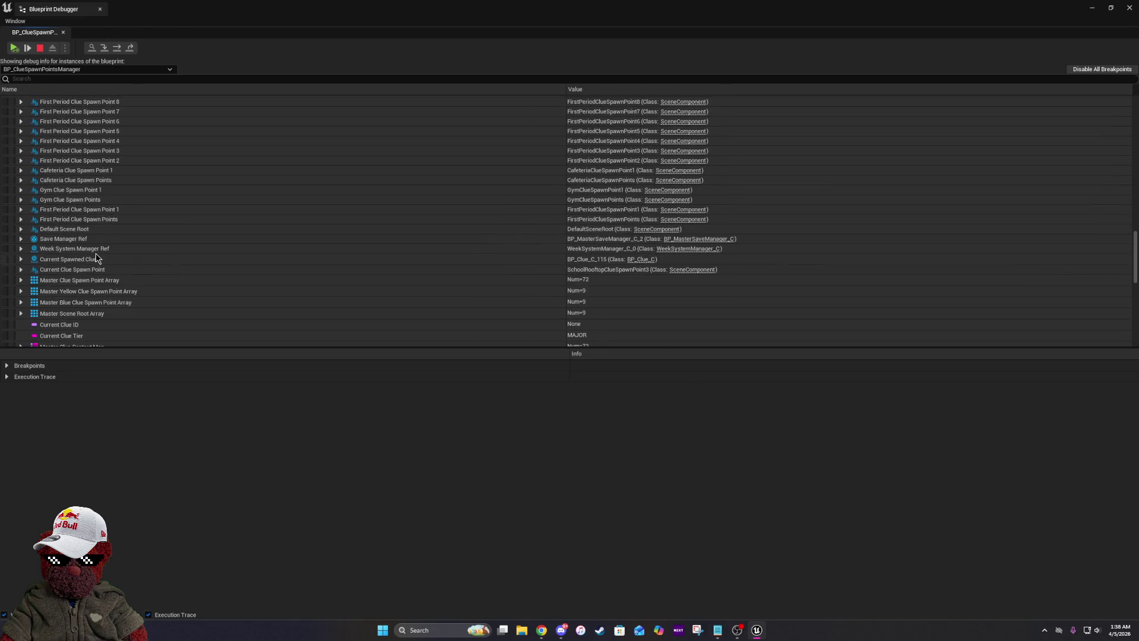
click(21, 240)
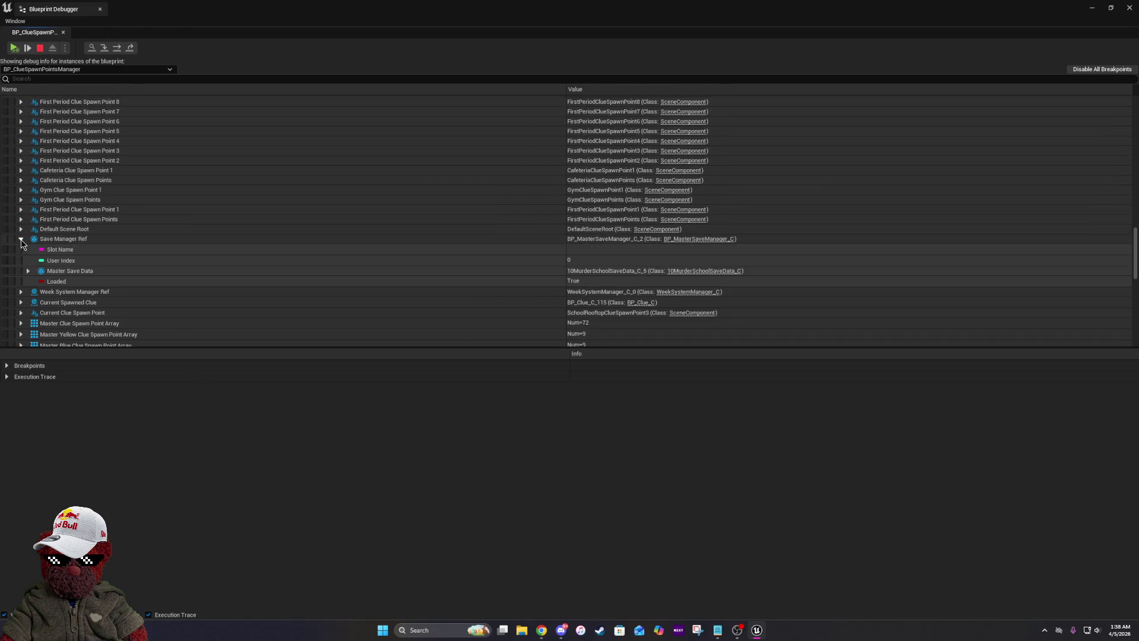
click(28, 270)
scroll(162, 277, down, 3)
scroll(162, 277, down, 2)
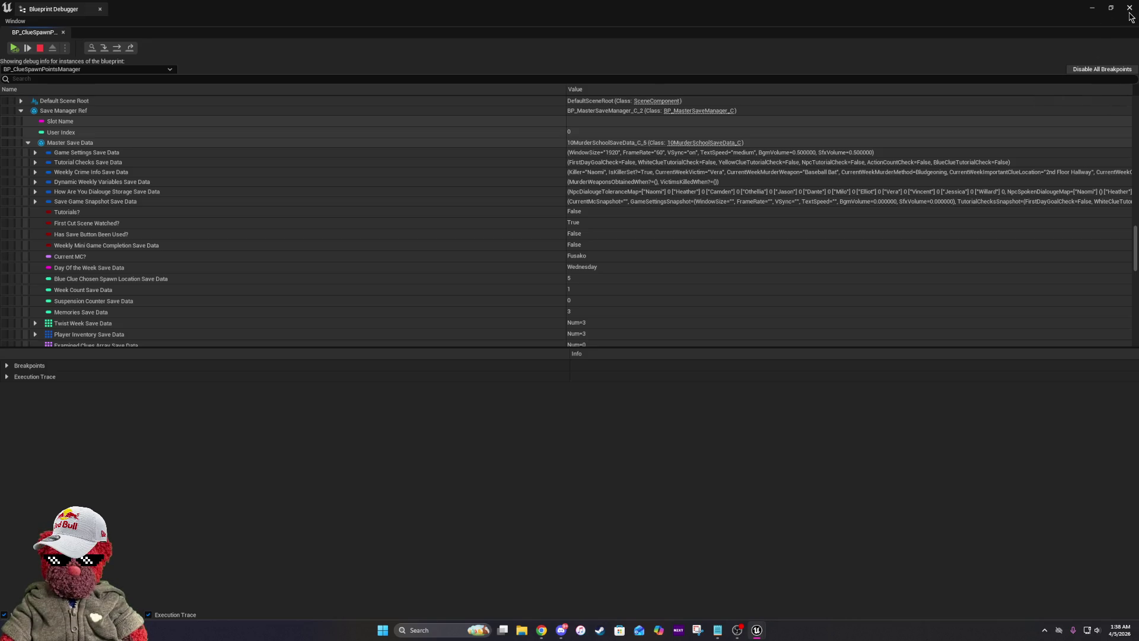
Close the Blueprint Debugger and resume the play test with focus back in the game.
click(1130, 9)
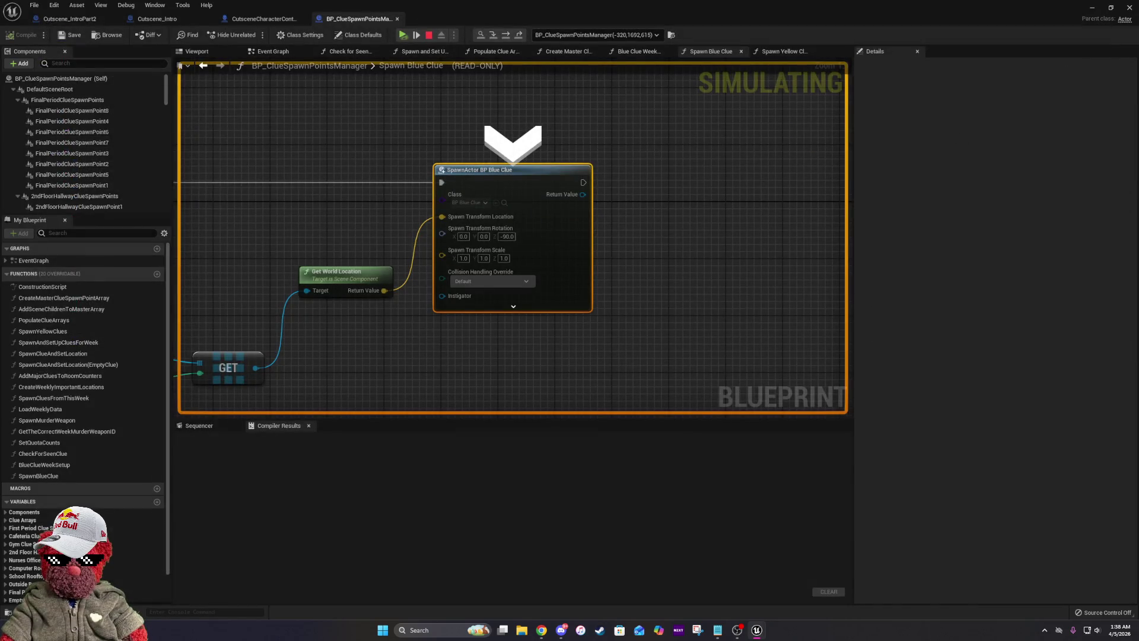
click(403, 34)
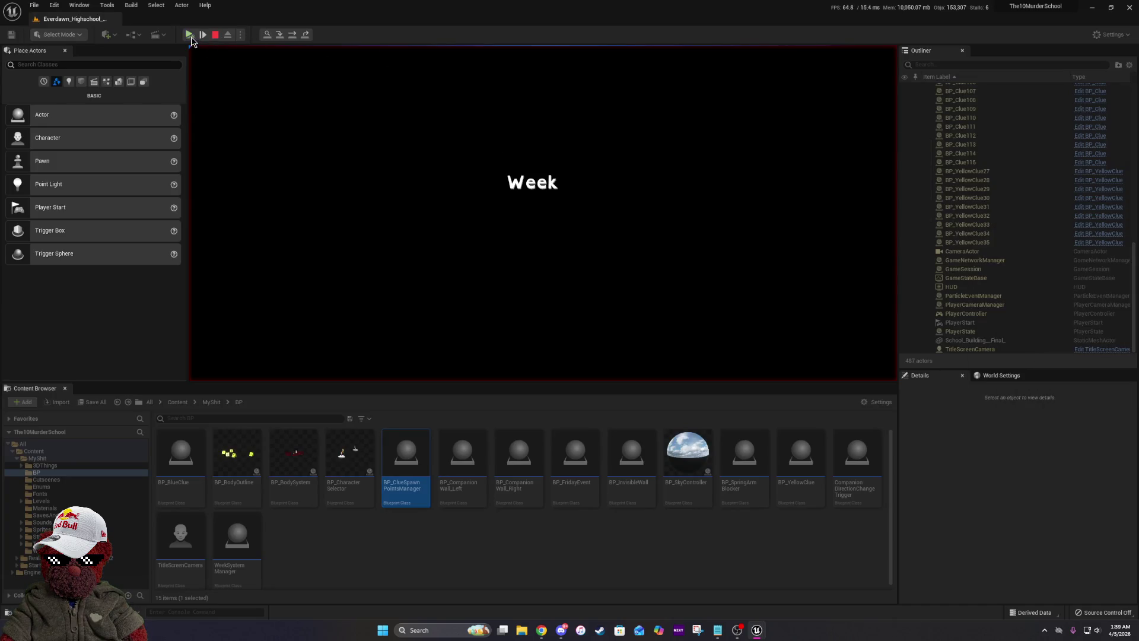
click(200, 53)
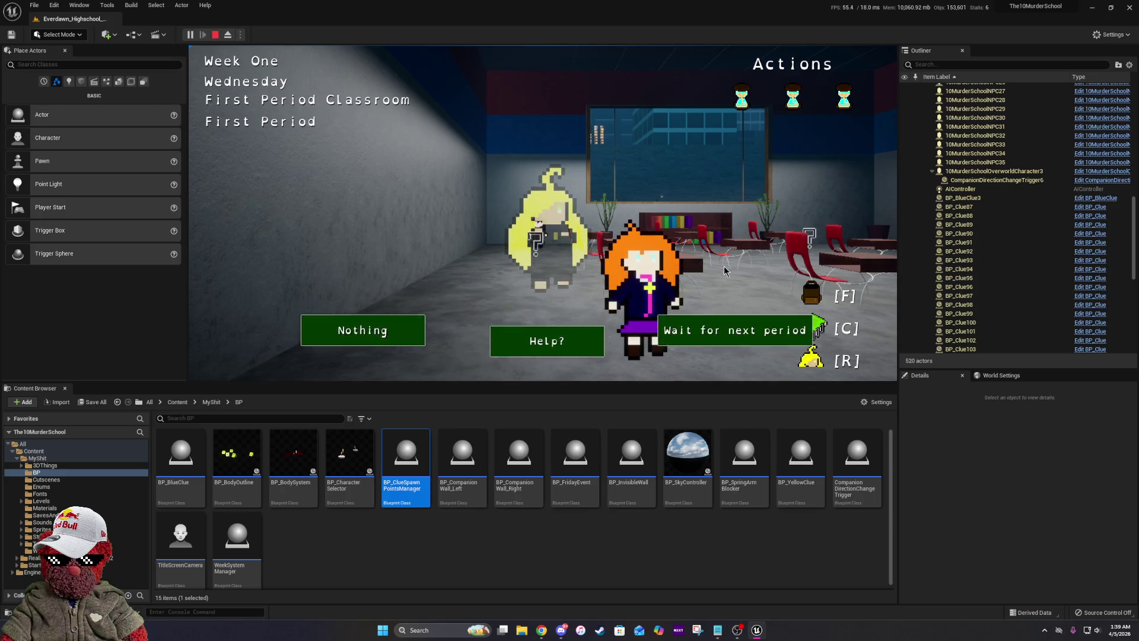
Wait for the next period, travel to the Computer Room, then end the play session with Esc.
click(746, 323)
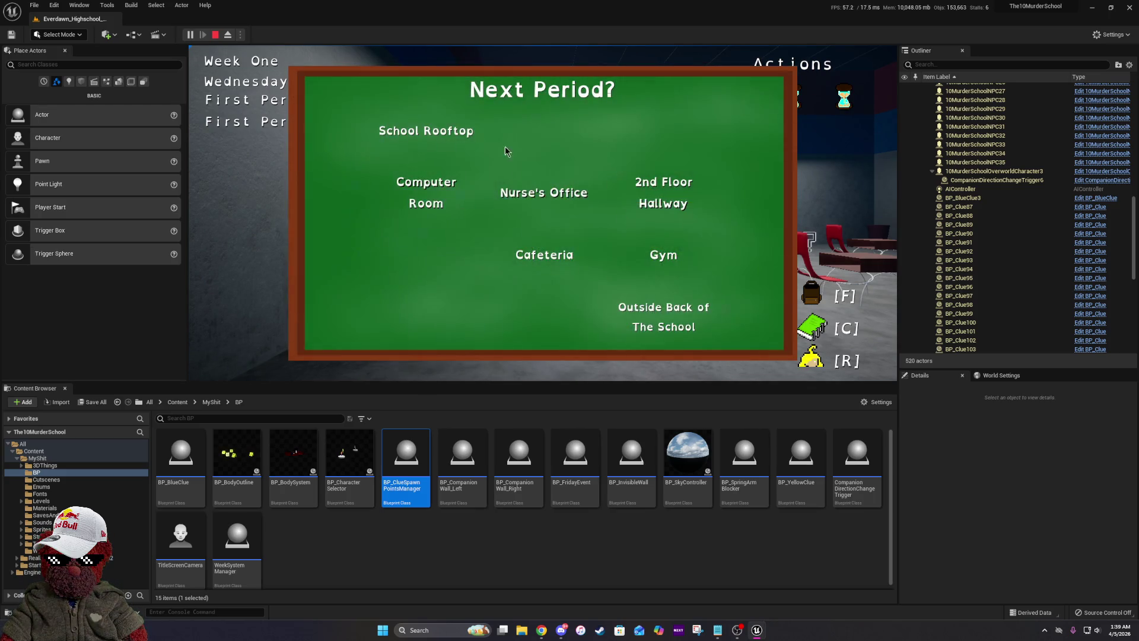
click(439, 198)
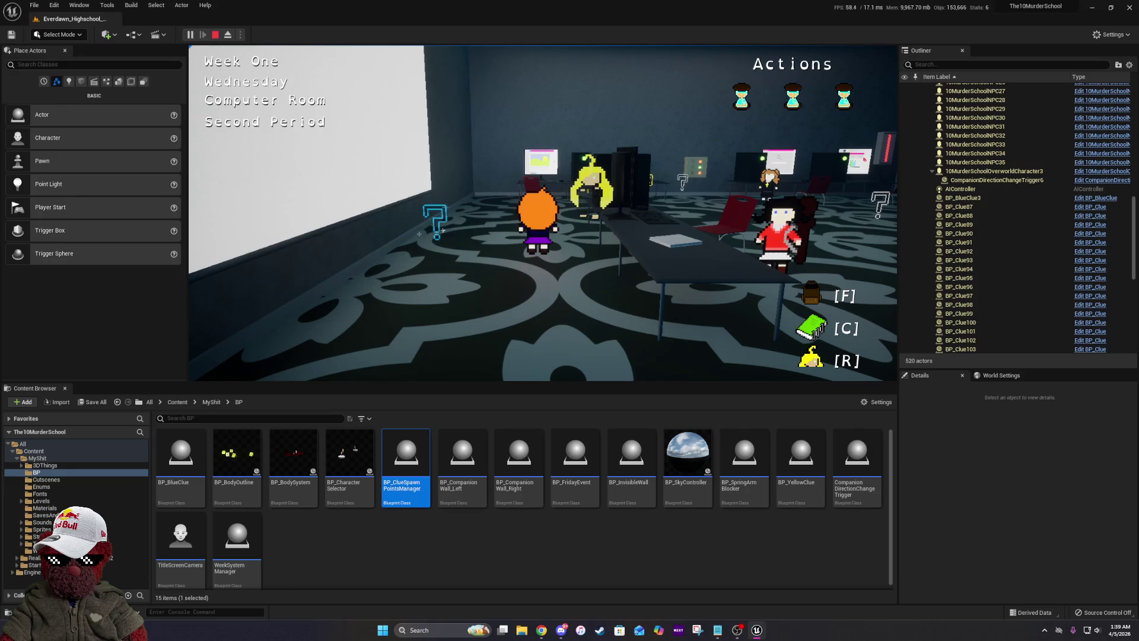
key(Escape)
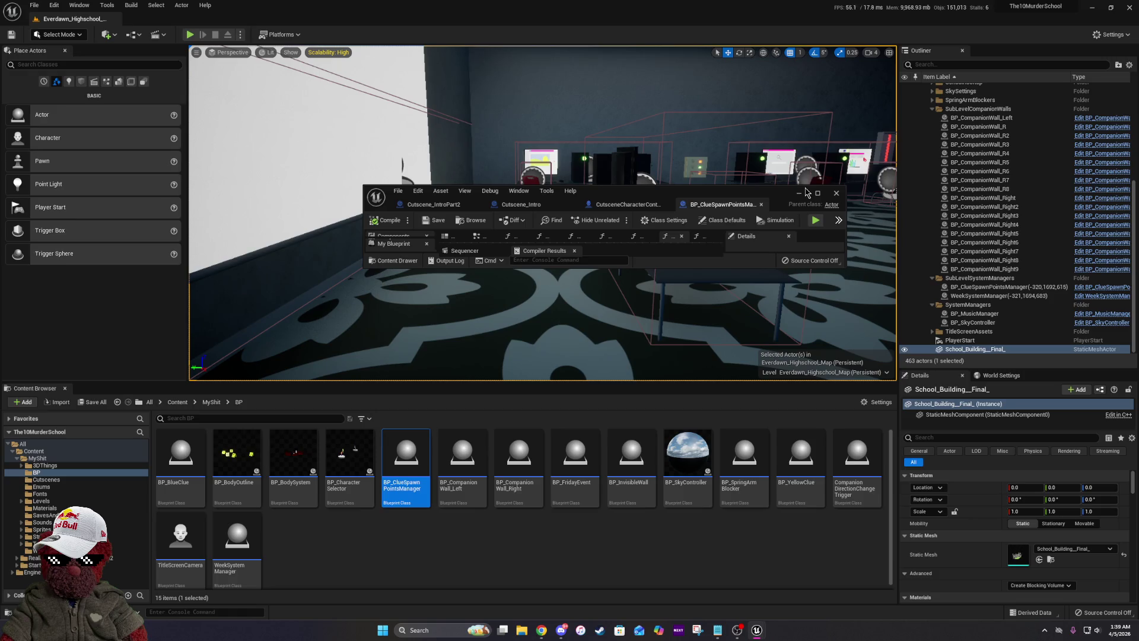
Maximize BP_ClueSpawnPointsManager, show the Blue Clue Week Setup graph, and pan to its right-hand nodes.
click(818, 194)
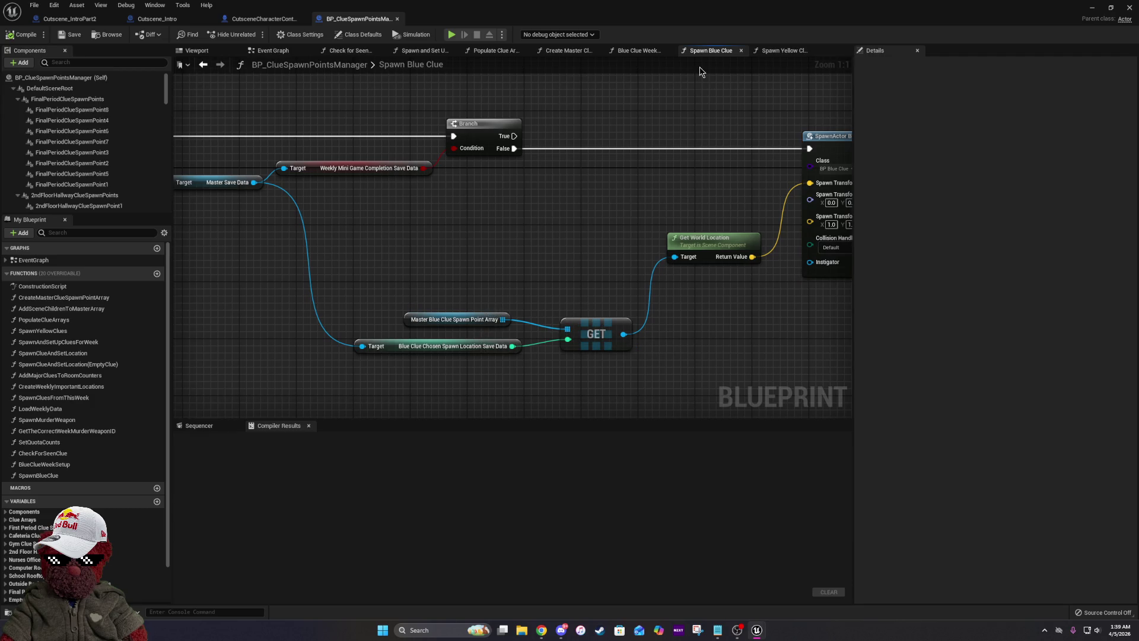
click(638, 50)
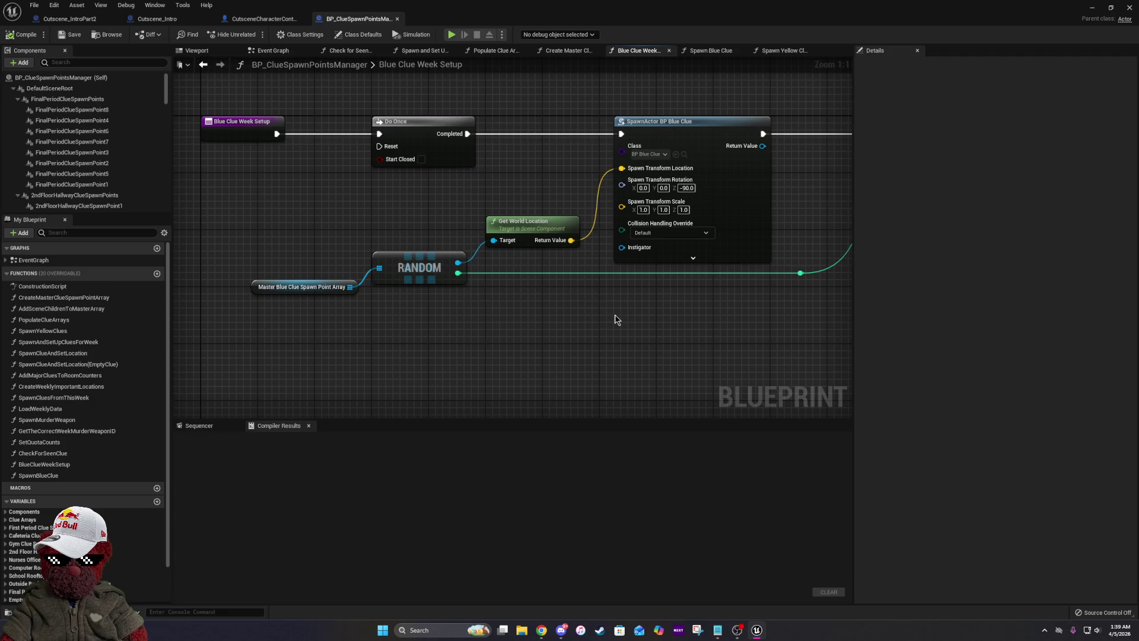
drag(616, 319, 445, 330)
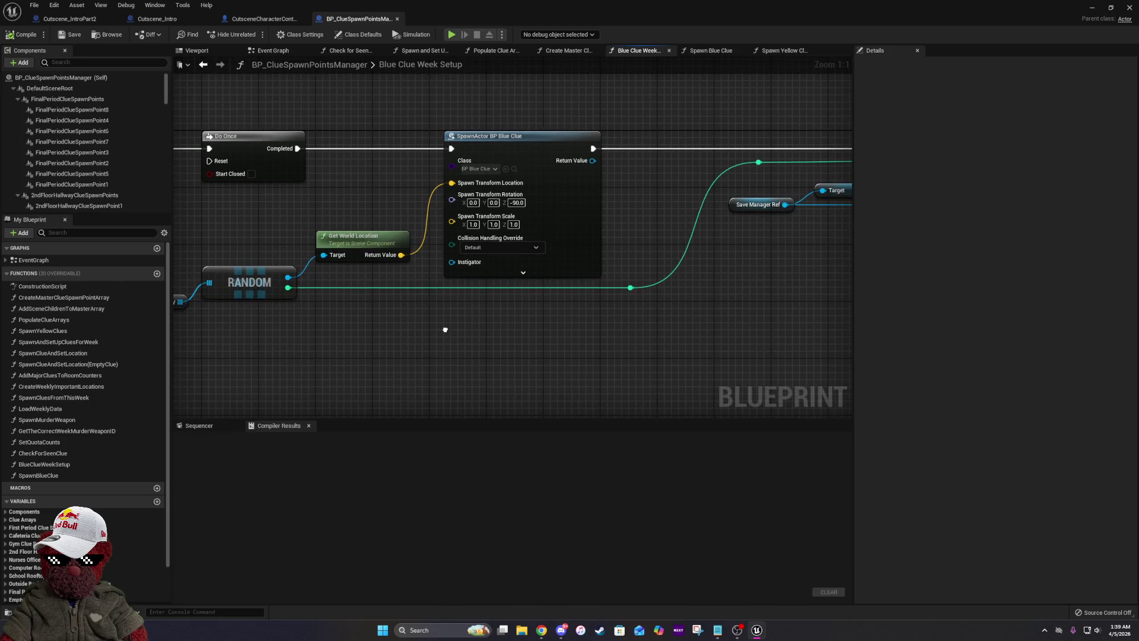
drag(446, 329, 505, 343)
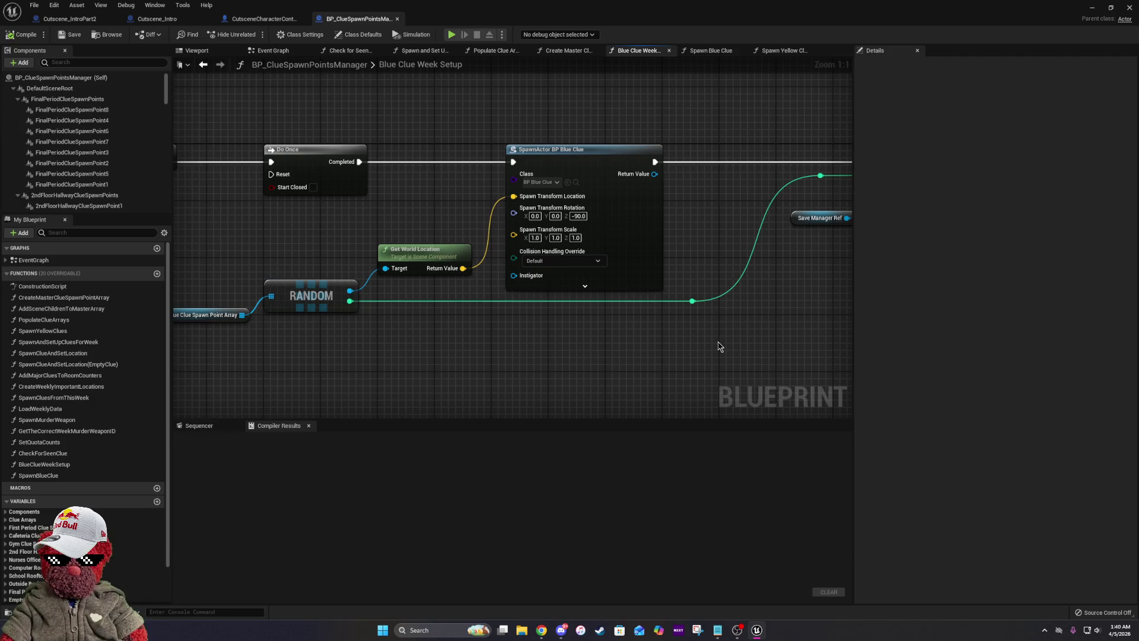
mouse_move(722, 346)
mouse_down()
mouse_move(393, 318)
mouse_move(811, 357)
mouse_up()
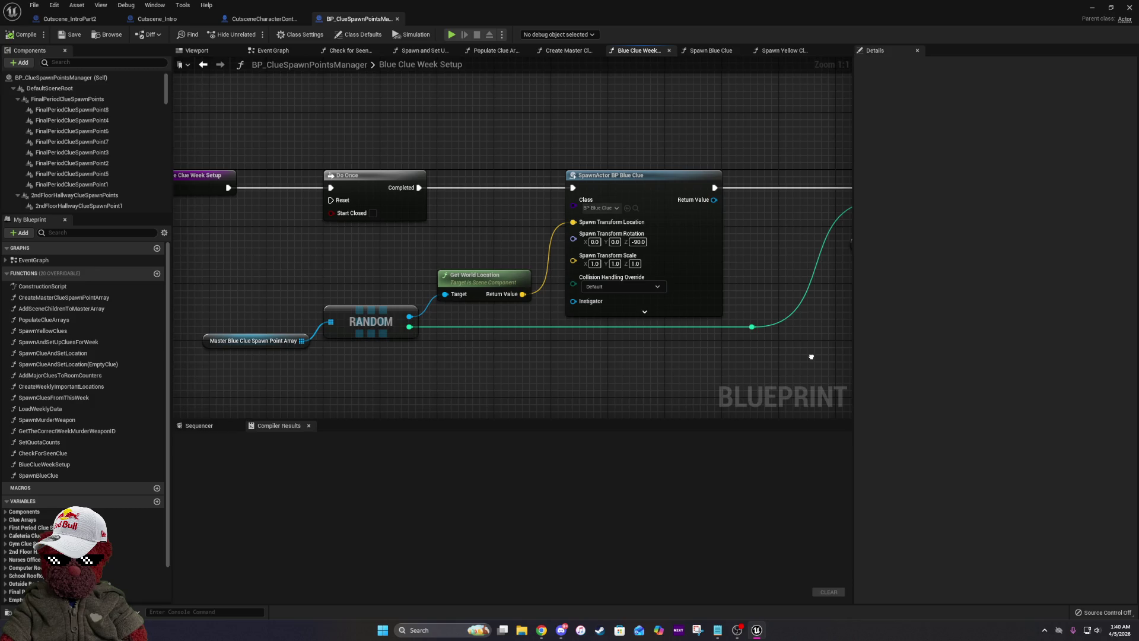
drag(811, 357, 795, 362)
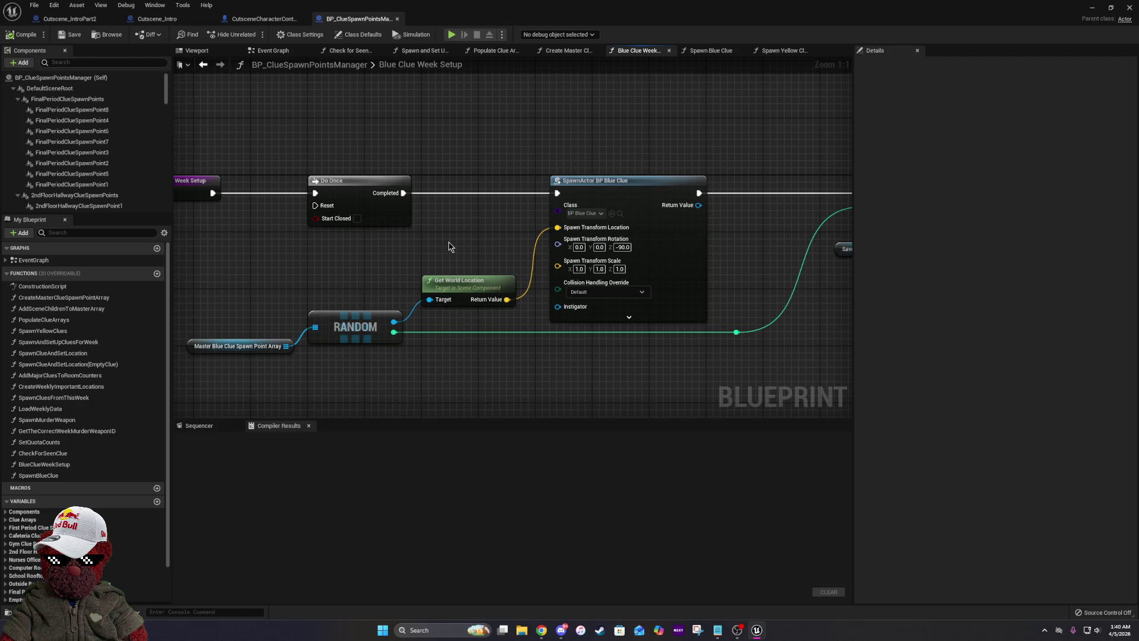
drag(450, 243, 682, 341)
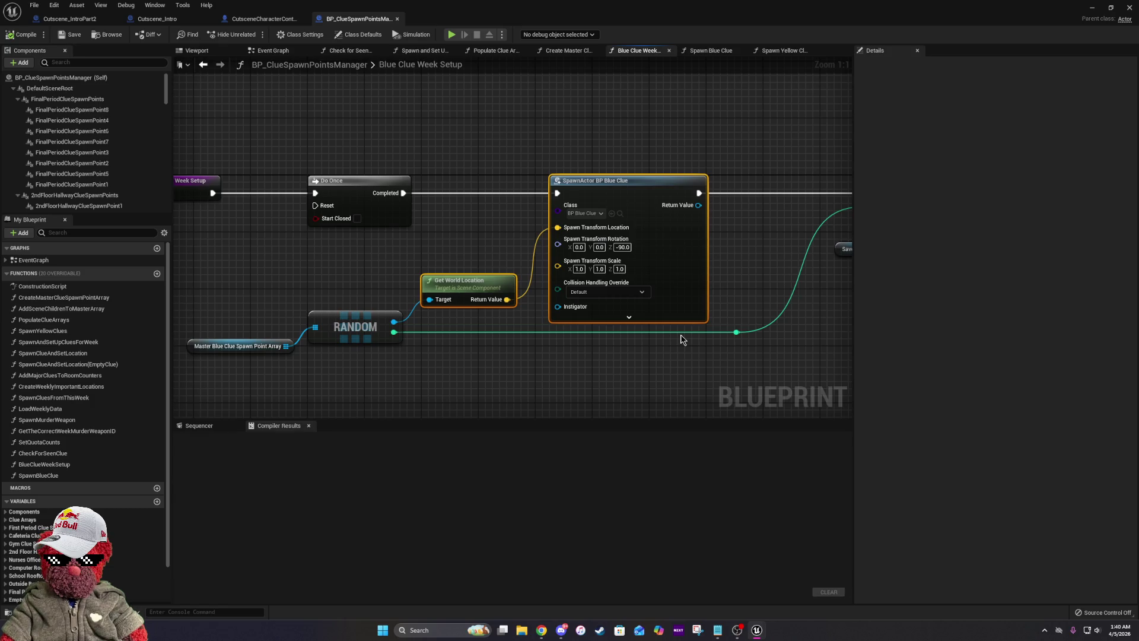
Break RANDOM's link to Get World Location and both exec links of the Blue Clue spawn node.
right_click(440, 304)
click(439, 304)
right_click(440, 303)
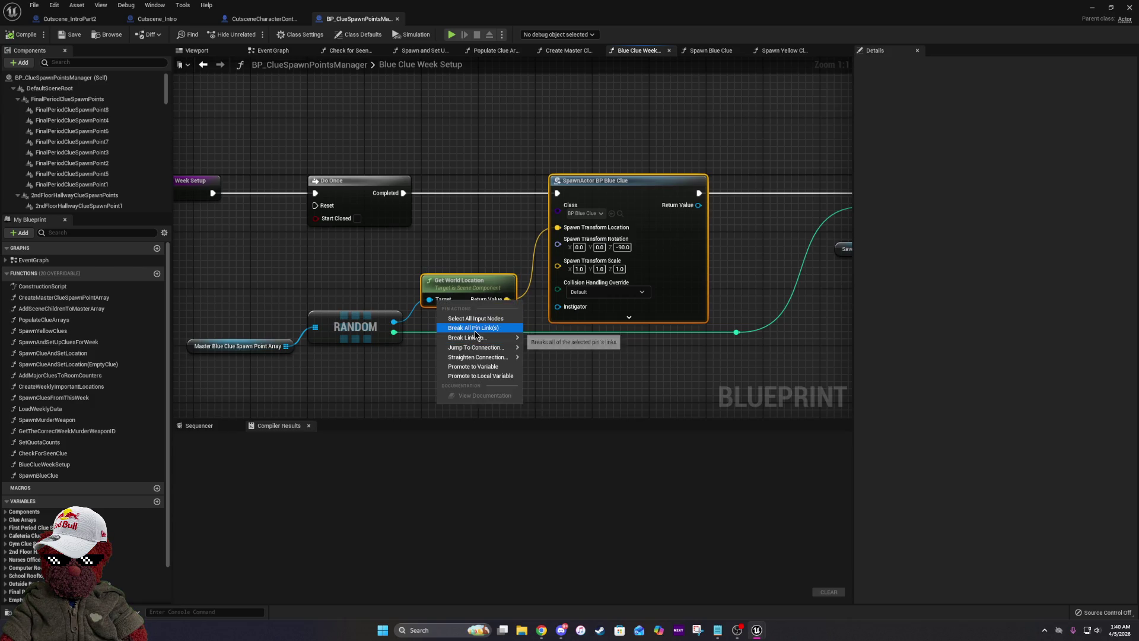
click(475, 330)
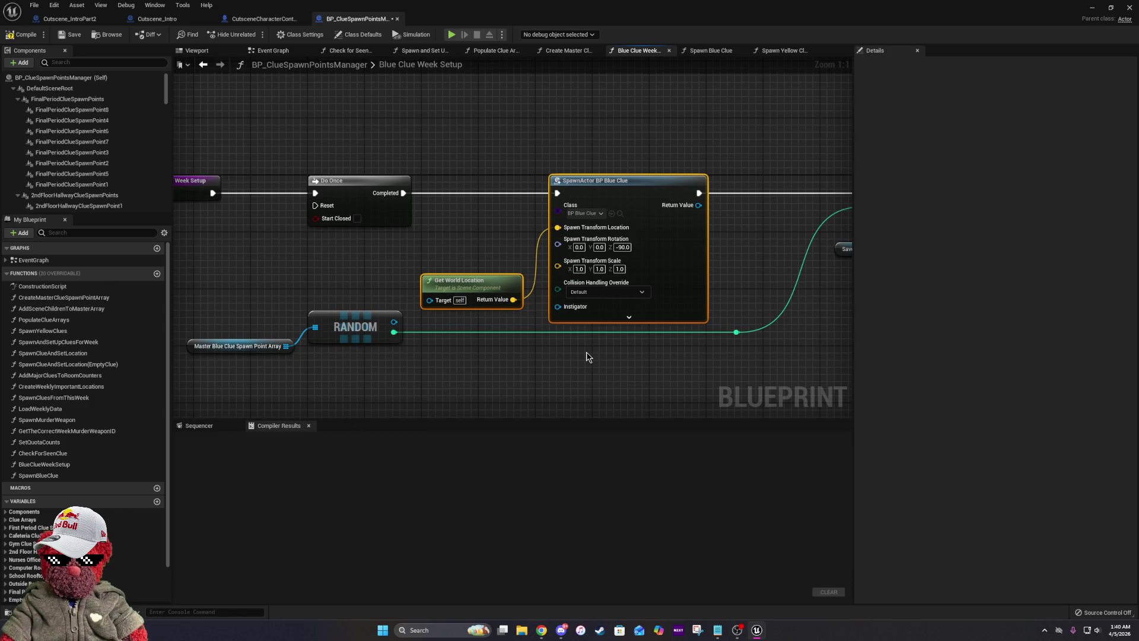
right_click(558, 193)
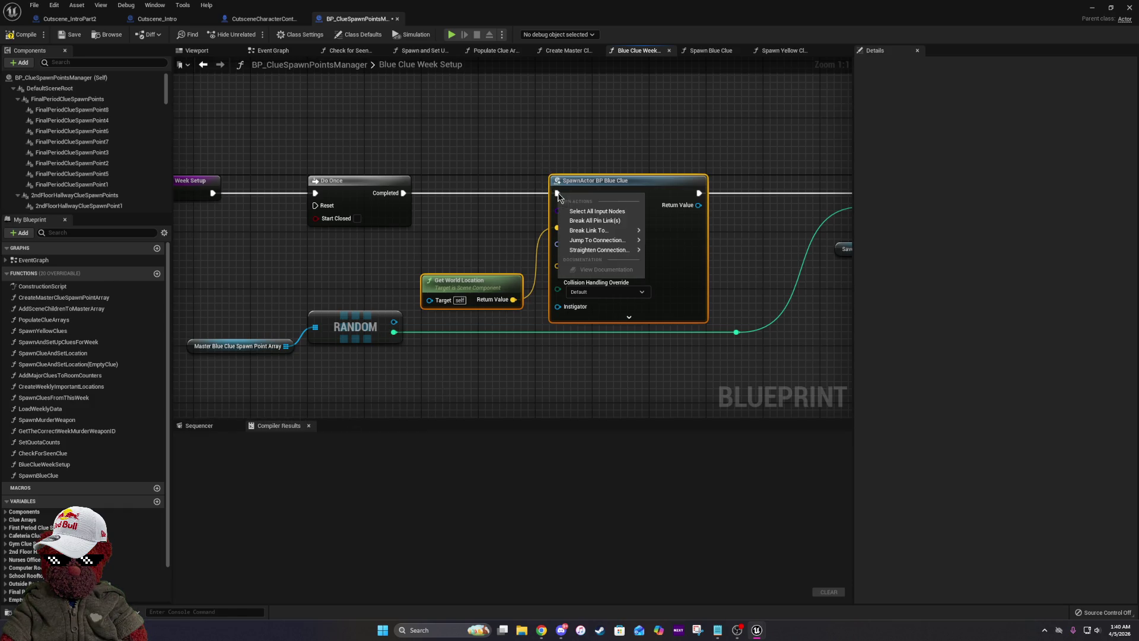
click(588, 219)
right_click(698, 193)
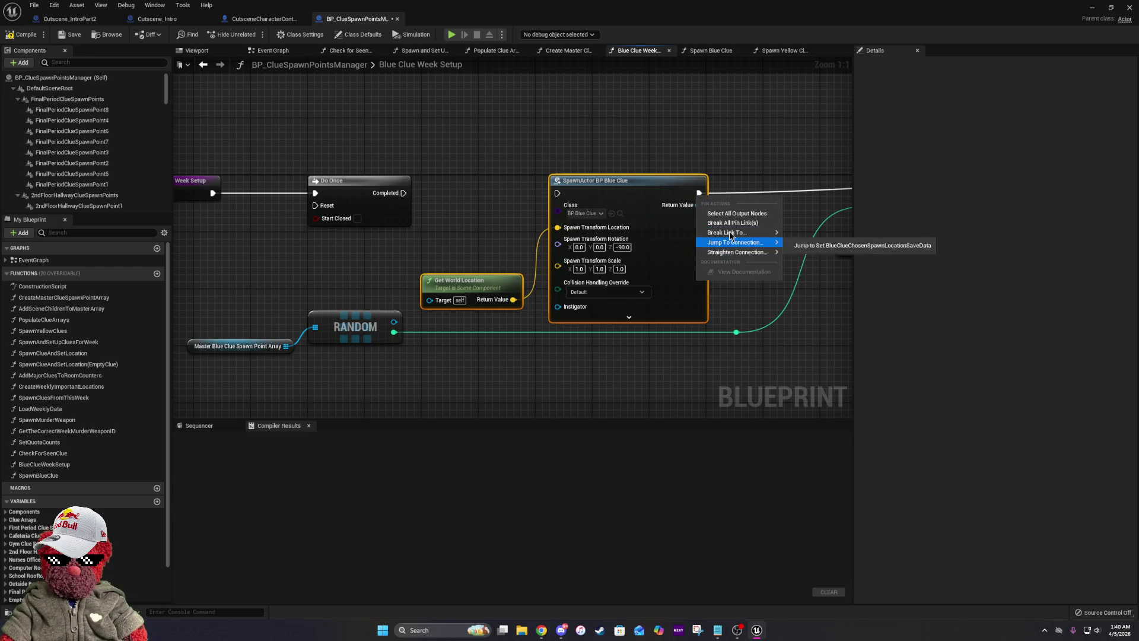
click(732, 223)
Move the spawn node down, wire RANDOM into the Blue Clue Chosen Spawn Location SET, and delete the reroute.
scroll(630, 188, down, 1)
scroll(630, 188, down, 1)
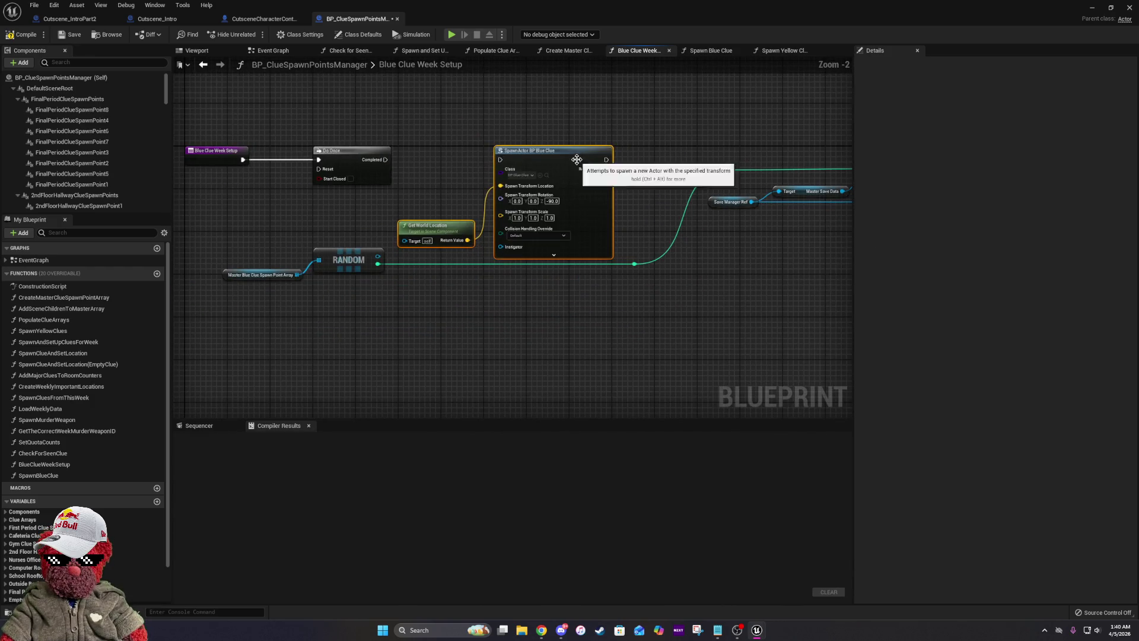
drag(574, 161, 543, 347)
drag(611, 292, 474, 354)
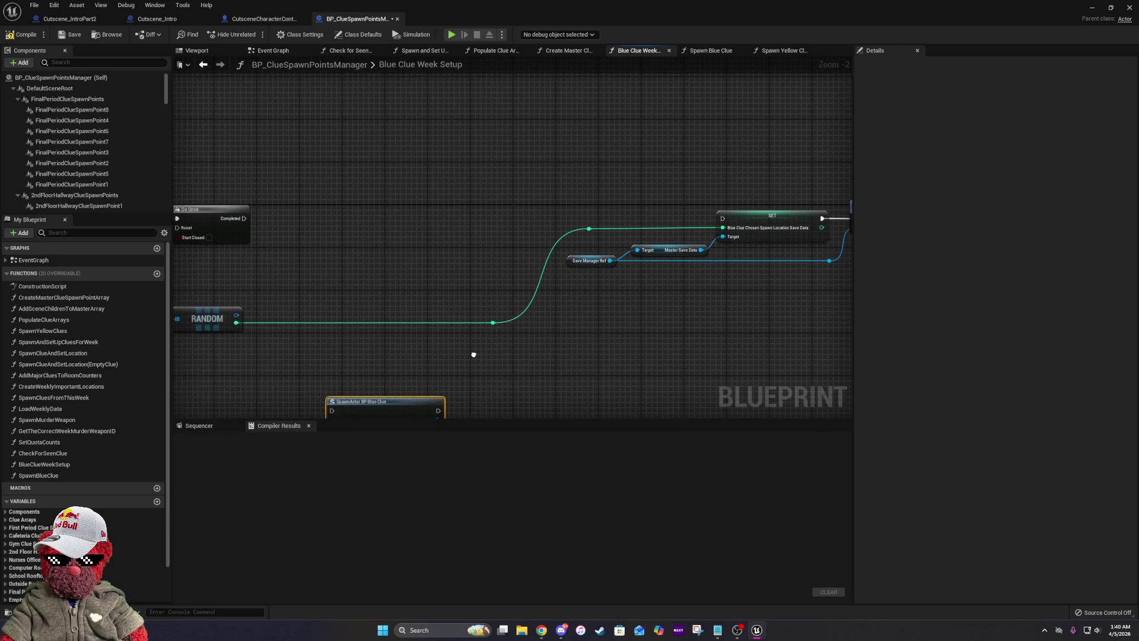
drag(582, 233, 567, 238)
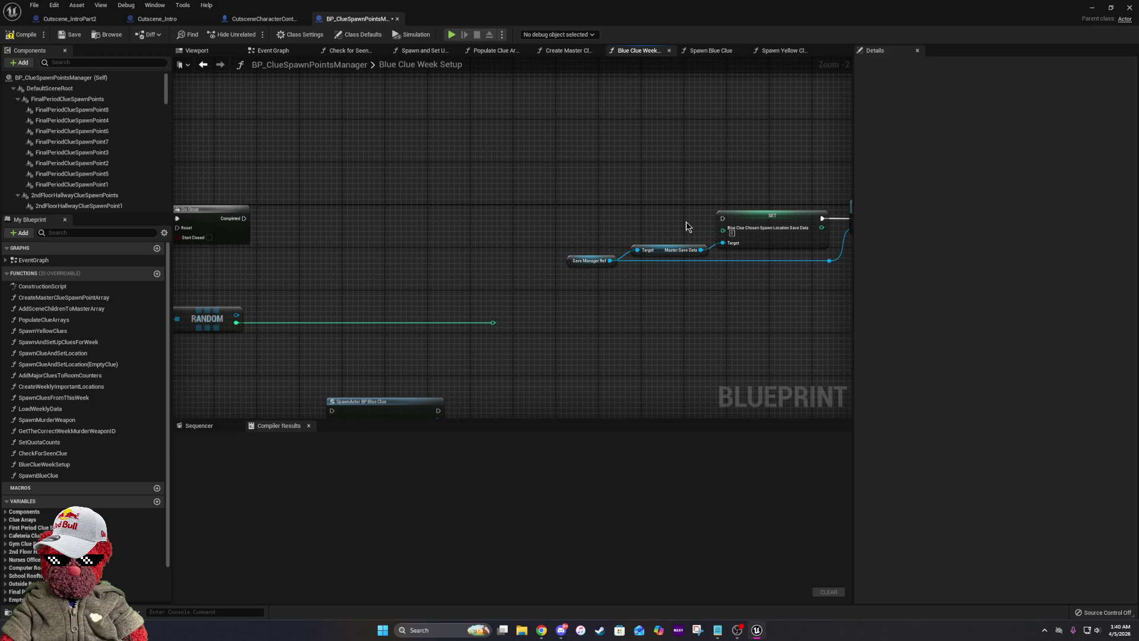
drag(579, 249, 630, 260)
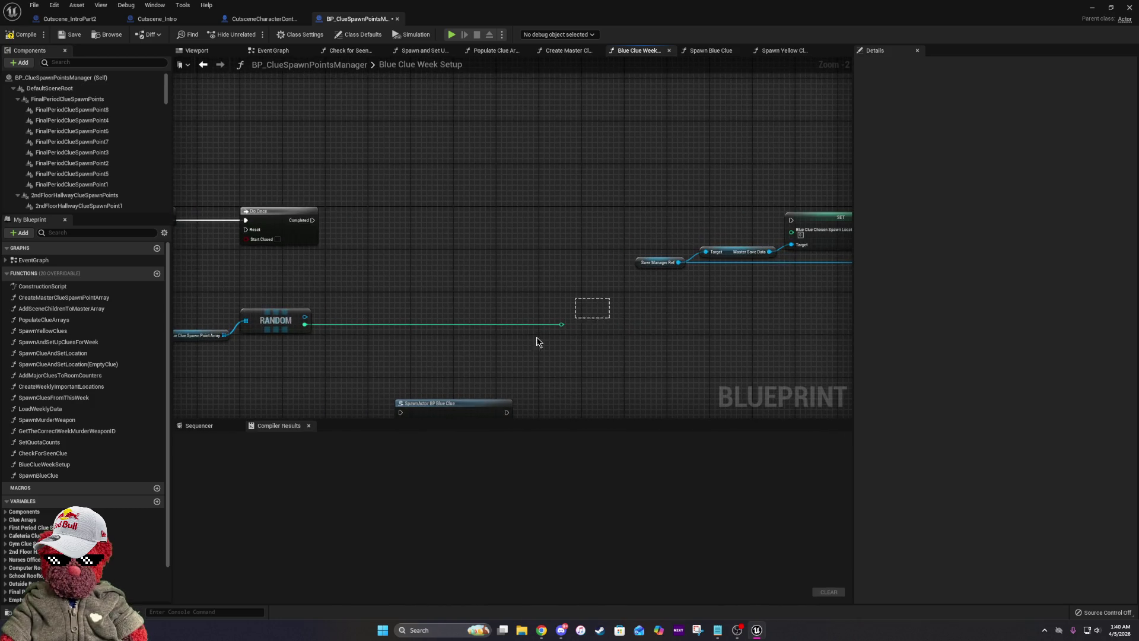
drag(380, 281, 384, 281)
drag(305, 326, 794, 230)
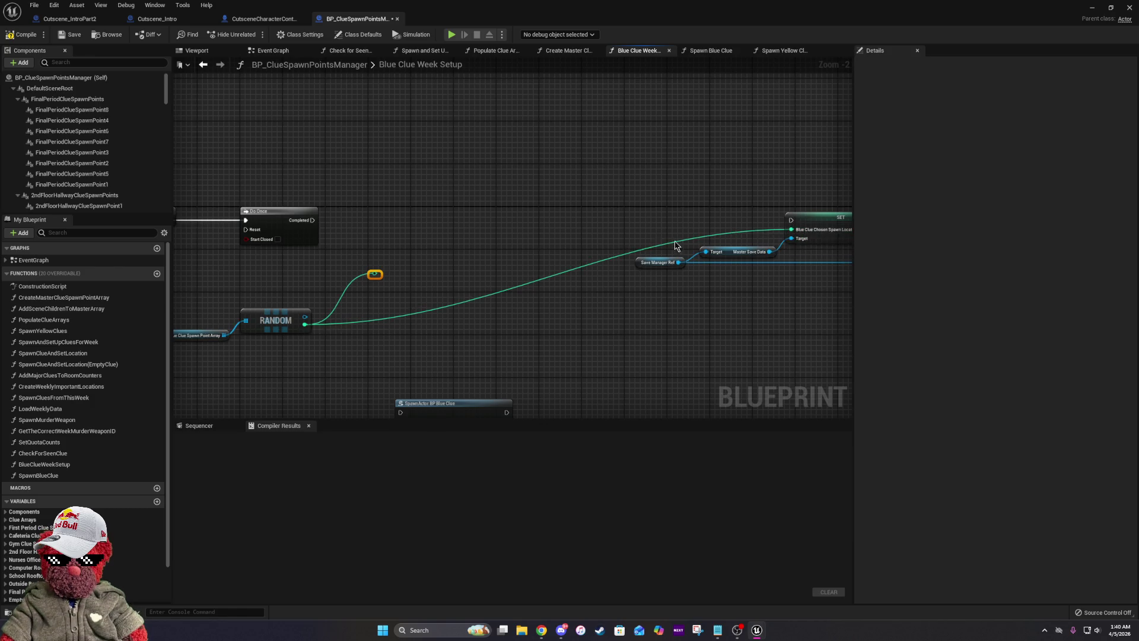
key(Delete)
mouse_move(458, 166)
mouse_down()
mouse_move(575, 245)
mouse_move(788, 252)
mouse_move(457, 235)
mouse_move(531, 235)
mouse_up()
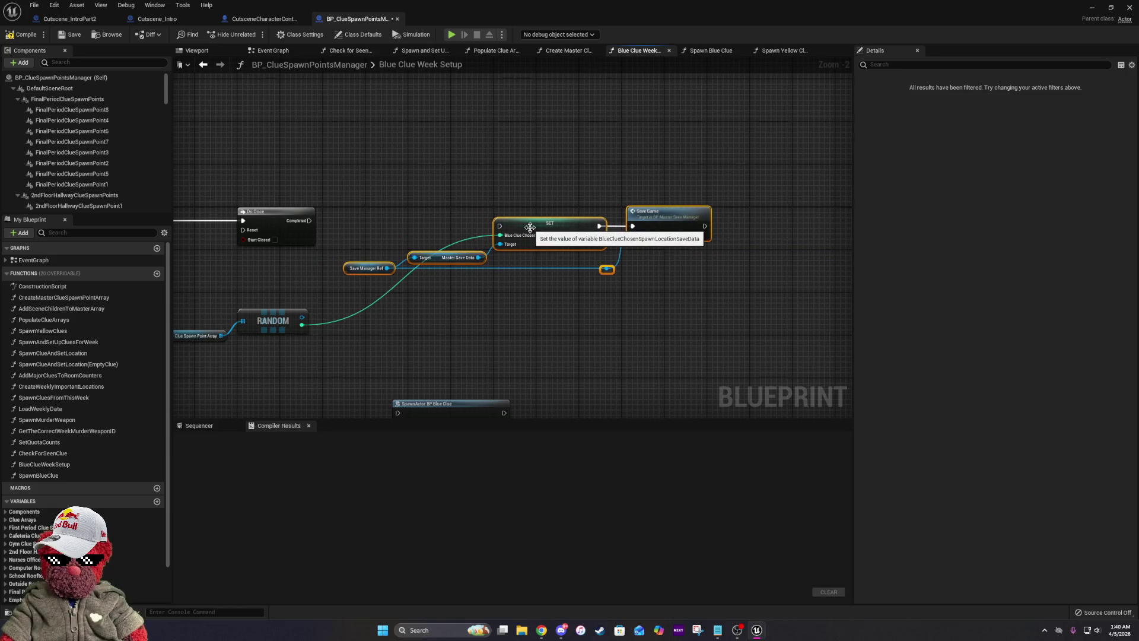
Connect Do Once Completed to the SET node's exec input and add a reroute on the green wire.
mouse_move(310, 223)
mouse_down()
mouse_move(489, 243)
mouse_move(500, 226)
mouse_up()
double_click(363, 308)
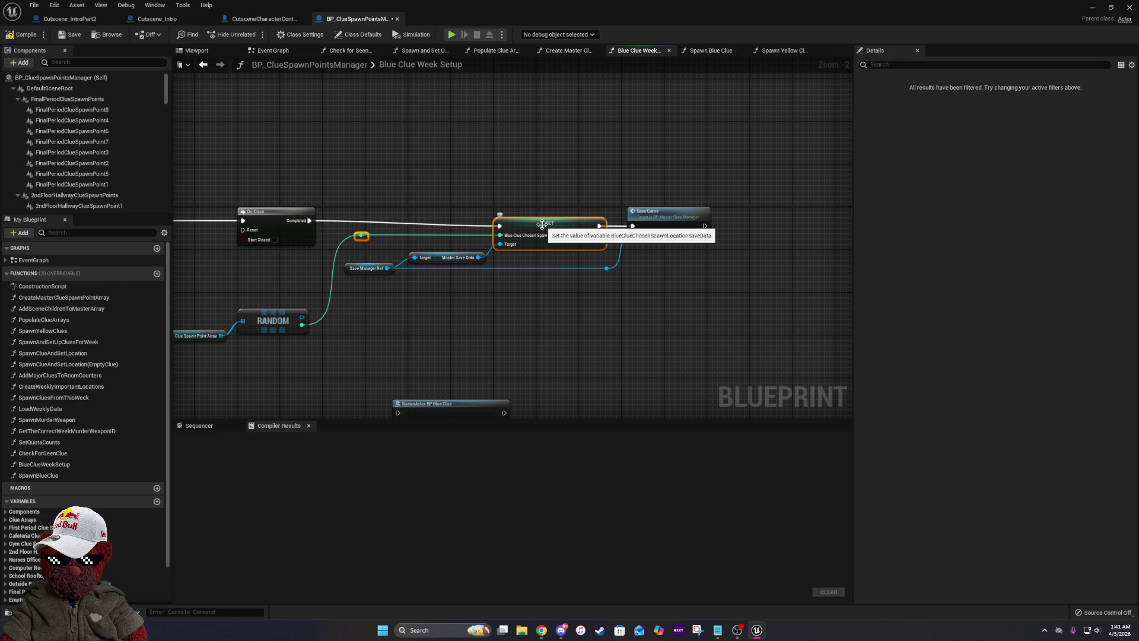
drag(356, 190, 789, 291)
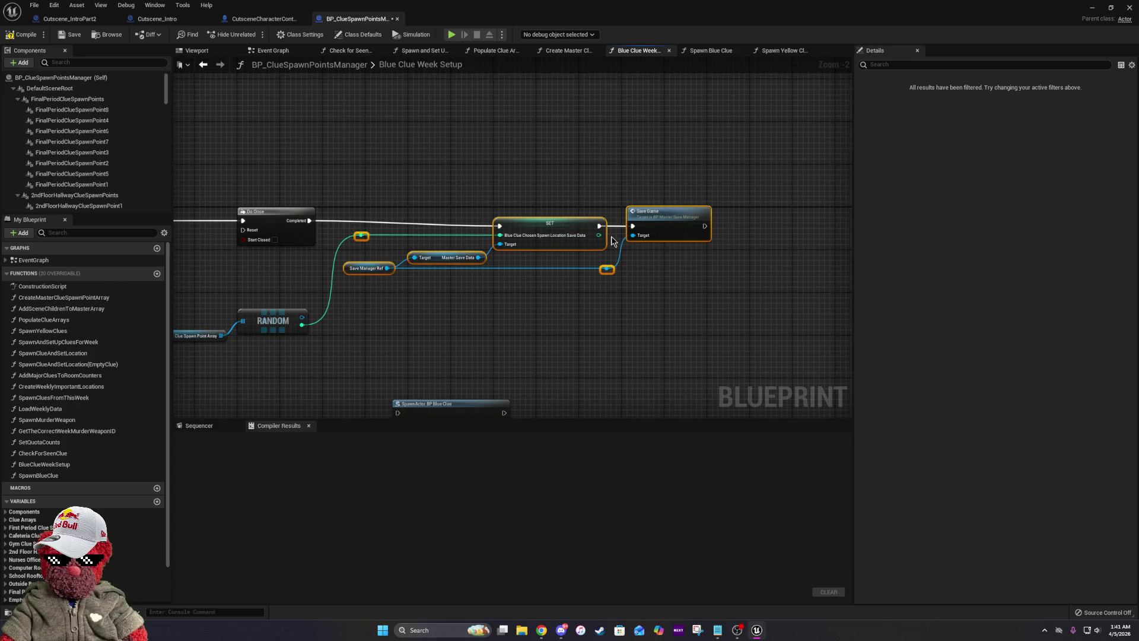
drag(574, 230, 573, 225)
click(545, 288)
Move SpawnActor BP Blue Clue and Get World Location right and chain the spawn after Save Game.
drag(562, 295, 784, 204)
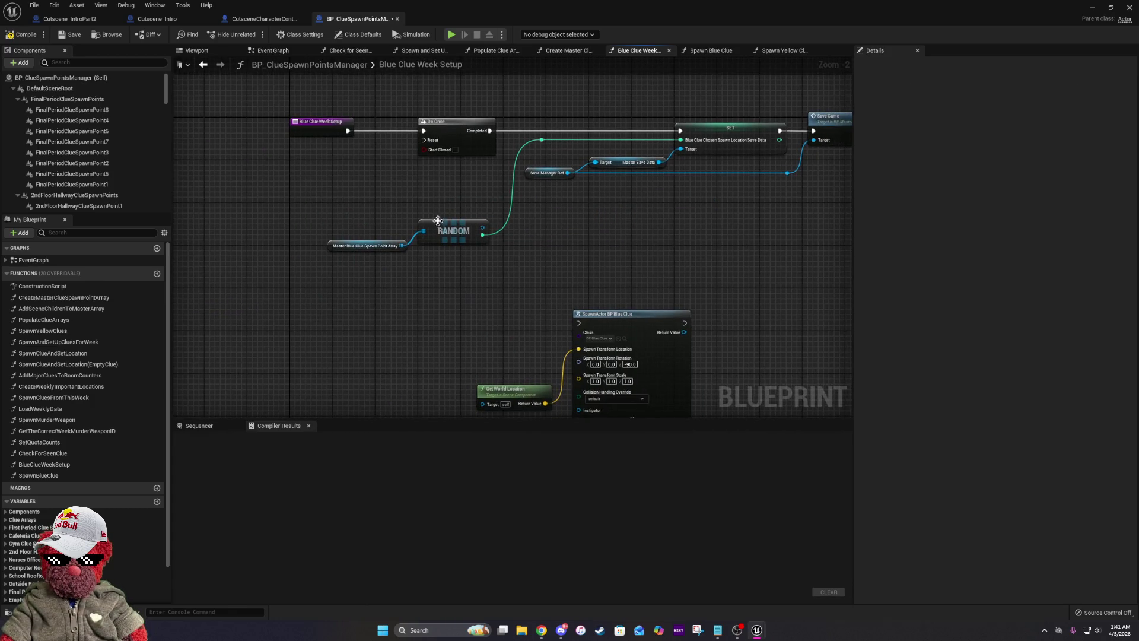
drag(740, 251, 511, 234)
drag(301, 297, 528, 392)
drag(465, 305, 826, 218)
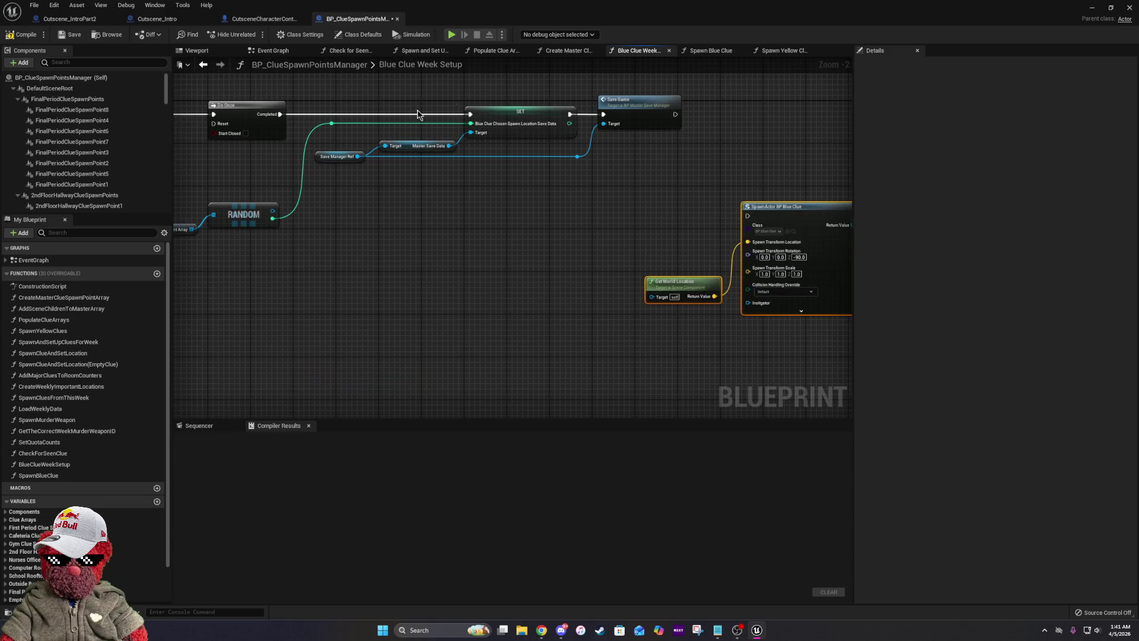
drag(568, 262, 431, 311)
mouse_move(611, 265)
mouse_down()
mouse_move(500, 224)
mouse_move(649, 178)
mouse_move(611, 265)
mouse_move(633, 237)
mouse_up()
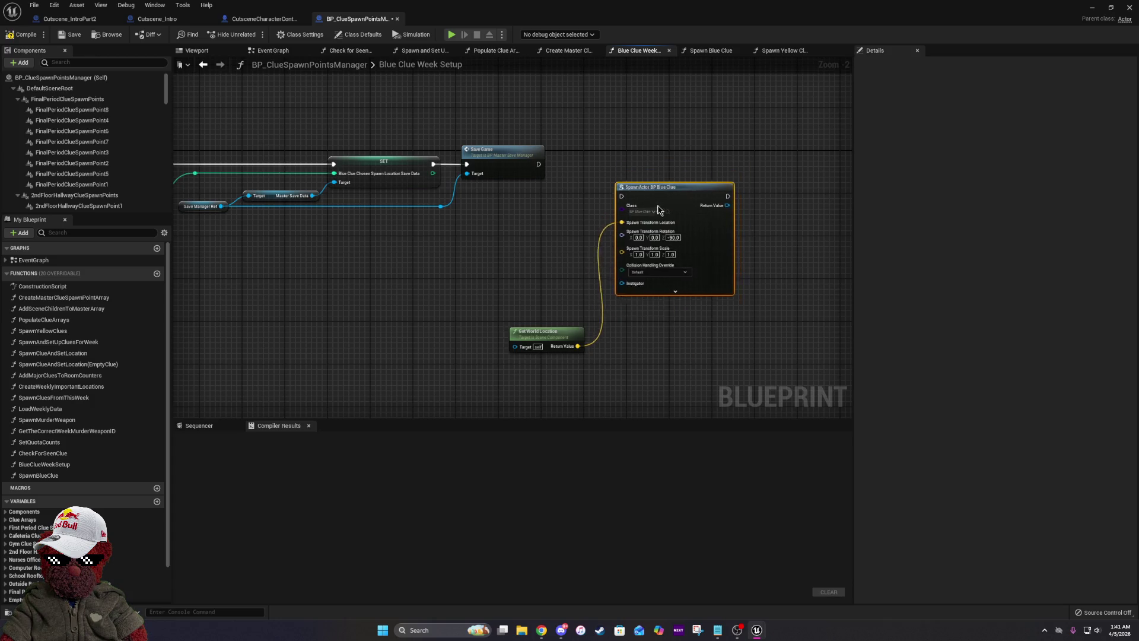
drag(516, 266, 762, 354)
mouse_move(679, 242)
mouse_down()
mouse_move(781, 125)
mouse_move(760, 168)
mouse_move(623, 183)
mouse_move(534, 168)
mouse_move(723, 170)
mouse_move(713, 165)
mouse_up()
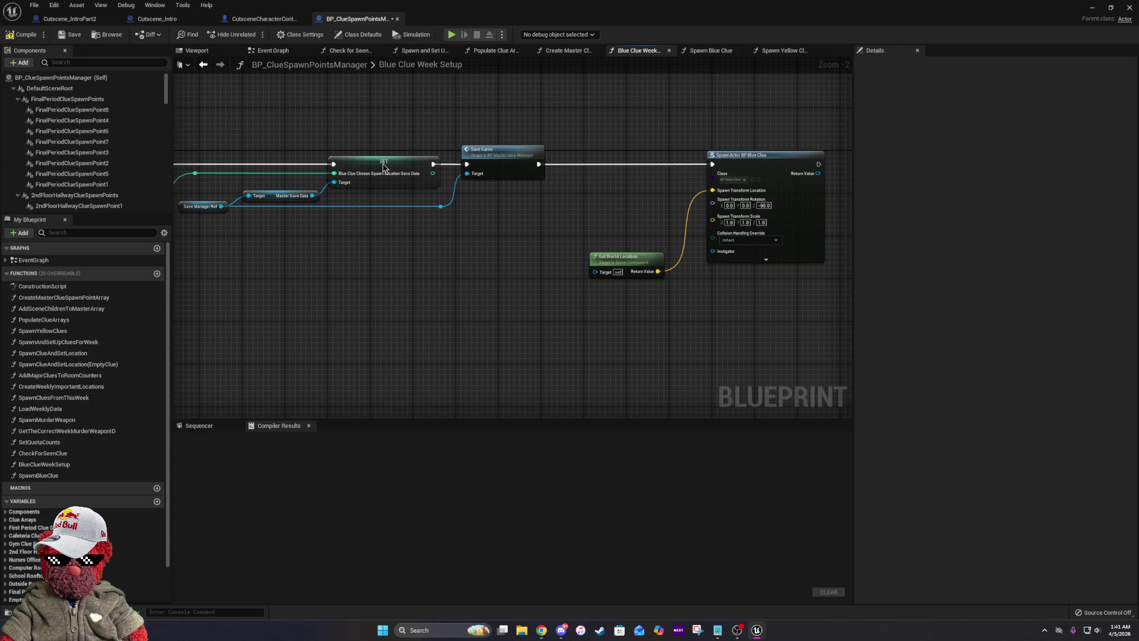
Duplicate Save Manager Ref and Master Save Data, adding a Blue Clue Chosen Spawn Location Save Data getter.
click(211, 204)
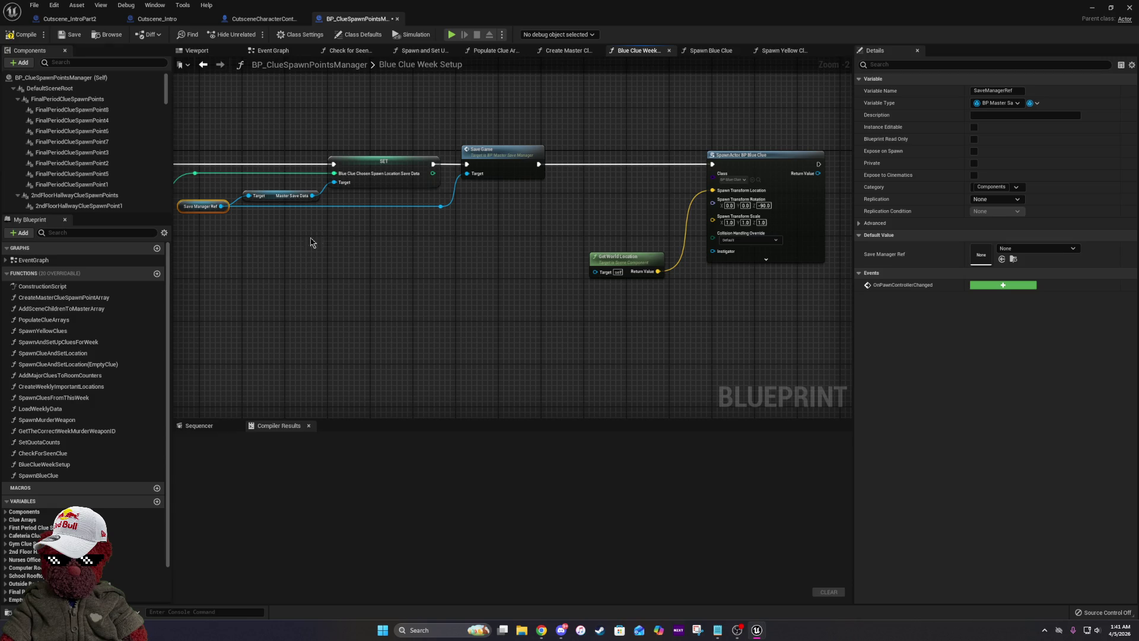
ctrl+click(258, 195)
key(ctrl+c)
key(ctrl+v)
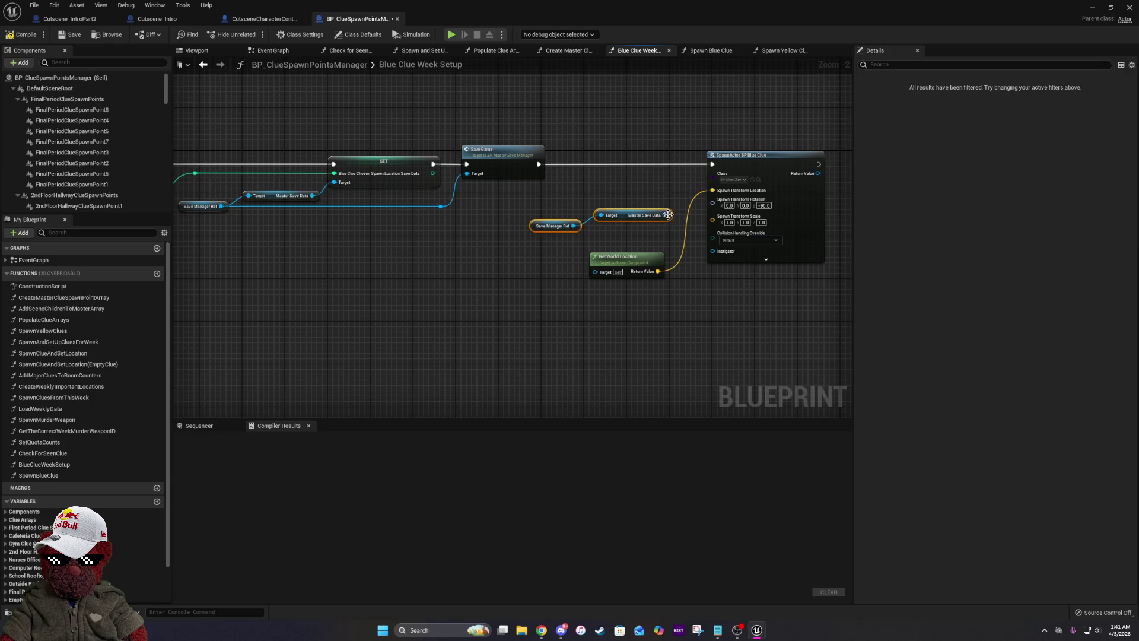
mouse_move(668, 215)
mouse_down()
mouse_move(591, 237)
mouse_move(651, 224)
mouse_move(629, 214)
mouse_up()
text(b)
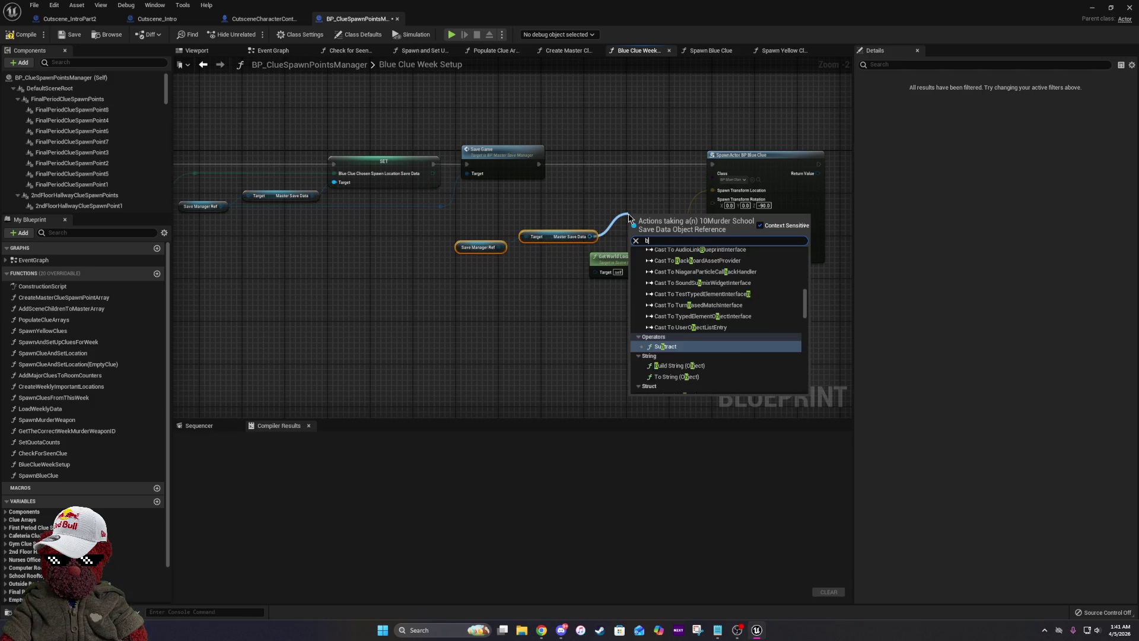
text(lue clue)
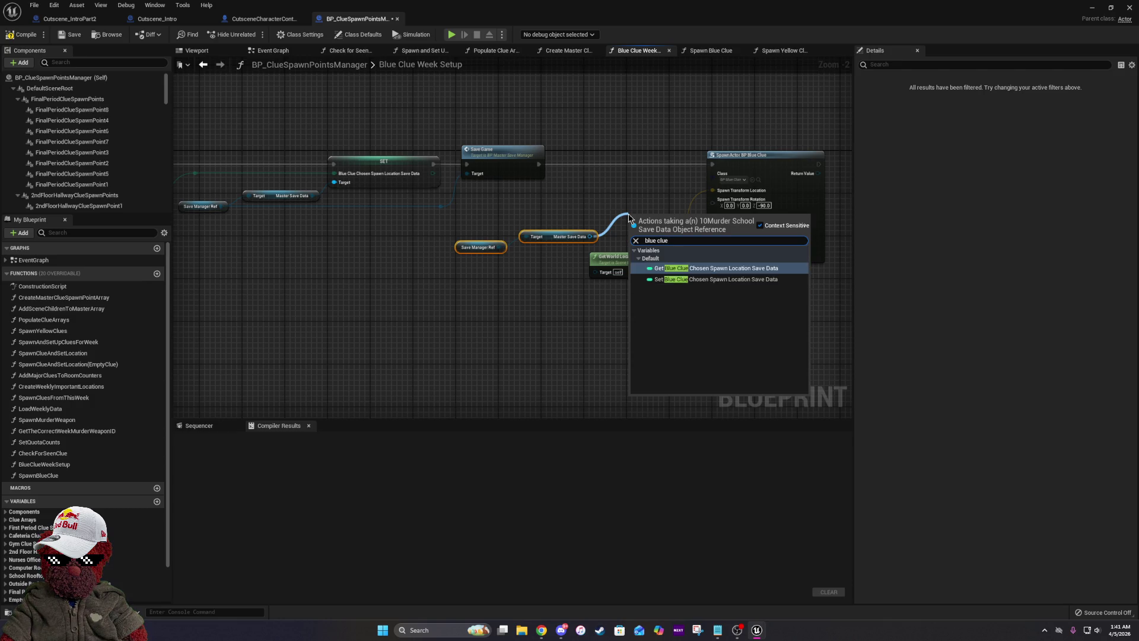
key(Return)
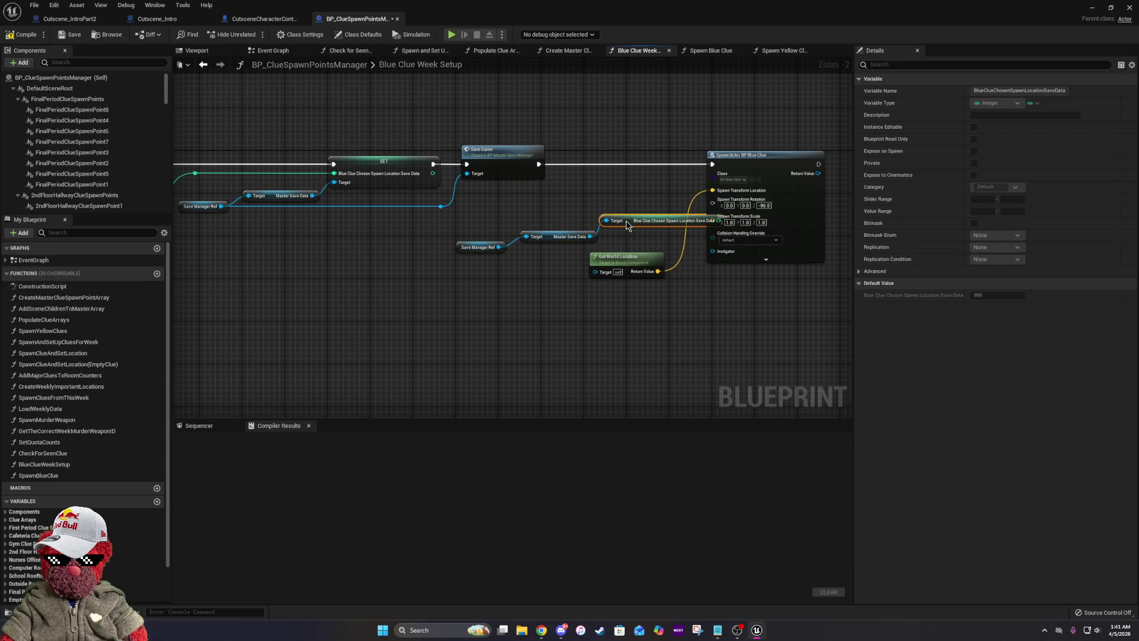
drag(535, 248, 492, 254)
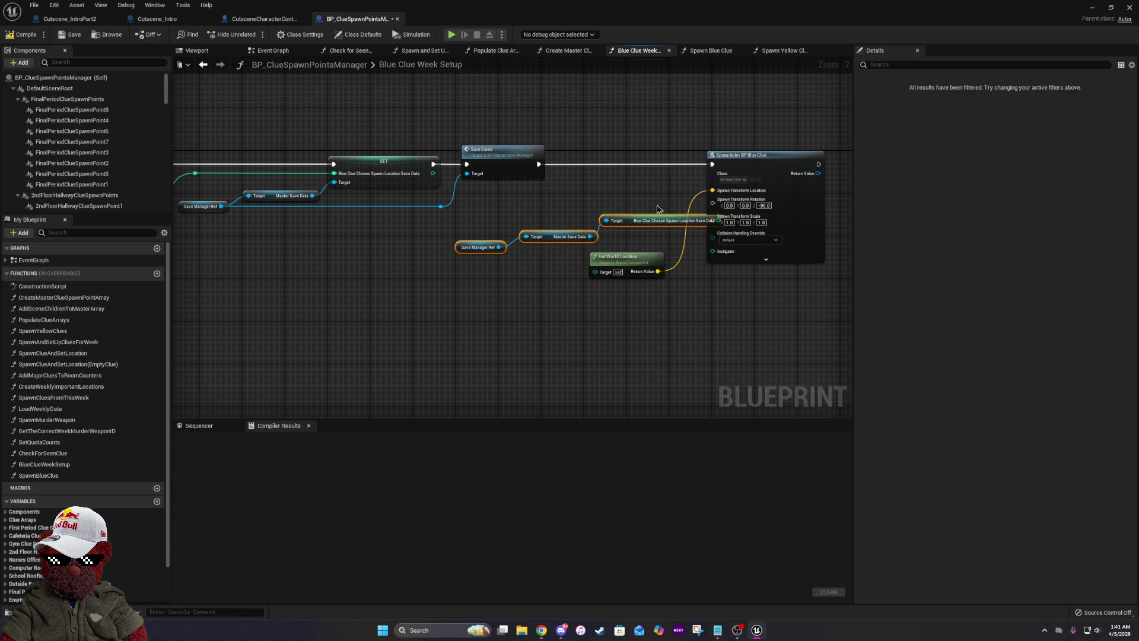
mouse_move(626, 221)
mouse_down()
mouse_move(573, 224)
mouse_move(417, 280)
mouse_move(459, 292)
mouse_up()
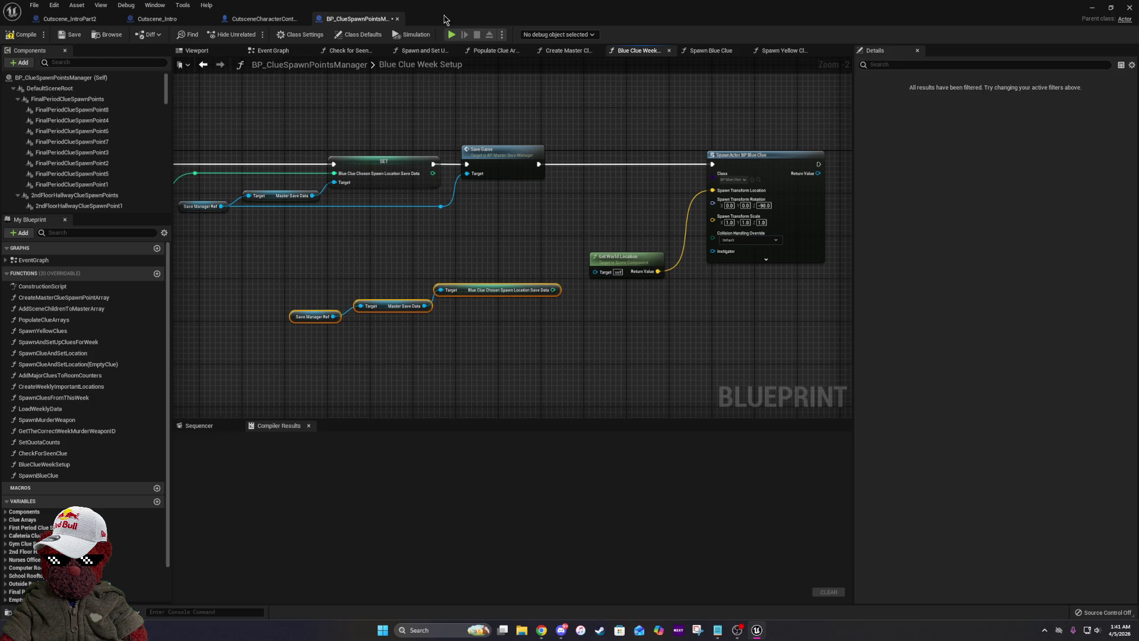
Duplicate the Master Blue Clue Spawn Point Array node and position the copy.
click(425, 234)
key(ctrl+c)
key(ctrl+v)
drag(498, 265, 525, 300)
Add a GET (a copy) node and feed it the spawn-point array and saved chosen index.
text(get)
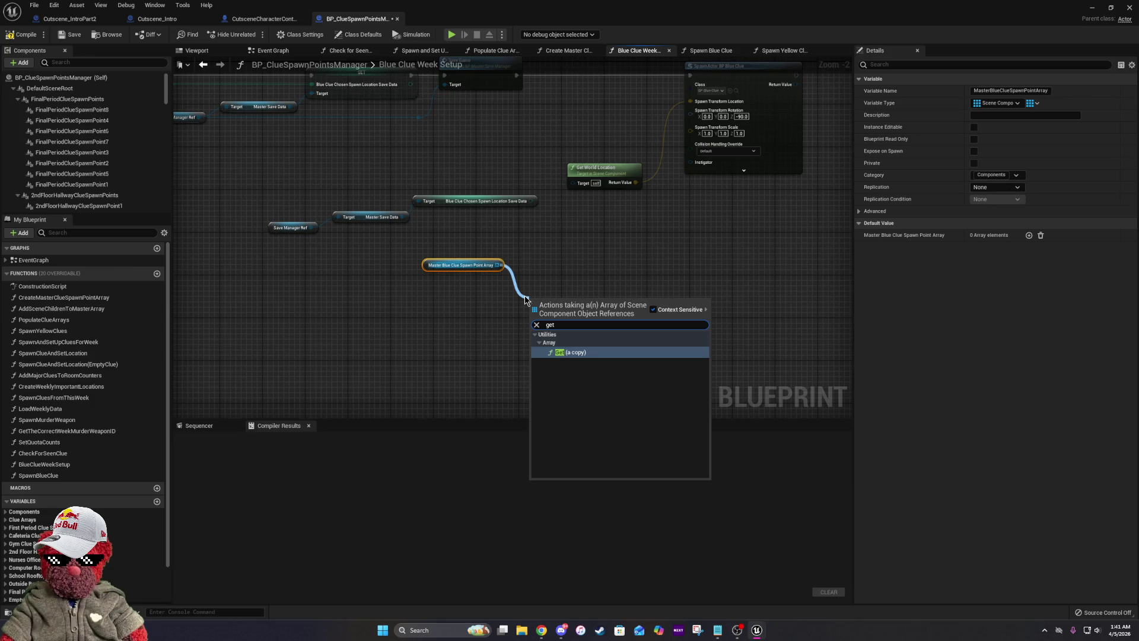
click(592, 353)
drag(484, 171, 282, 247)
mouse_move(444, 199)
mouse_down()
mouse_move(432, 327)
mouse_move(422, 333)
mouse_up()
drag(510, 334, 535, 313)
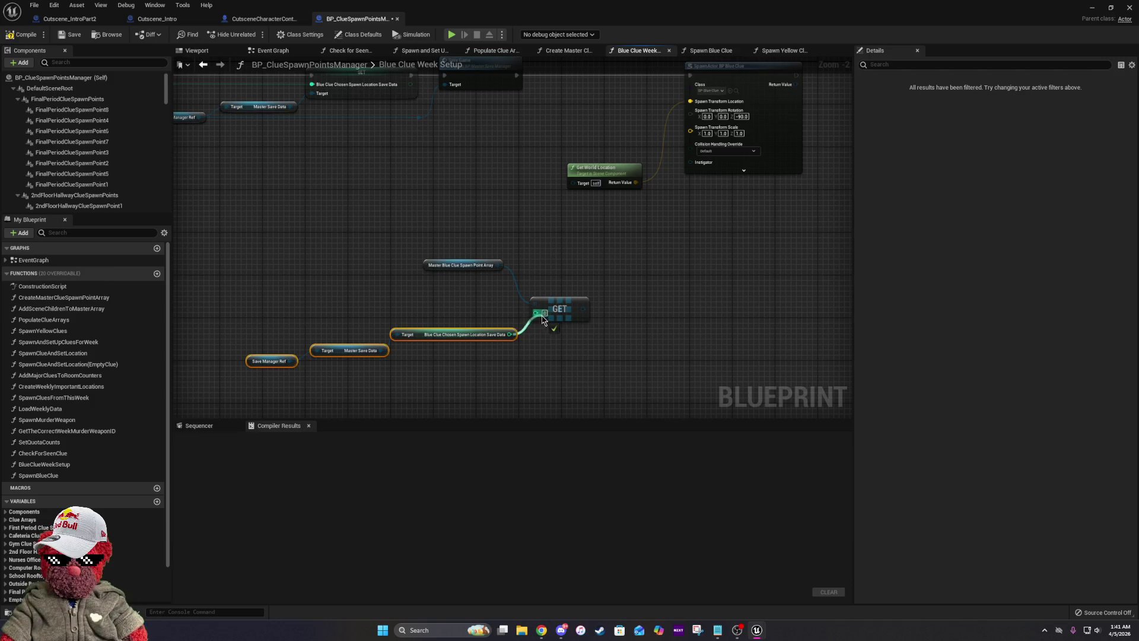
drag(504, 268, 515, 294)
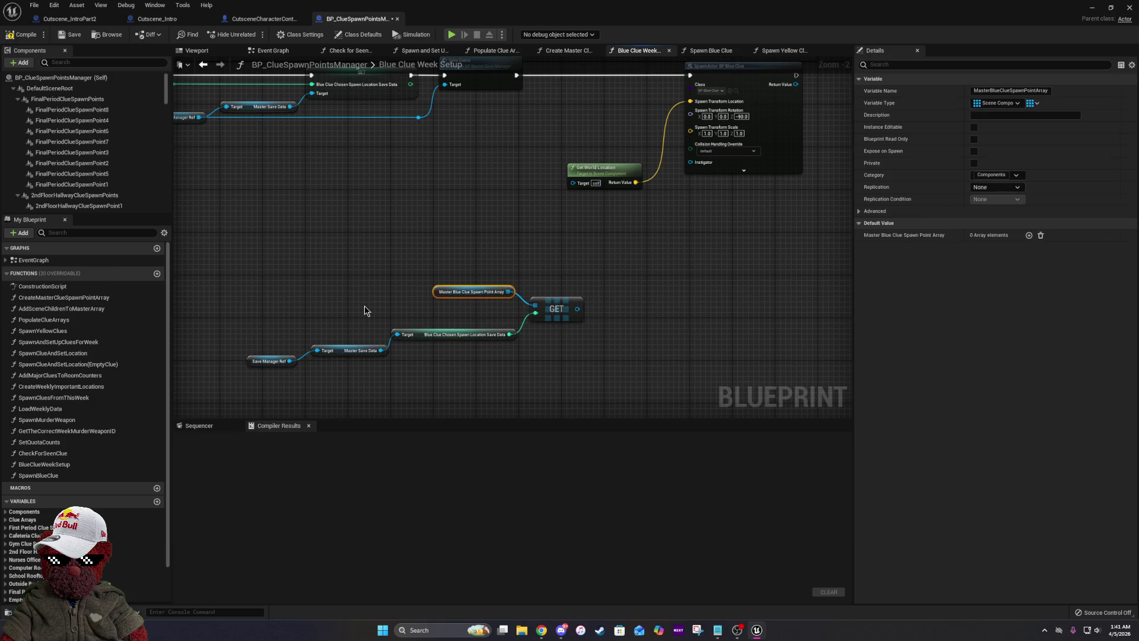
Rearrange the save data, GET and Get World Location nodes into a tidy group.
click(420, 332)
mouse_move(348, 322)
mouse_down()
mouse_move(475, 304)
mouse_move(380, 348)
mouse_up()
mouse_move(447, 338)
mouse_down()
mouse_move(462, 323)
mouse_move(445, 338)
mouse_move(416, 327)
mouse_up()
click(401, 307)
click(423, 330)
drag(365, 201, 713, 365)
mouse_move(541, 305)
mouse_down()
mouse_move(535, 207)
mouse_move(515, 207)
mouse_move(572, 183)
mouse_up()
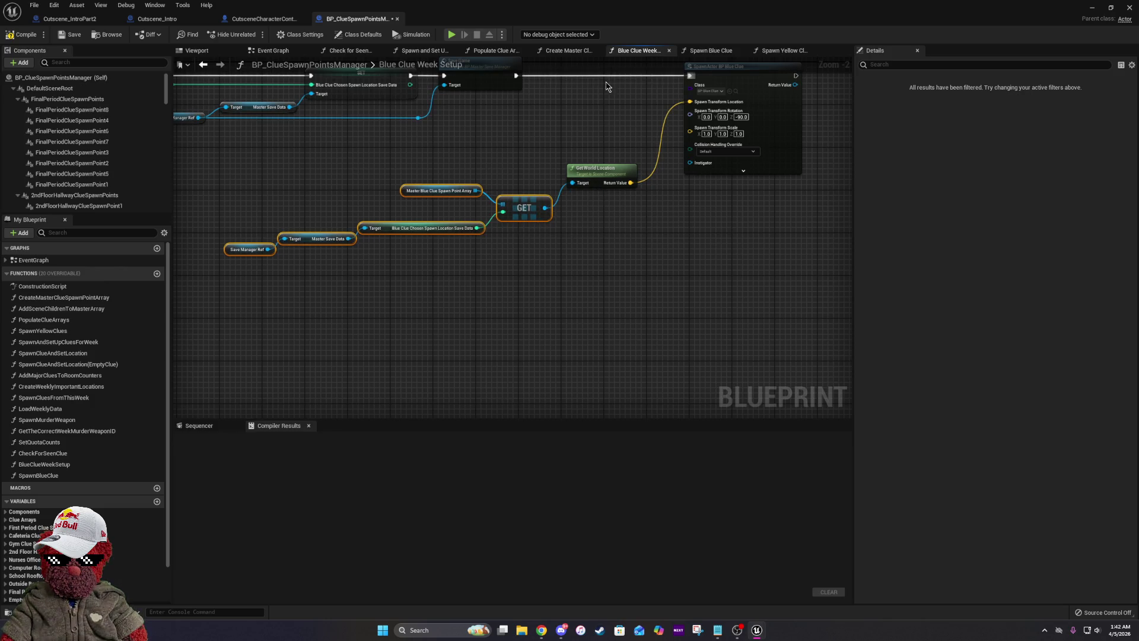
drag(261, 179, 640, 334)
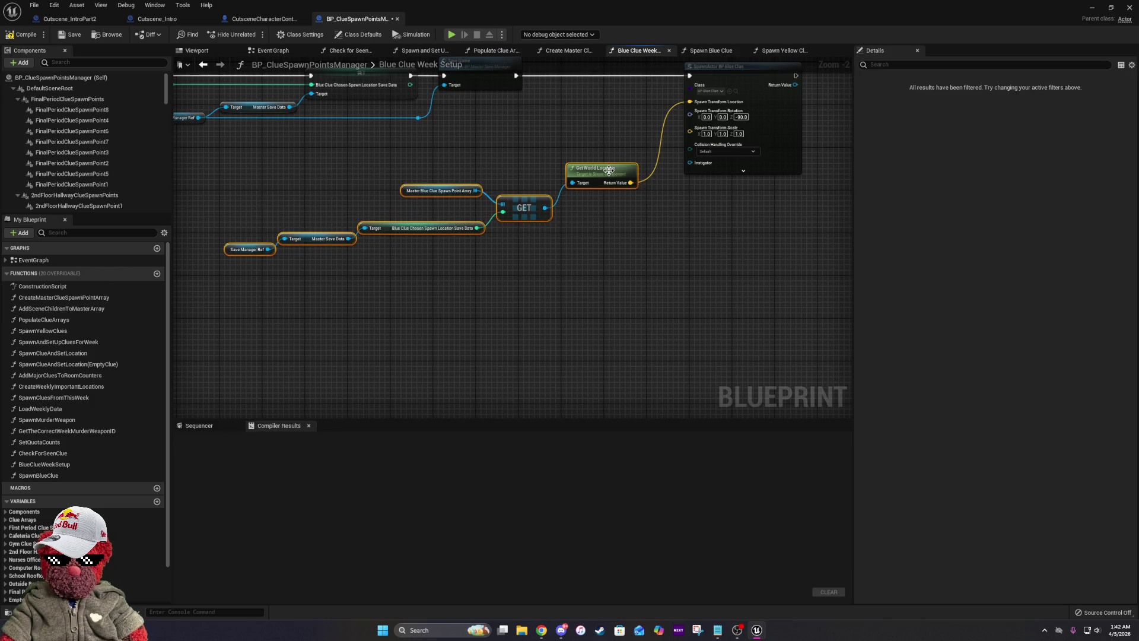
drag(609, 170, 626, 151)
Review the Blue Clue Week Setup graph from Do Once through SpawnActor BP Blue Clue.
mouse_move(664, 299)
mouse_down()
mouse_move(415, 354)
mouse_move(773, 341)
mouse_move(575, 364)
mouse_move(328, 364)
mouse_up()
drag(410, 334, 462, 284)
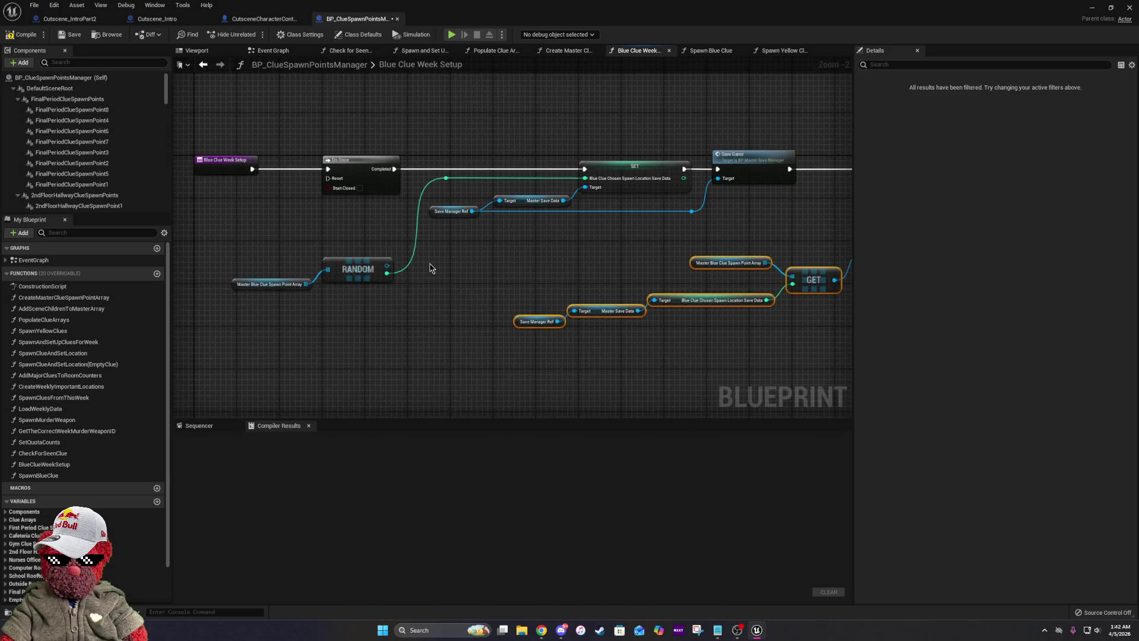
mouse_move(779, 315)
mouse_down()
mouse_move(512, 294)
mouse_move(779, 318)
mouse_up()
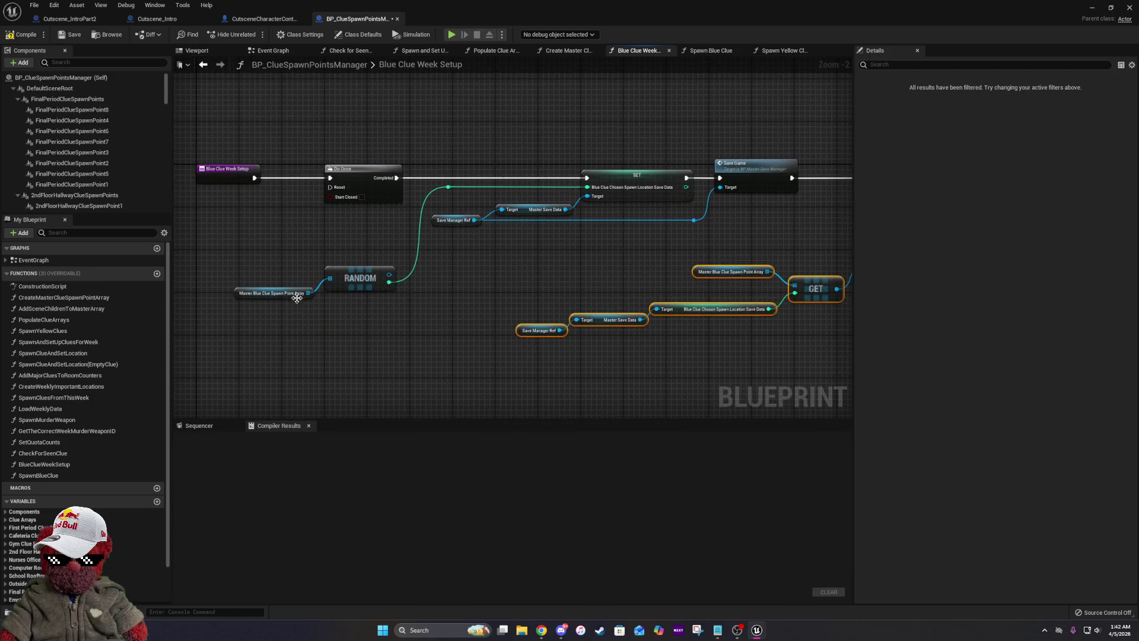
drag(684, 209, 445, 226)
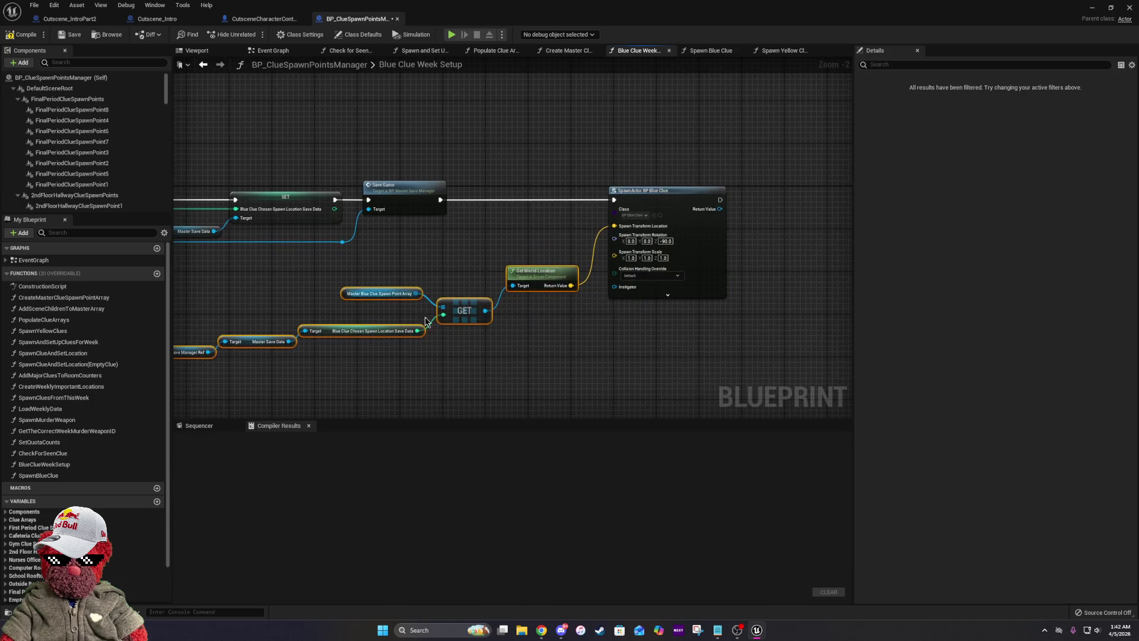
click(669, 396)
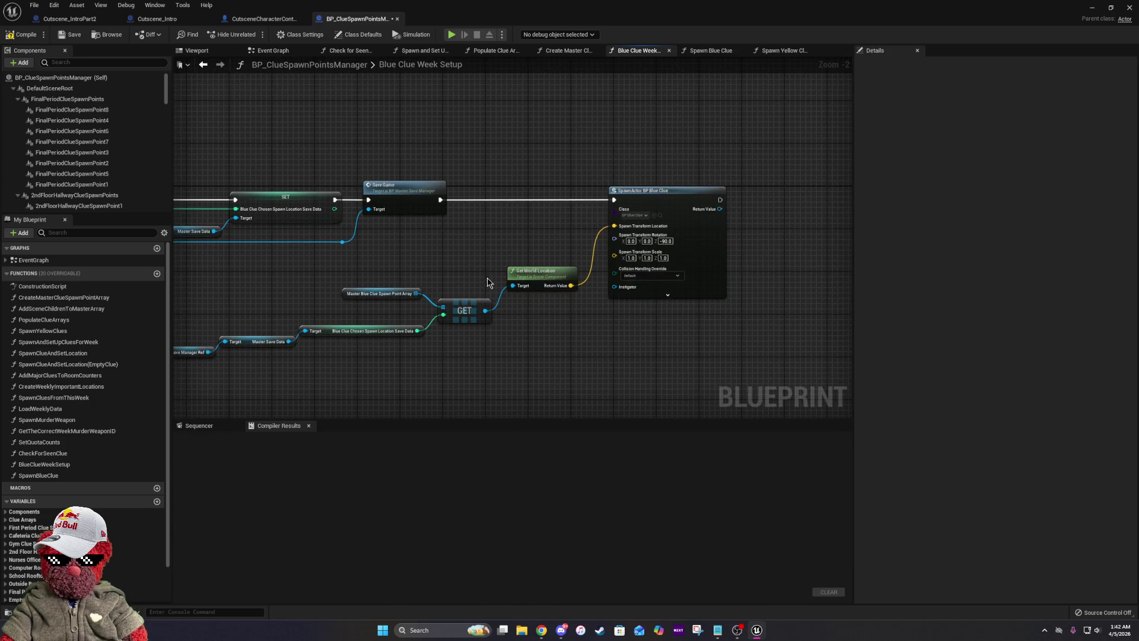
drag(352, 317, 496, 298)
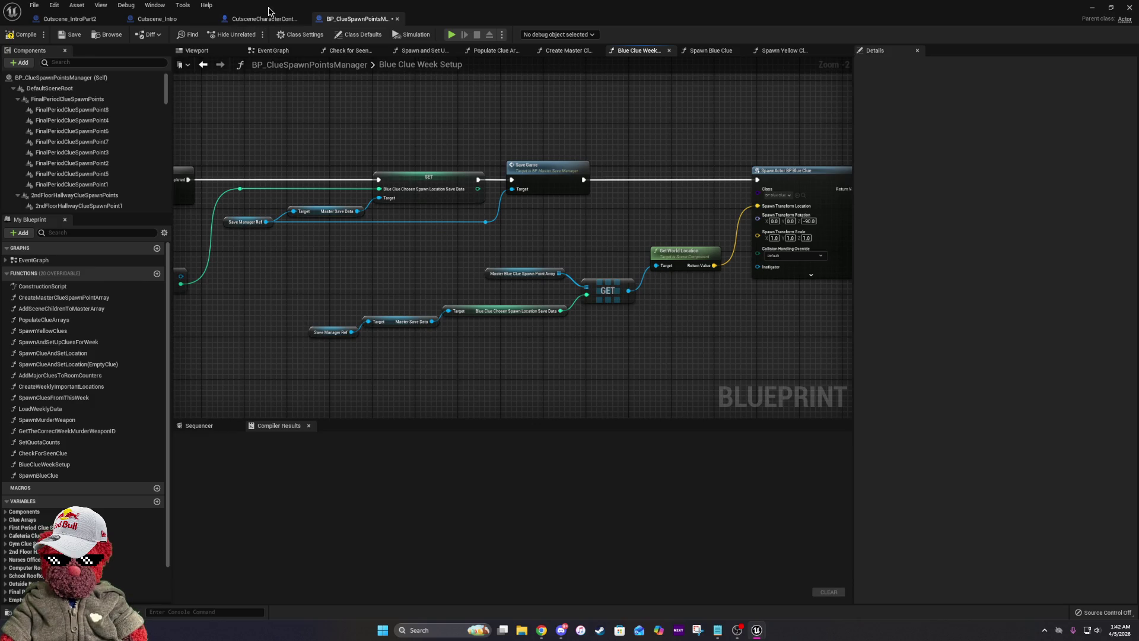
drag(315, 110, 476, 116)
right_click(309, 183)
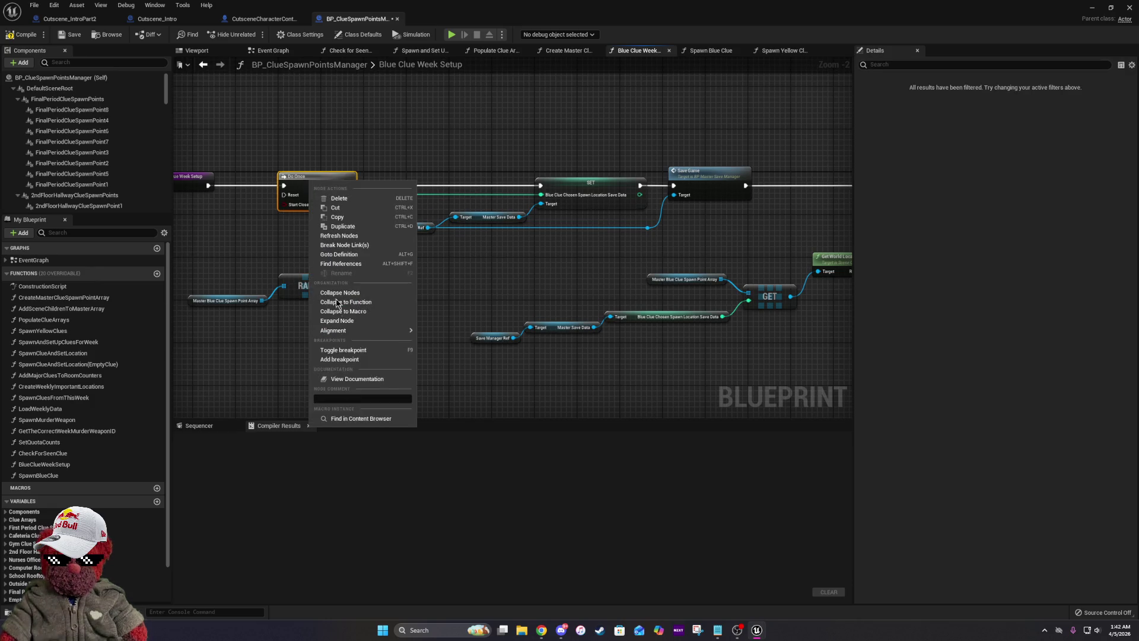
Add a breakpoint on the Do Once node and start a new-game play test.
click(342, 359)
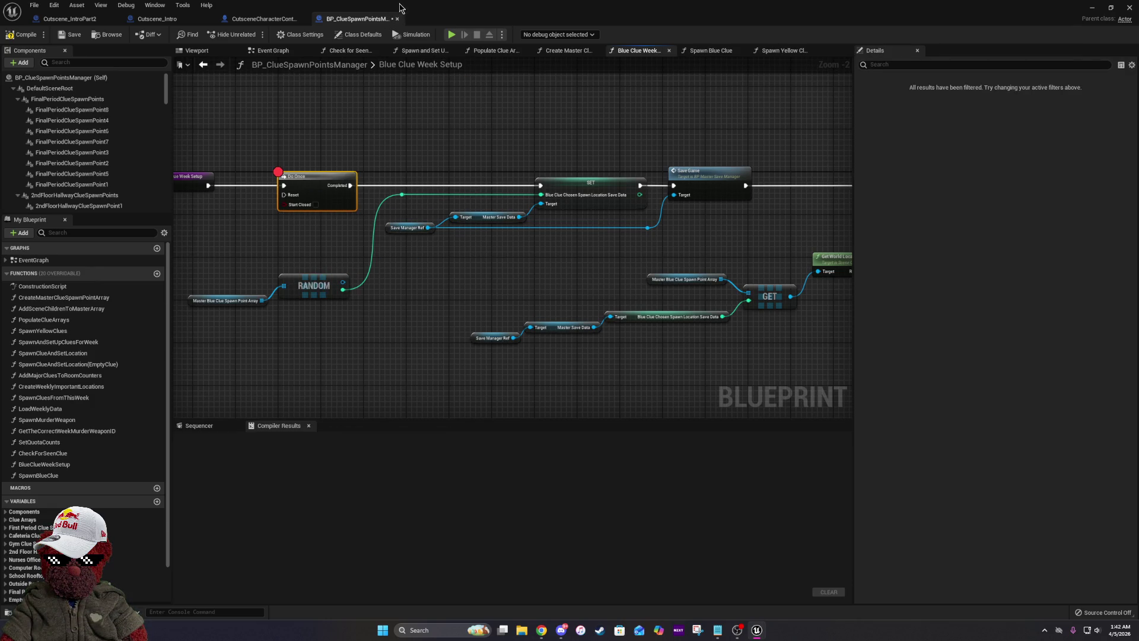
key(alt+Tab)
click(191, 35)
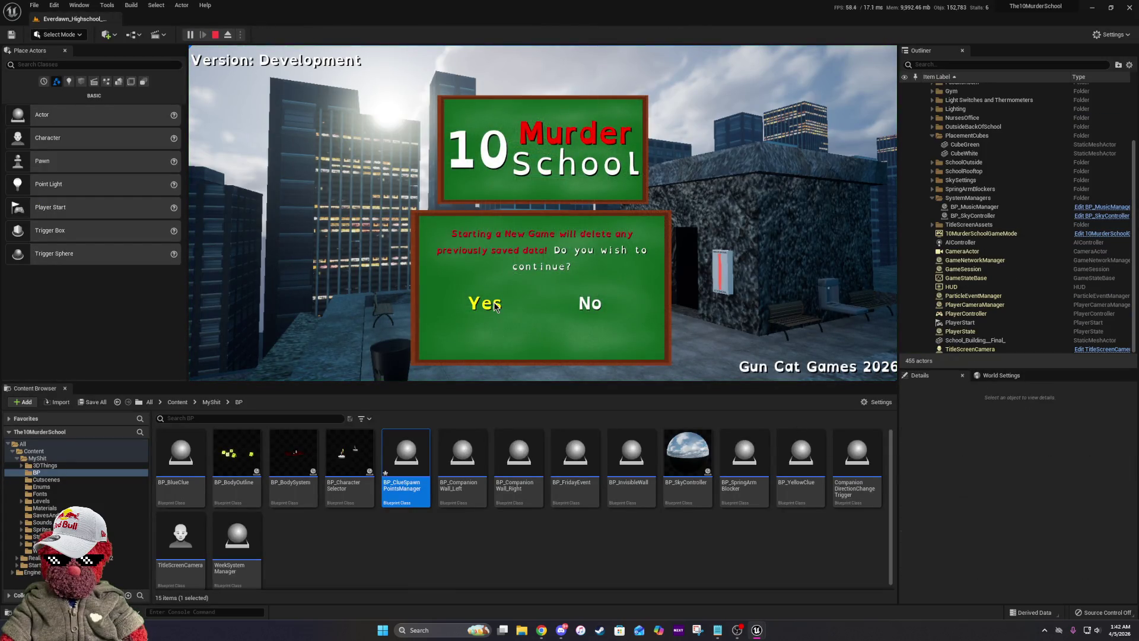
click(496, 305)
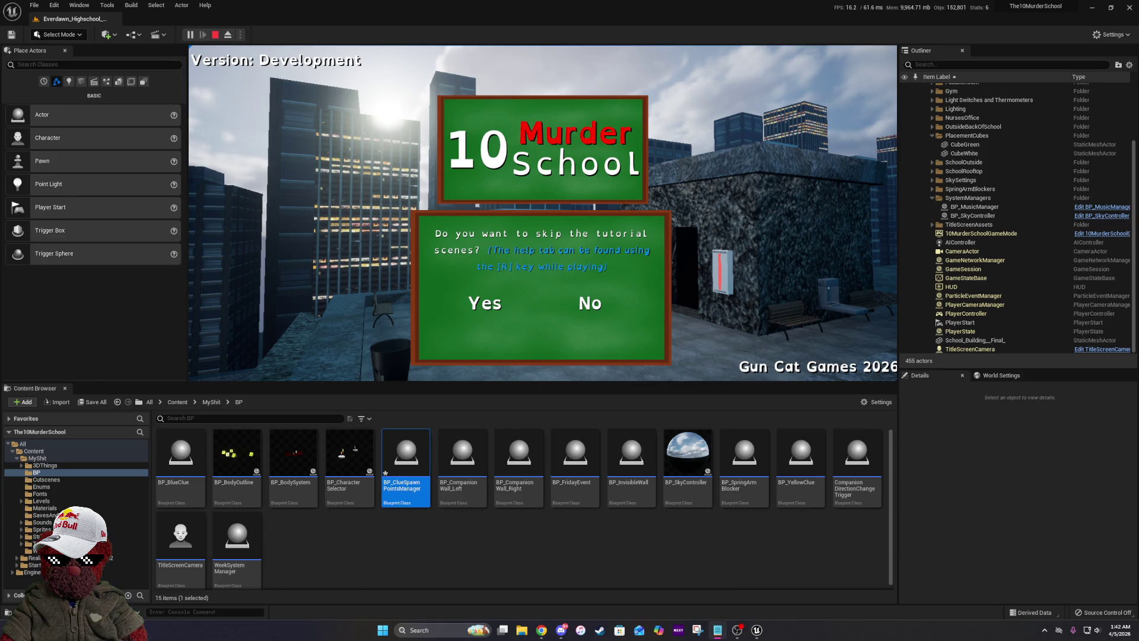
Skip the tutorial, play as another character, and continue until the breakpoint pauses the game.
key(alt+Tab)
click(888, 169)
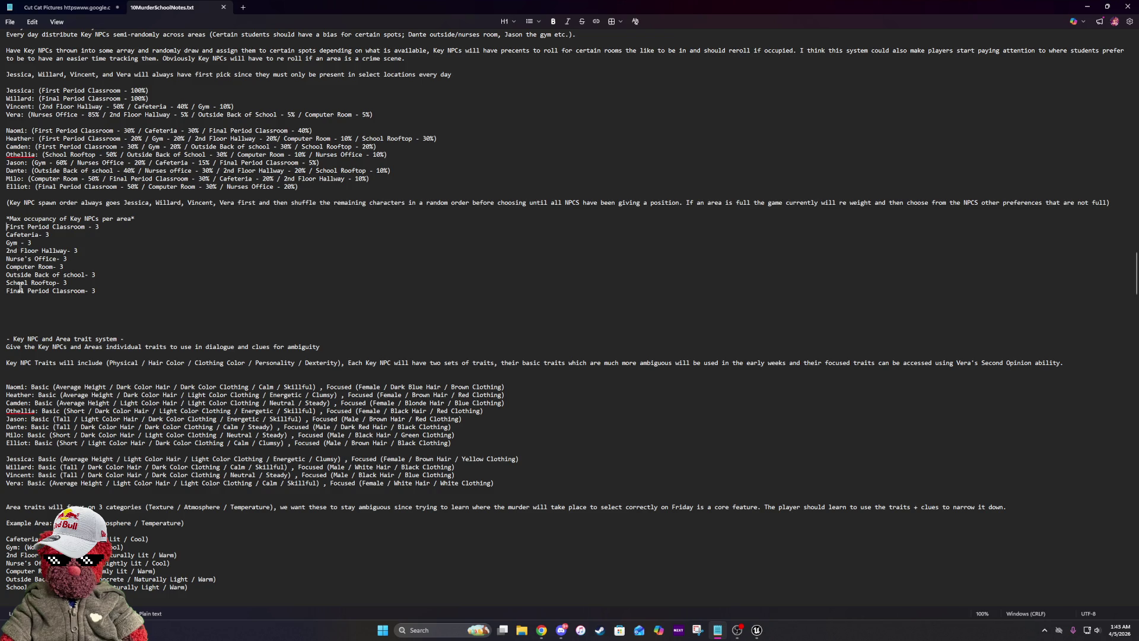
key(alt+Tab)
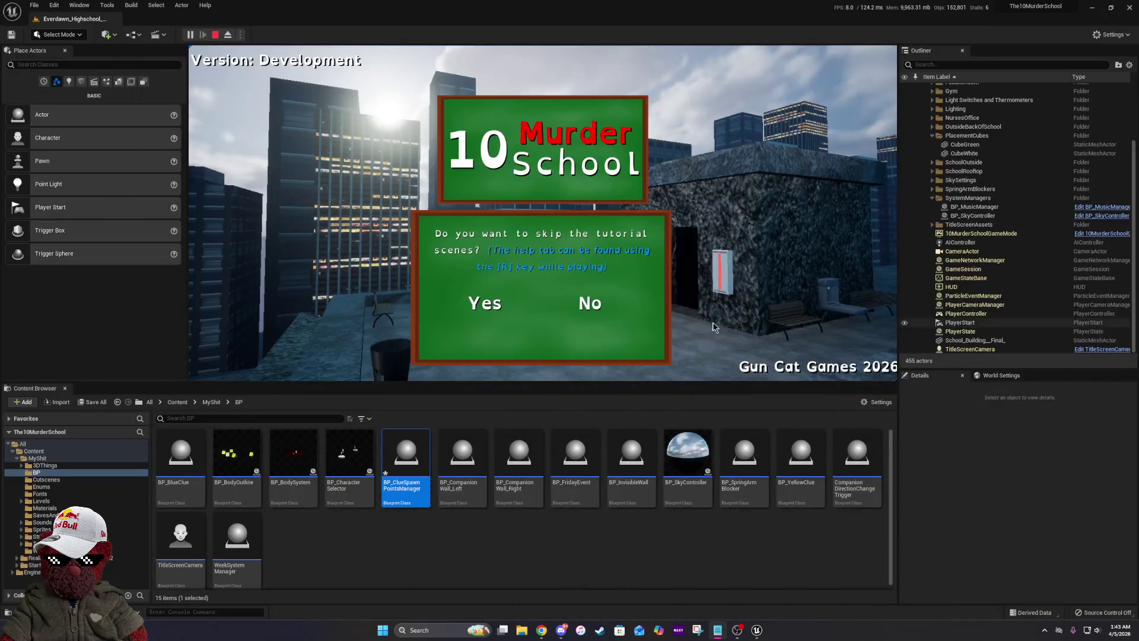
click(481, 304)
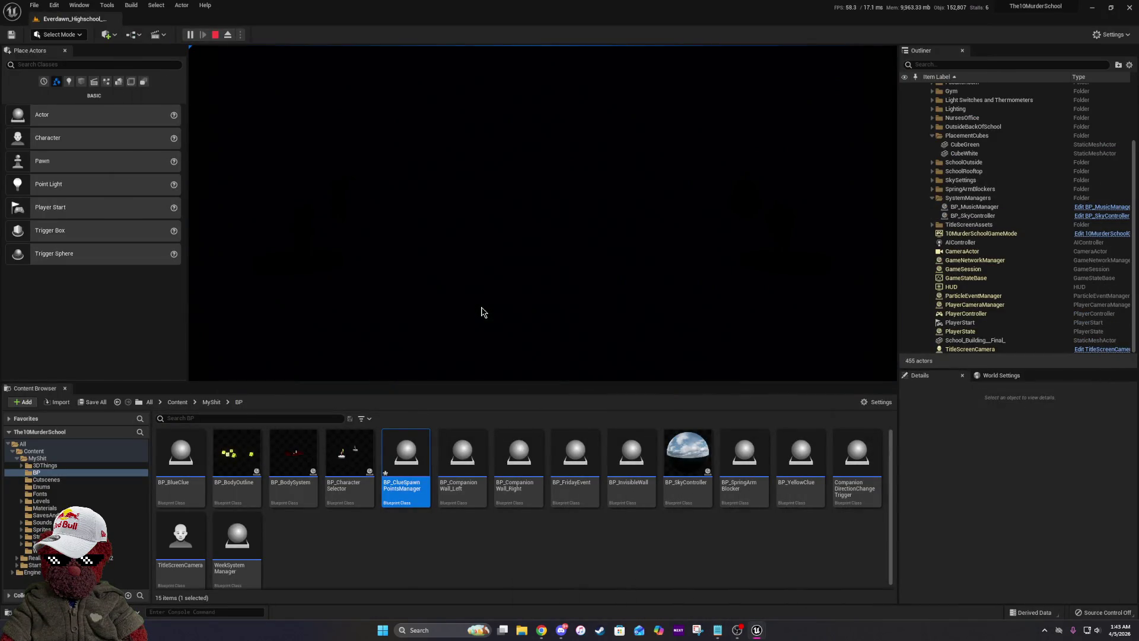
click(247, 359)
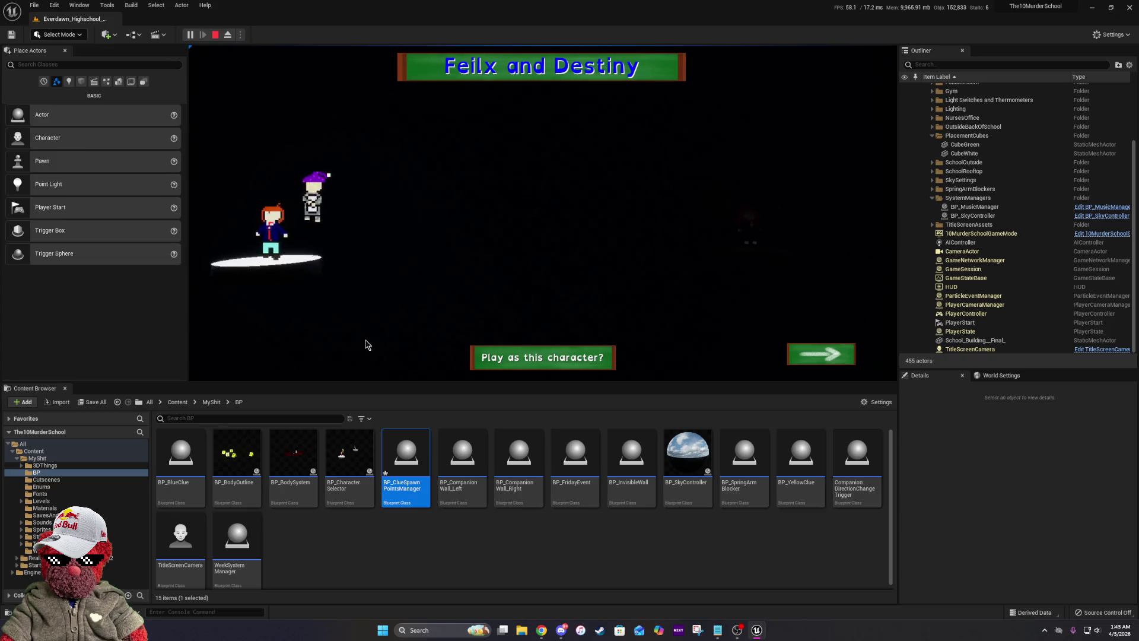
click(575, 363)
click(584, 357)
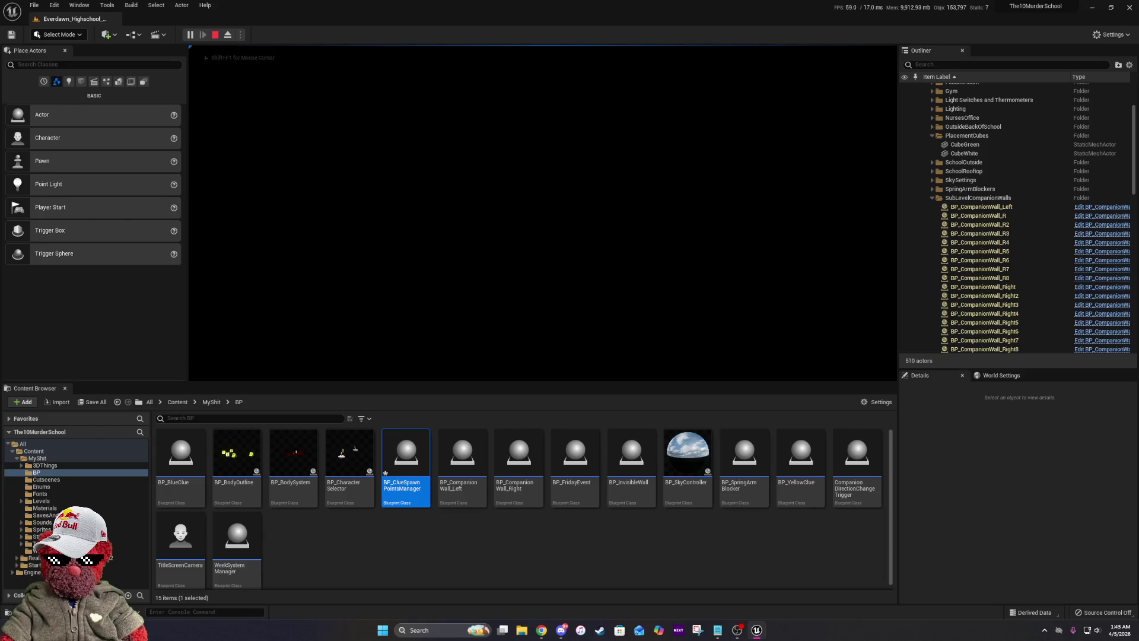
key(shift+F1)
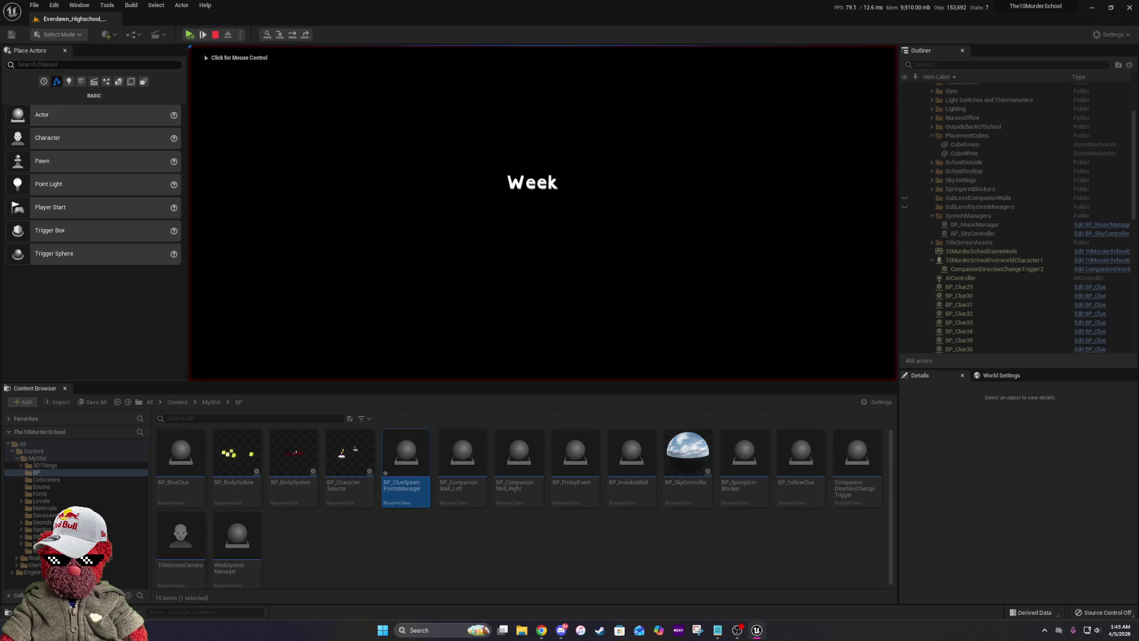
key(alt+Tab)
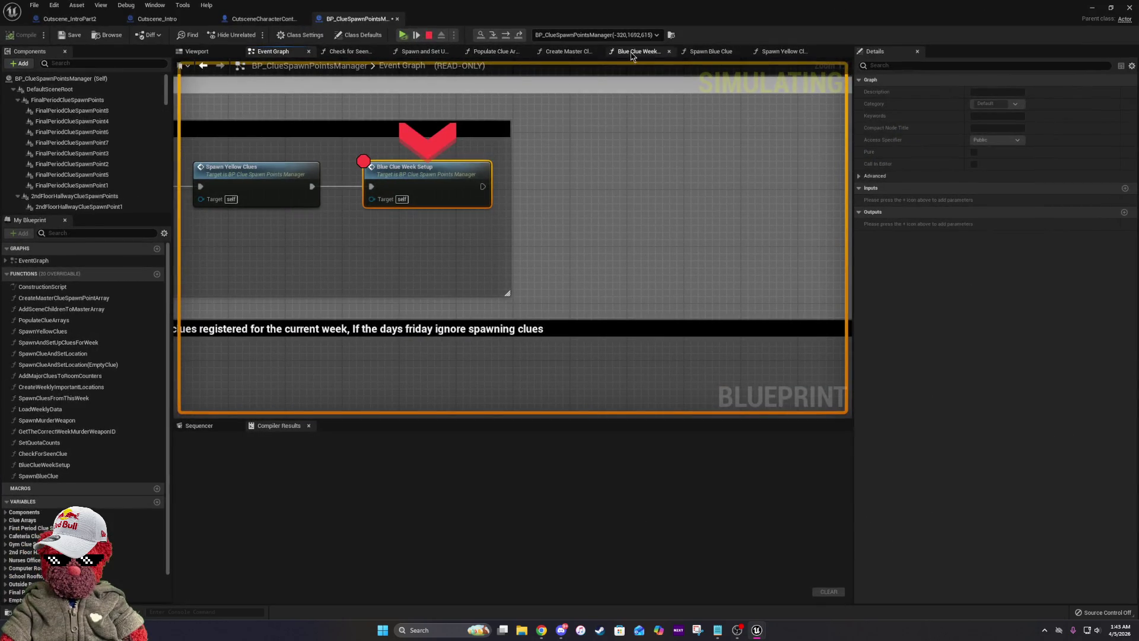
Step through Do Once, SET and Save Game to SpawnActor BP Blue Clue, confirming Out Index 7.
click(498, 35)
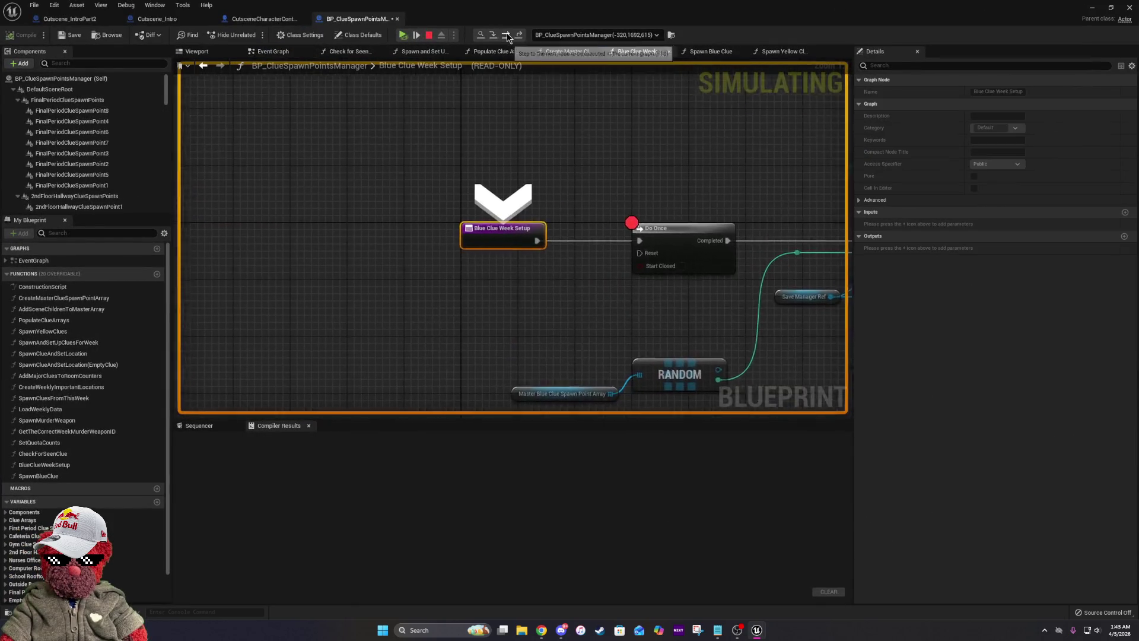
click(507, 35)
click(507, 35)
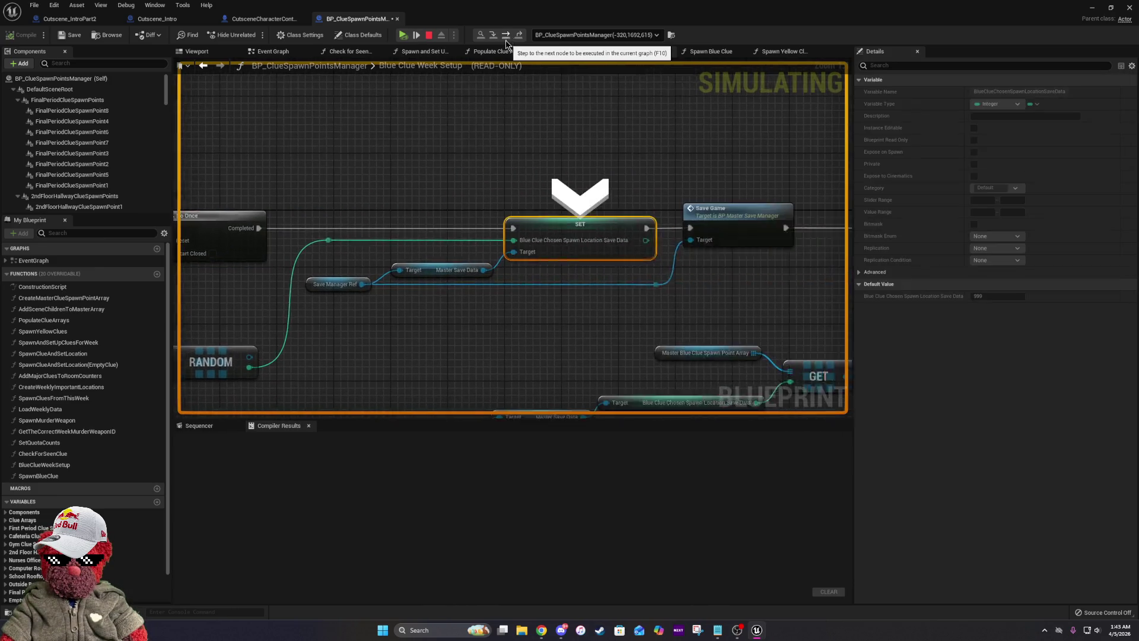
mouse_move(470, 316)
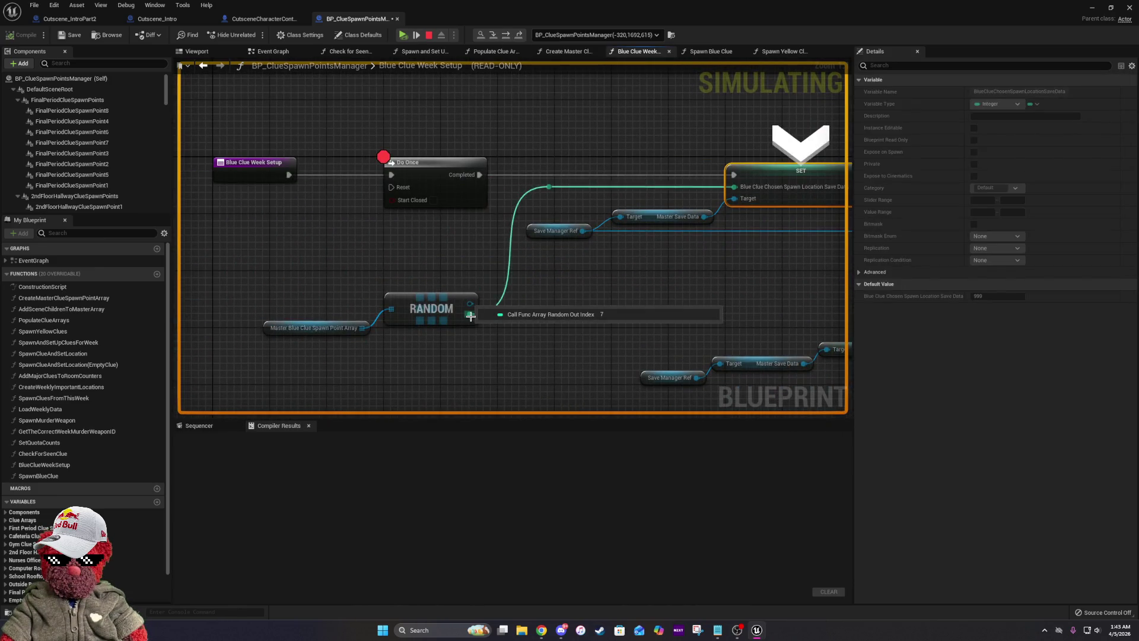
mouse_move(636, 209)
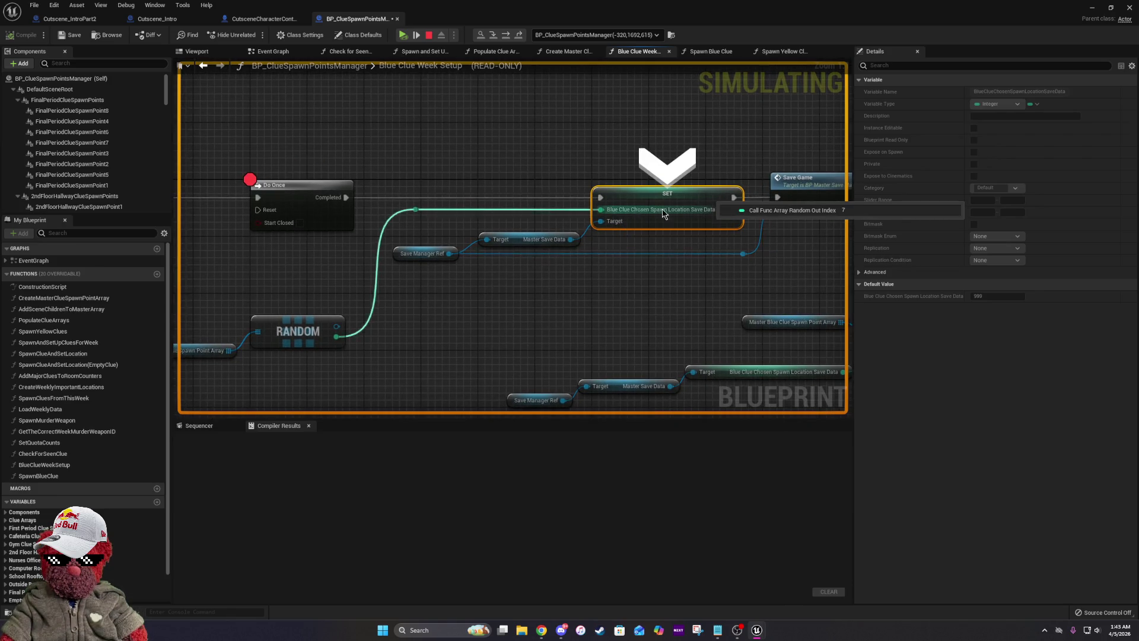
click(507, 36)
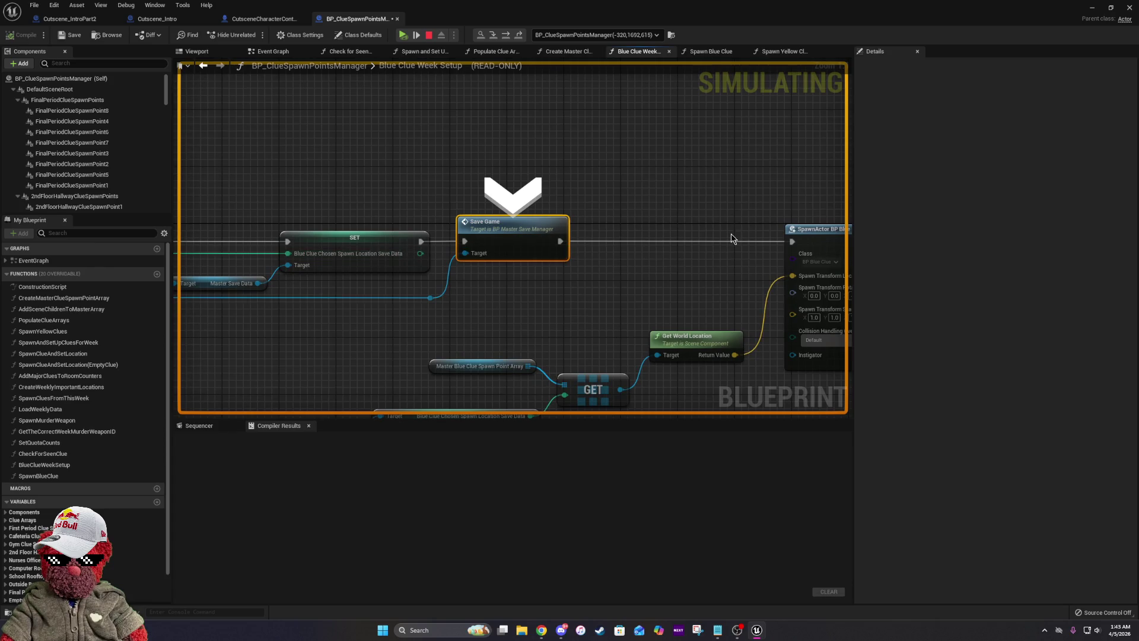
click(518, 35)
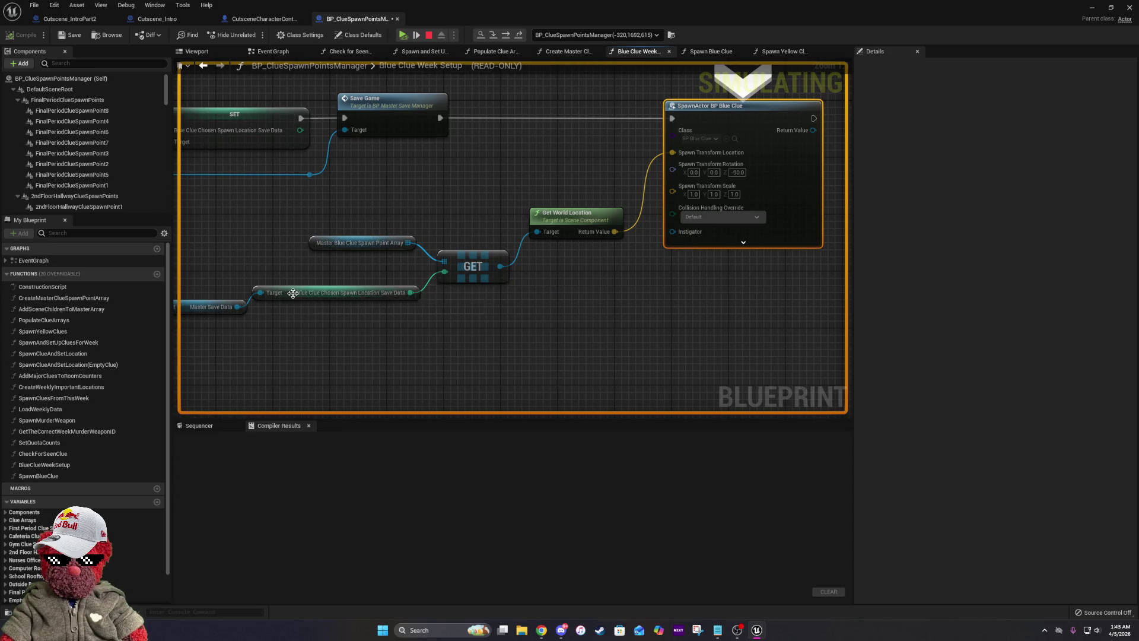
mouse_move(400, 229)
mouse_down()
mouse_move(482, 253)
mouse_move(550, 255)
mouse_up()
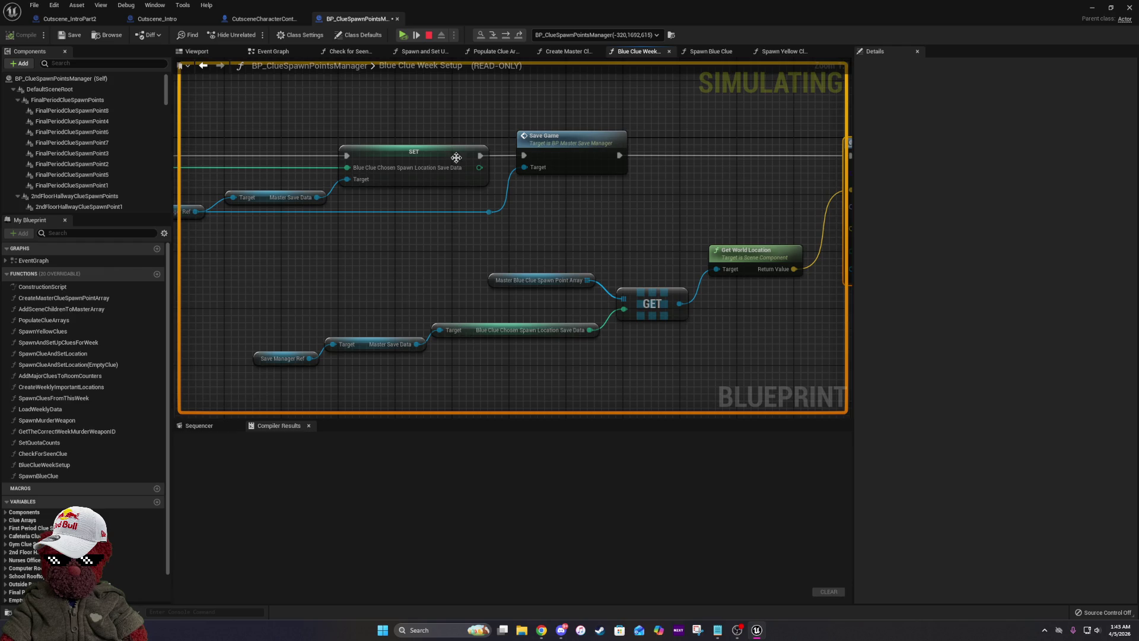
mouse_move(429, 176)
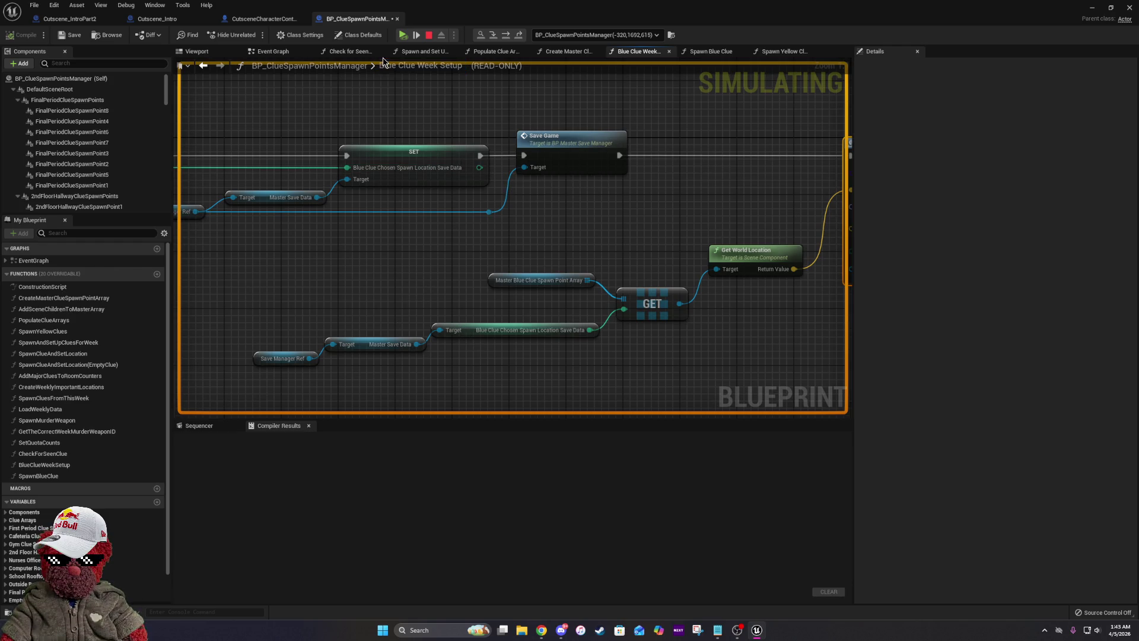
click(126, 5)
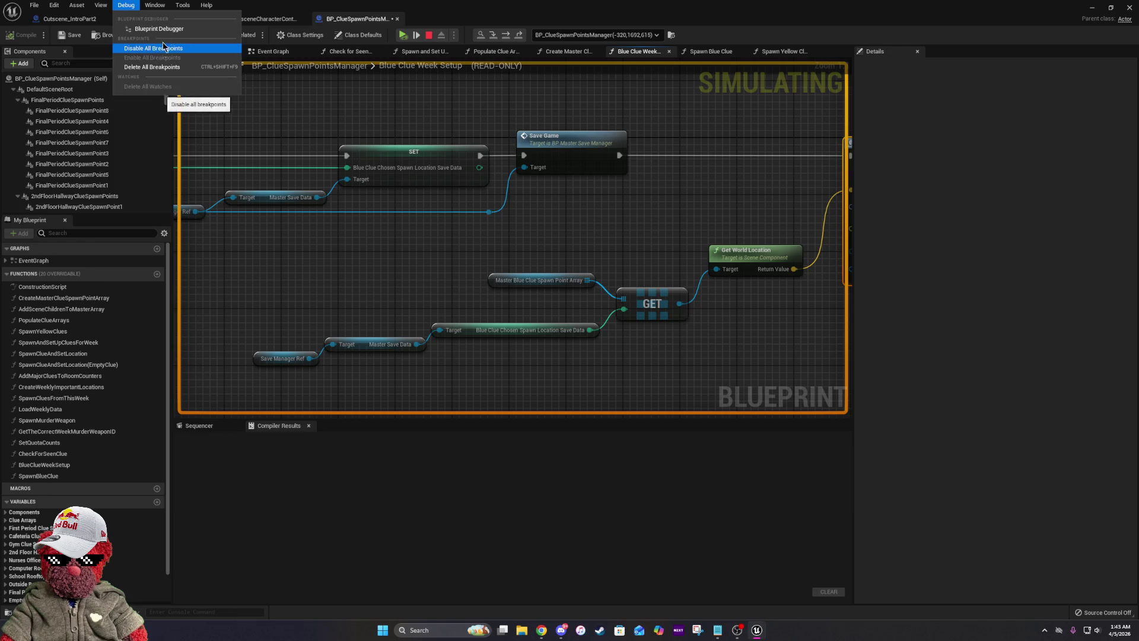
Expand Save Manager Ref's Master Save Data in the Blueprint Debugger, then close the debugger.
click(155, 29)
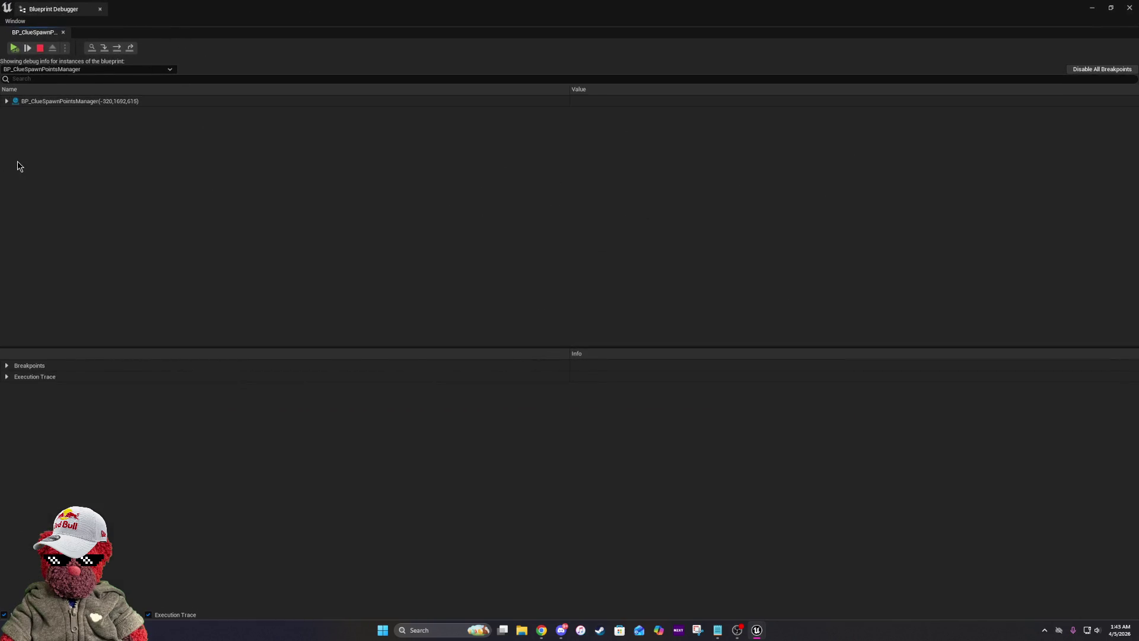
click(7, 101)
click(14, 112)
scroll(127, 232, down, 10)
scroll(127, 233, down, 15)
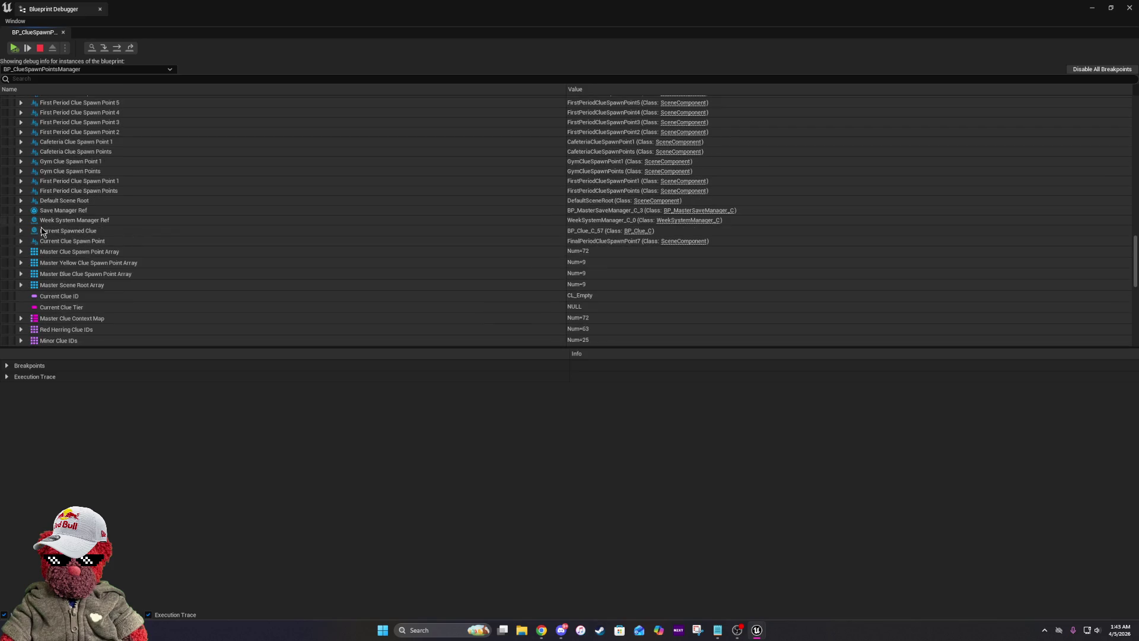
scroll(21, 236, down, 2)
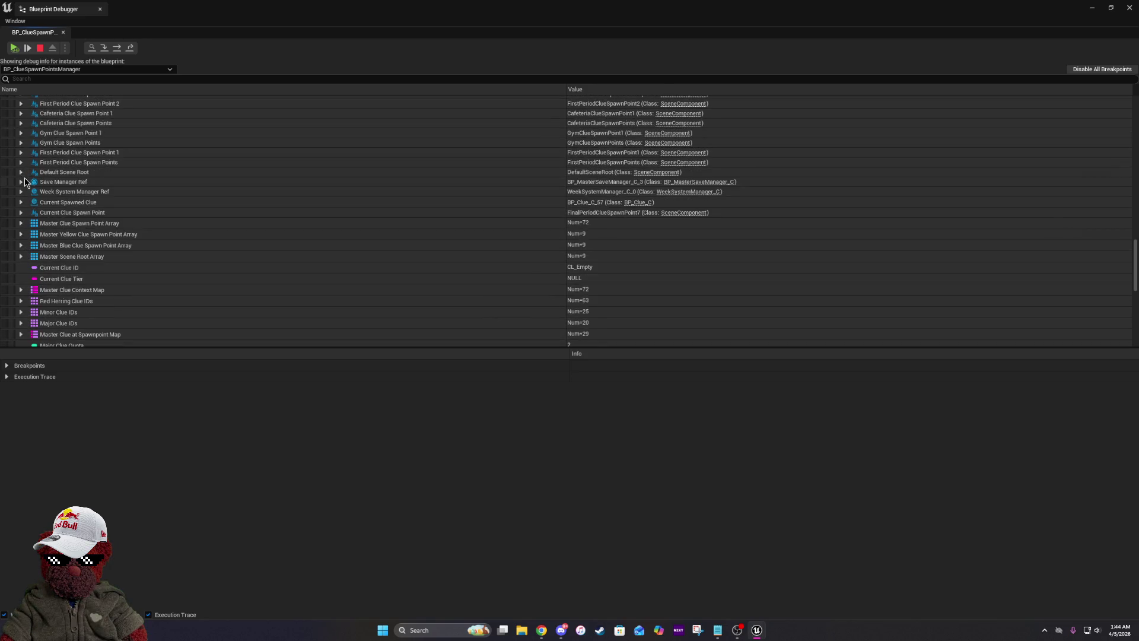
click(22, 181)
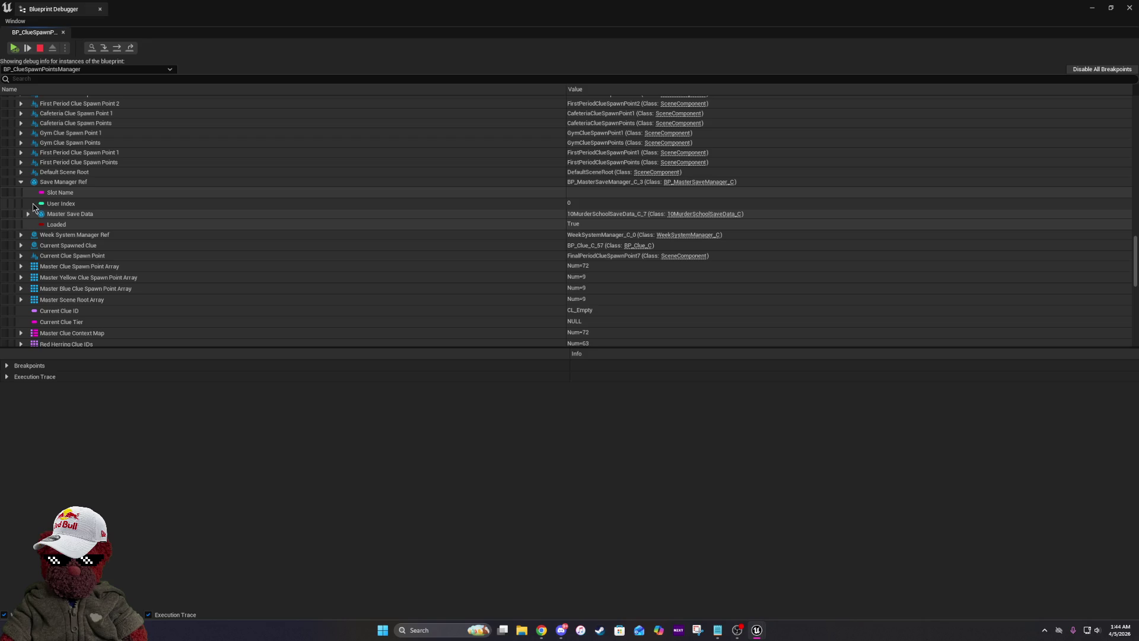
click(28, 214)
scroll(90, 244, down, 3)
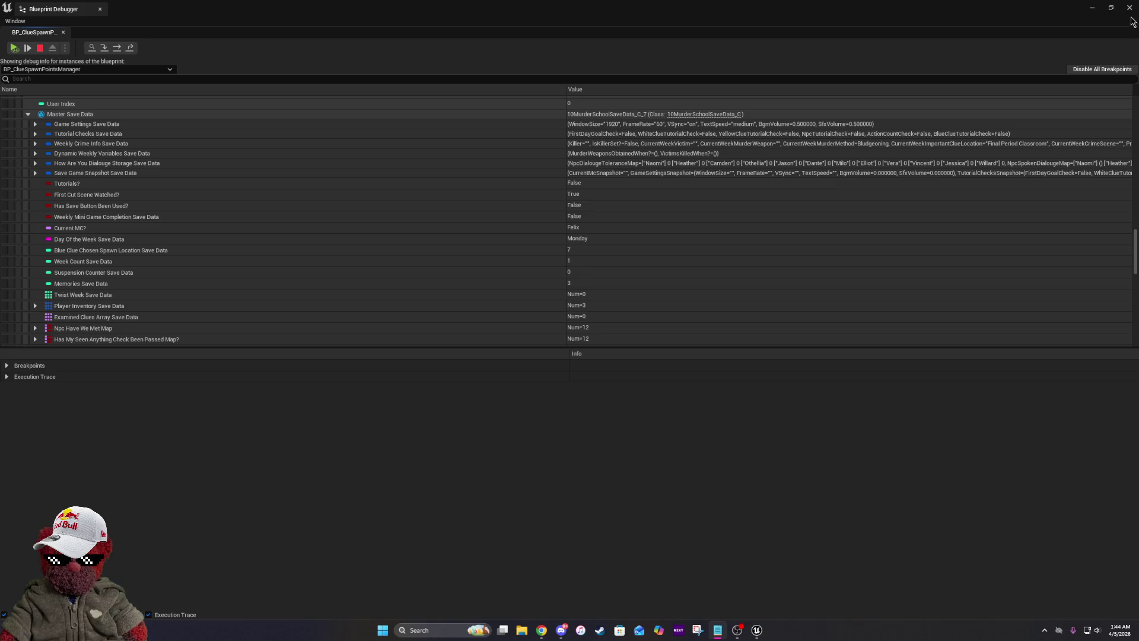
click(1129, 9)
key(alt+Tab)
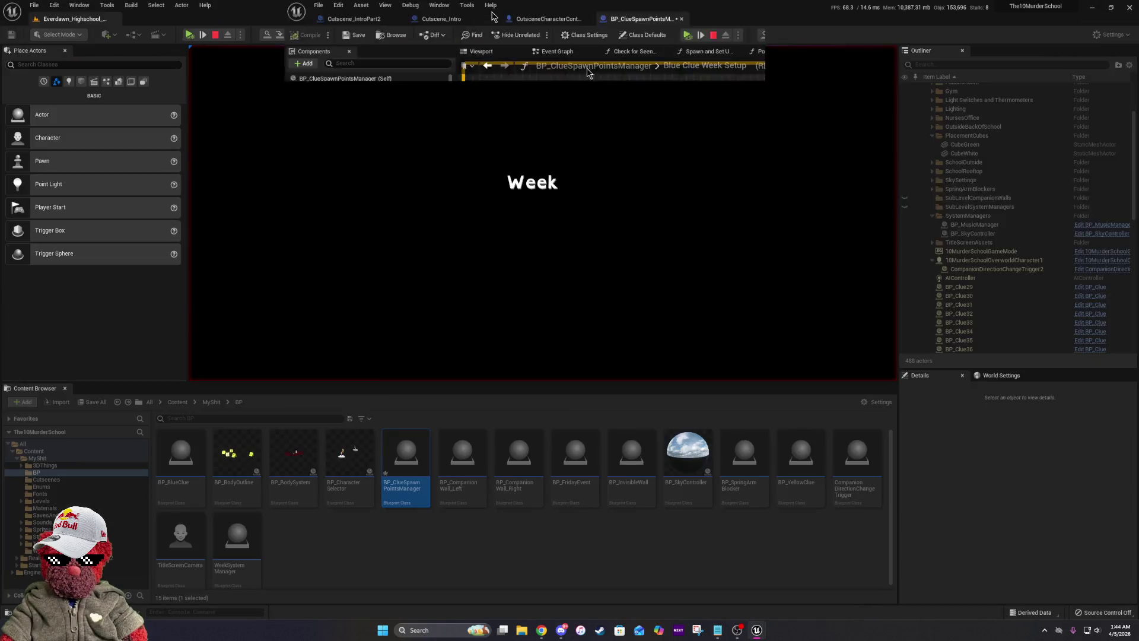
Resume the play test, bless Naomi, and choose School Rooftop as the next period.
click(189, 34)
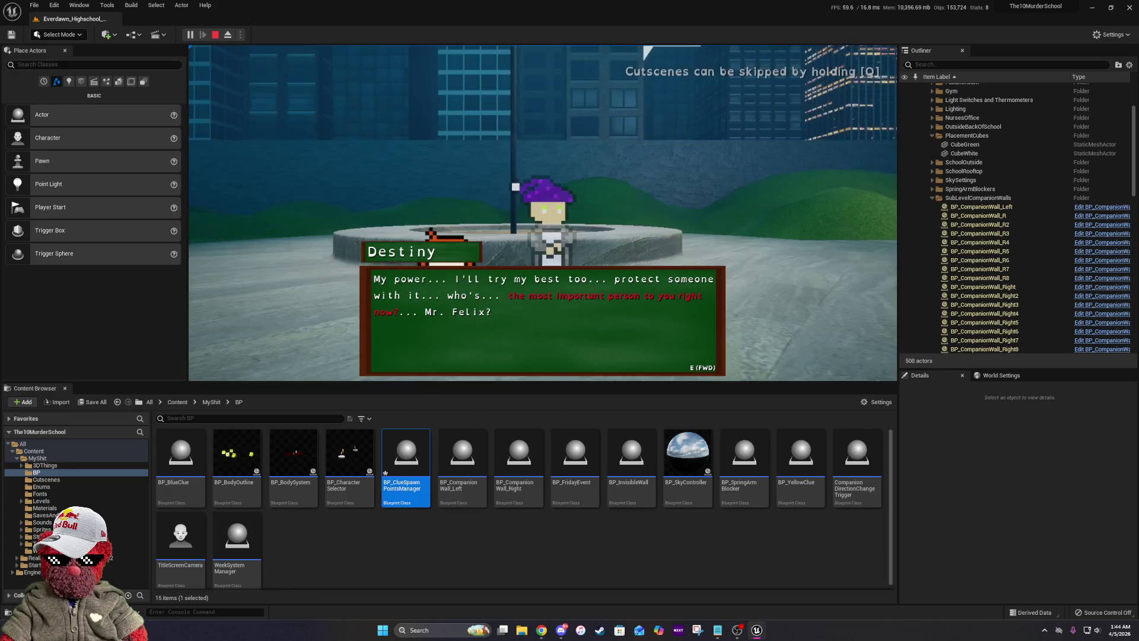
key(e)
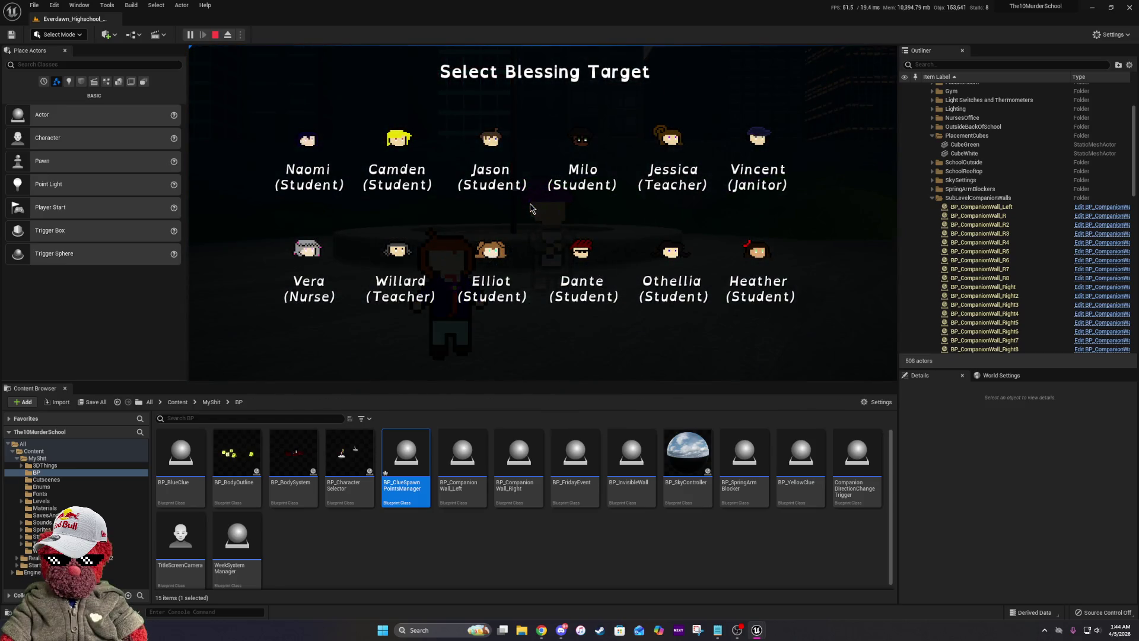
click(334, 159)
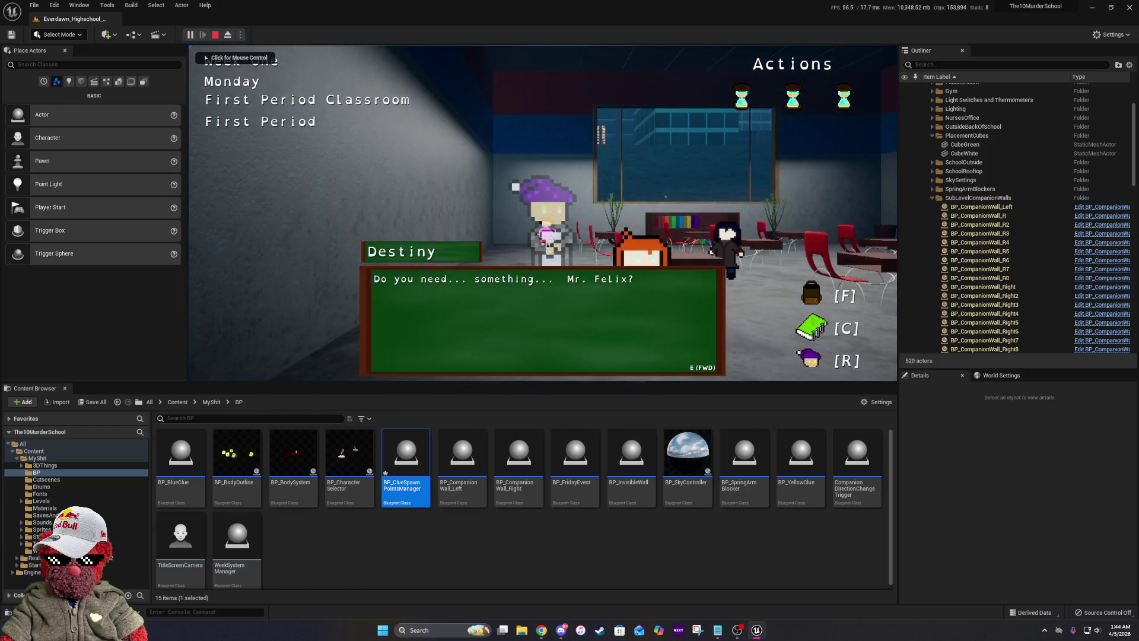
key(e)
click(683, 320)
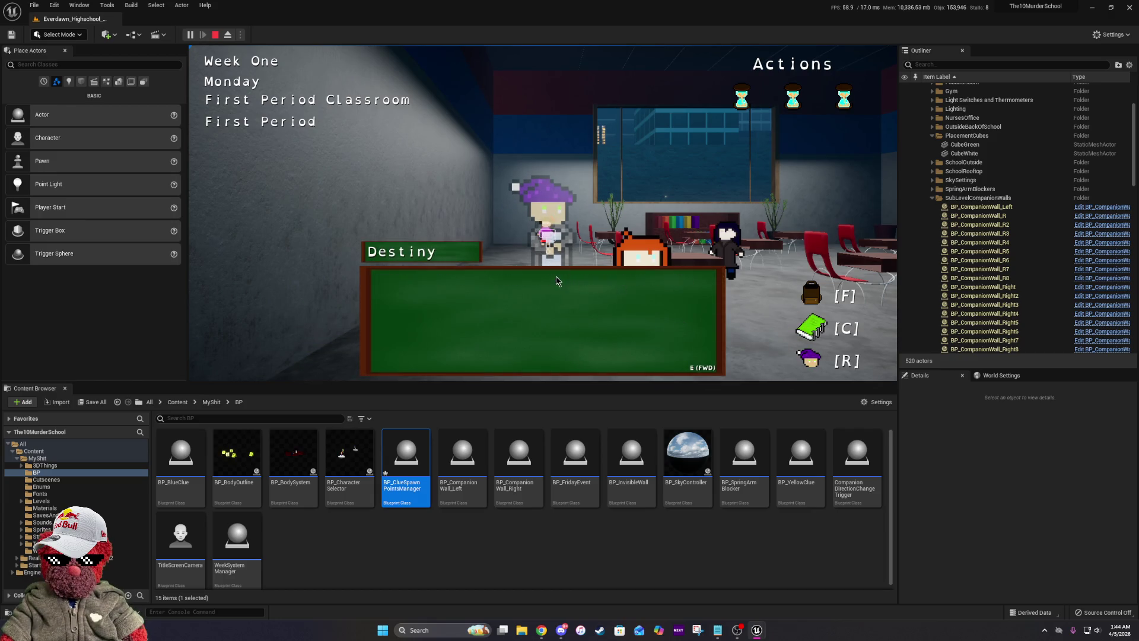
key(e)
key(e)
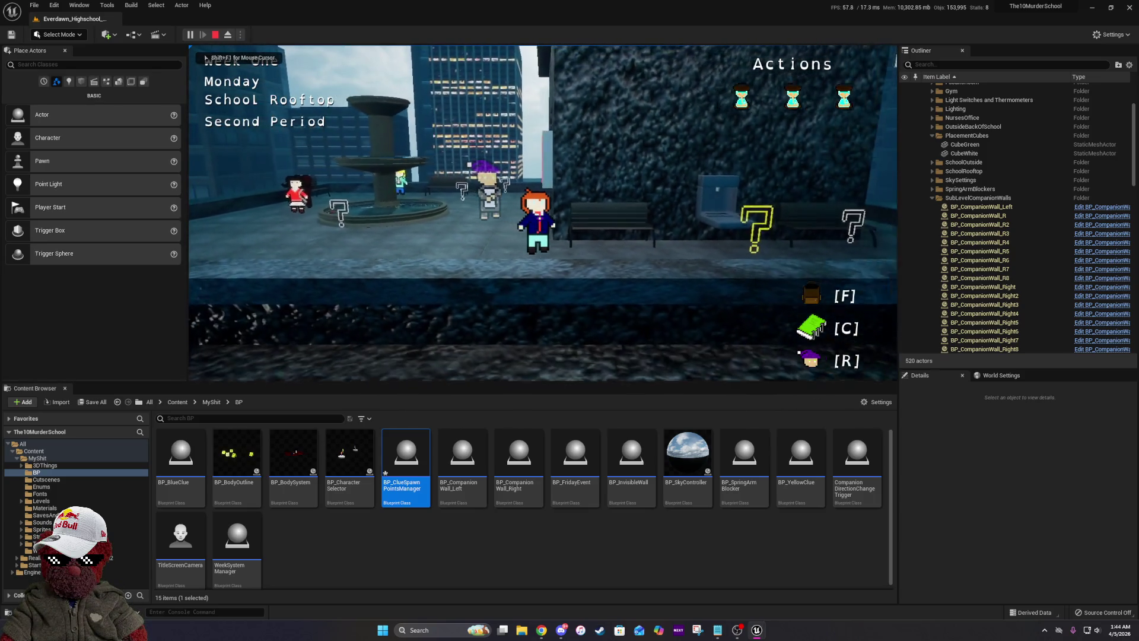
Wait through periods at Outside Back of The School and the classroom, then pick School Rooftop.
key(d)
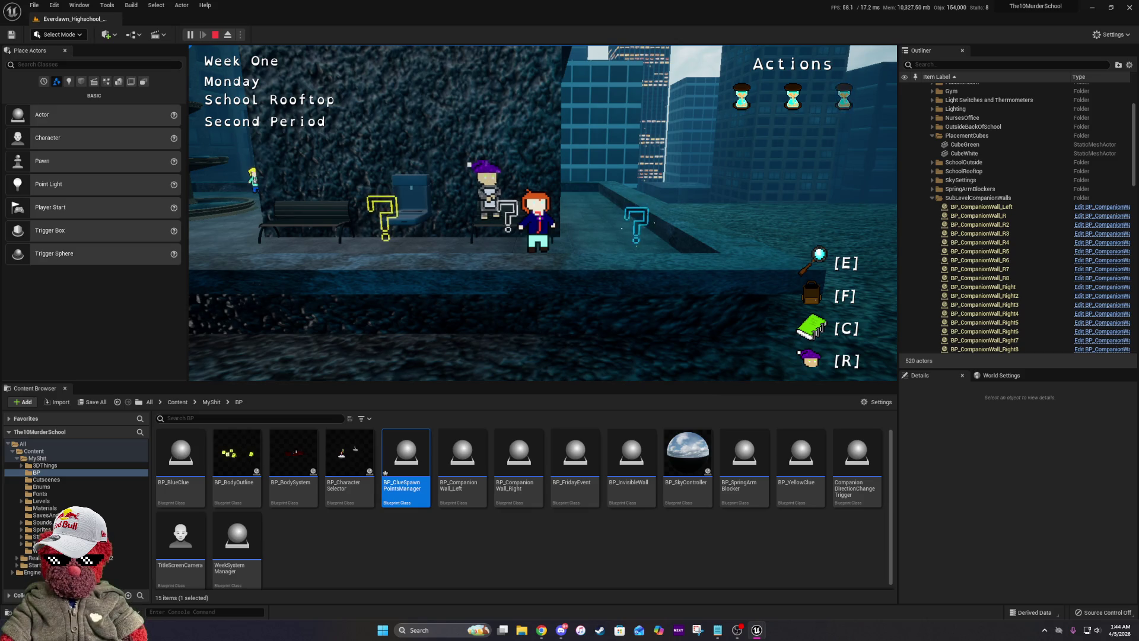
key(a)
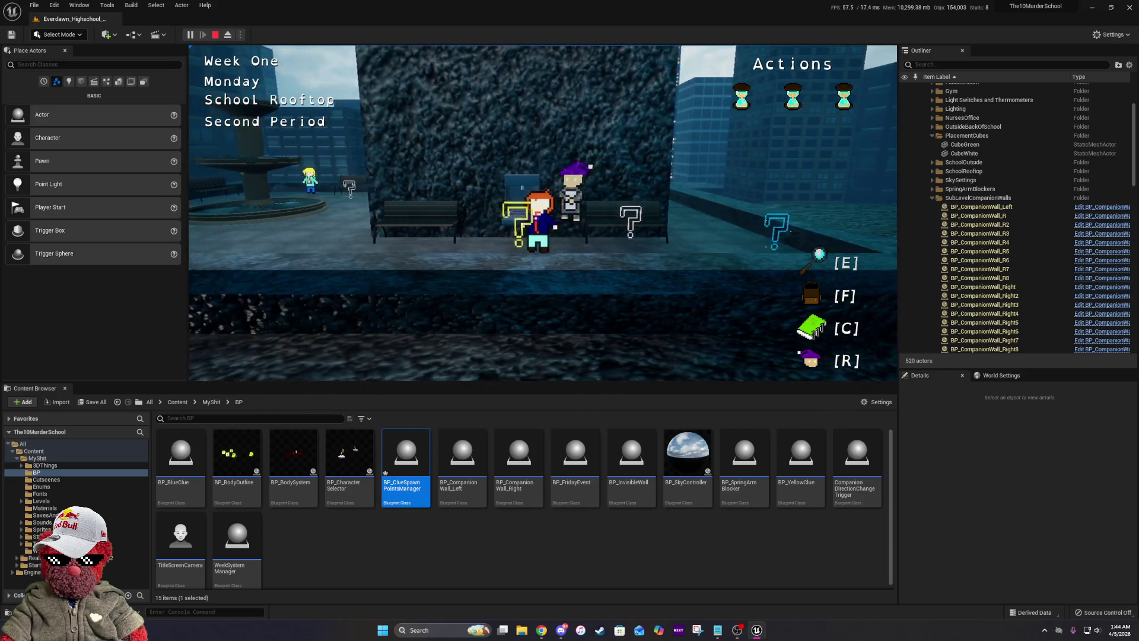
key(e)
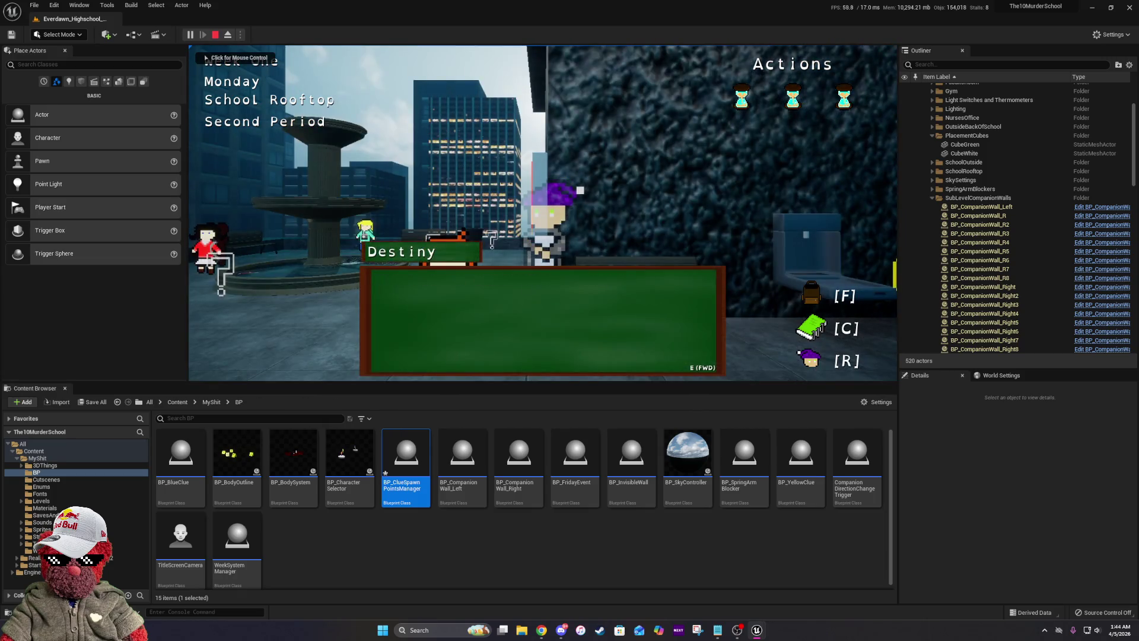
click(719, 319)
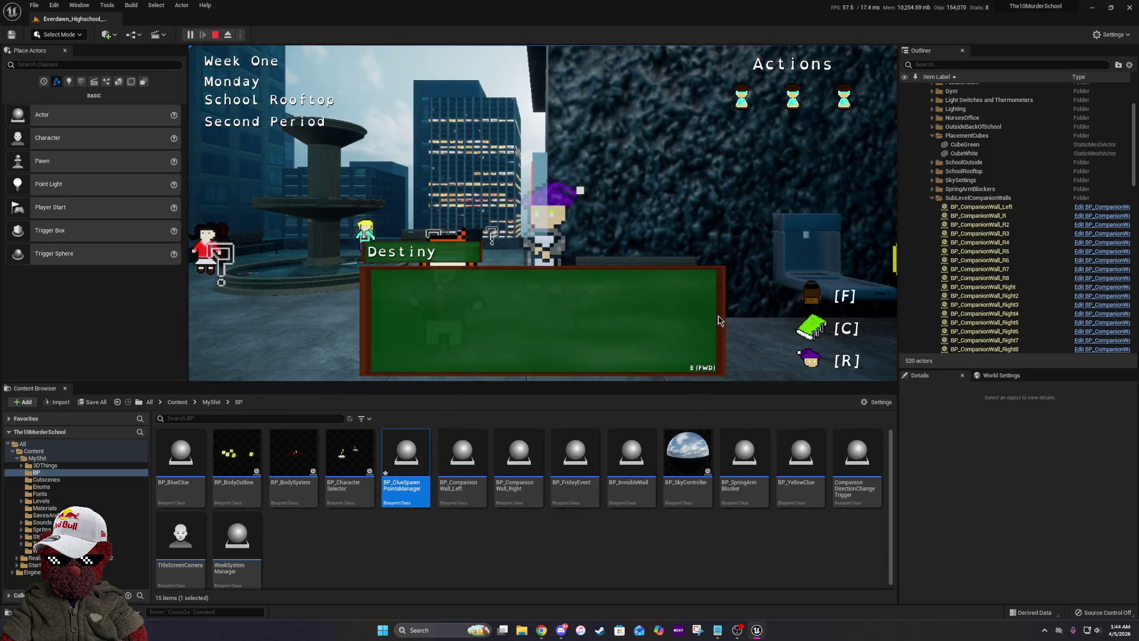
click(671, 313)
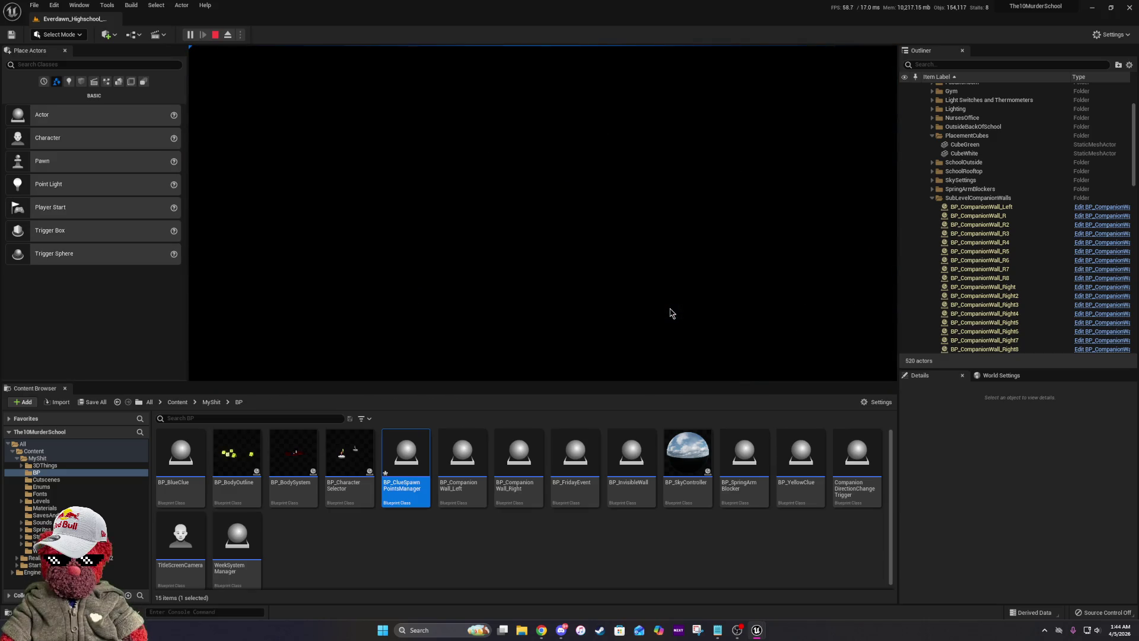
key(e)
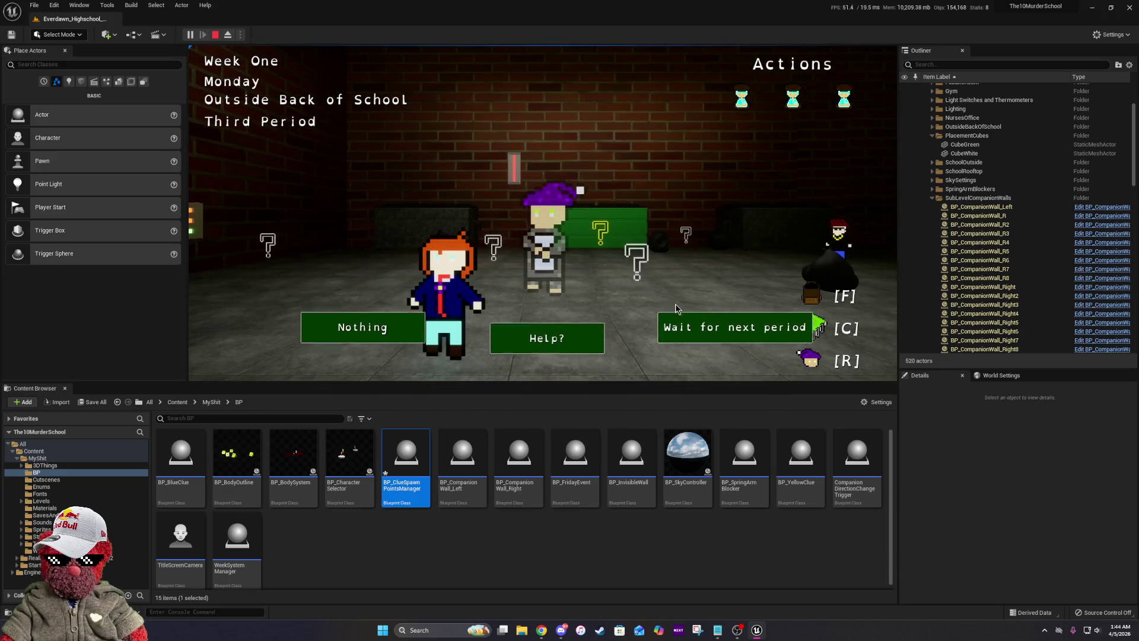
click(689, 323)
click(686, 320)
click(436, 262)
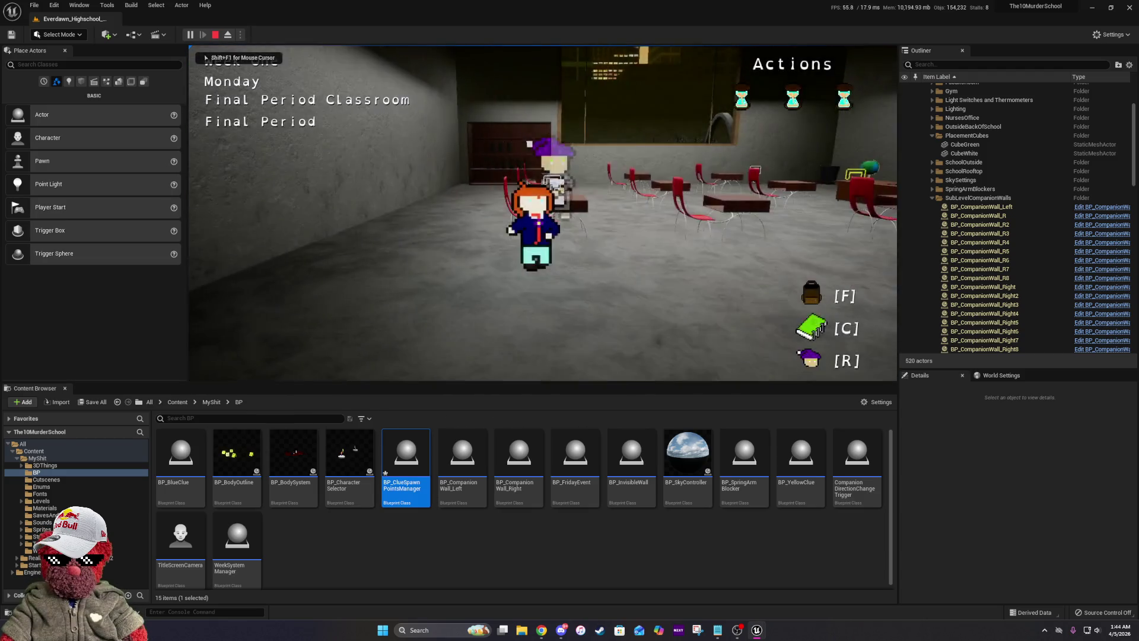
click(732, 311)
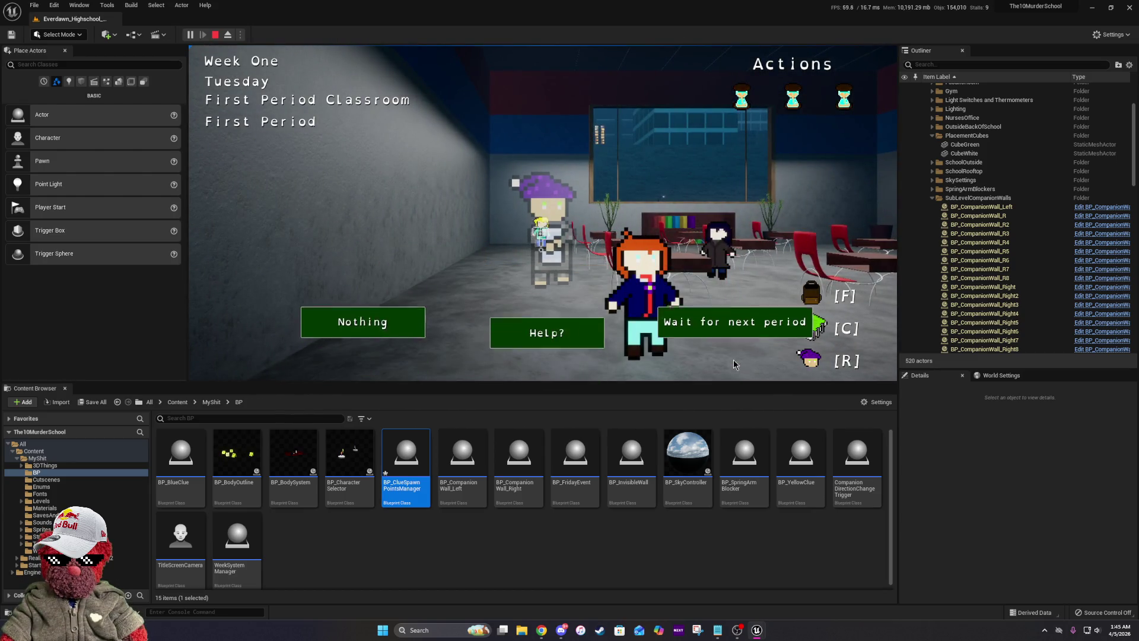
click(749, 314)
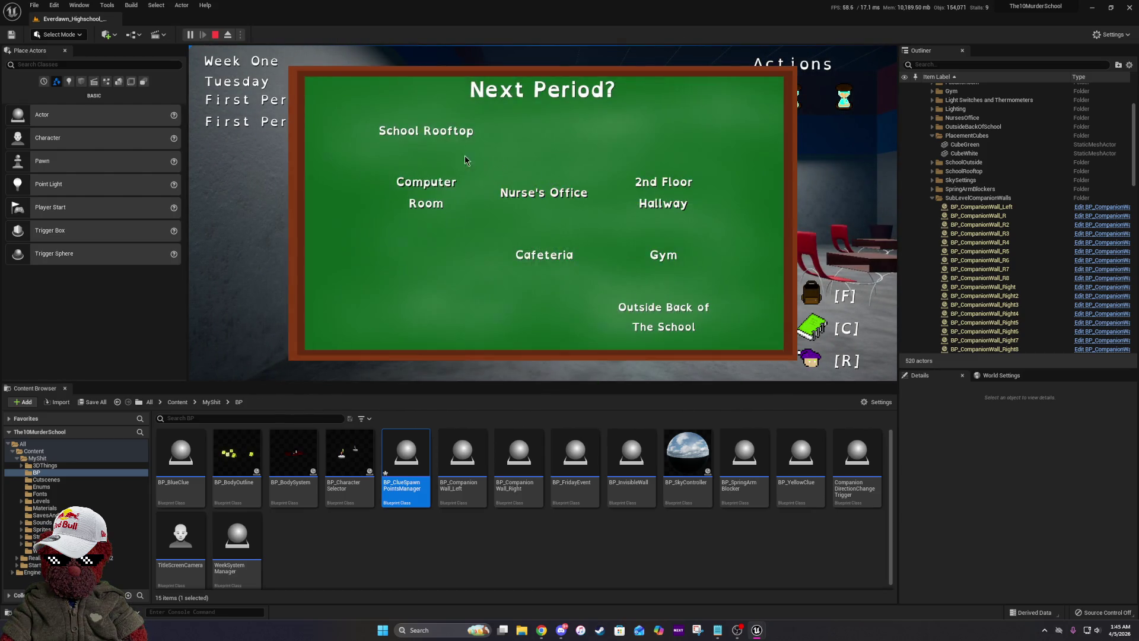
click(426, 131)
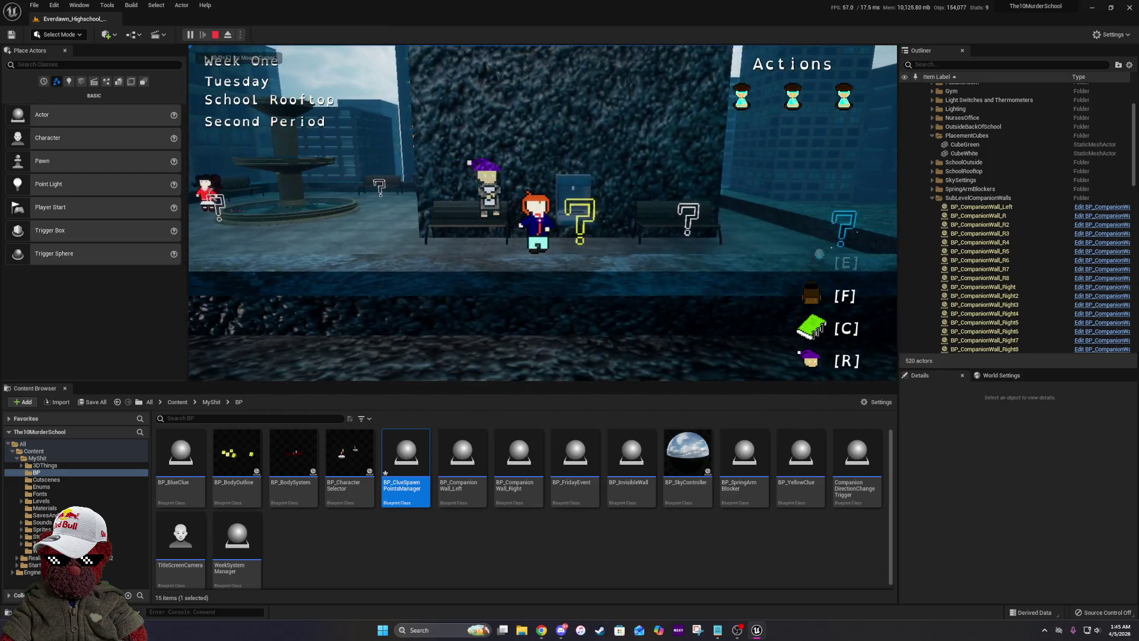
Walk the player along the rooftop onto the cyan clue.
key(d)
key(d)
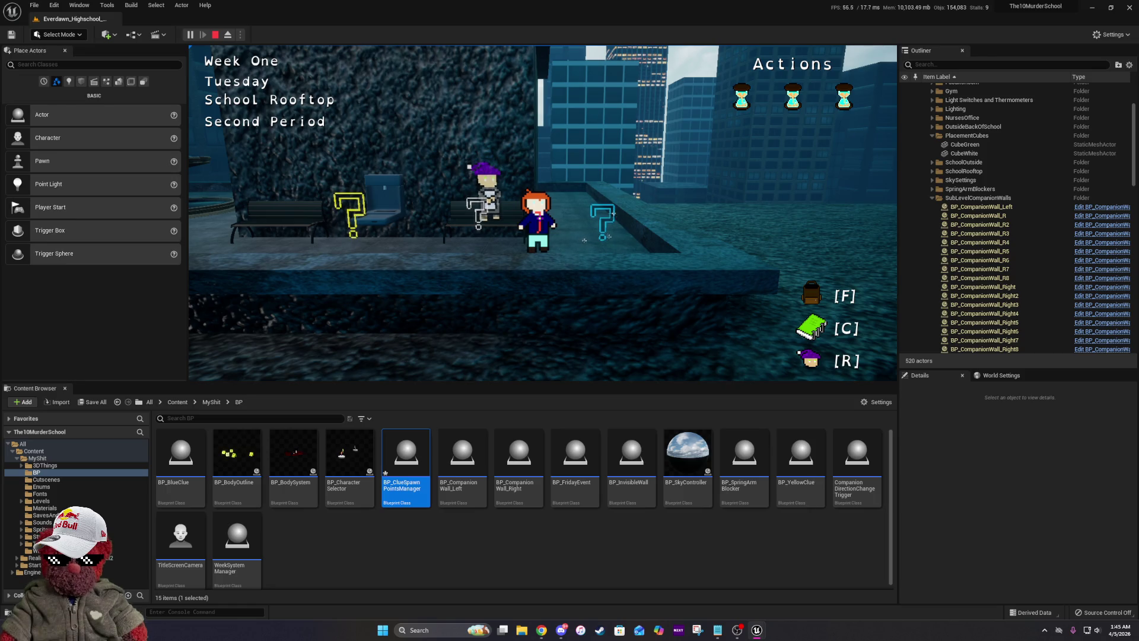
key(a)
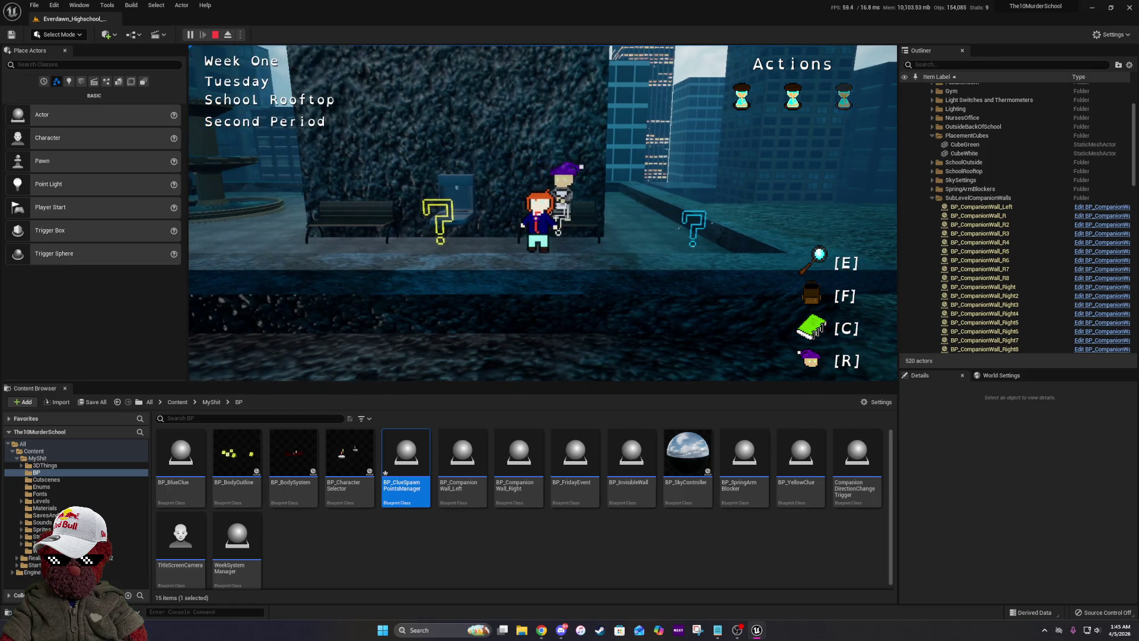
key(d)
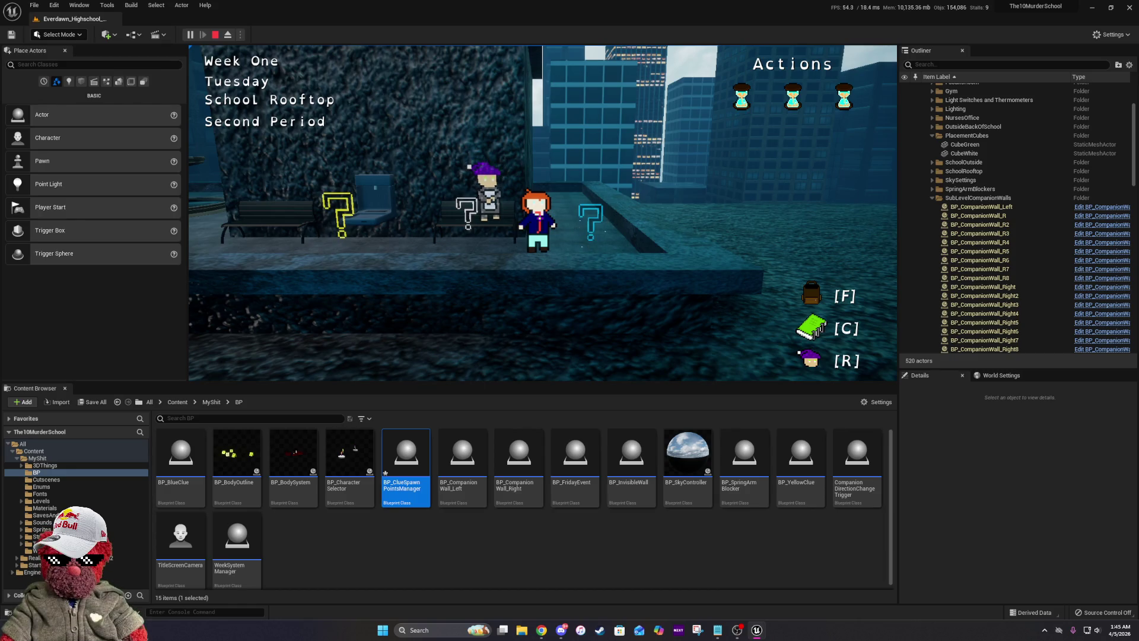
key(d)
key(a)
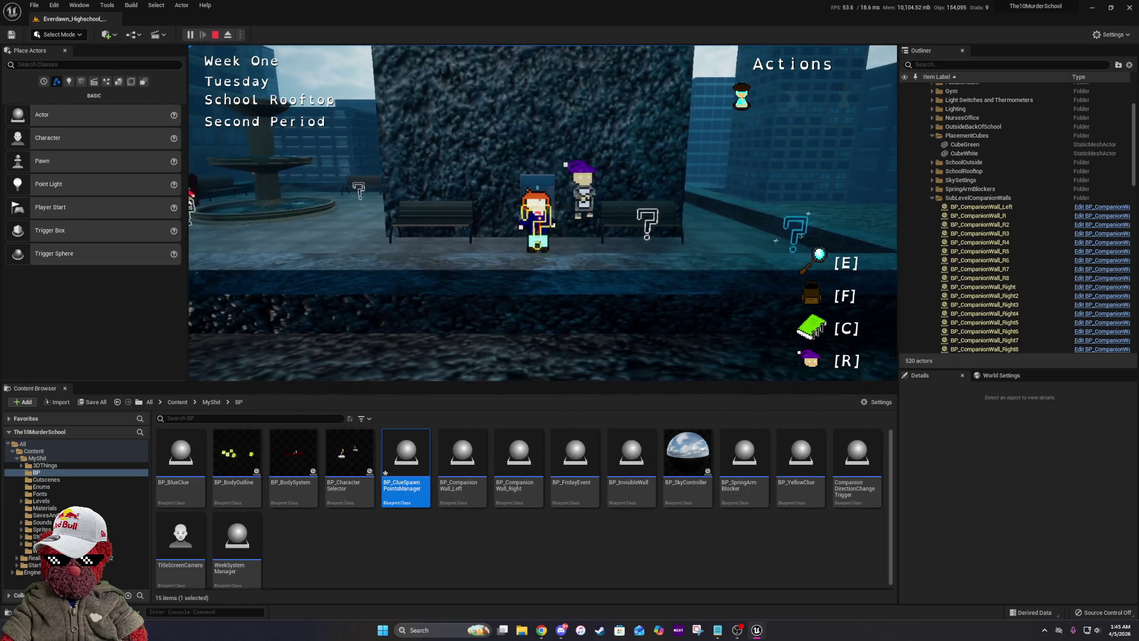
key(d)
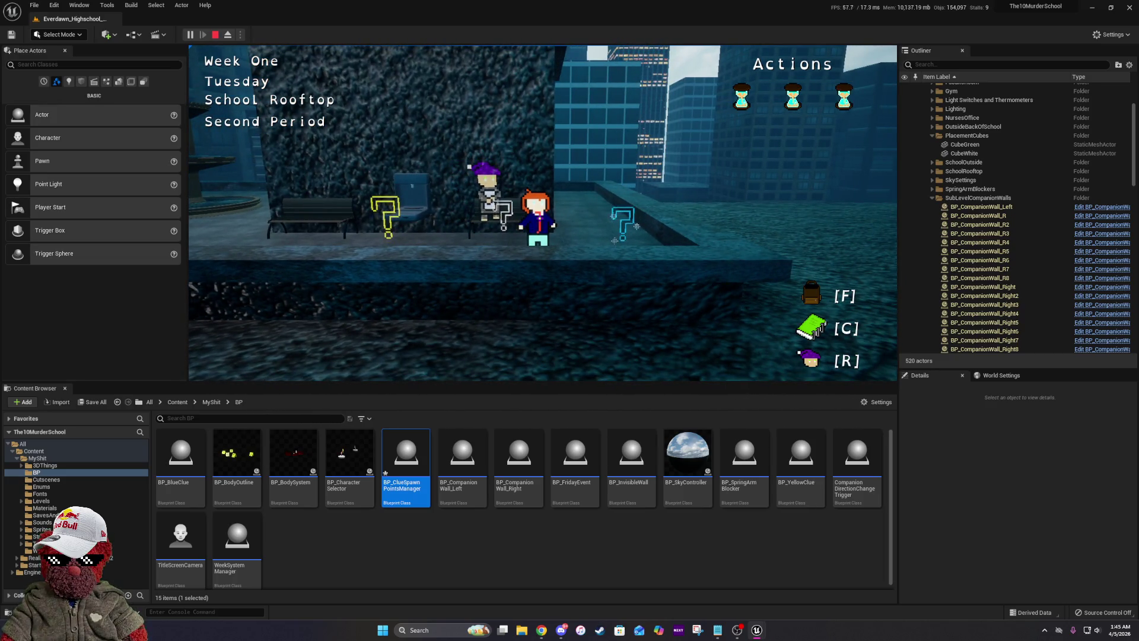
key(a)
key(a)
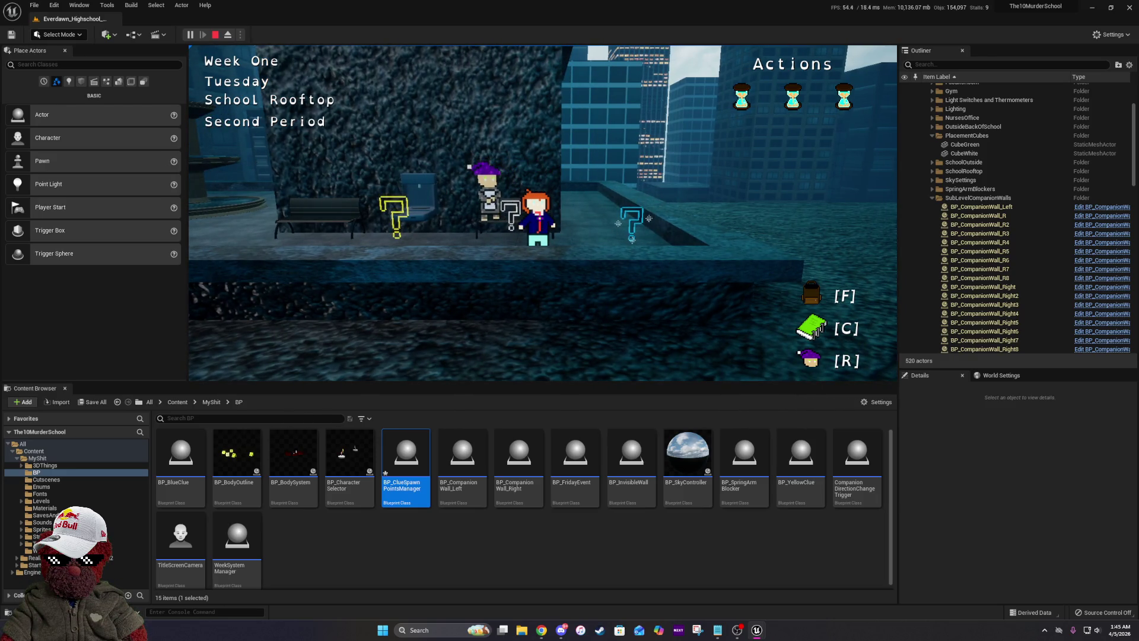
key(d)
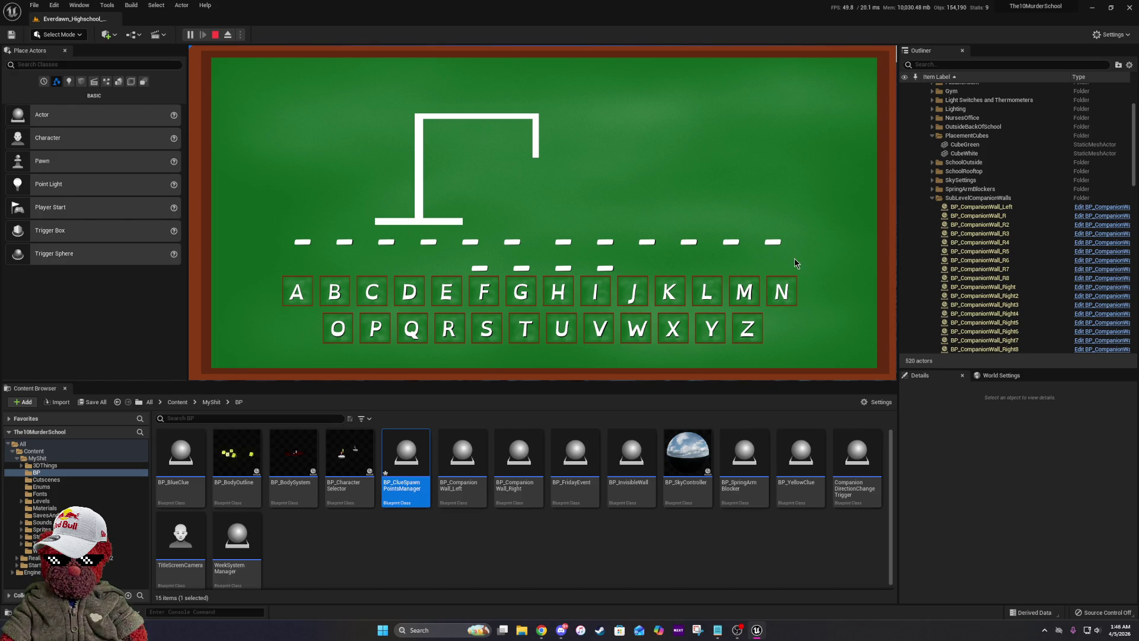
Guess the letter C in the chalkboard hangman puzzle.
click(372, 292)
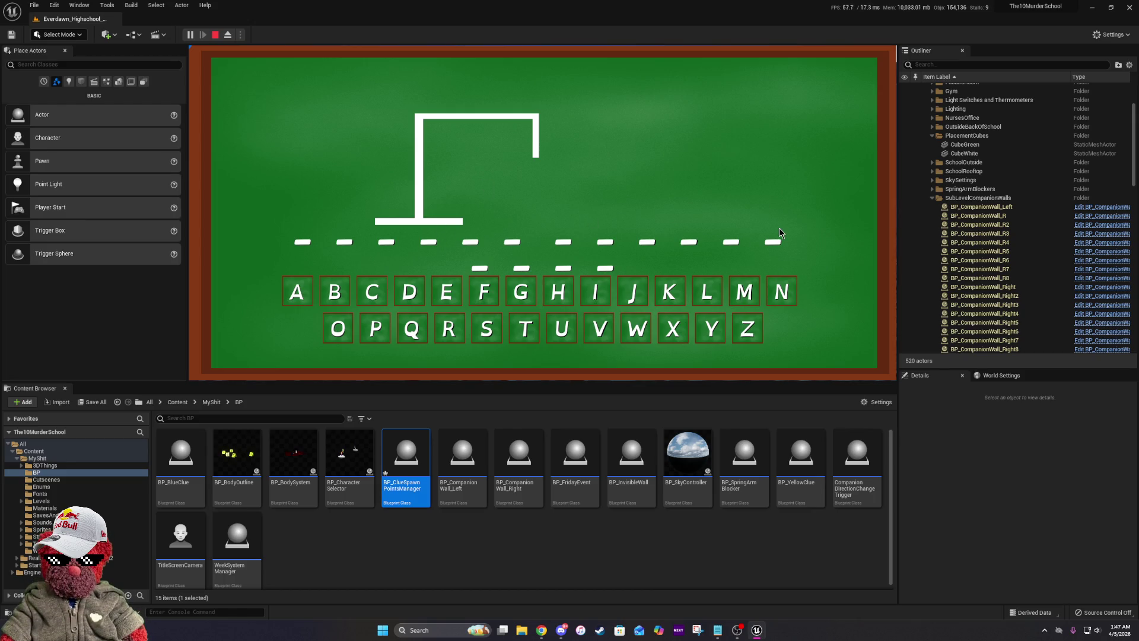
Guess O, M, I and U to inspect word-line spacing, then stop the play test.
click(338, 329)
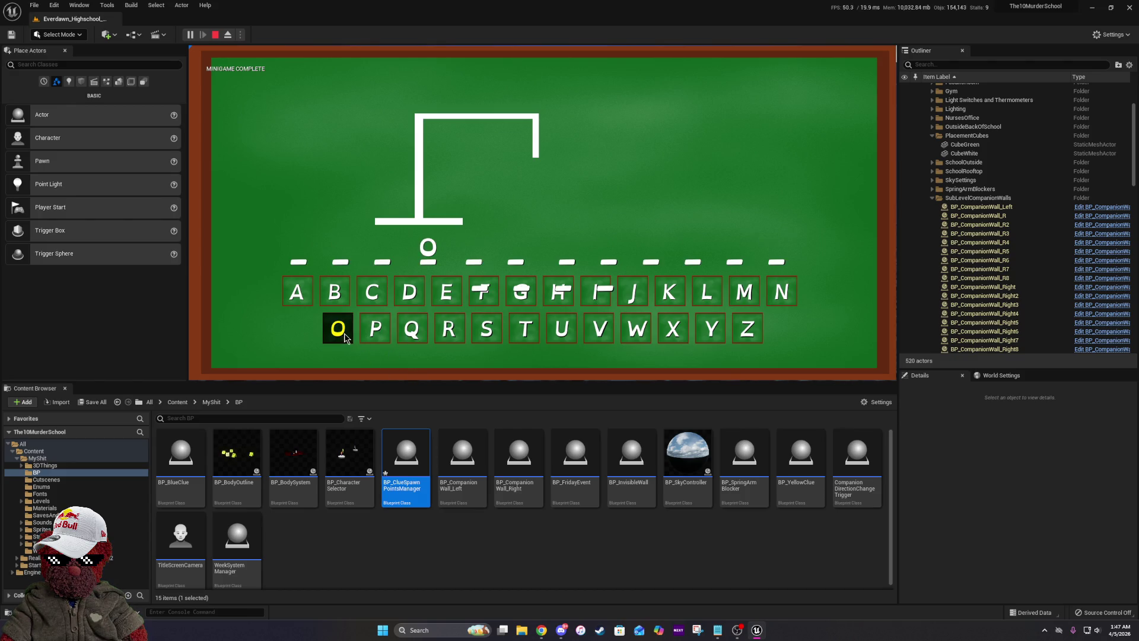
click(745, 291)
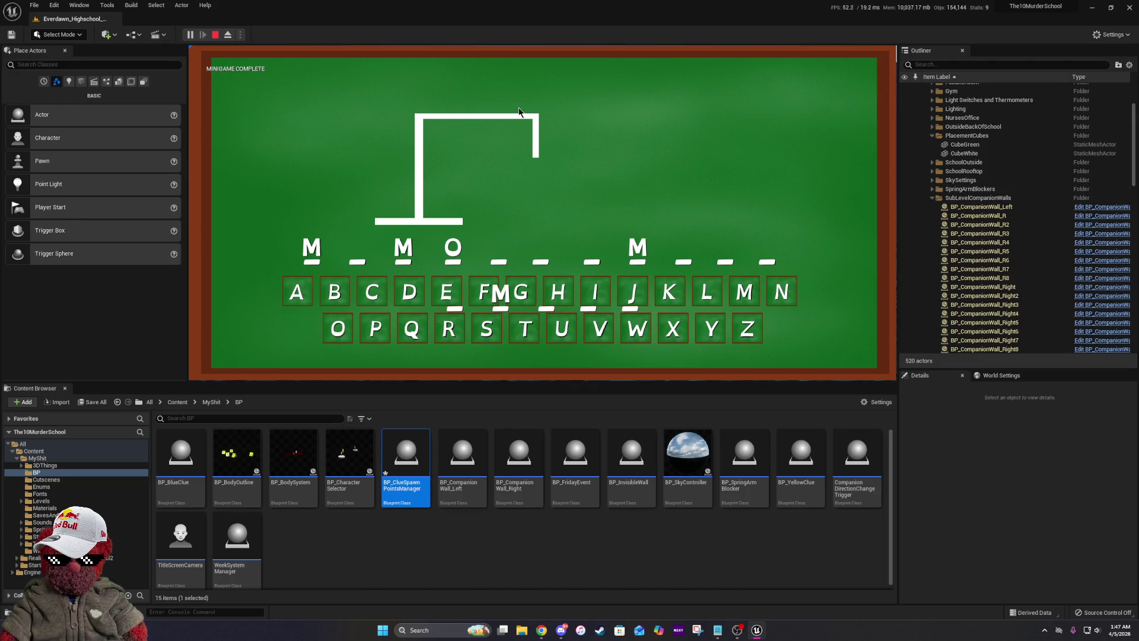
click(595, 292)
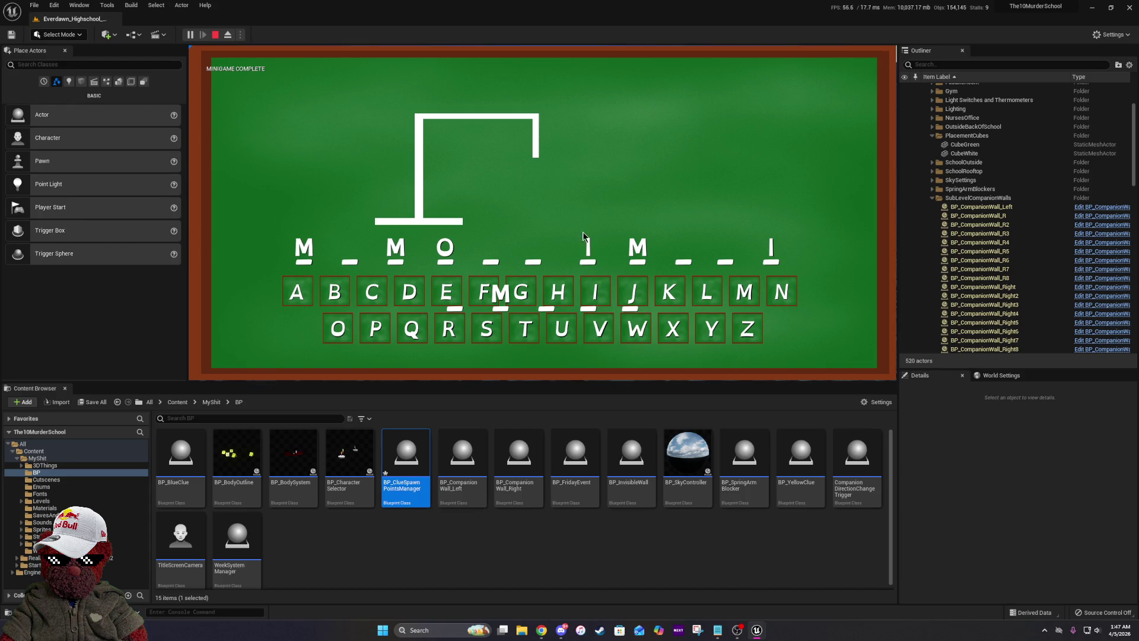
click(561, 328)
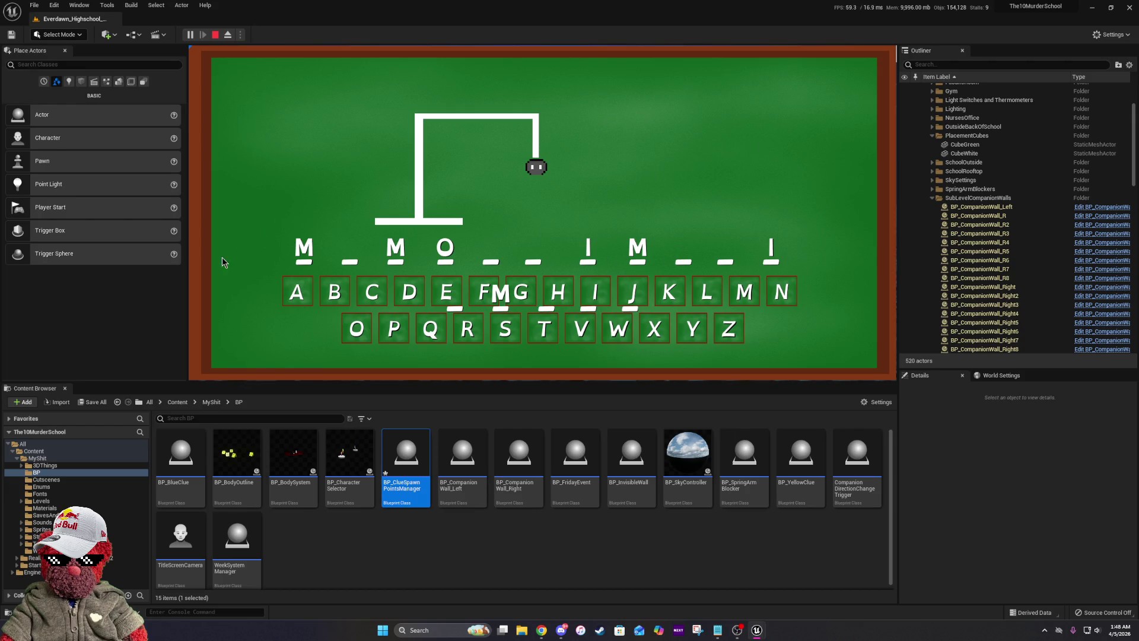
key(Escape)
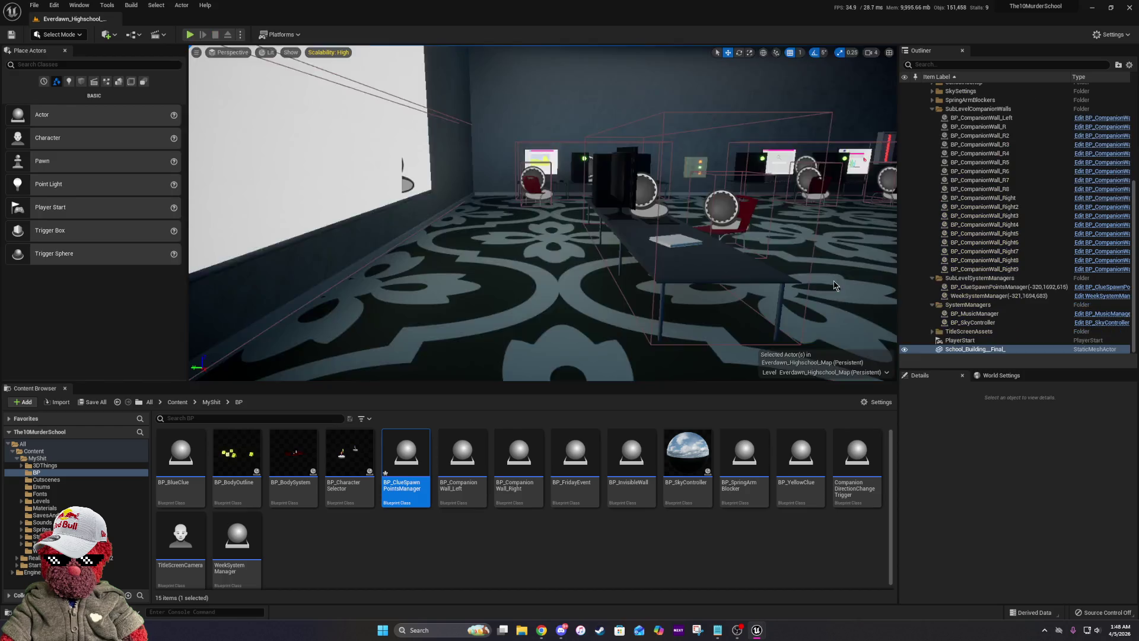
Open the MemoryHangmanMiniGame_UI widget blueprint from the WidgetStuff folder.
click(212, 402)
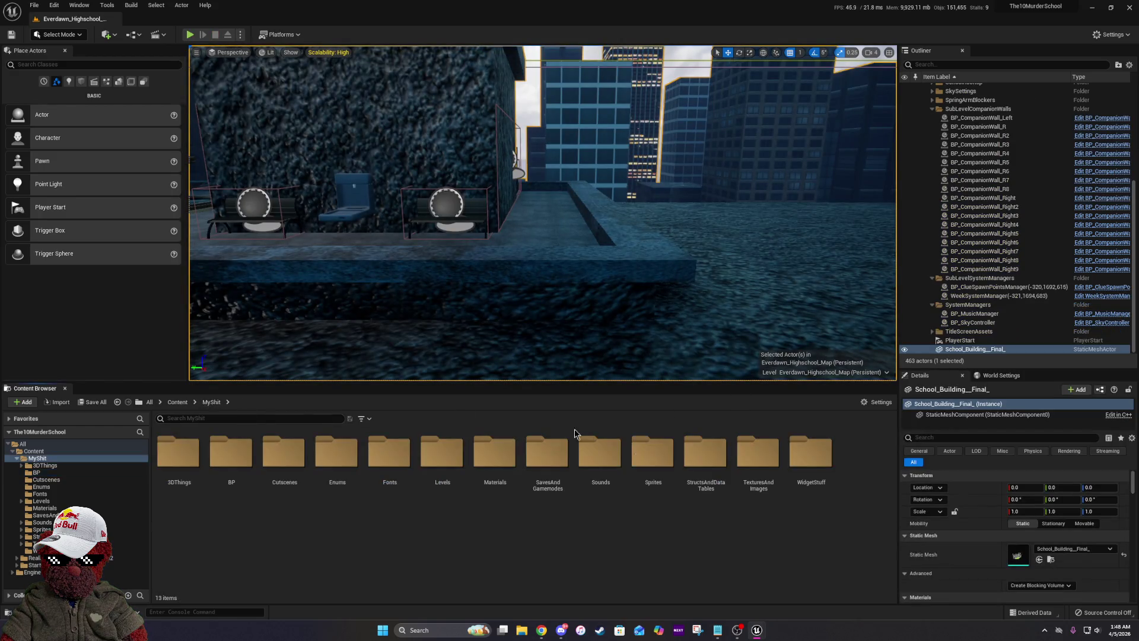
double_click(802, 454)
scroll(819, 536, down, 1)
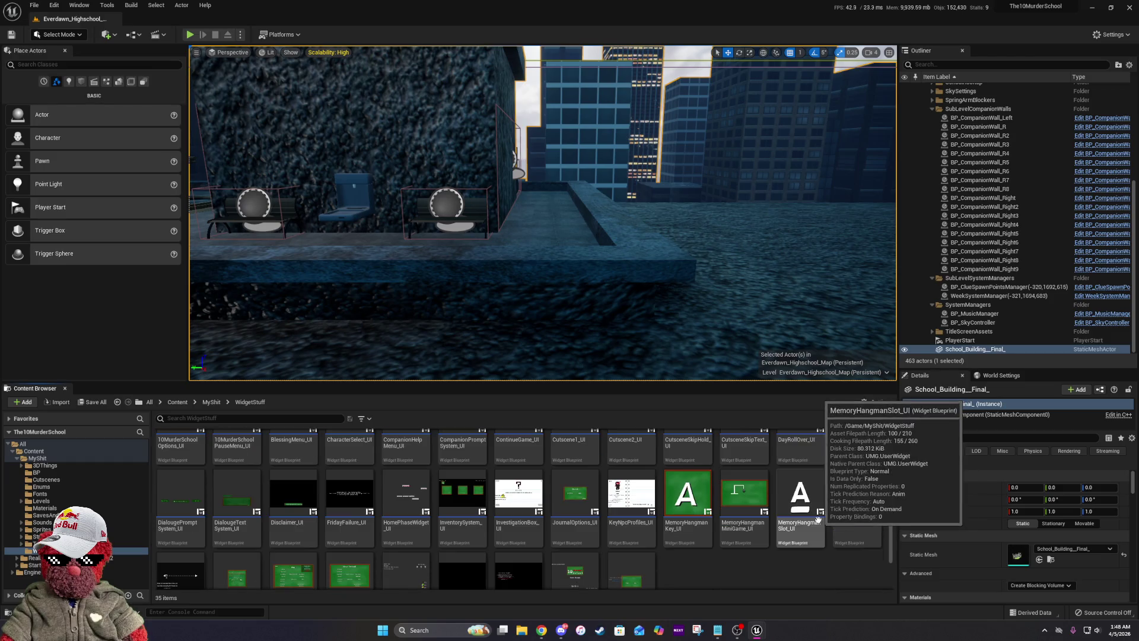
click(745, 508)
double_click(745, 509)
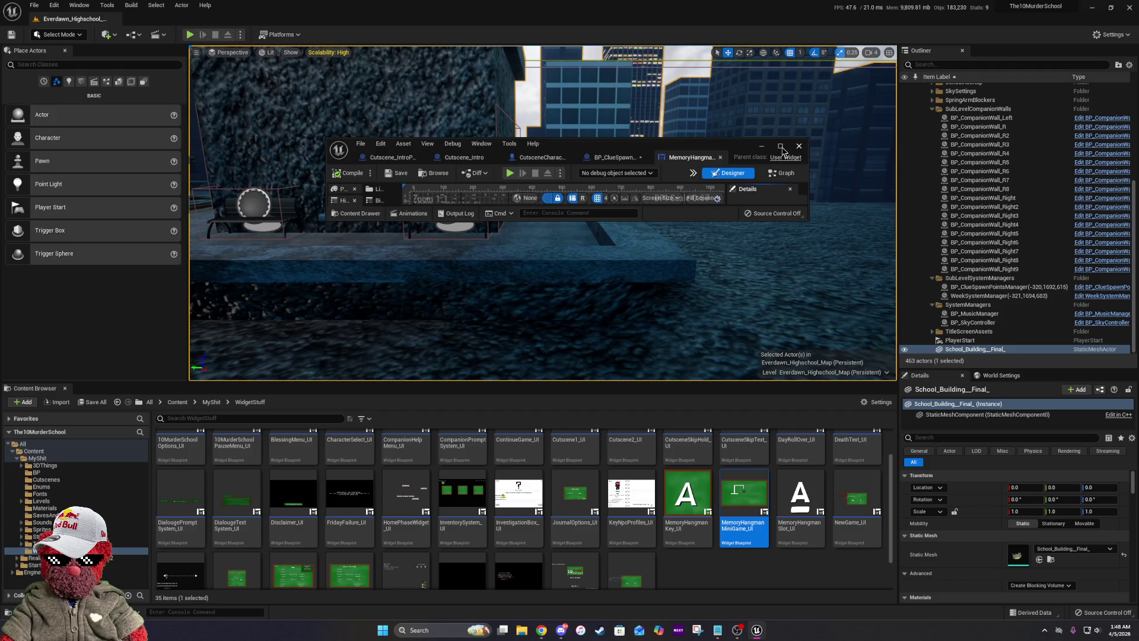
click(781, 147)
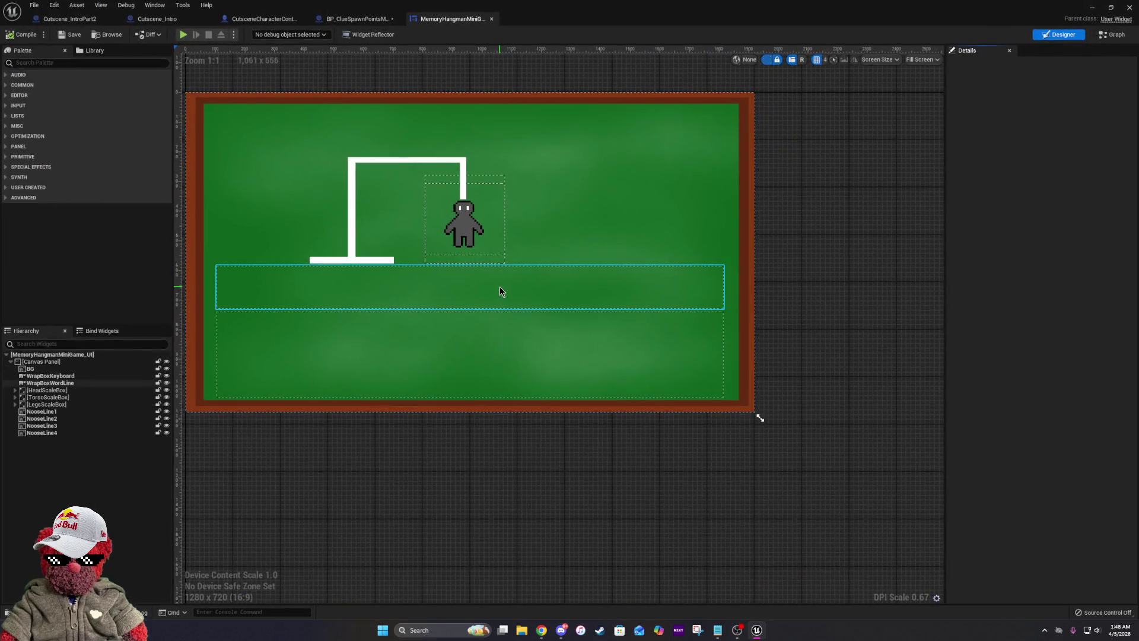
Set WrapBoxWordLine's horizontal inner slot padding to 20.
click(384, 307)
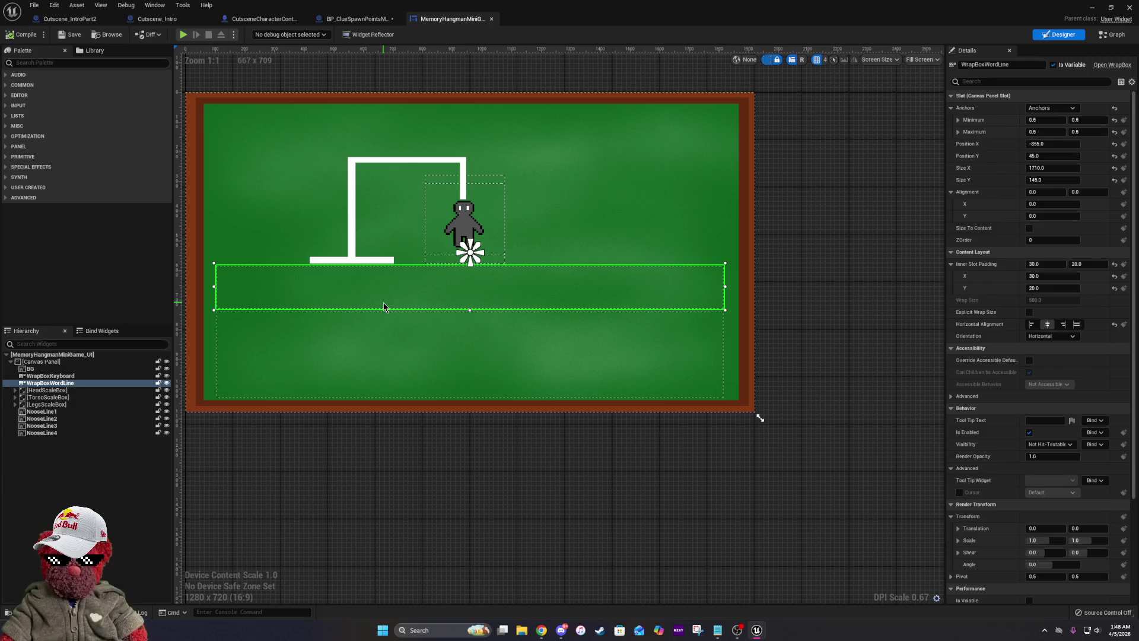
click(1051, 264)
text(20)
key(Return)
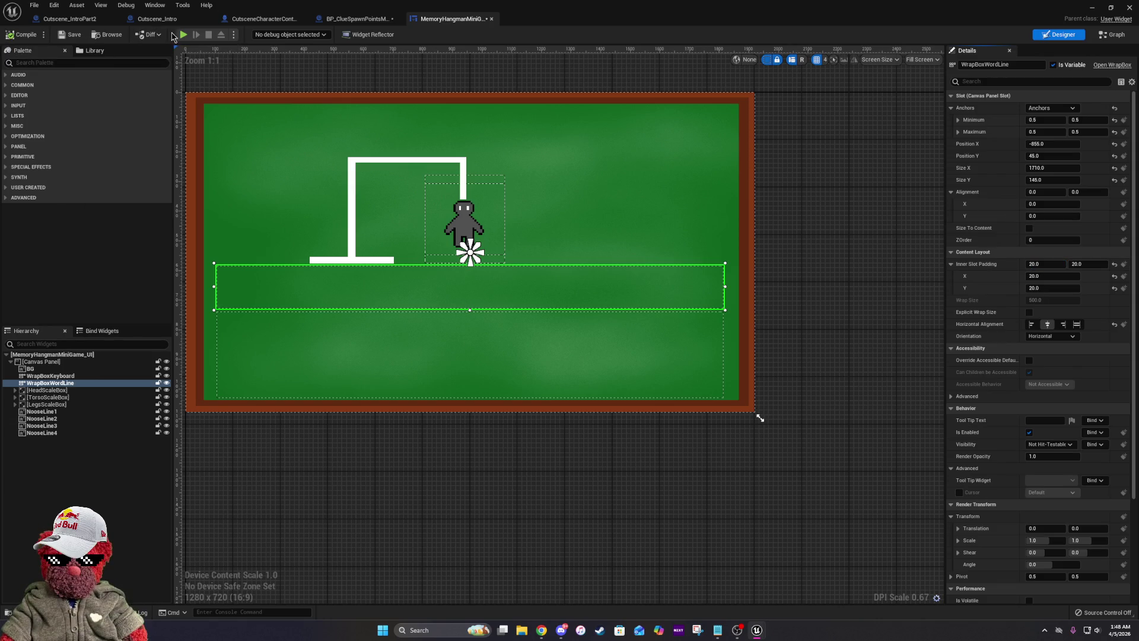
key(alt+Tab)
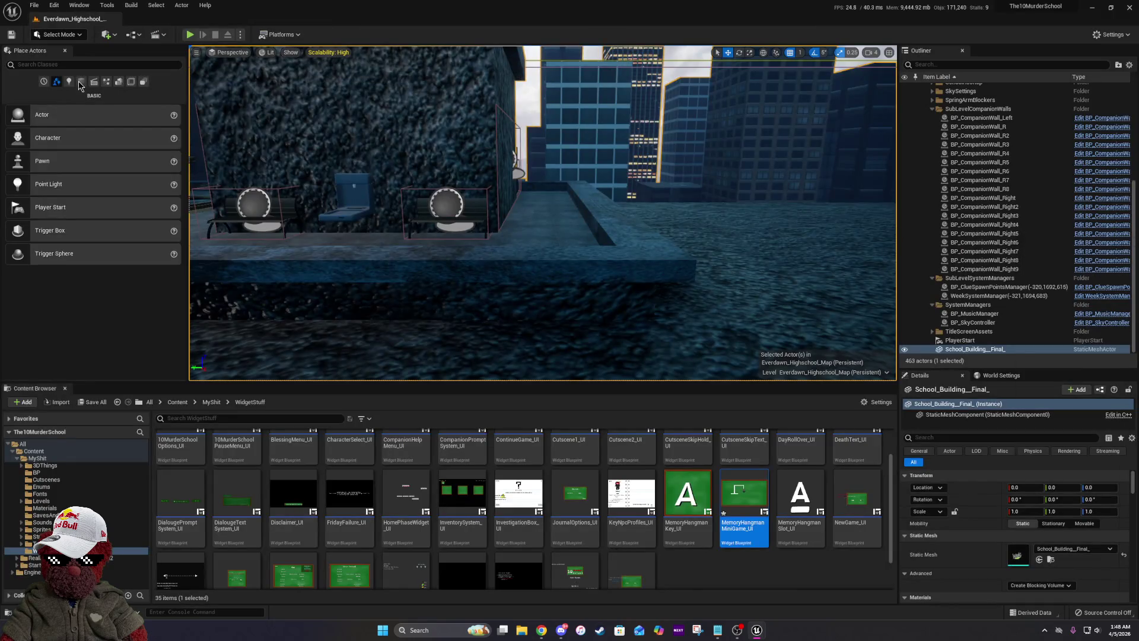
Save the map and start a new-game play test, skipping the tutorial and picking characters.
click(11, 34)
click(191, 34)
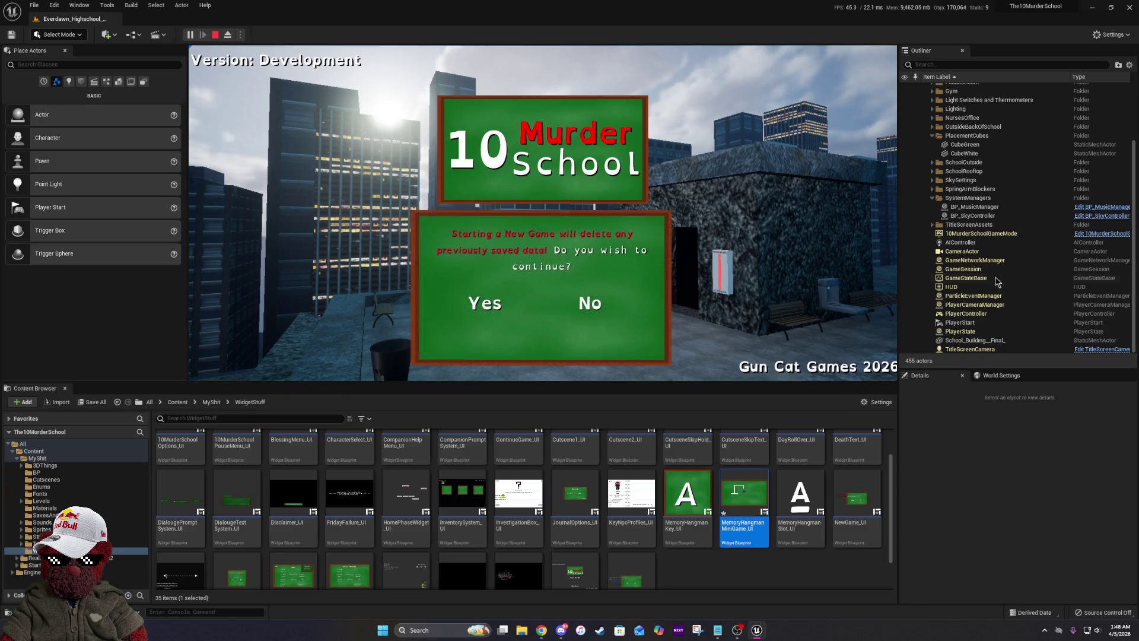
click(490, 306)
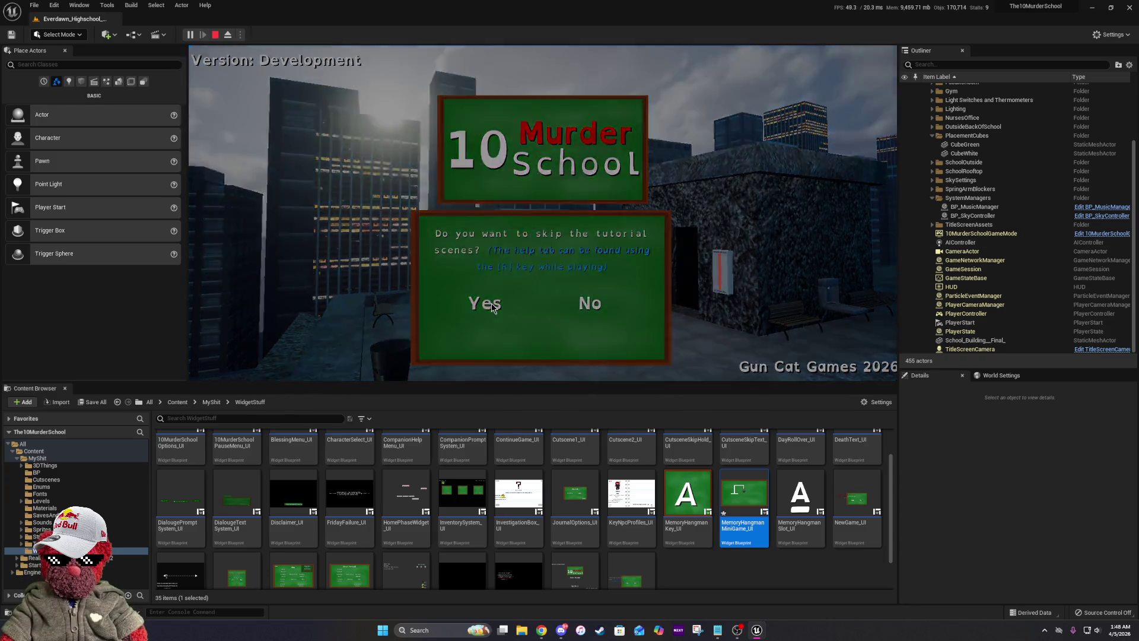
click(491, 305)
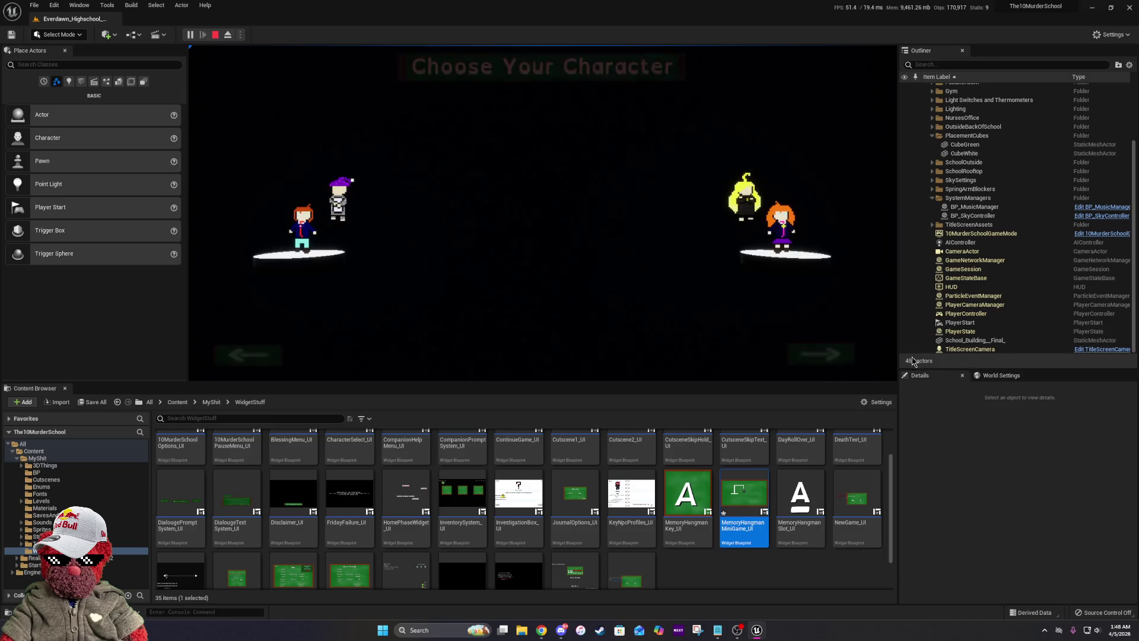
click(764, 220)
click(533, 357)
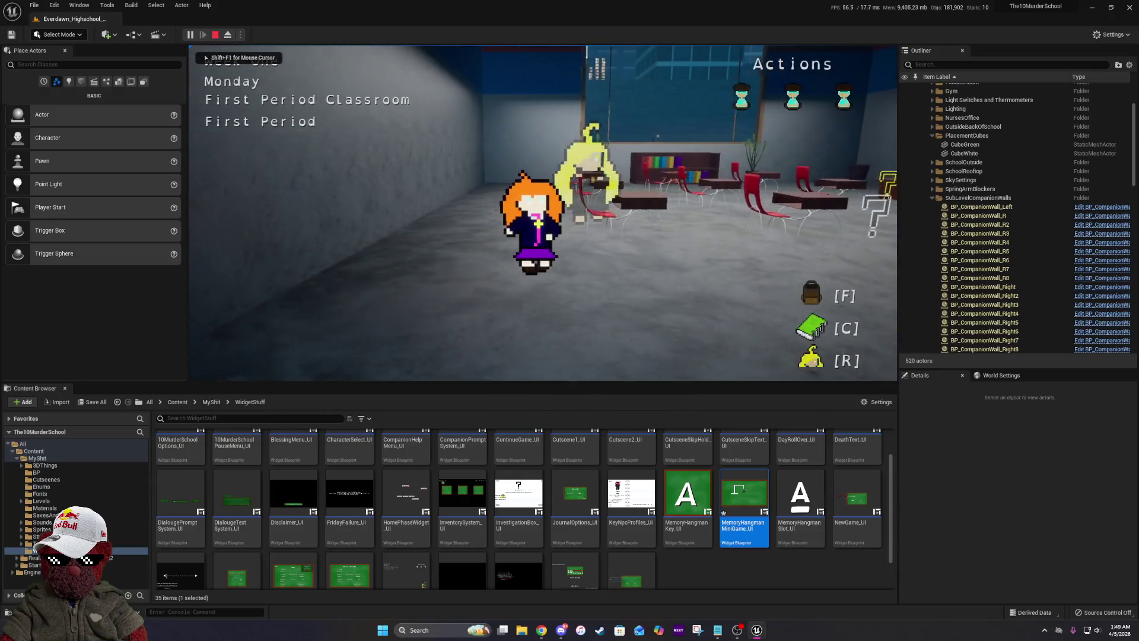
Go to the Computer Room period and talk to the blonde classmate to start hangman.
key(F8)
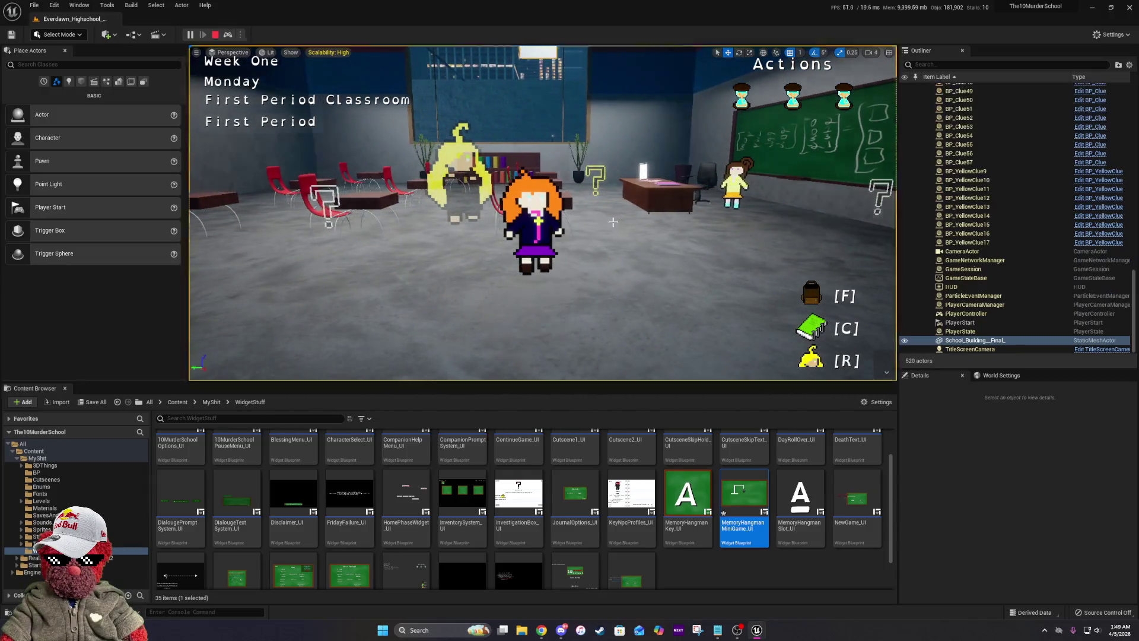
scroll(613, 222, down, 5)
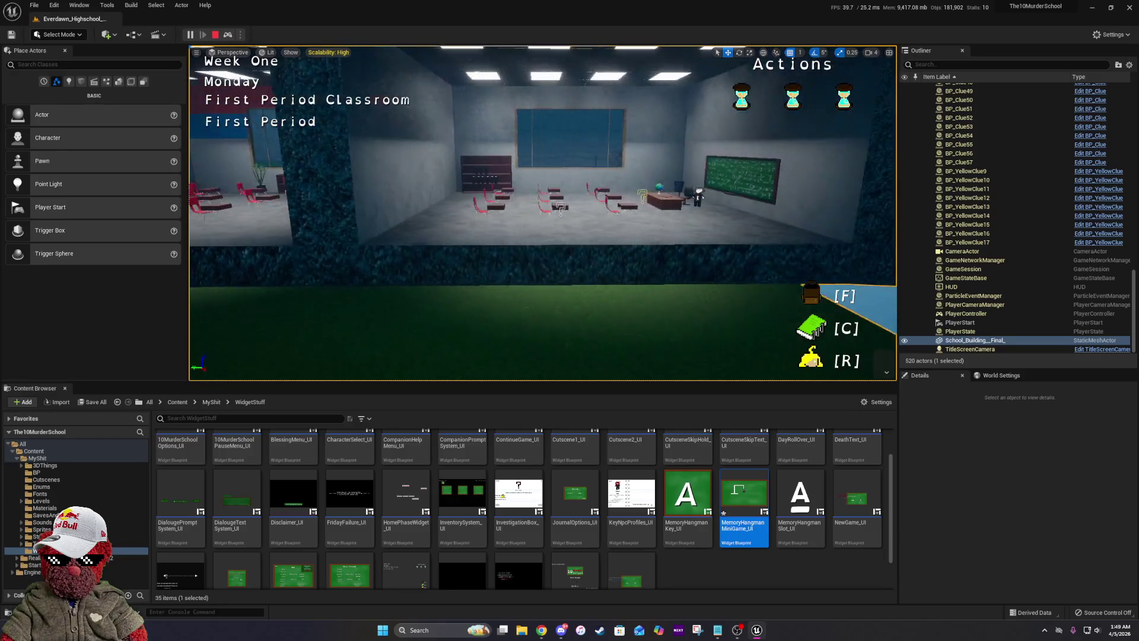
key(Right)
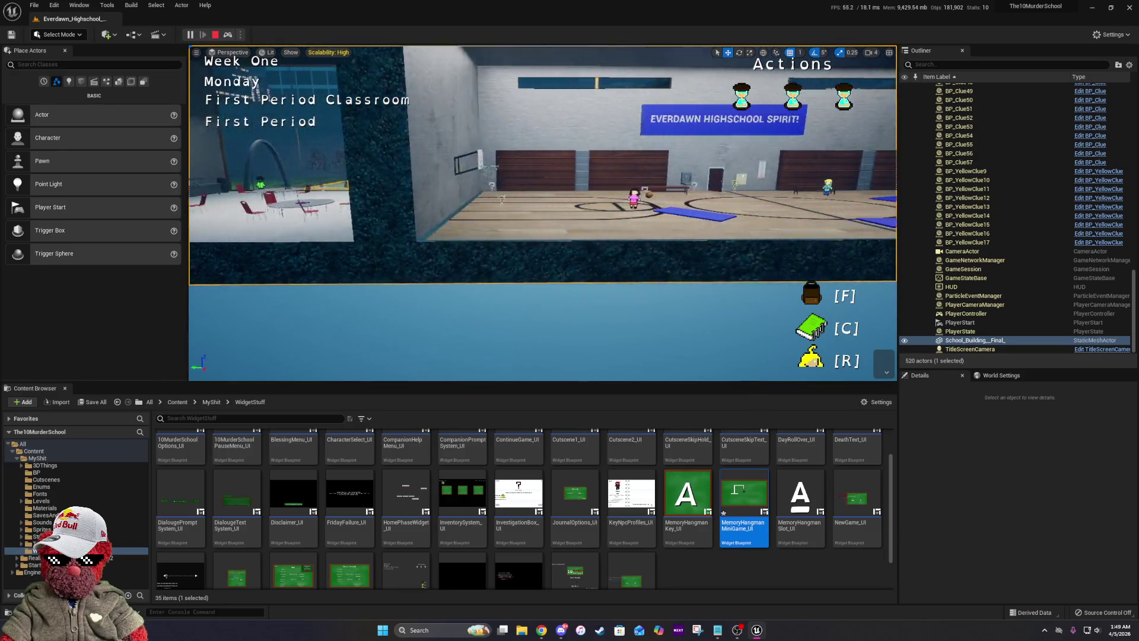
key(Up)
key(Up)
key(Up)
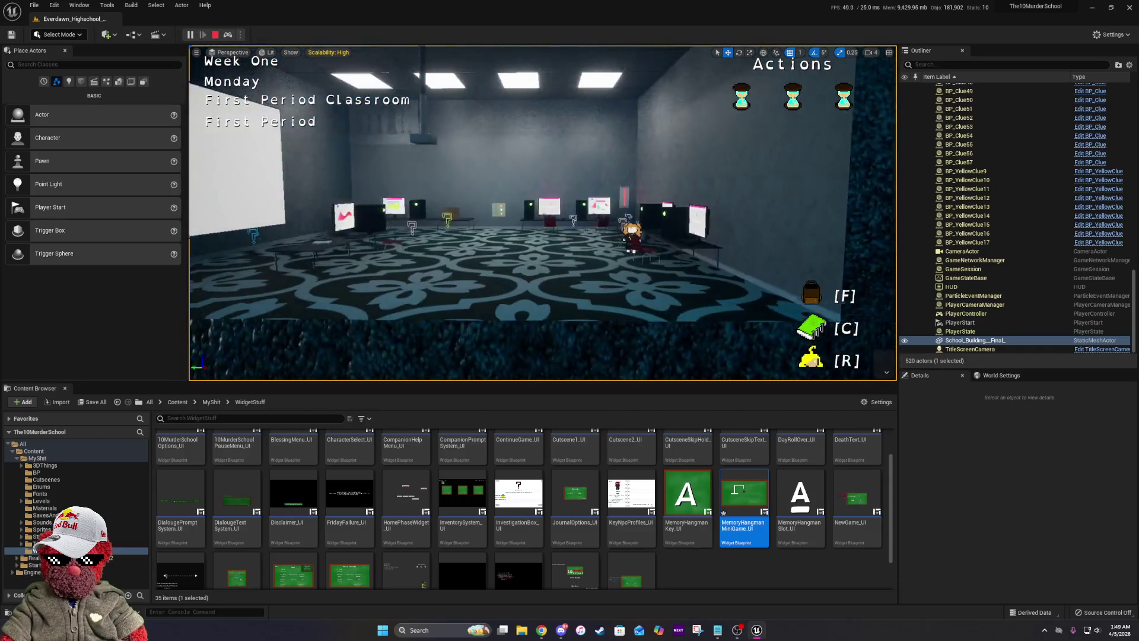
key(F8)
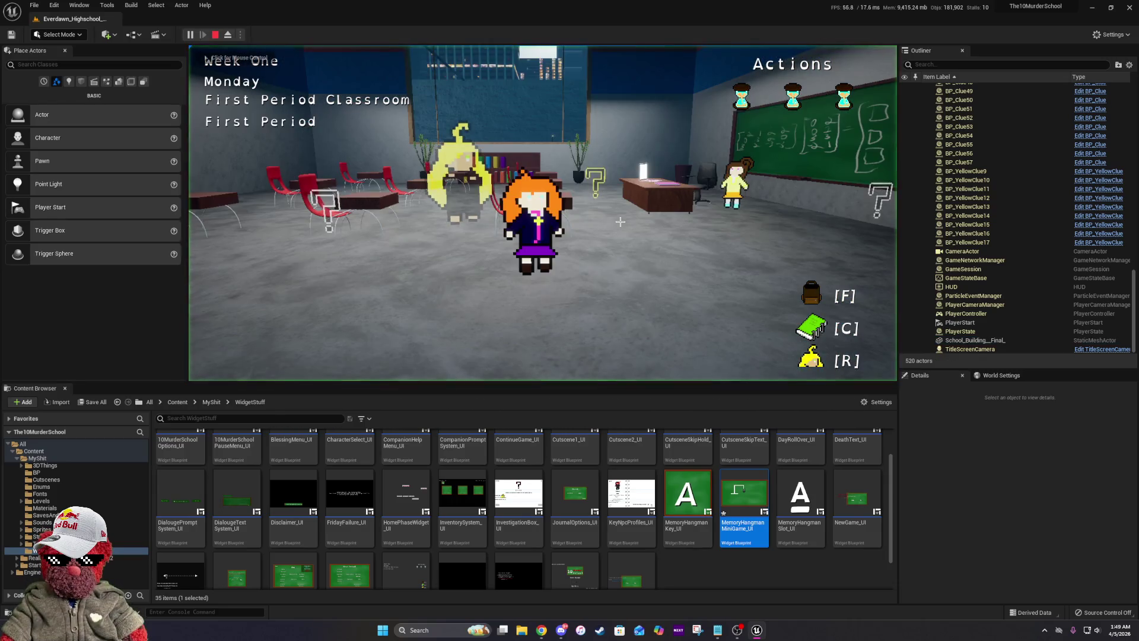
click(721, 312)
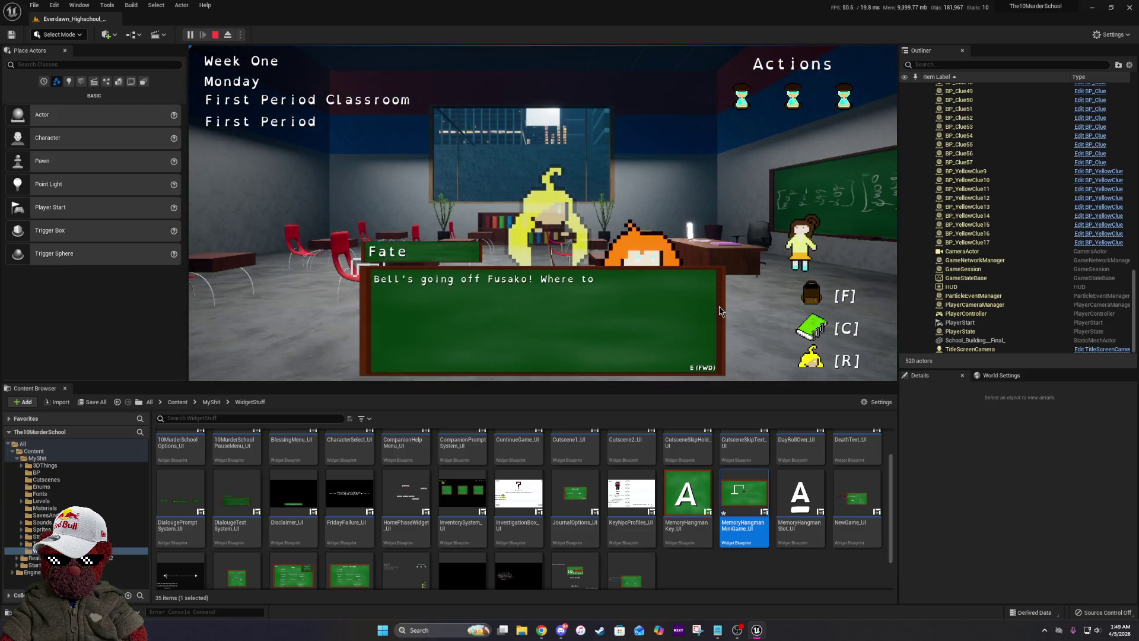
click(432, 184)
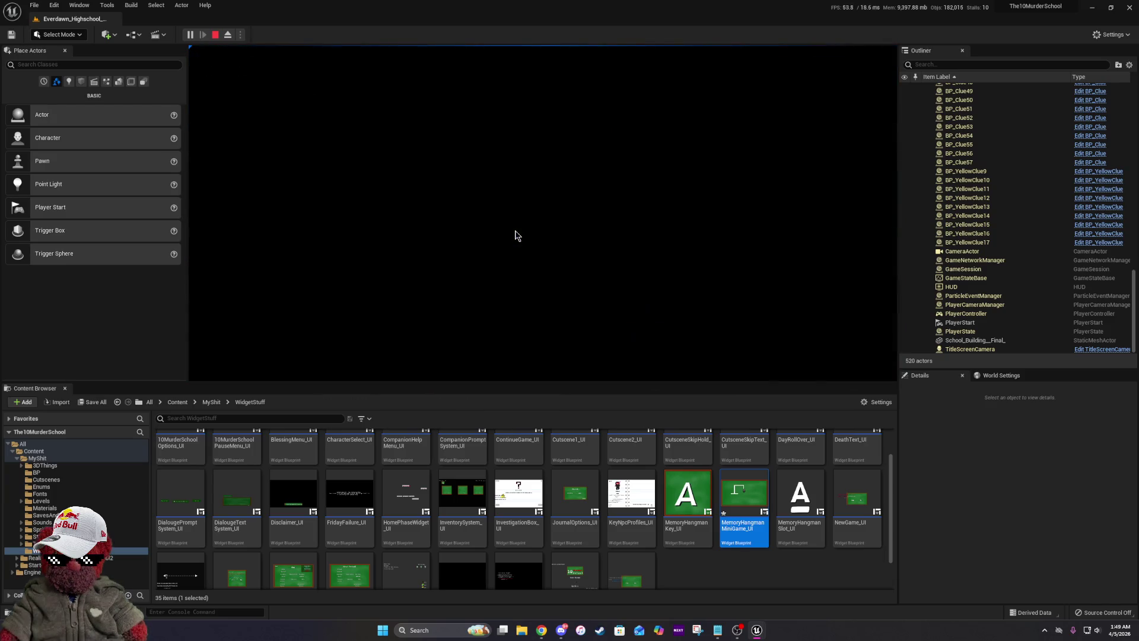
key(w)
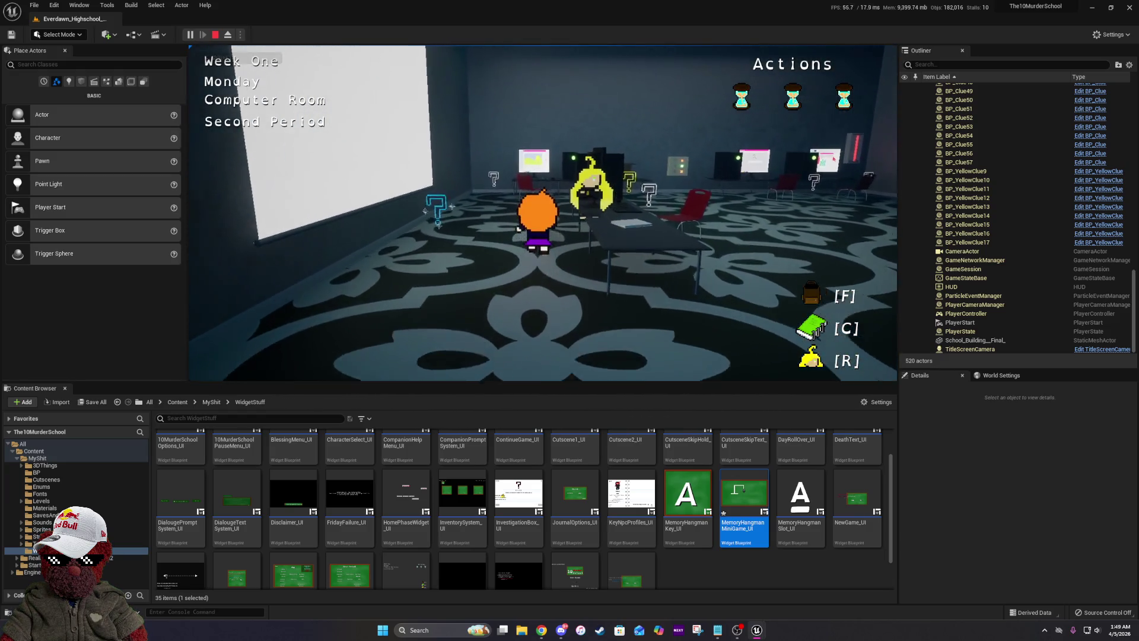
key(e)
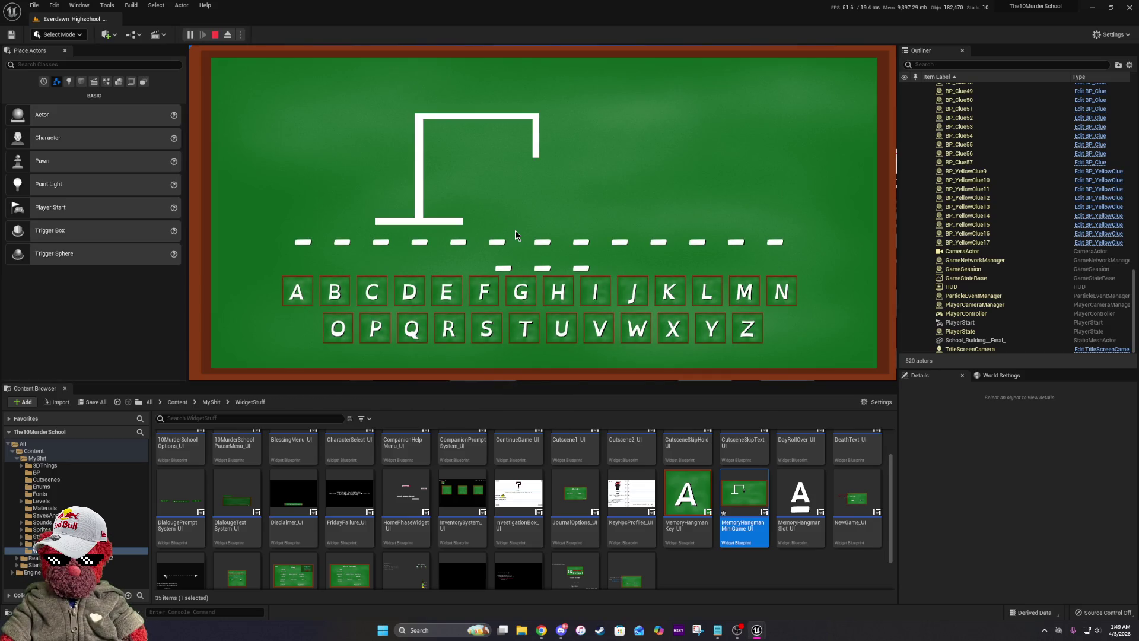
Guess M, E, O, R, Y, I, P and A, then stop the play test.
click(745, 292)
click(446, 292)
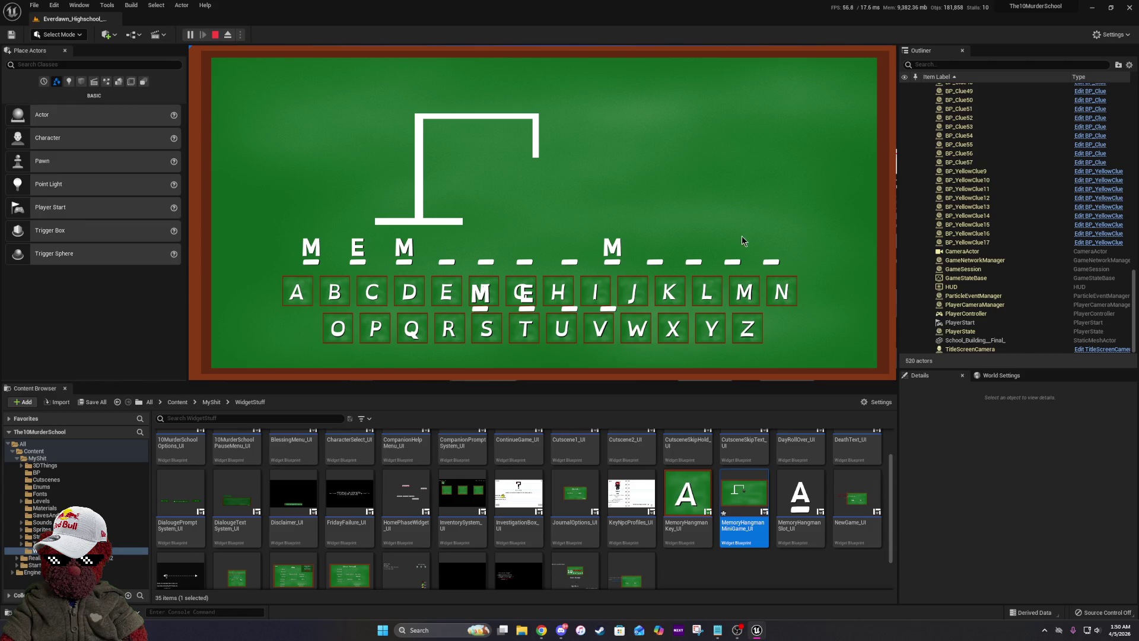
click(334, 328)
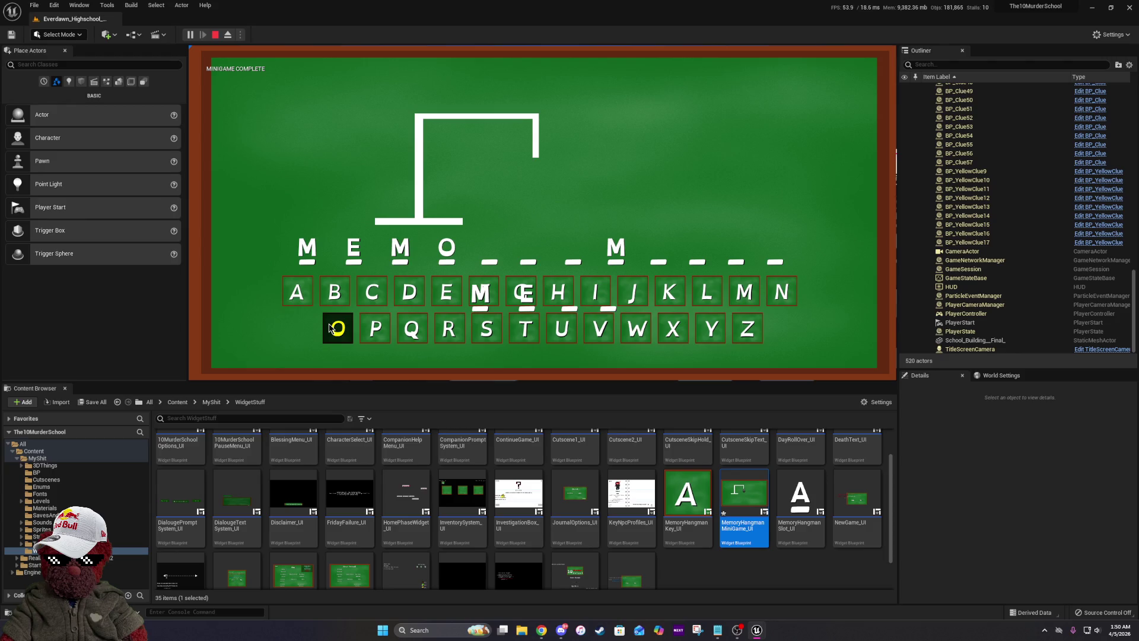
click(447, 330)
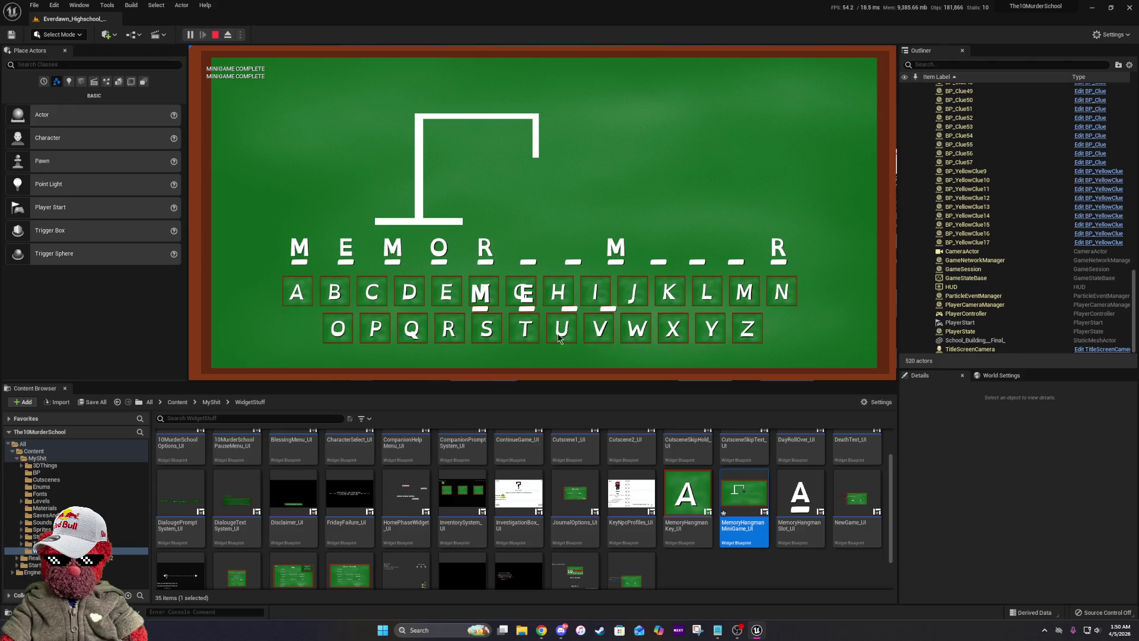
click(703, 336)
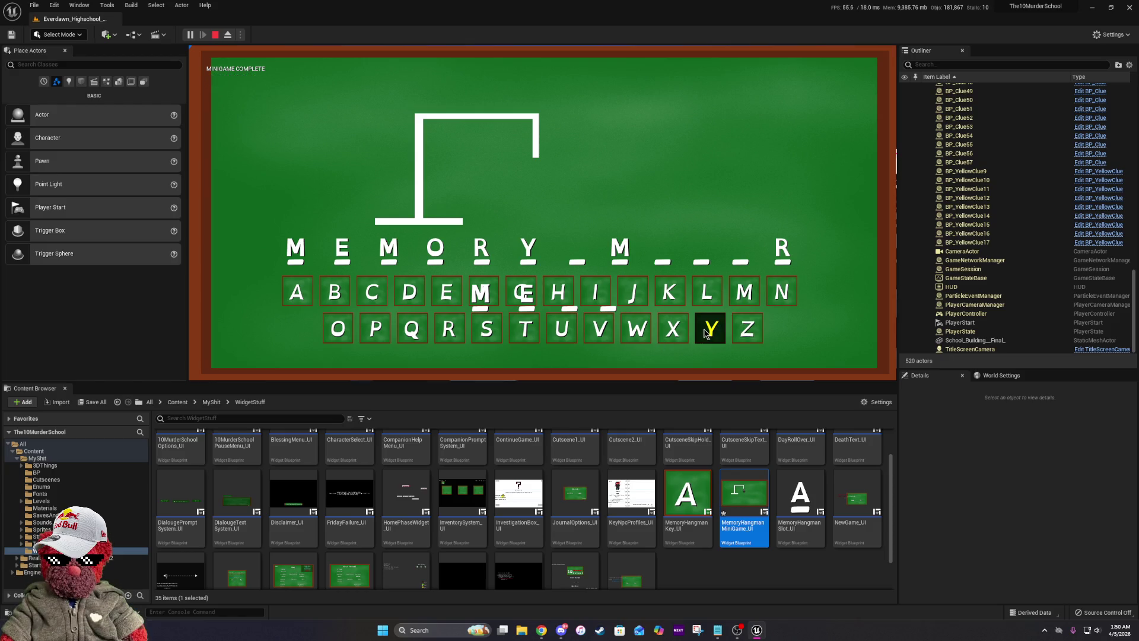
click(595, 290)
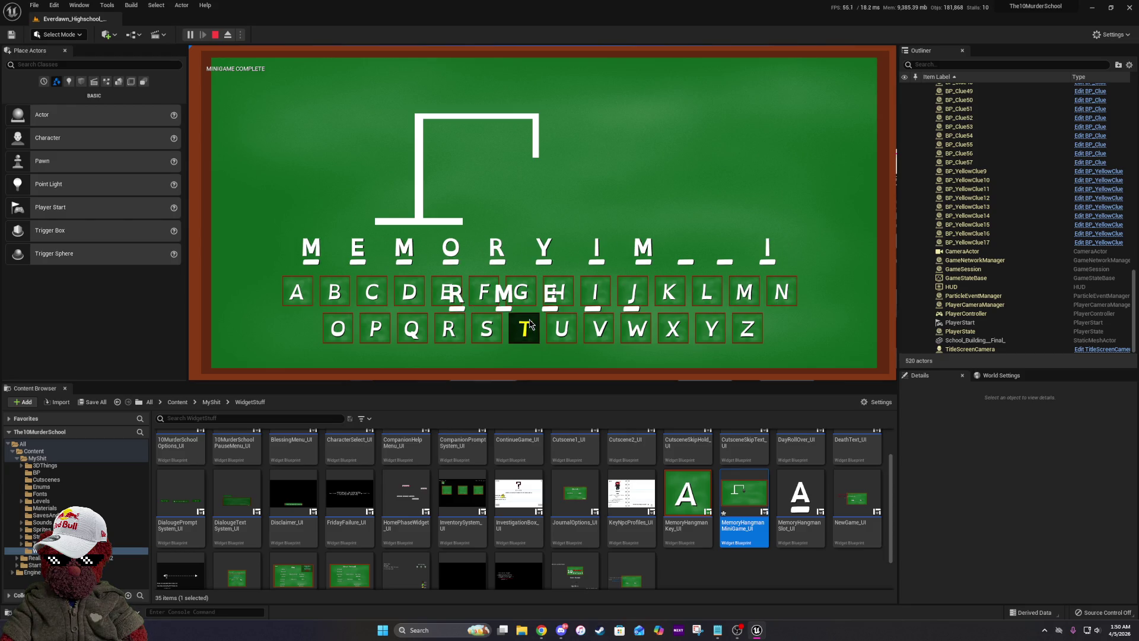
click(375, 327)
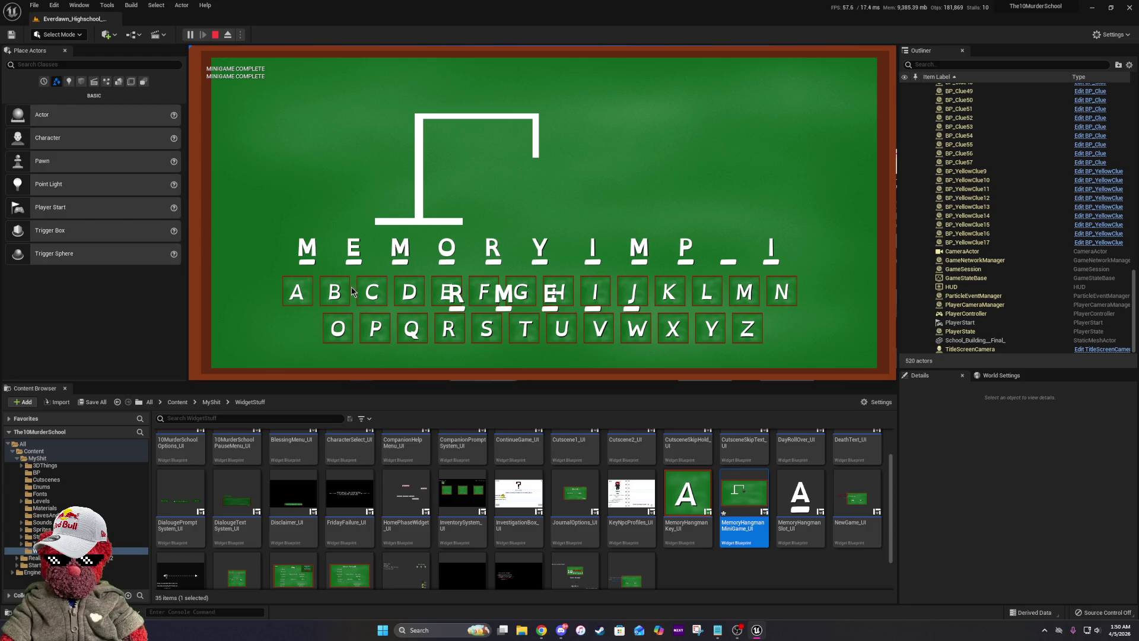
click(297, 291)
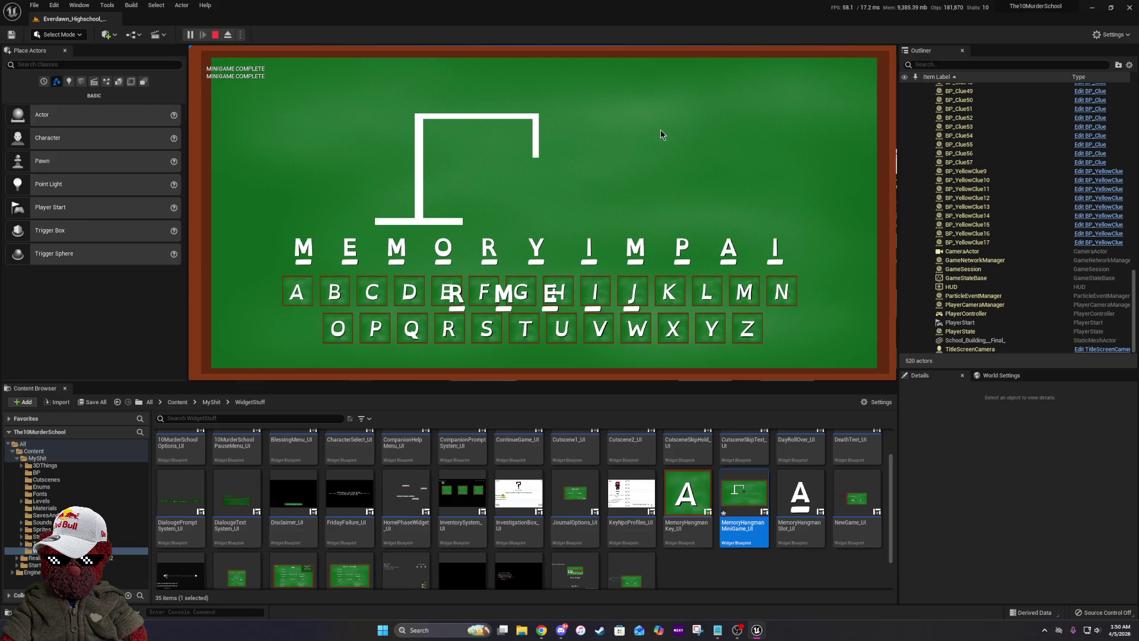
key(Escape)
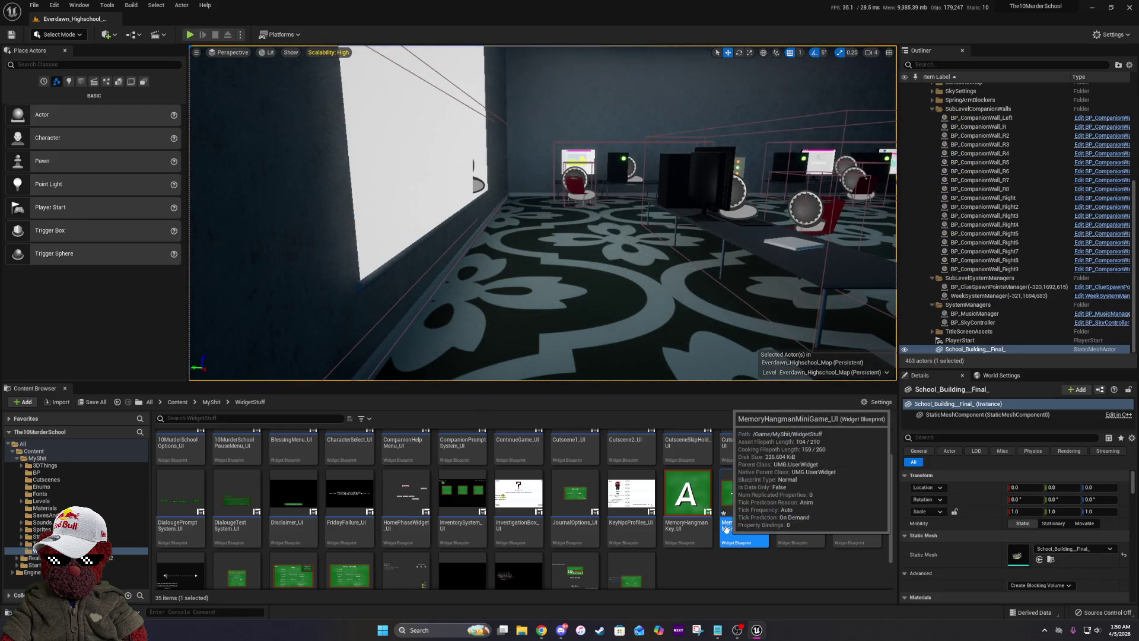
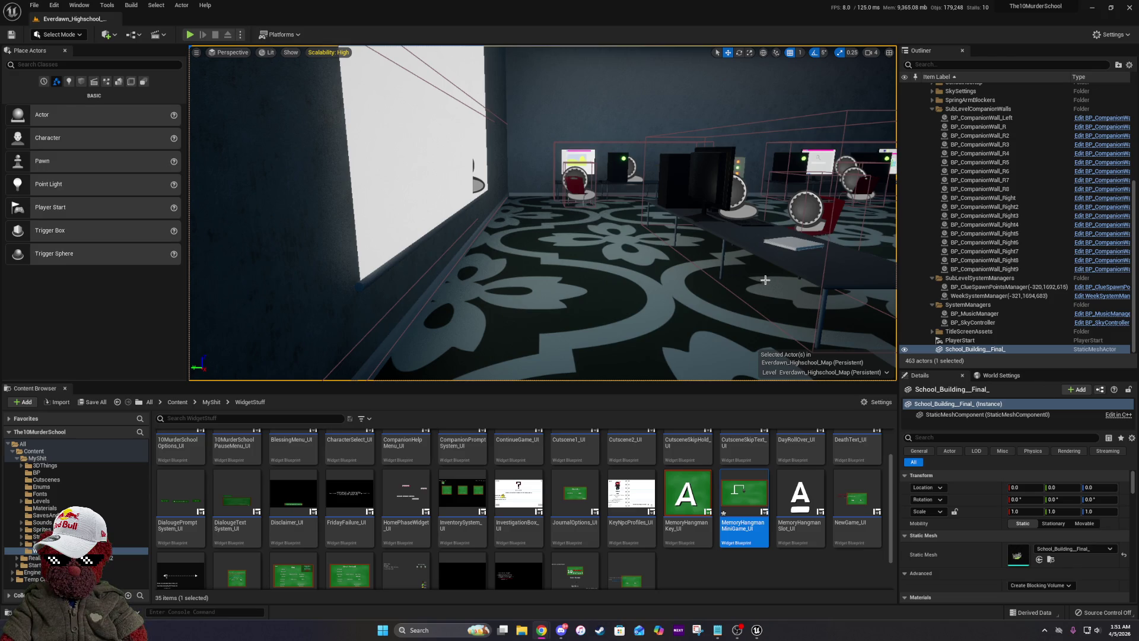
Close the small MemoryHangmanKey_UI widget editor window.
drag(543, 214, 588, 216)
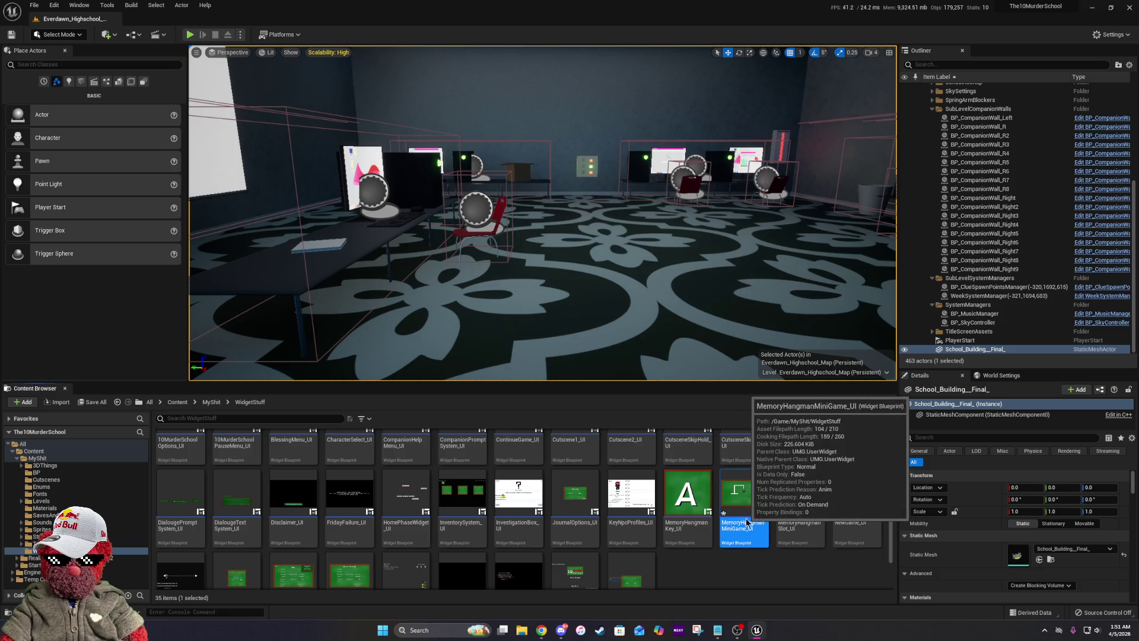
click(704, 514)
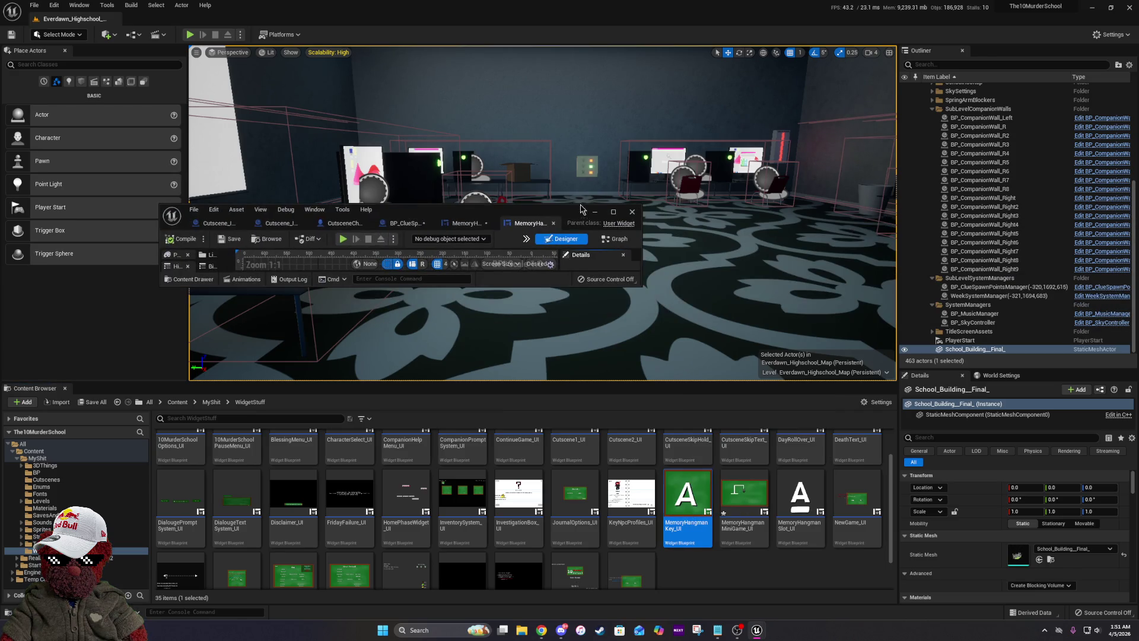
click(594, 211)
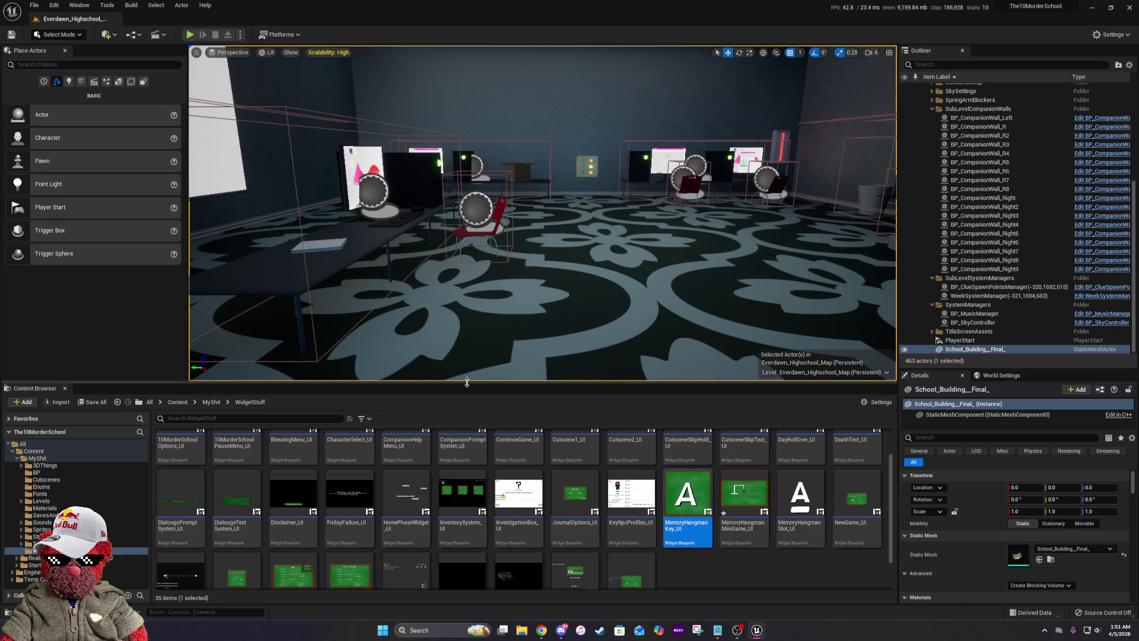
Go to MyShit > StructsAndDataTables > DataTableBPs and open the 10MurderSchool Overworld Character blueprint.
click(210, 402)
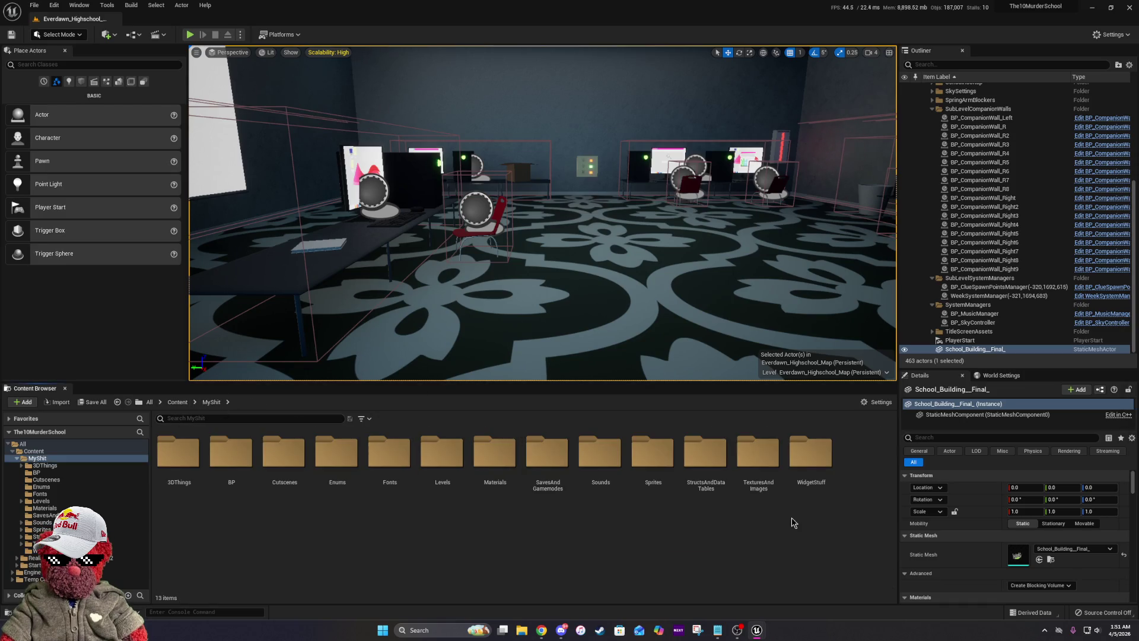
double_click(706, 457)
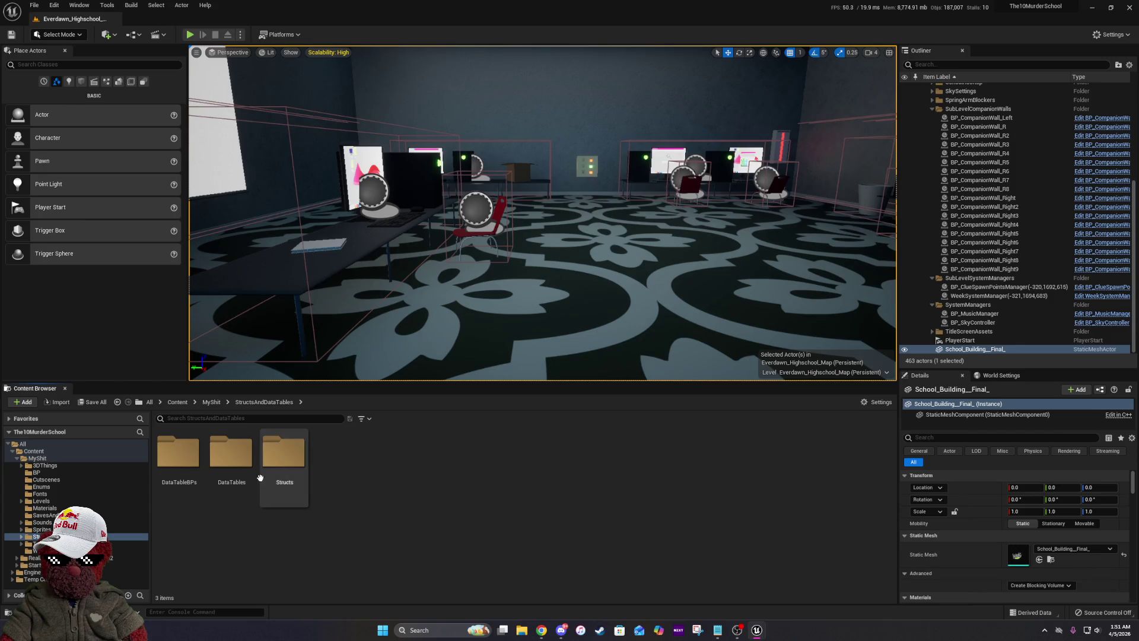
double_click(196, 462)
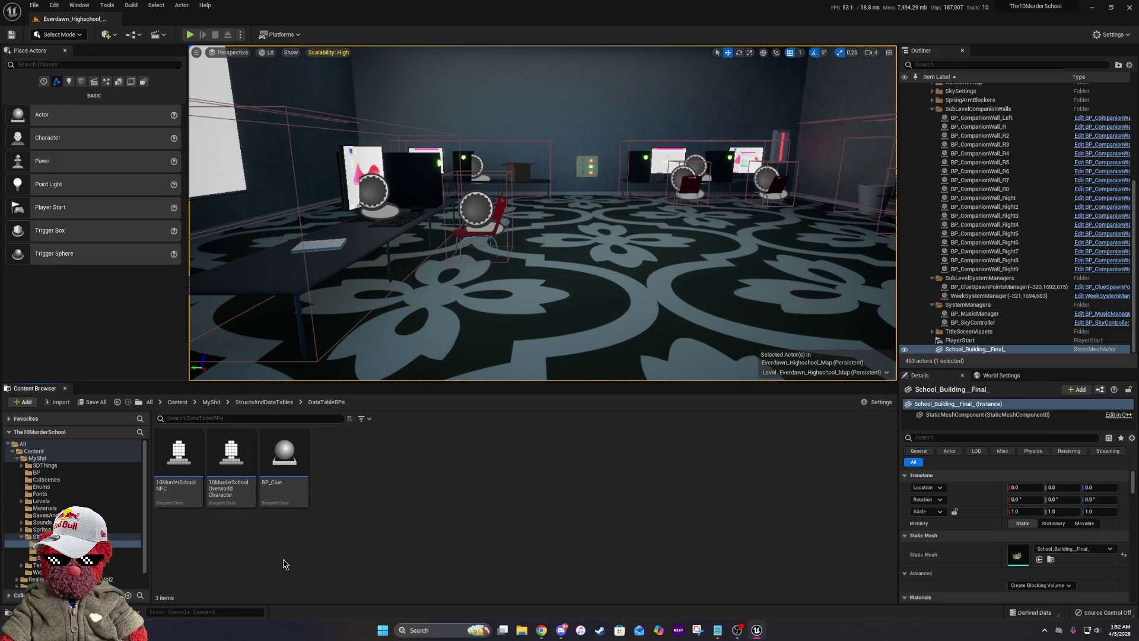
click(231, 459)
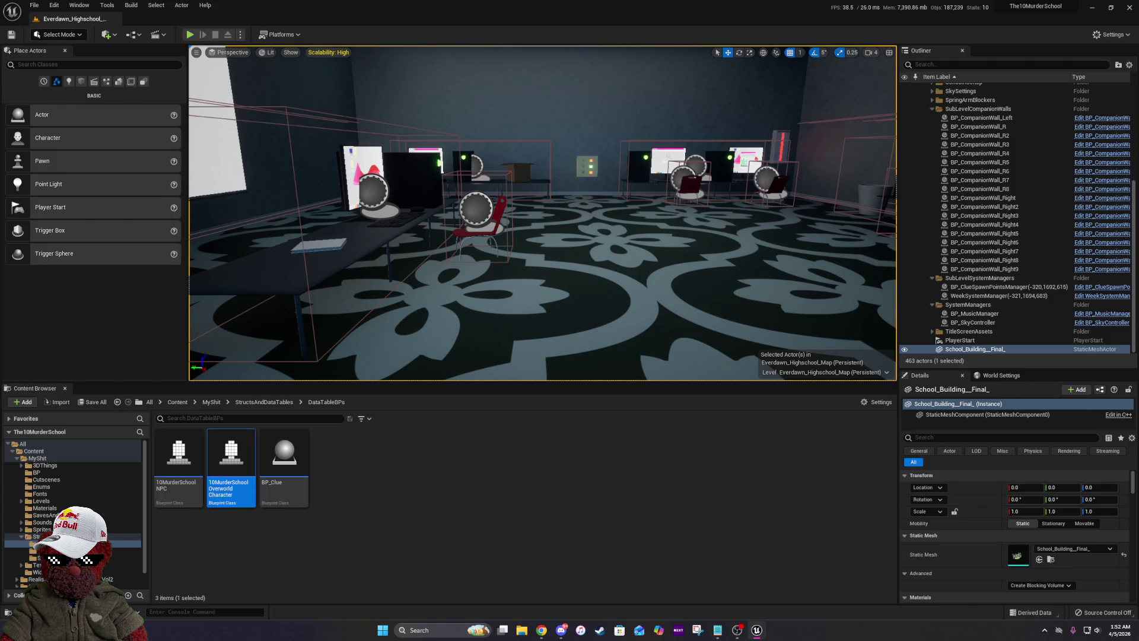
double_click(231, 460)
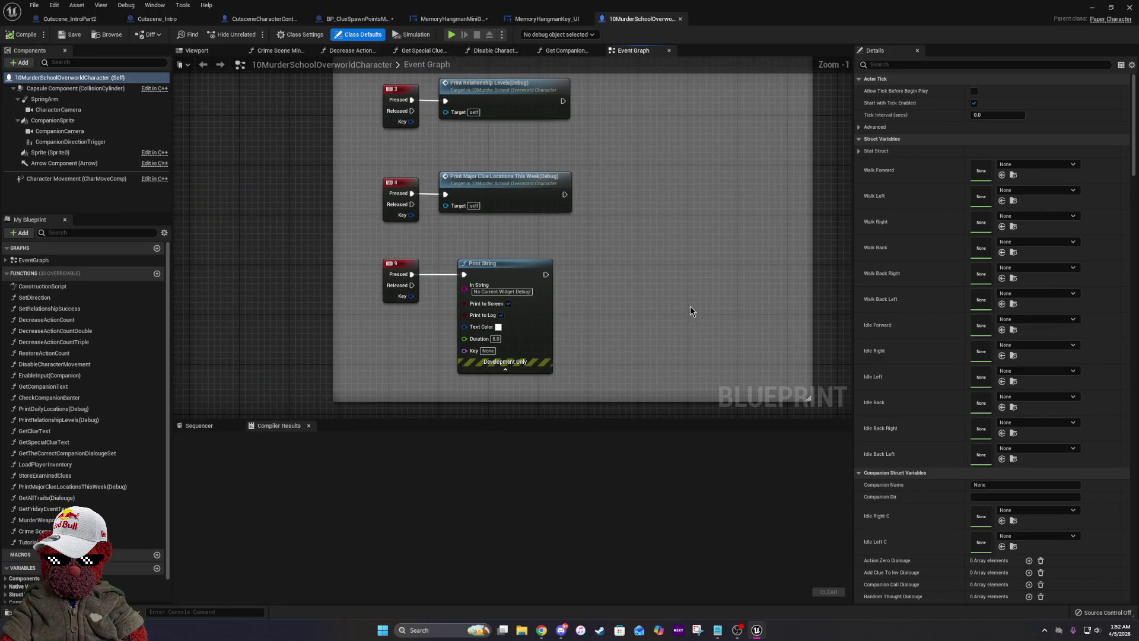
Widen the DEBUG PRINTS comment box and shift the Print Roles node right.
scroll(634, 212, down, 3)
mouse_move(604, 238)
mouse_down()
mouse_move(647, 308)
mouse_move(690, 493)
mouse_up()
mouse_move(682, 355)
mouse_down()
mouse_move(728, 307)
mouse_move(390, 157)
mouse_move(709, 315)
mouse_move(524, 297)
mouse_up()
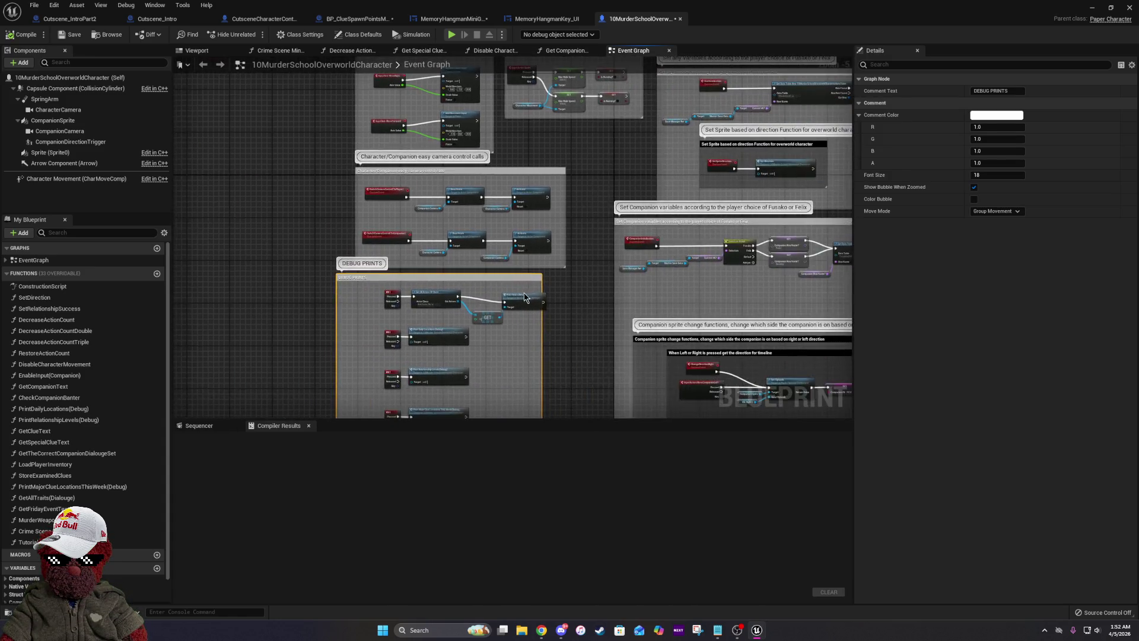
scroll(524, 297, up, 5)
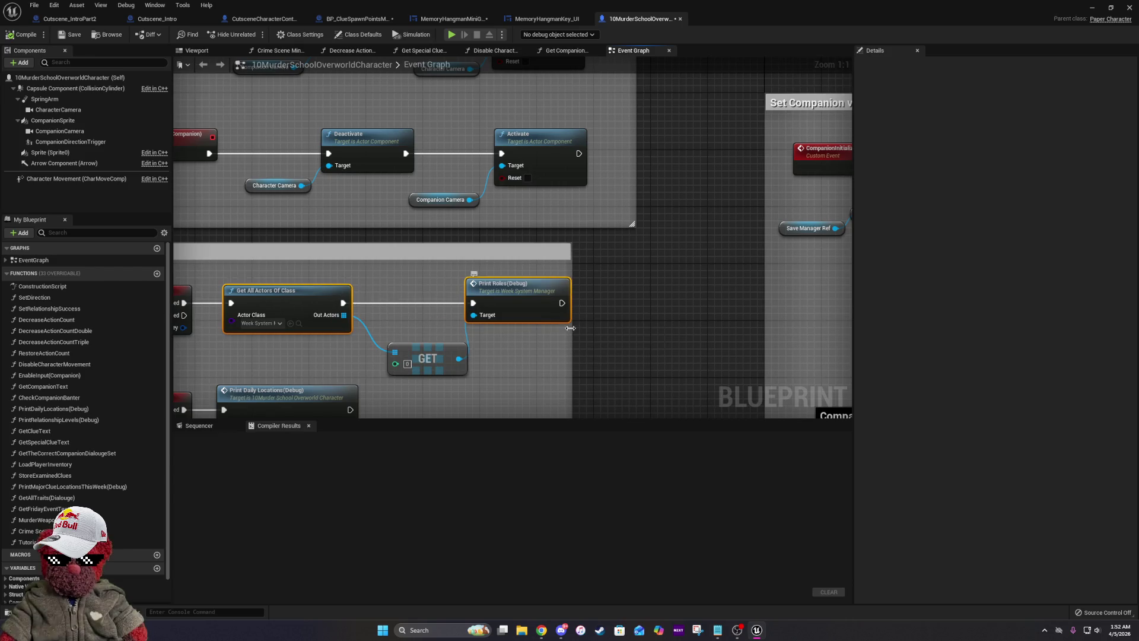
mouse_move(571, 328)
mouse_down()
mouse_move(730, 338)
mouse_move(702, 352)
mouse_up()
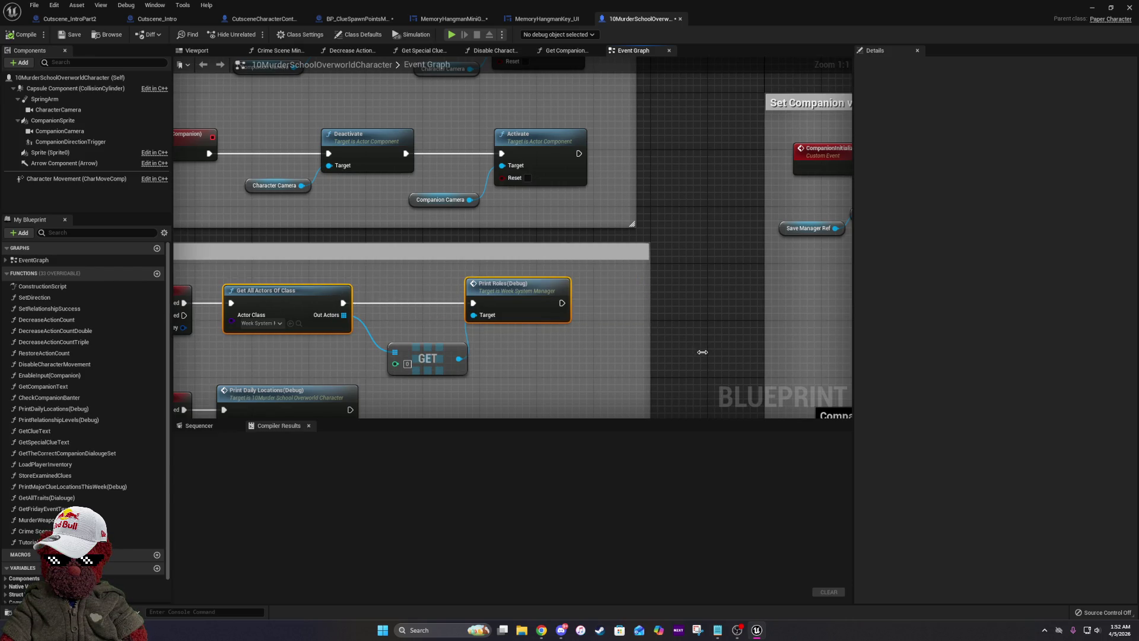
click(509, 297)
mouse_move(509, 296)
mouse_down()
mouse_move(531, 298)
mouse_move(713, 171)
mouse_up()
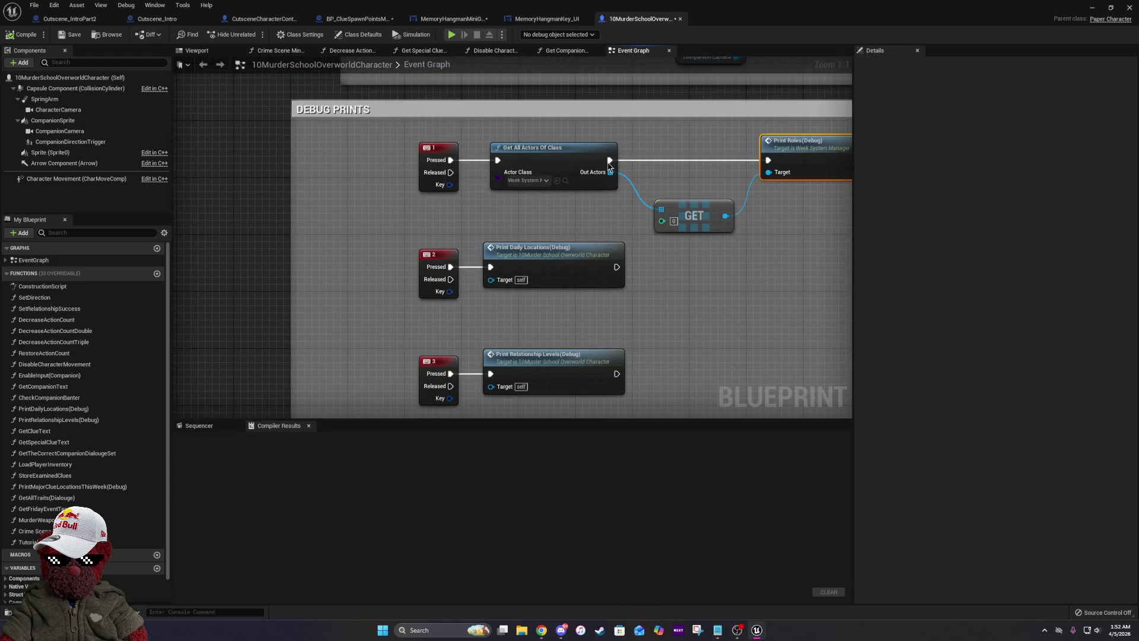
scroll(609, 166, down, 4)
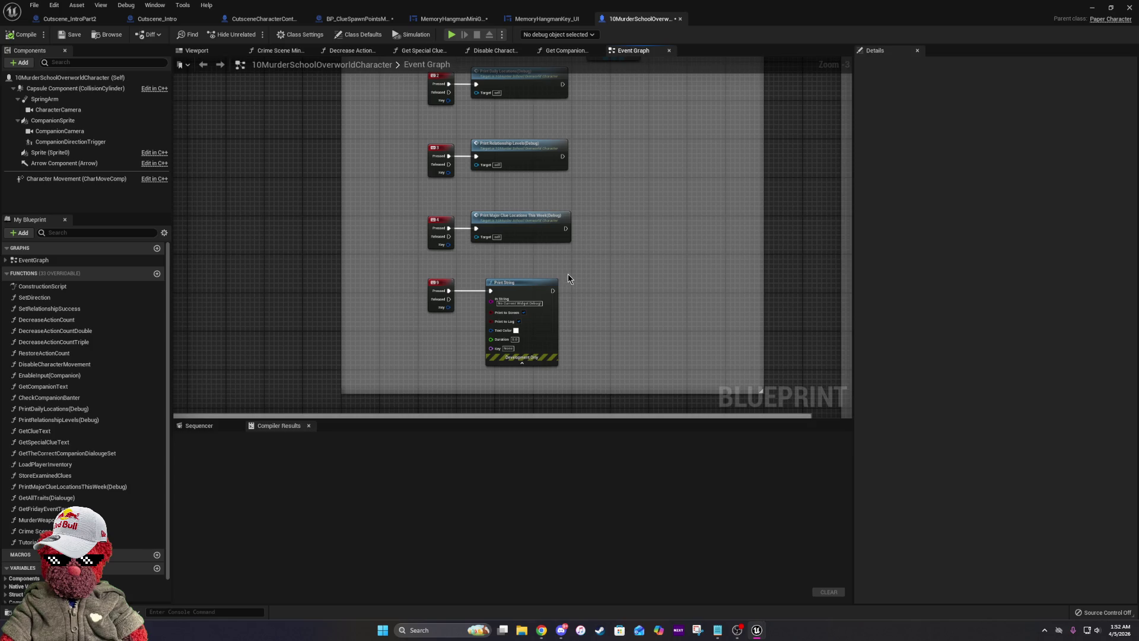
Add a keyboard event for key 5 and place it below the key 4 event.
right_click(569, 279)
text(key 5)
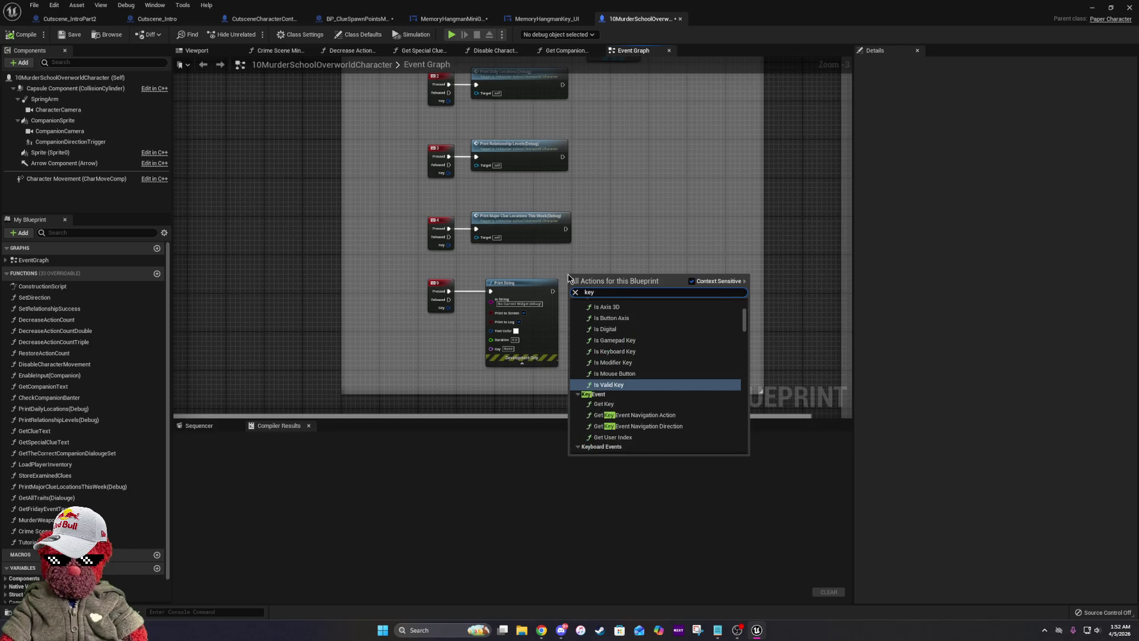
click(580, 320)
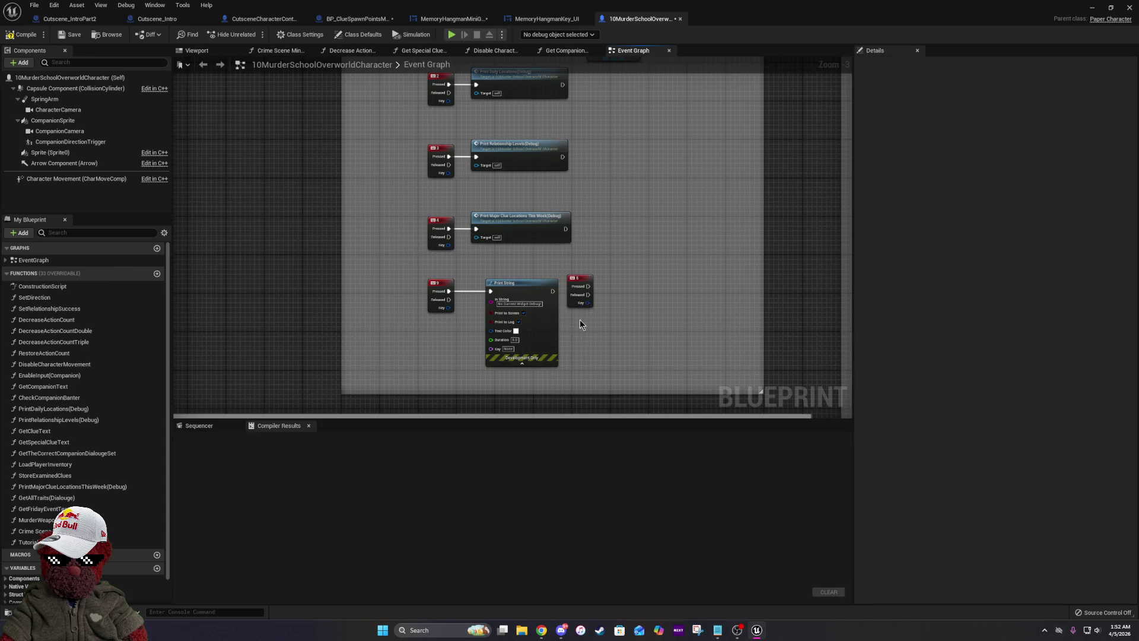
drag(539, 215, 539, 329)
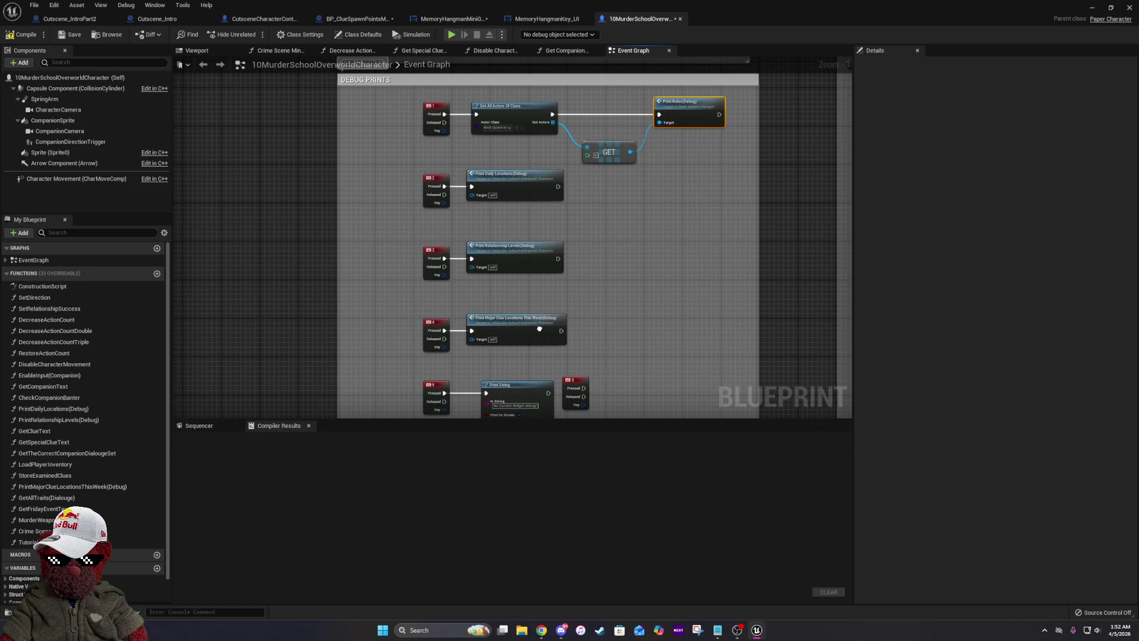
drag(539, 329, 539, 220)
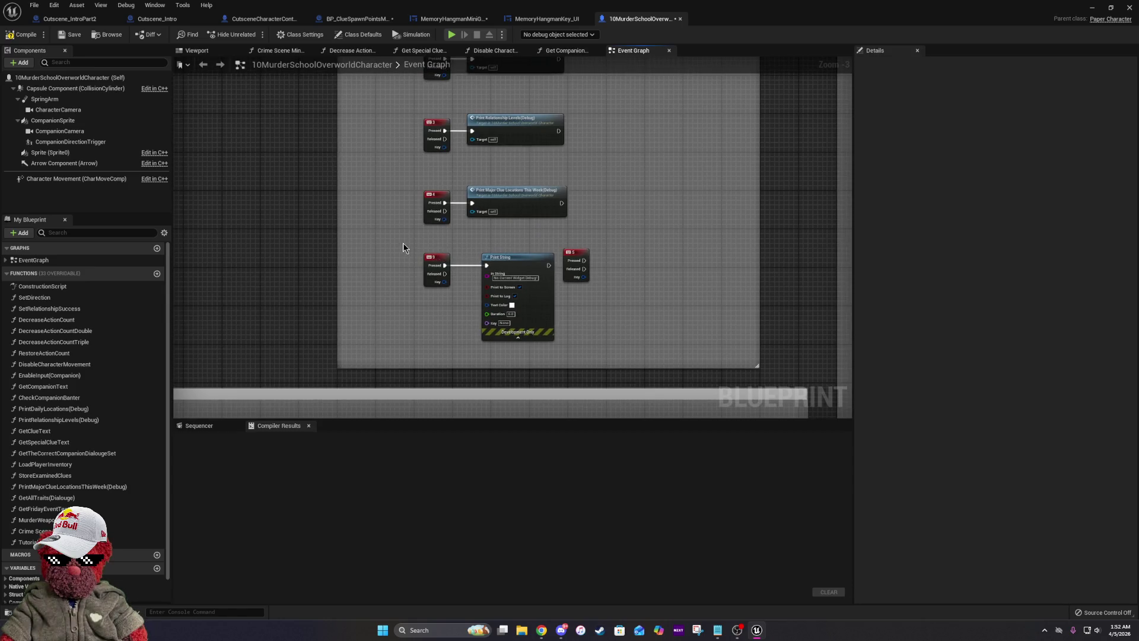
mouse_move(402, 253)
mouse_down()
mouse_move(490, 293)
mouse_move(714, 248)
mouse_move(714, 261)
mouse_up()
drag(574, 256, 437, 268)
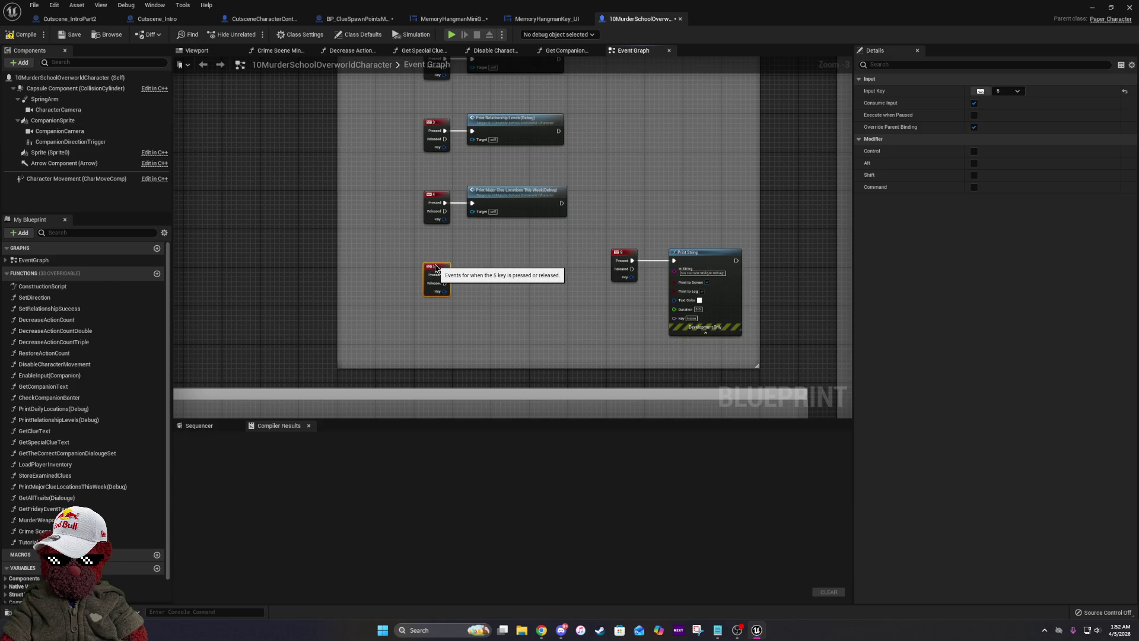
click(157, 274)
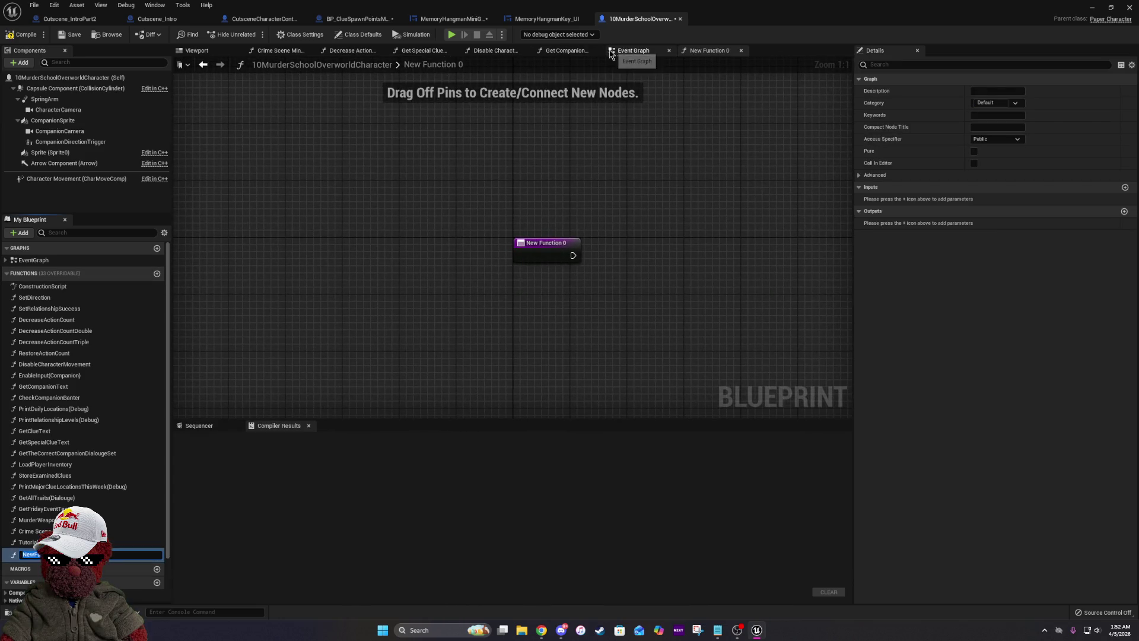
Rename New Function 0 to PrintBlueClueLocation(Debug).
click(628, 52)
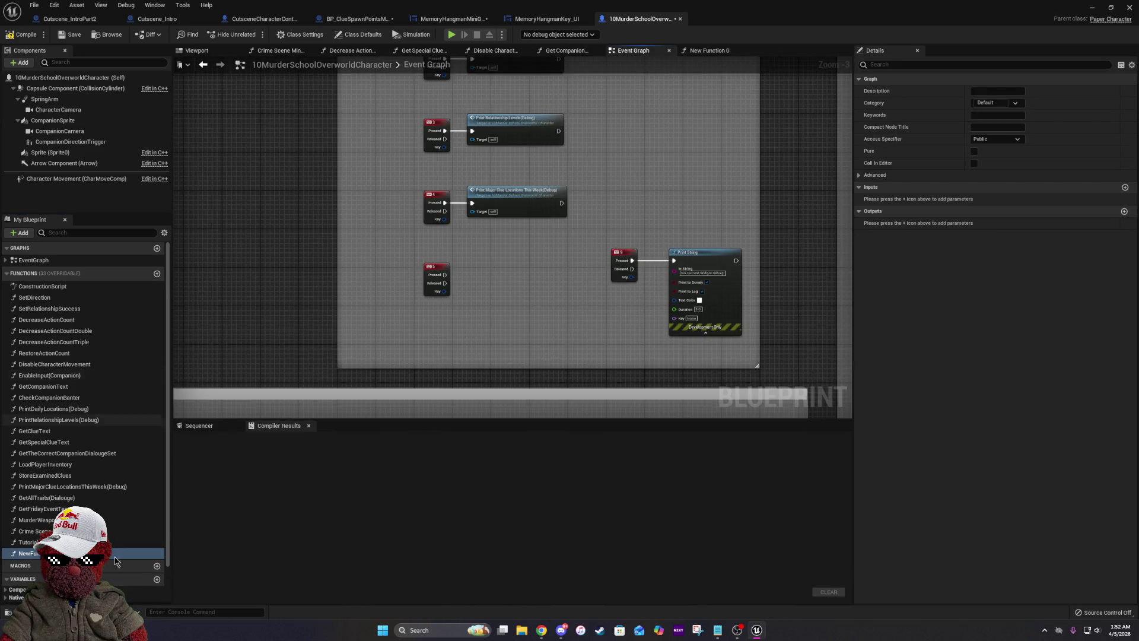
right_click(55, 553)
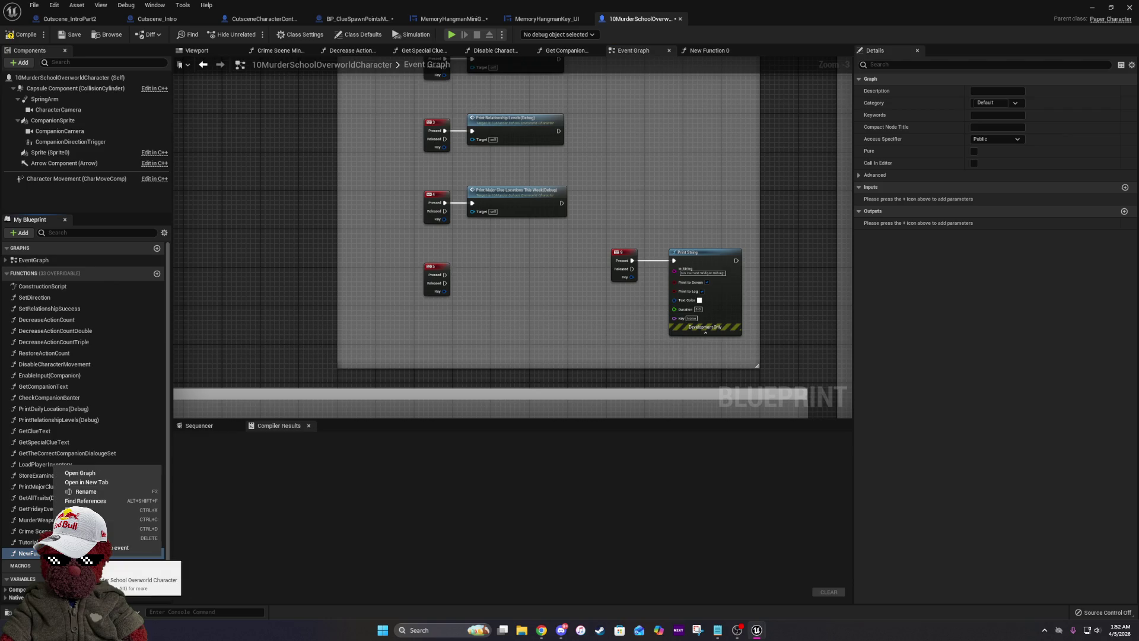
click(104, 492)
text(Print)
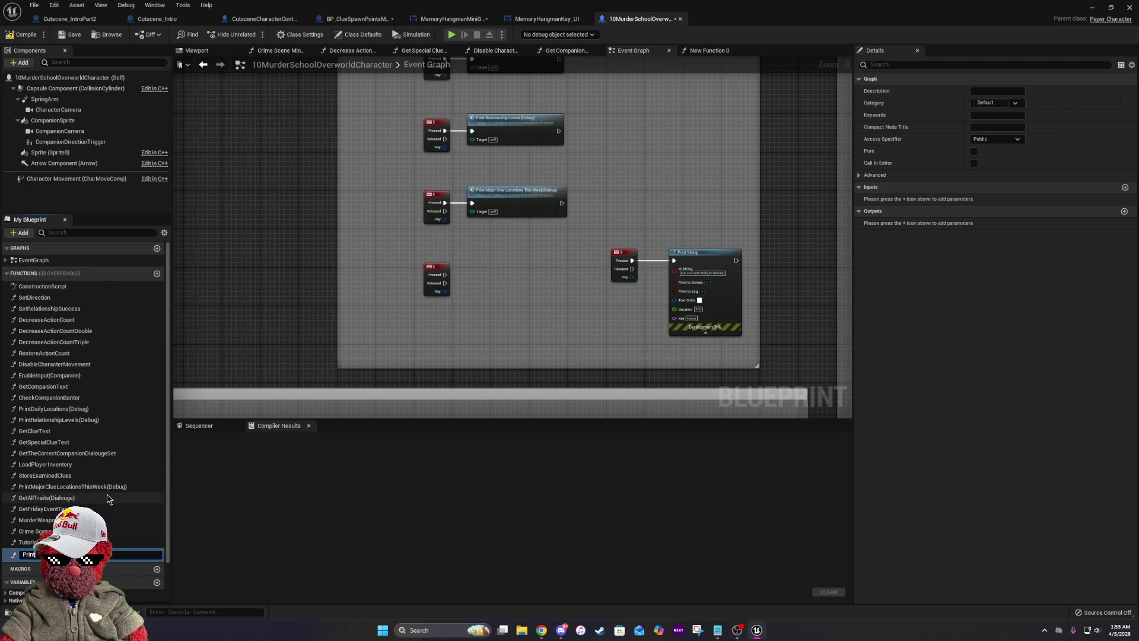
text(B)
key(Return)
Place a call to PrintBlueClueLocation(Debug) beside the key 5 event in the Event Graph.
mouse_move(118, 551)
mouse_down()
mouse_move(284, 484)
mouse_move(487, 279)
mouse_move(484, 258)
mouse_move(417, 279)
mouse_up()
scroll(479, 264, up, 3)
click(484, 256)
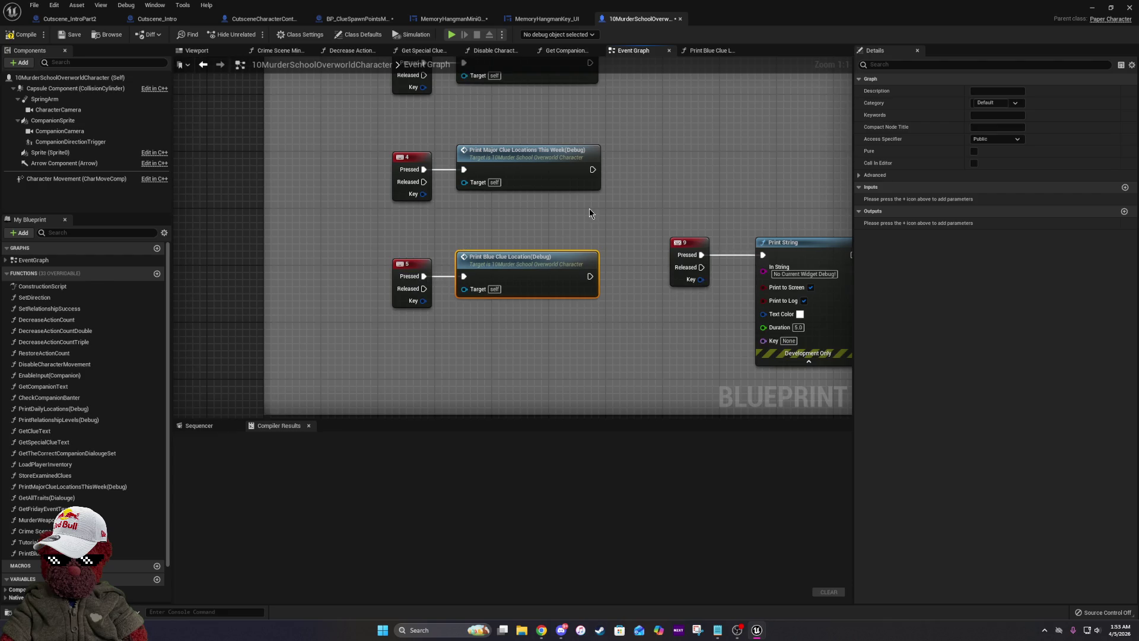
double_click(503, 221)
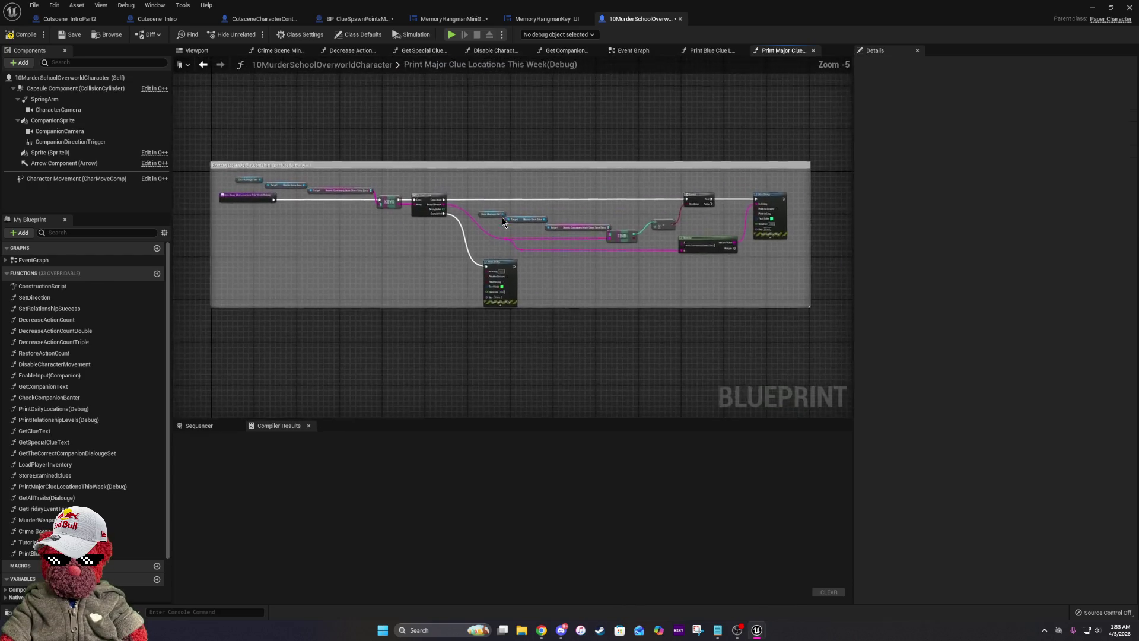
scroll(224, 175, up, 4)
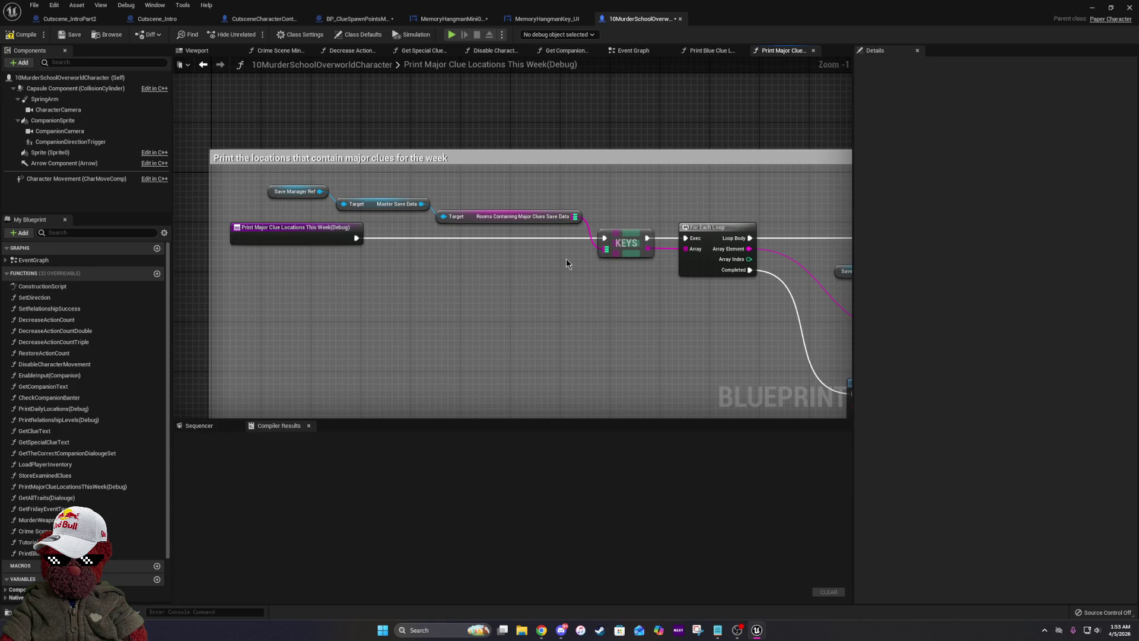
drag(566, 259, 247, 247)
mouse_move(674, 294)
mouse_down()
mouse_move(369, 252)
mouse_move(518, 234)
mouse_up()
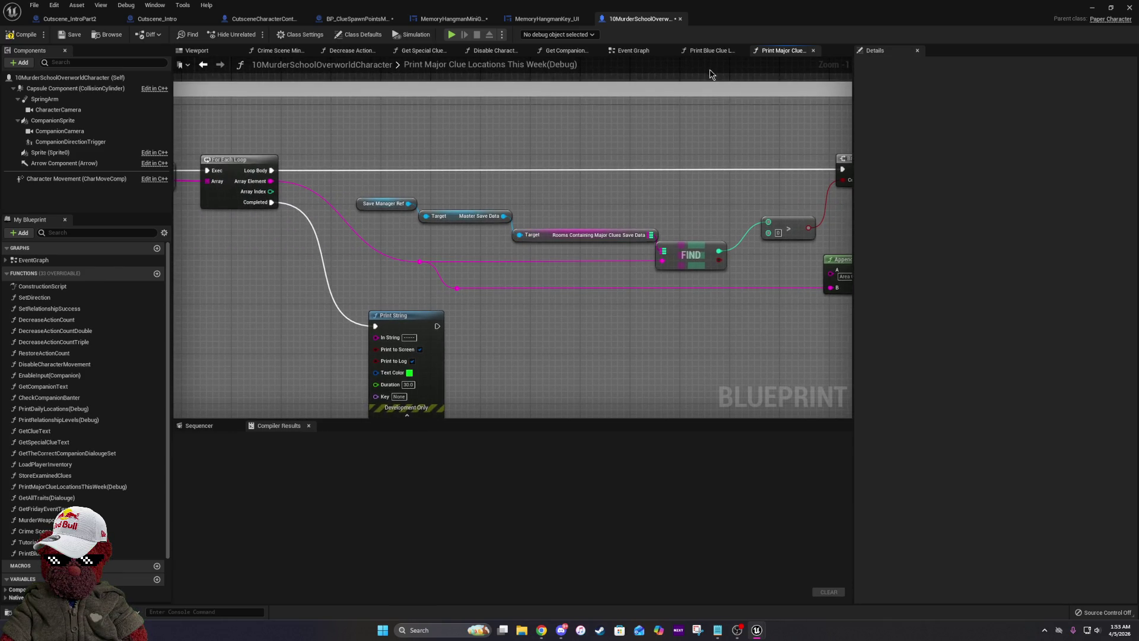
click(663, 51)
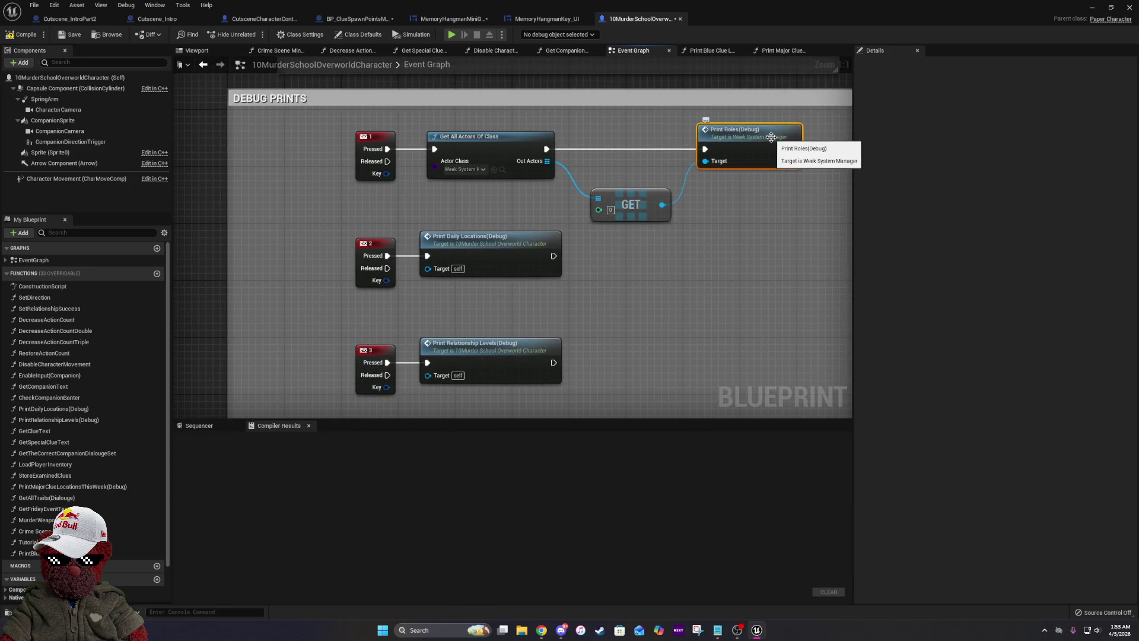
double_click(735, 146)
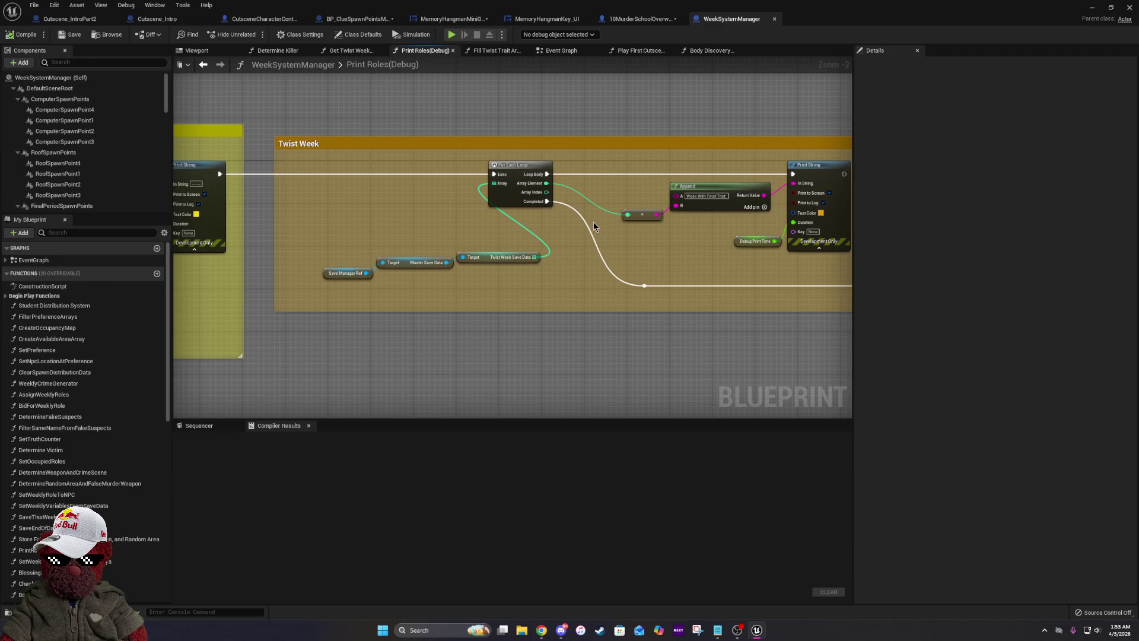
mouse_move(694, 225)
mouse_down()
mouse_move(536, 243)
mouse_move(784, 257)
mouse_move(504, 246)
mouse_up()
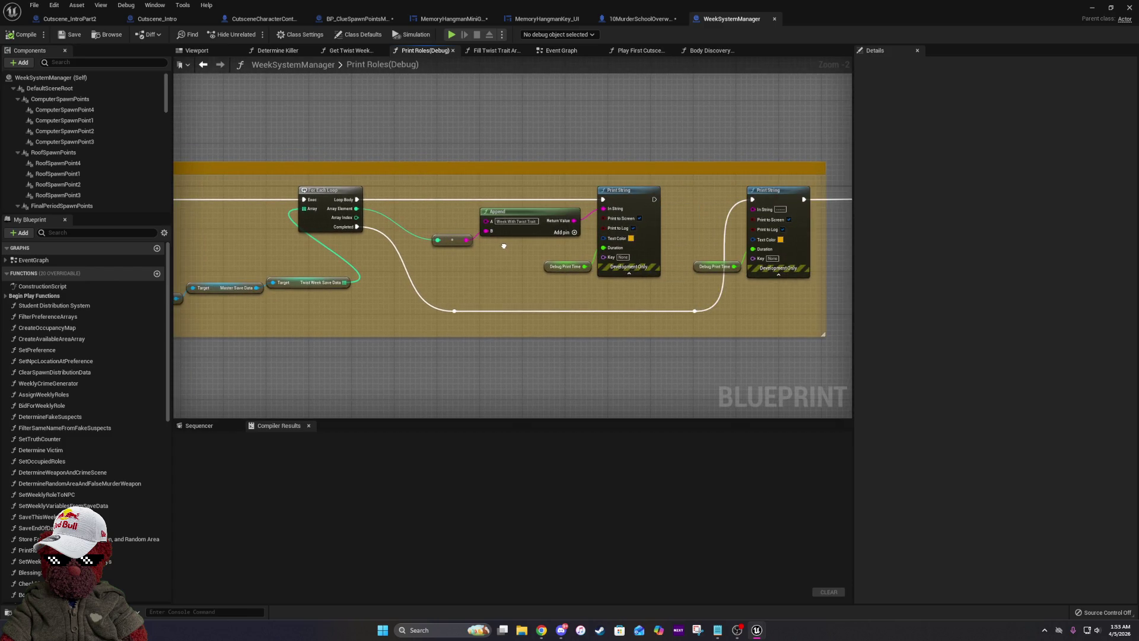
click(564, 56)
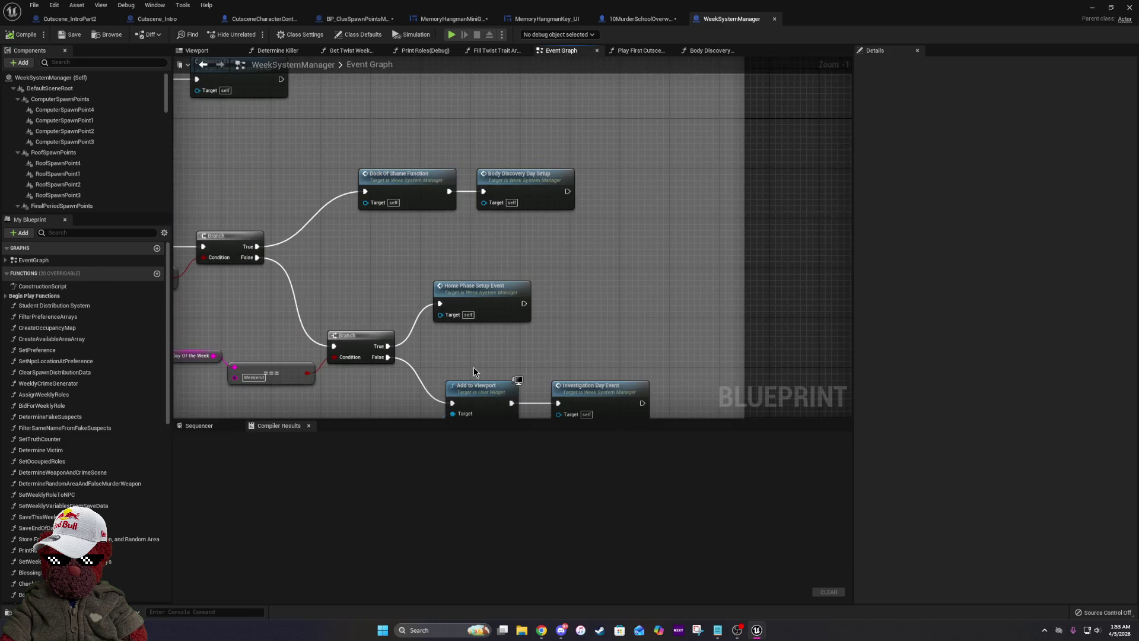
drag(476, 371, 548, 230)
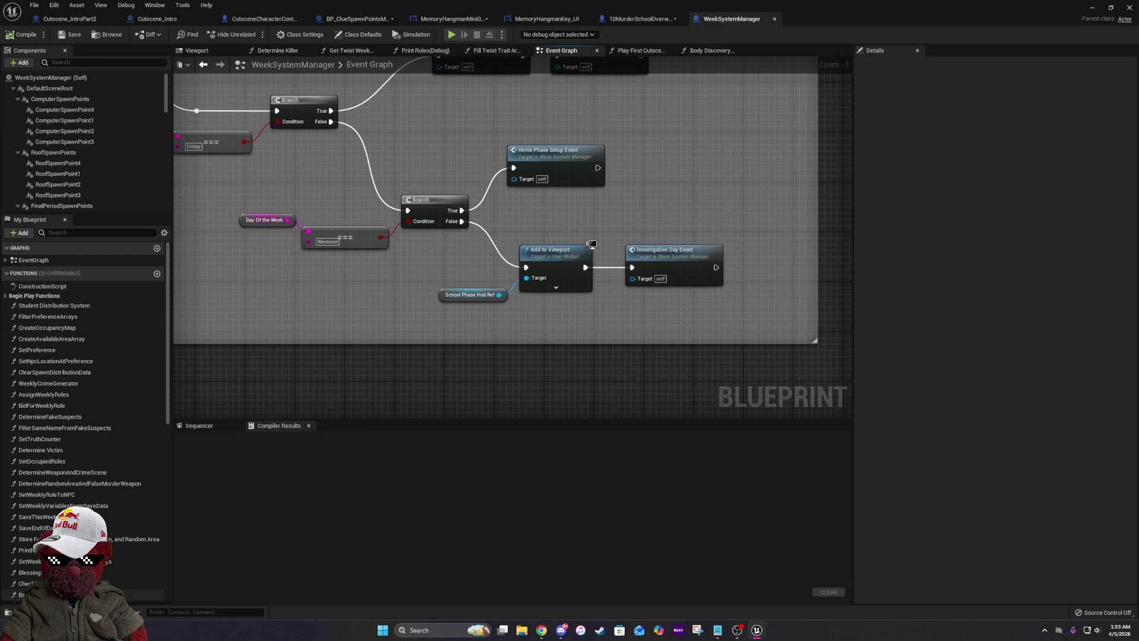
scroll(83, 415, down, 5)
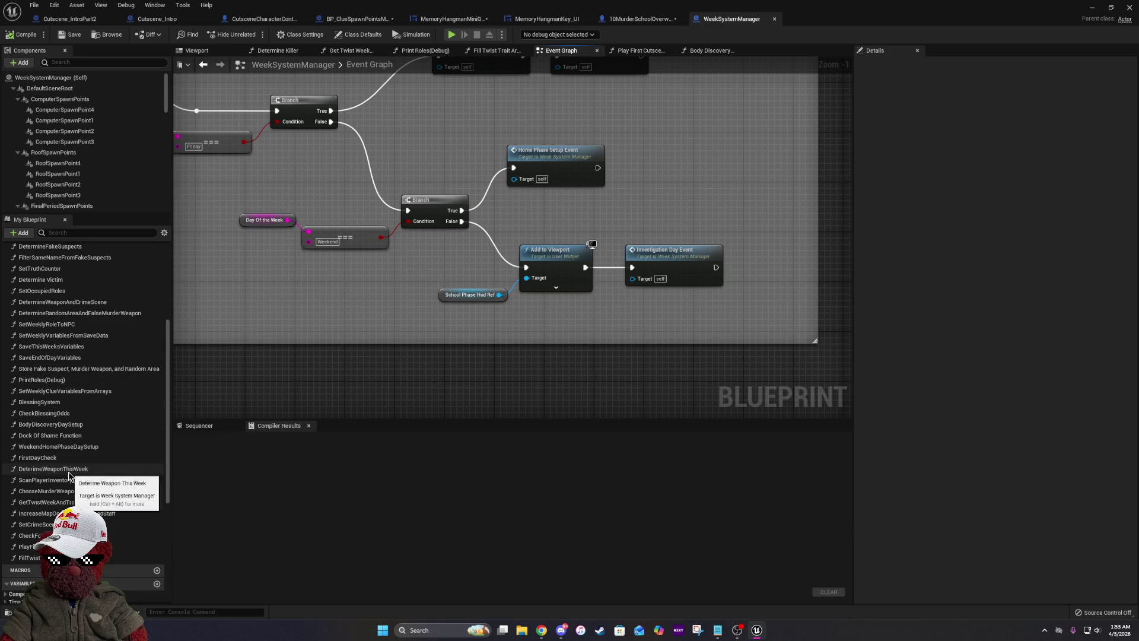
scroll(75, 488, up, 1)
scroll(75, 488, up, 4)
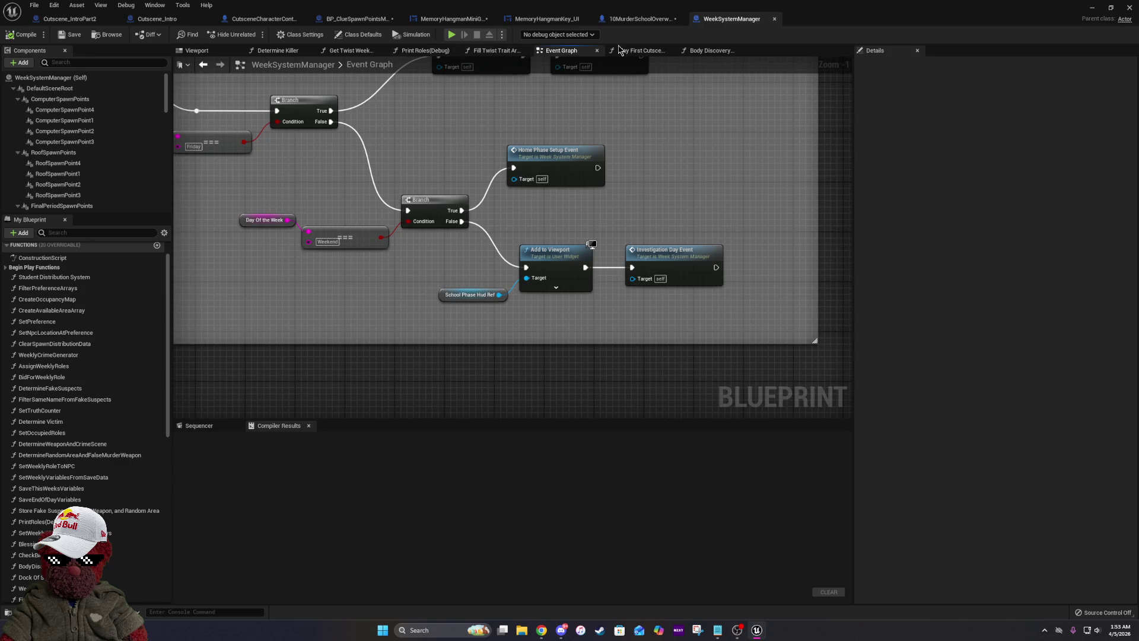
scroll(612, 380, down, 6)
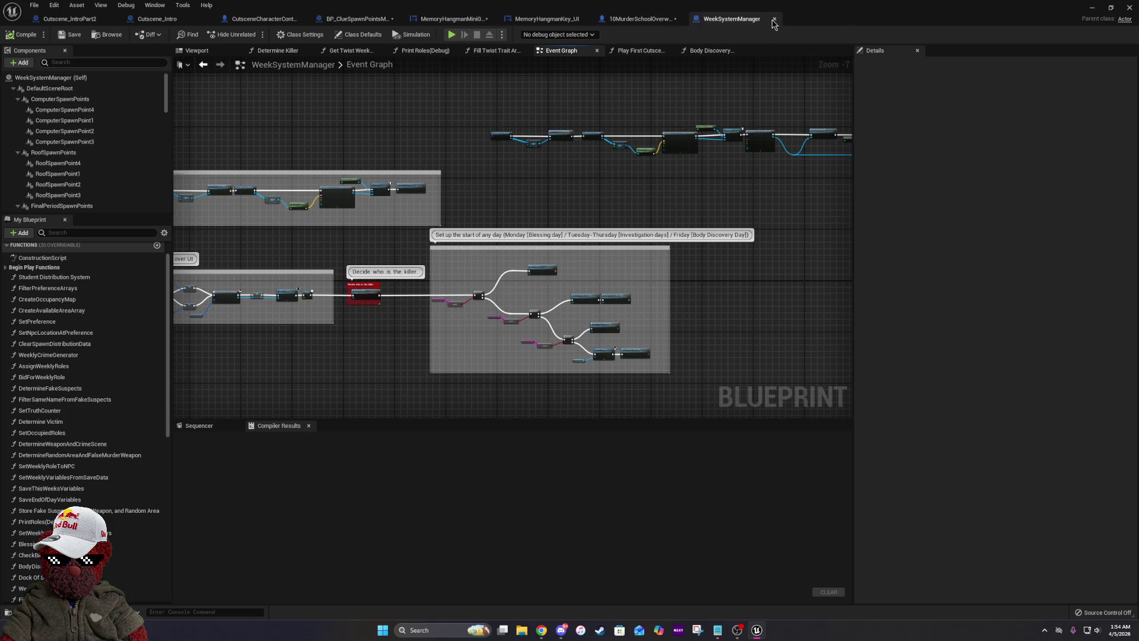
click(639, 18)
Open the Print Blue Clue Location (Debug) graph and add a SaveManagerRef getter.
drag(678, 288, 536, 298)
double_click(535, 298)
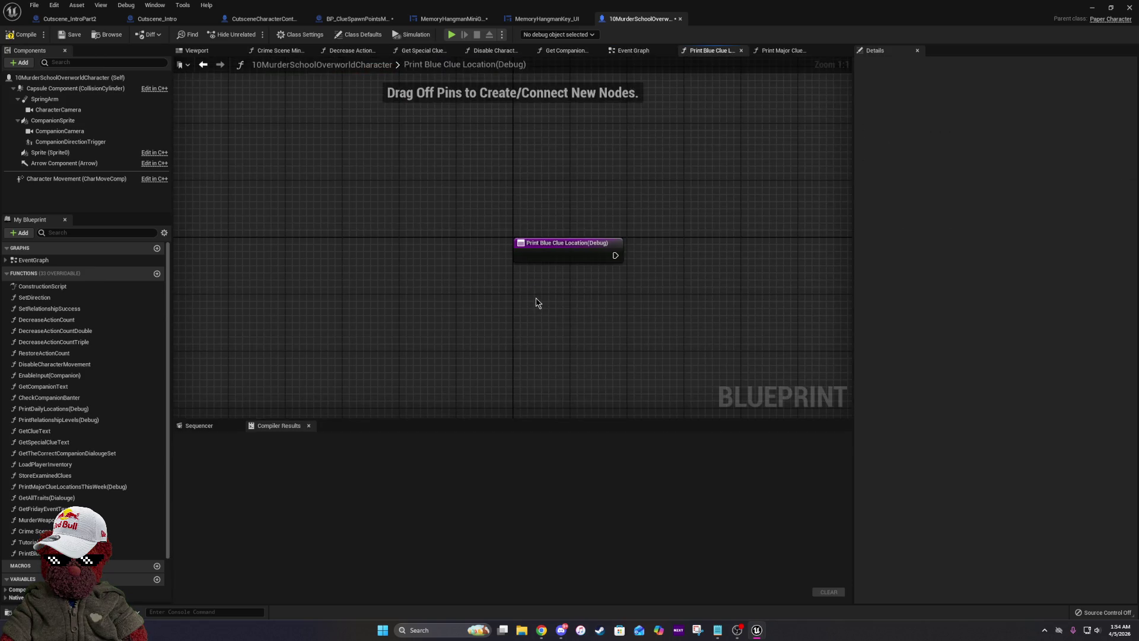
drag(657, 266, 343, 275)
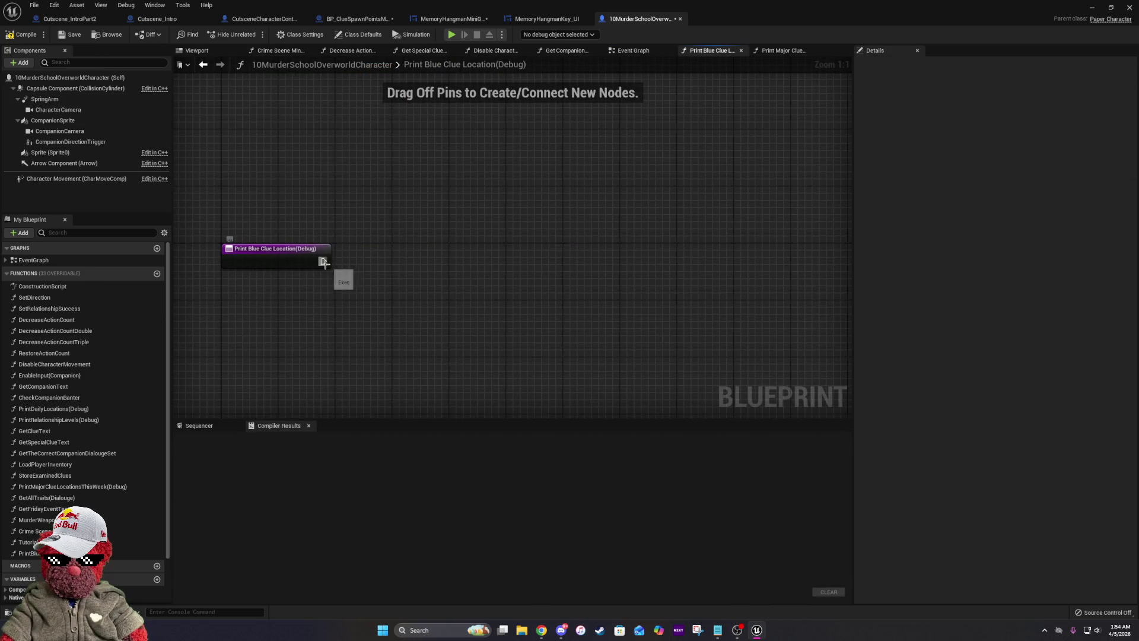
scroll(34, 488, down, 2)
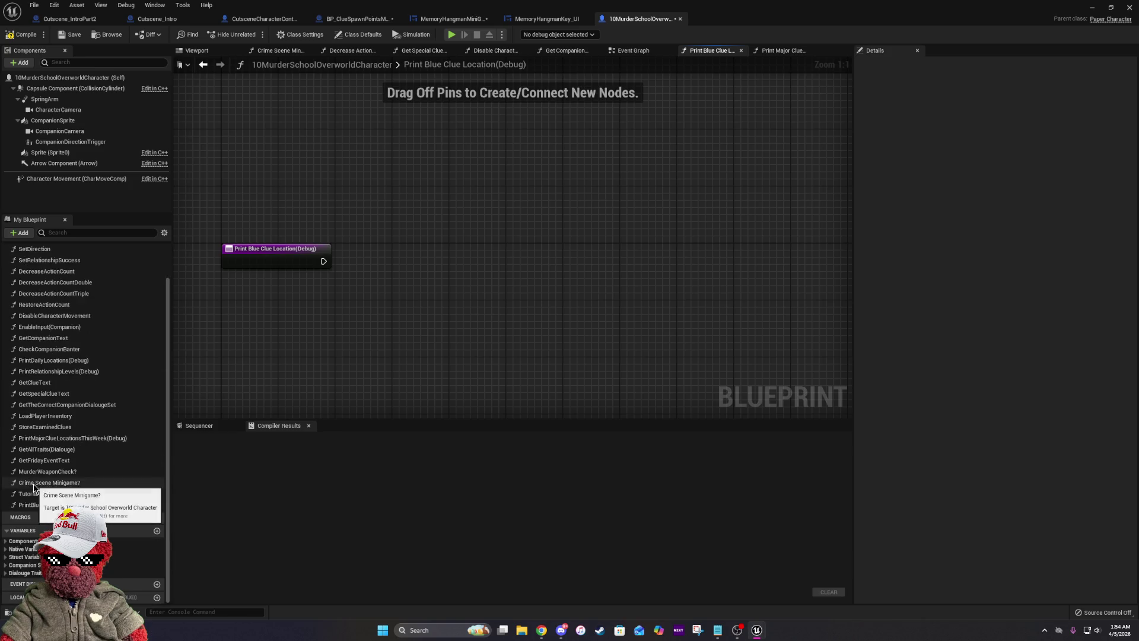
click(6, 541)
scroll(7, 541, down, 2)
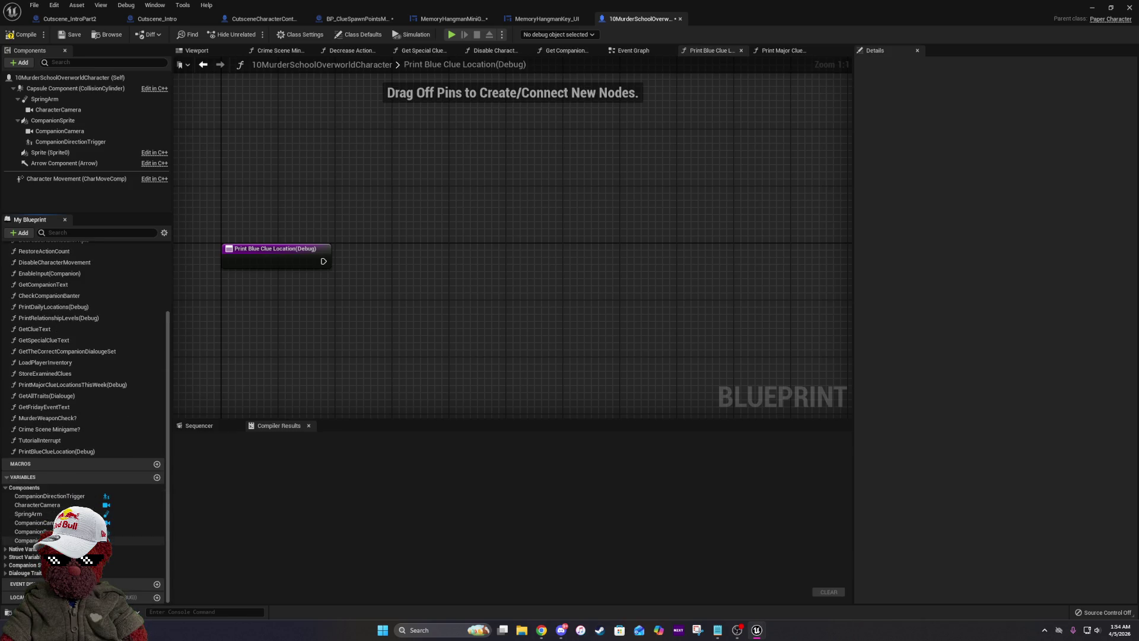
click(6, 550)
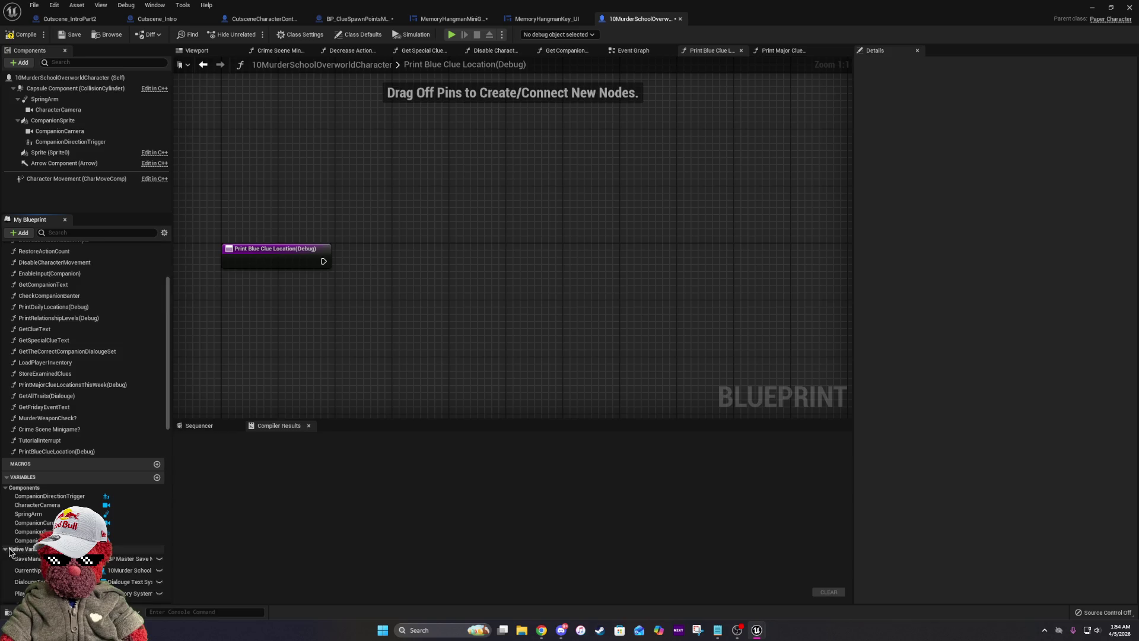
scroll(34, 502, down, 3)
mouse_move(36, 488)
mouse_down()
mouse_move(344, 305)
mouse_move(418, 329)
mouse_up()
click(365, 314)
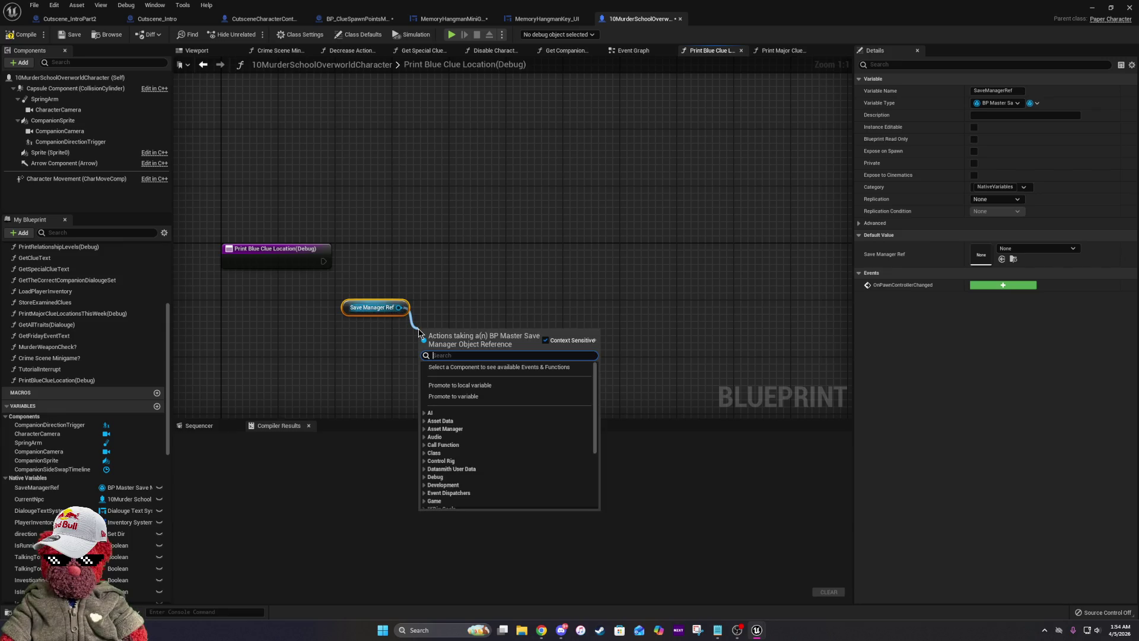
Chain Get Master Save Data and Get Blue Clue Chosen Spawn Location off the save manager.
text(get)
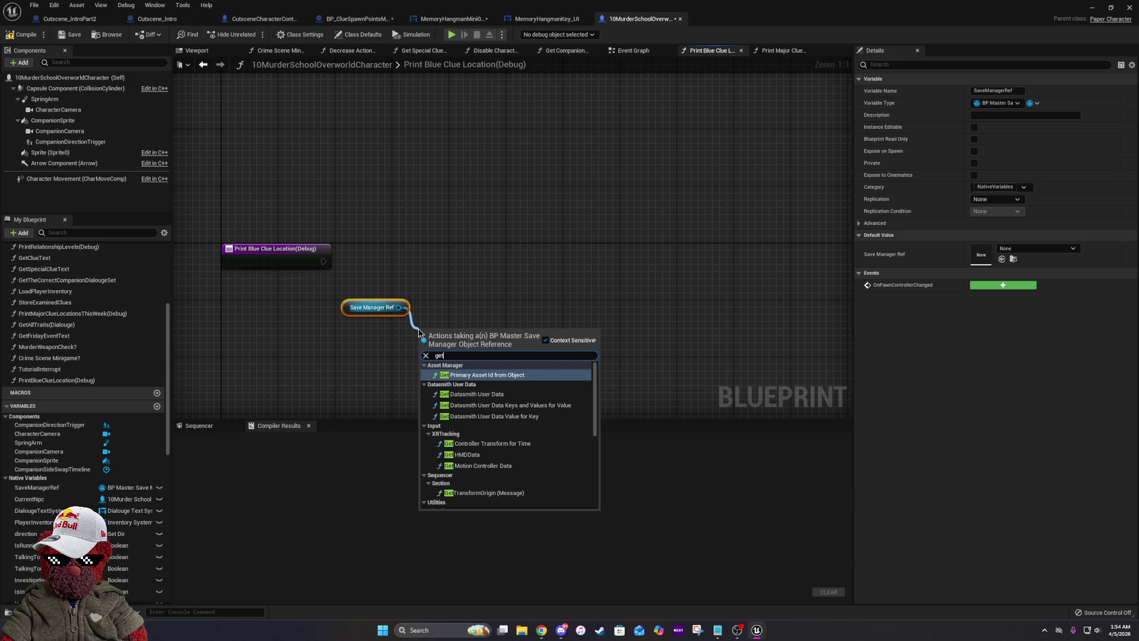
scroll(457, 391, down, 10)
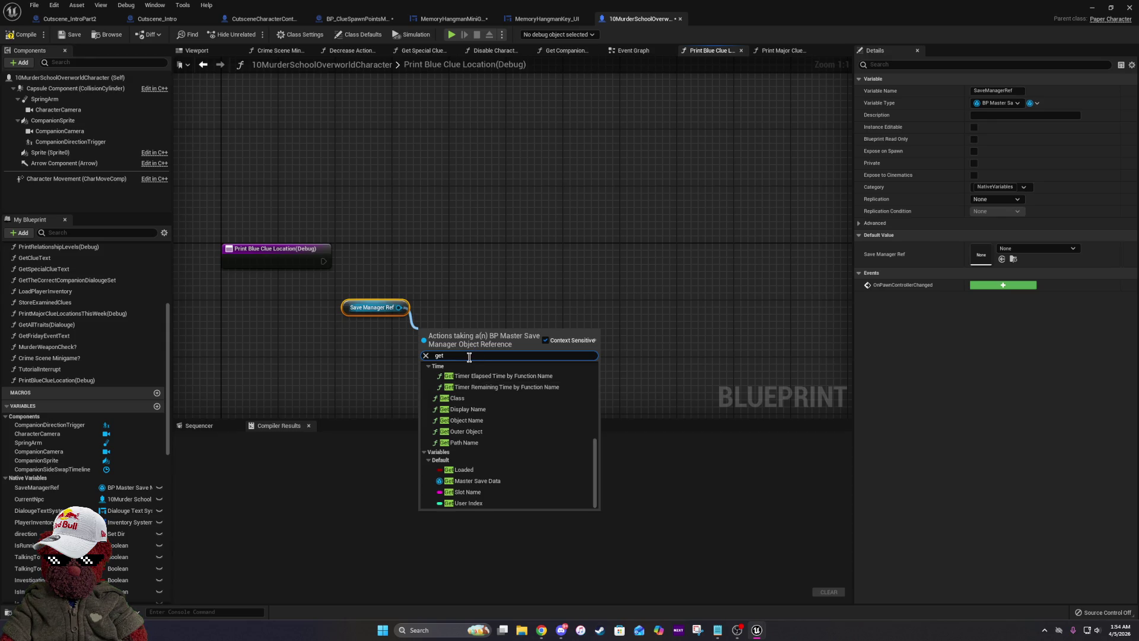
text(ma)
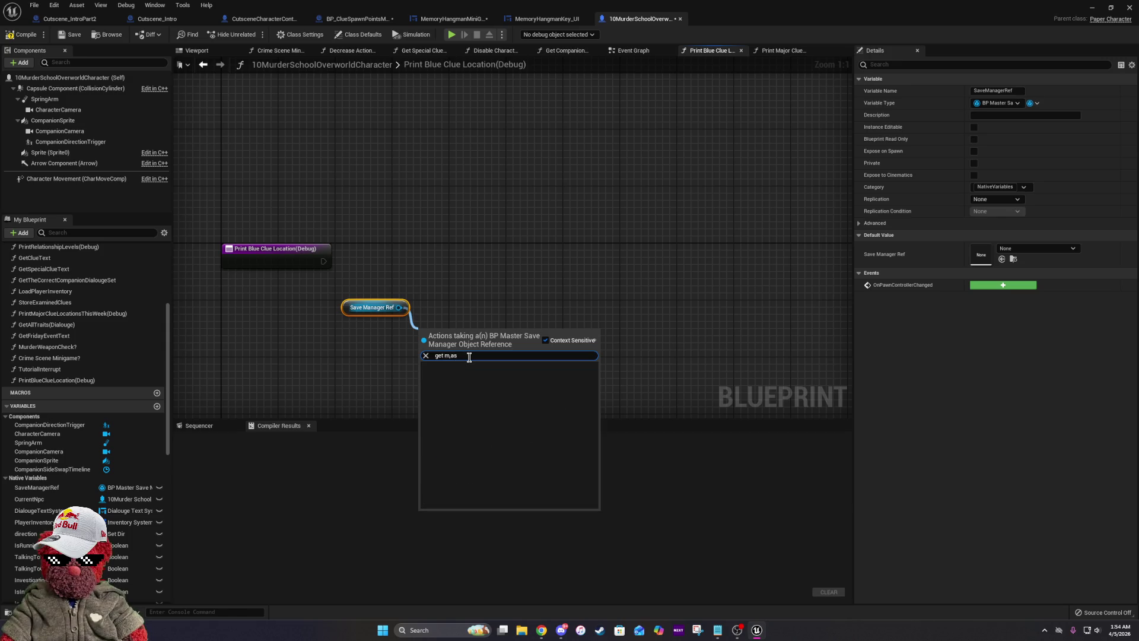
text(s)
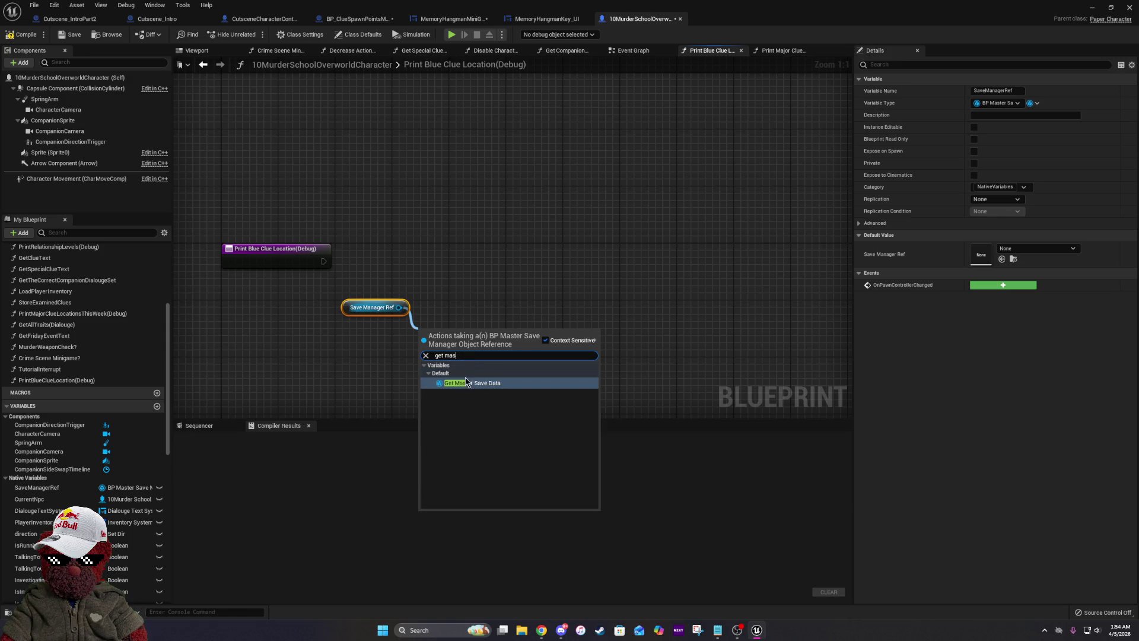
click(477, 383)
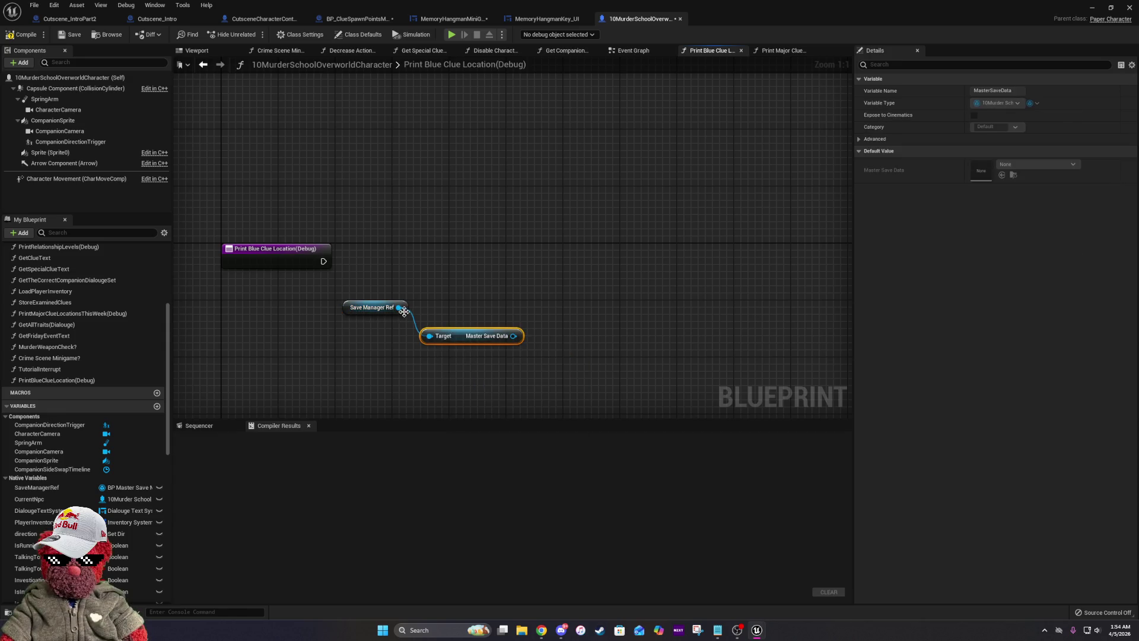
mouse_move(460, 334)
mouse_down()
mouse_move(453, 319)
mouse_move(539, 340)
mouse_up()
text(get blue)
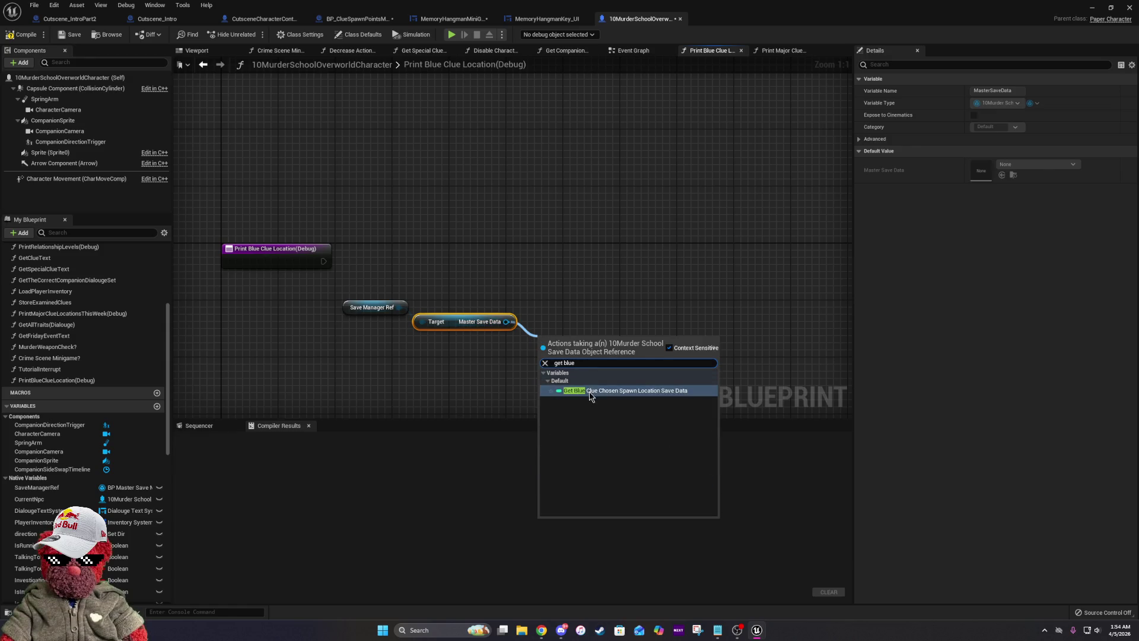
click(594, 383)
drag(561, 343, 395, 334)
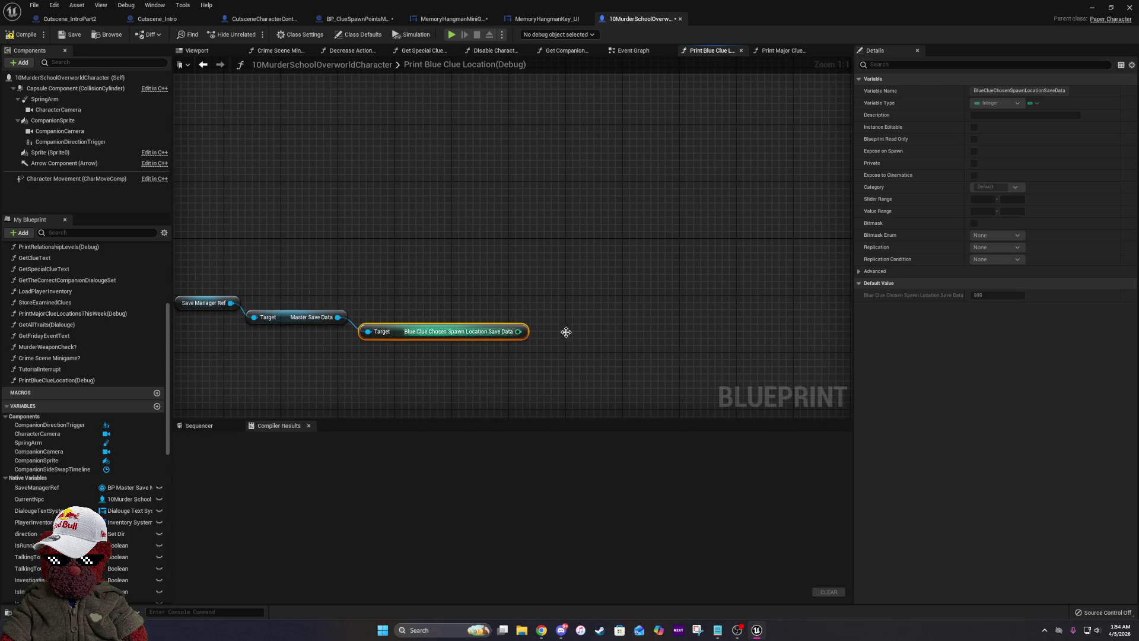
scroll(116, 500, down, 3)
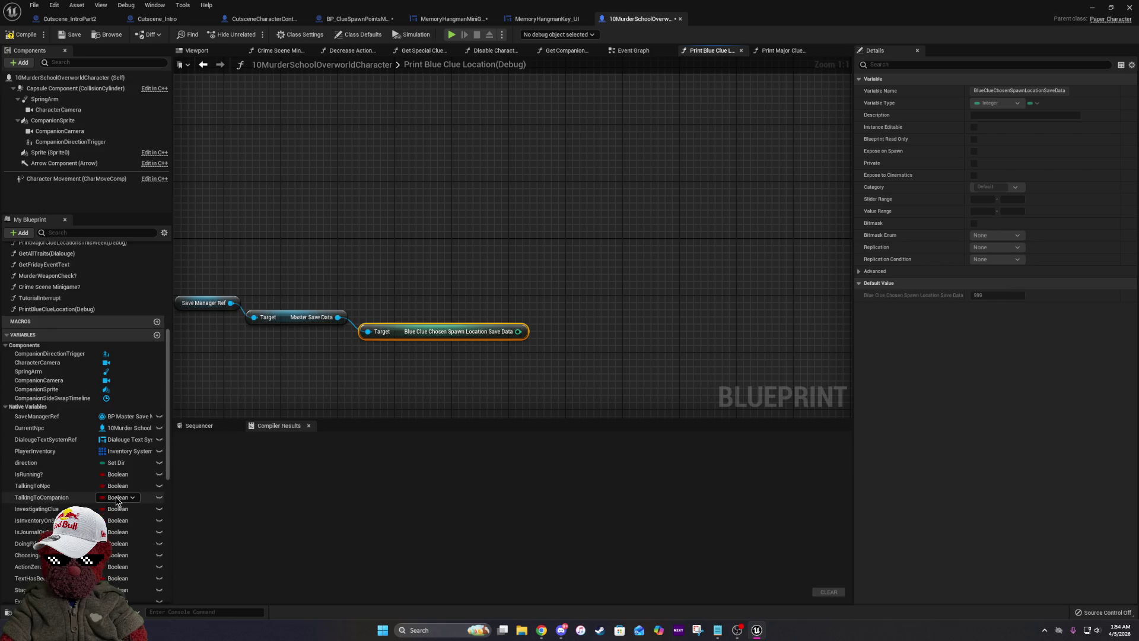
Add a Switch on Int driven by the spawn location, with cases extended up to 8.
drag(518, 331, 594, 261)
text(switch)
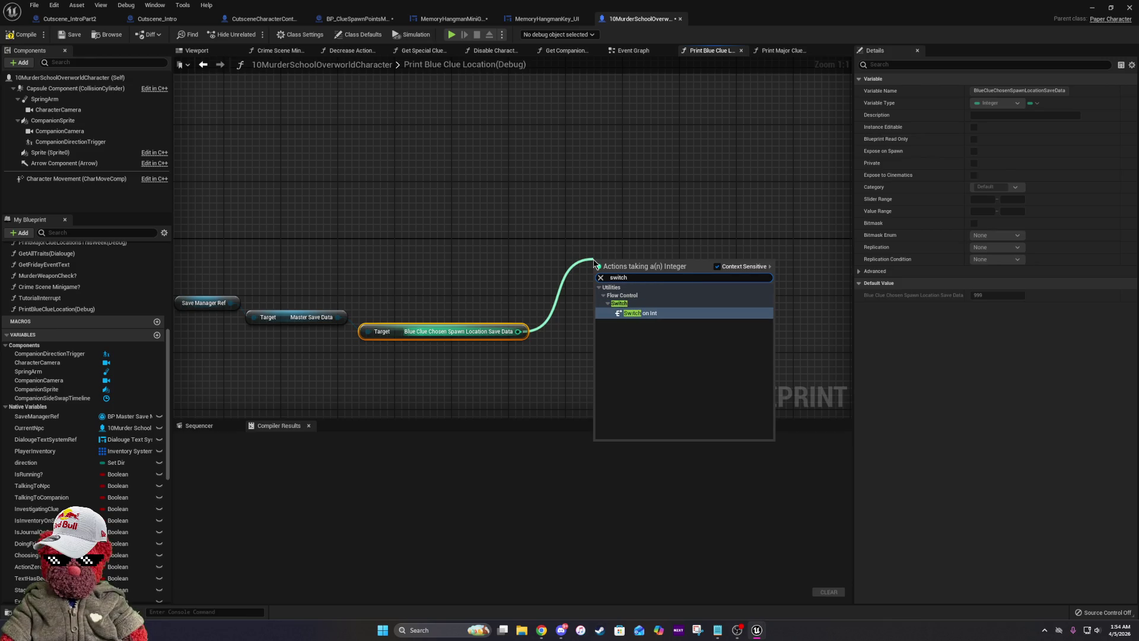
click(631, 312)
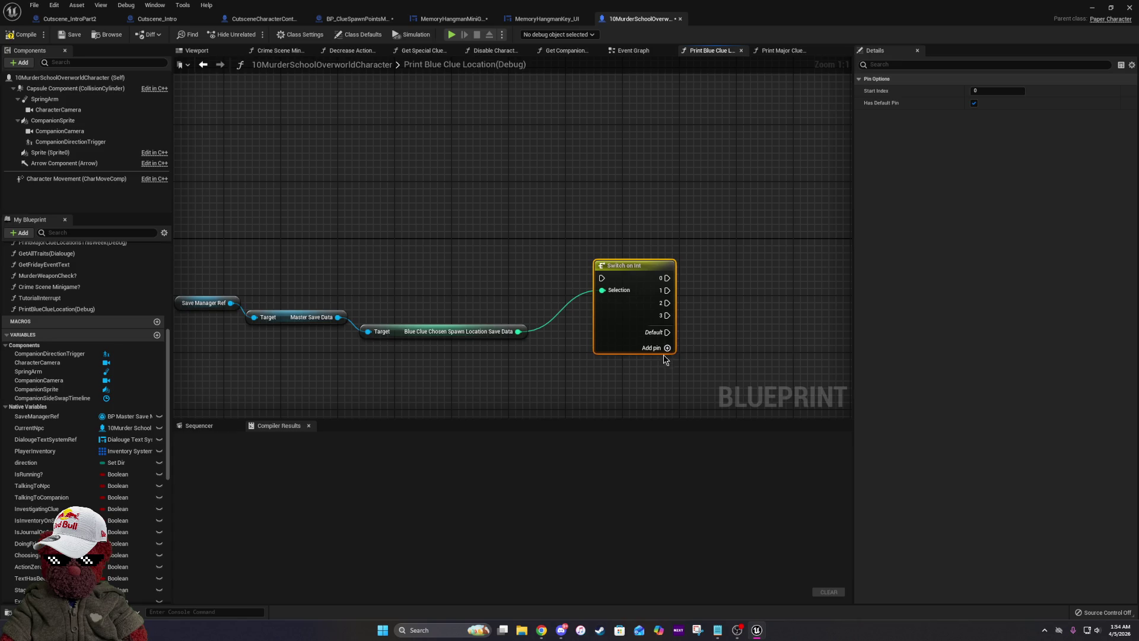
click(667, 349)
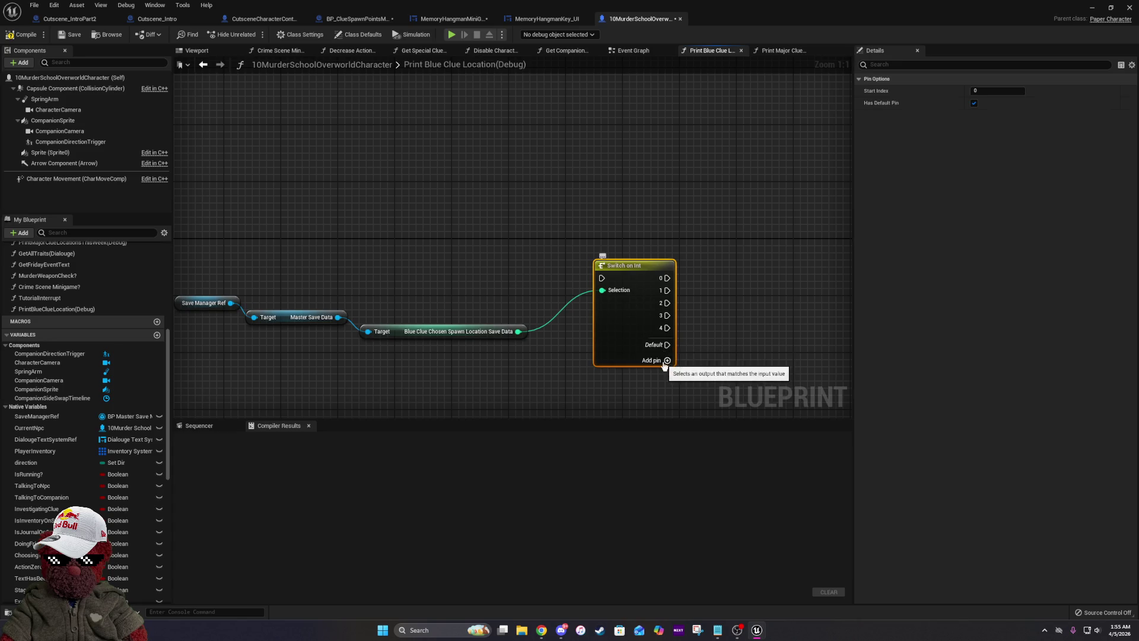
click(666, 360)
click(667, 372)
click(667, 386)
click(667, 398)
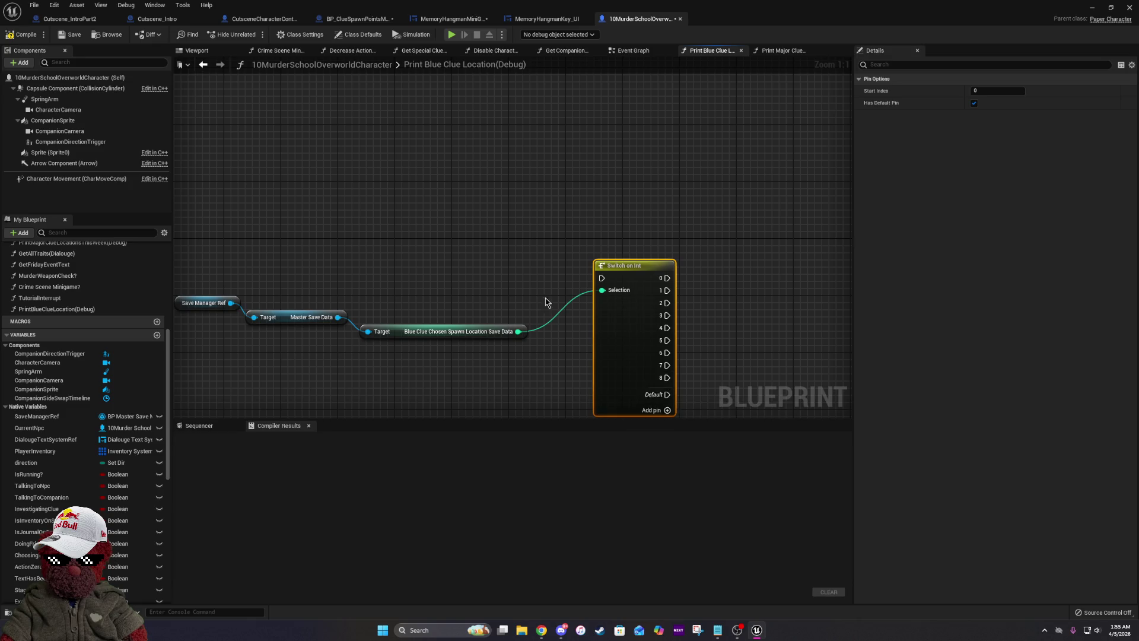
Wire the function entry exec into the switch and tidy the three getter nodes.
key(Home)
mouse_move(775, 280)
mouse_down()
mouse_move(378, 275)
mouse_move(329, 258)
mouse_up()
drag(805, 317, 797, 296)
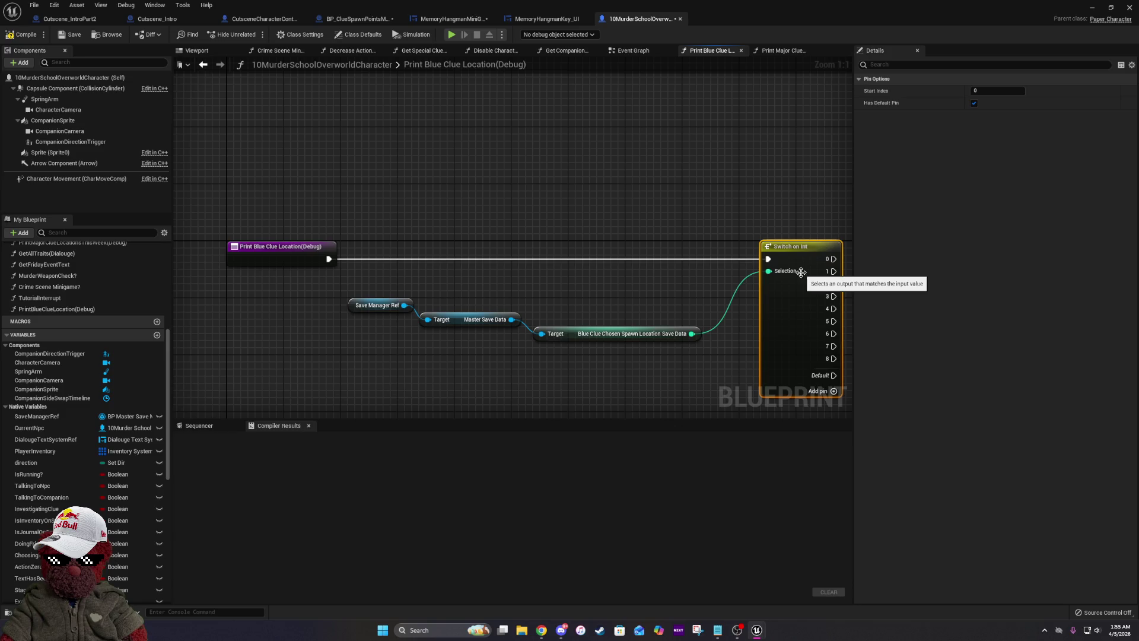
drag(406, 279, 666, 387)
drag(573, 336, 595, 307)
click(592, 233)
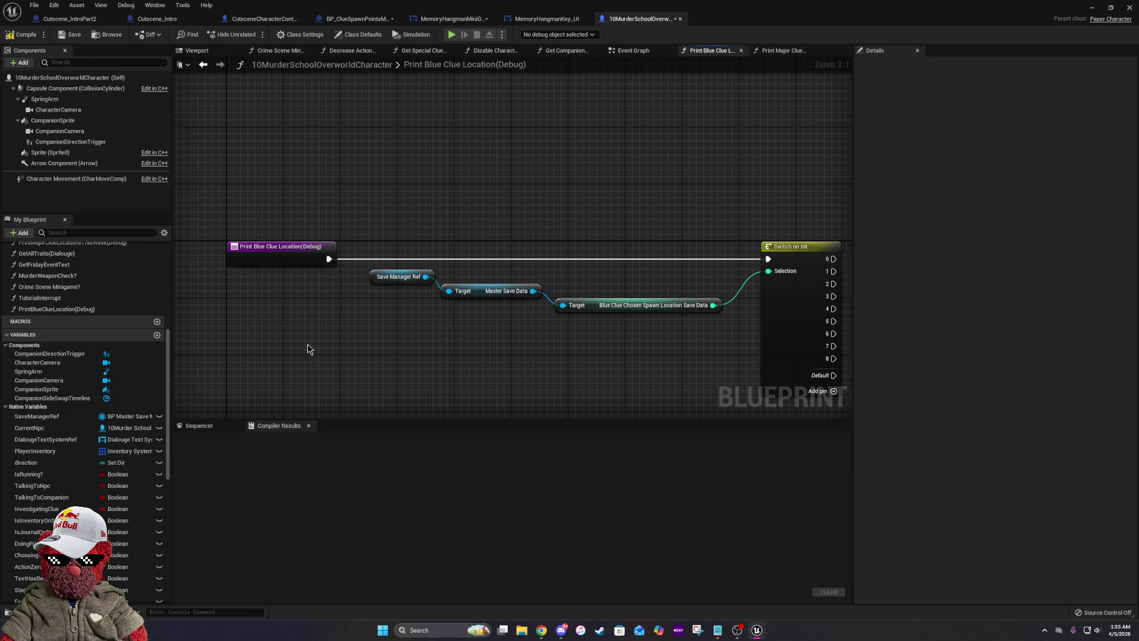
Duplicate the CompanionBanter? variable and name it DebugBlueClueLocation.
scroll(115, 444, down, 3)
scroll(131, 463, down, 15)
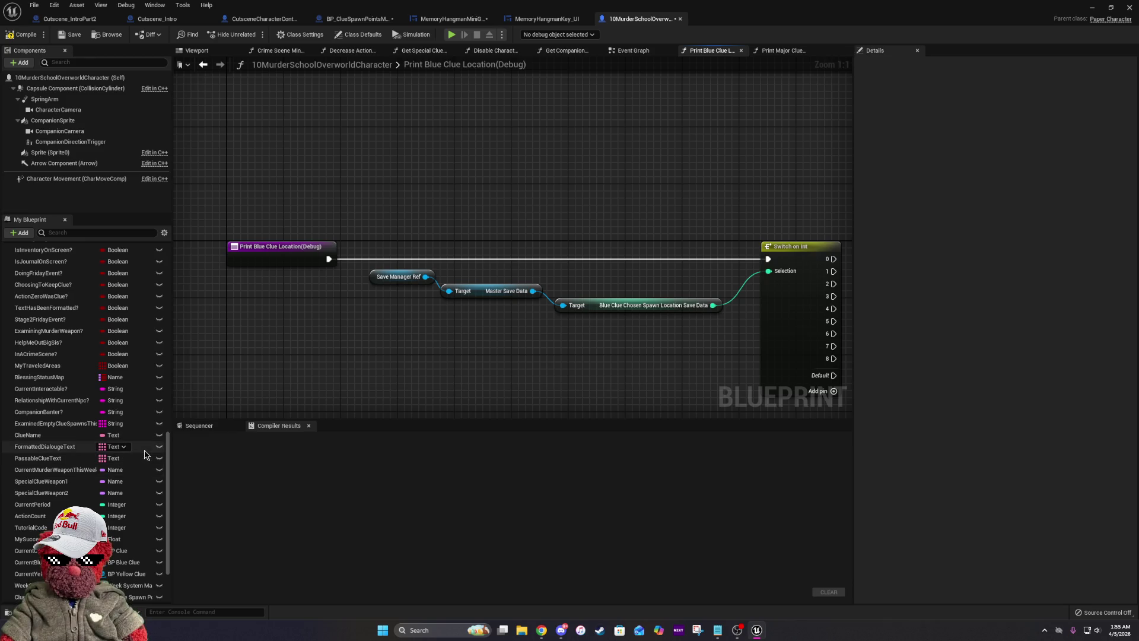
drag(772, 331, 611, 326)
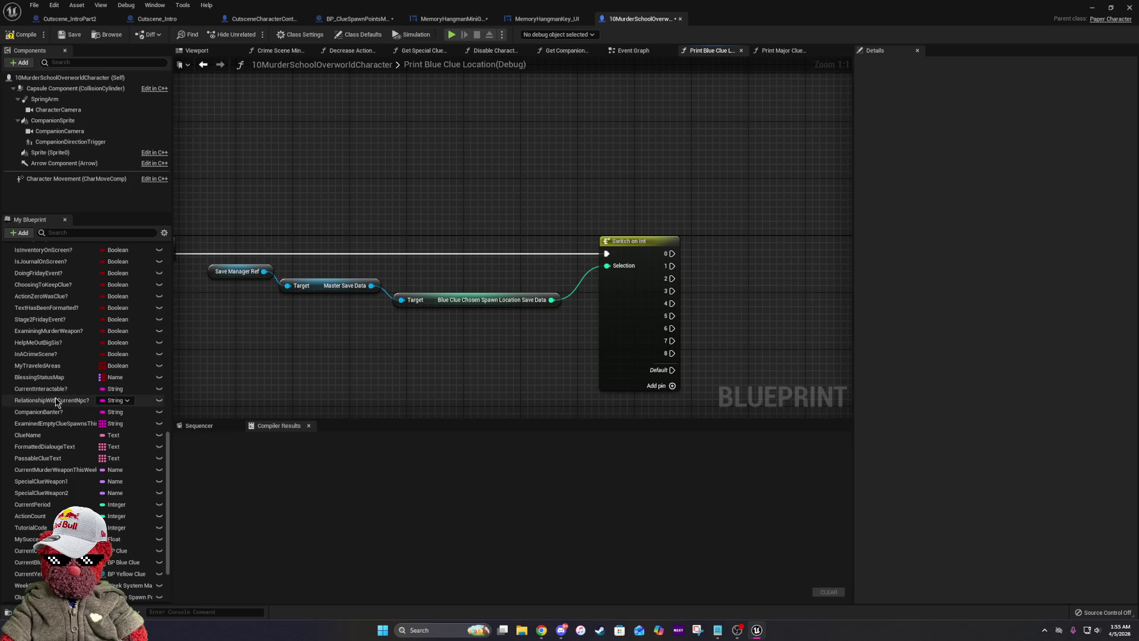
click(59, 411)
right_click(60, 411)
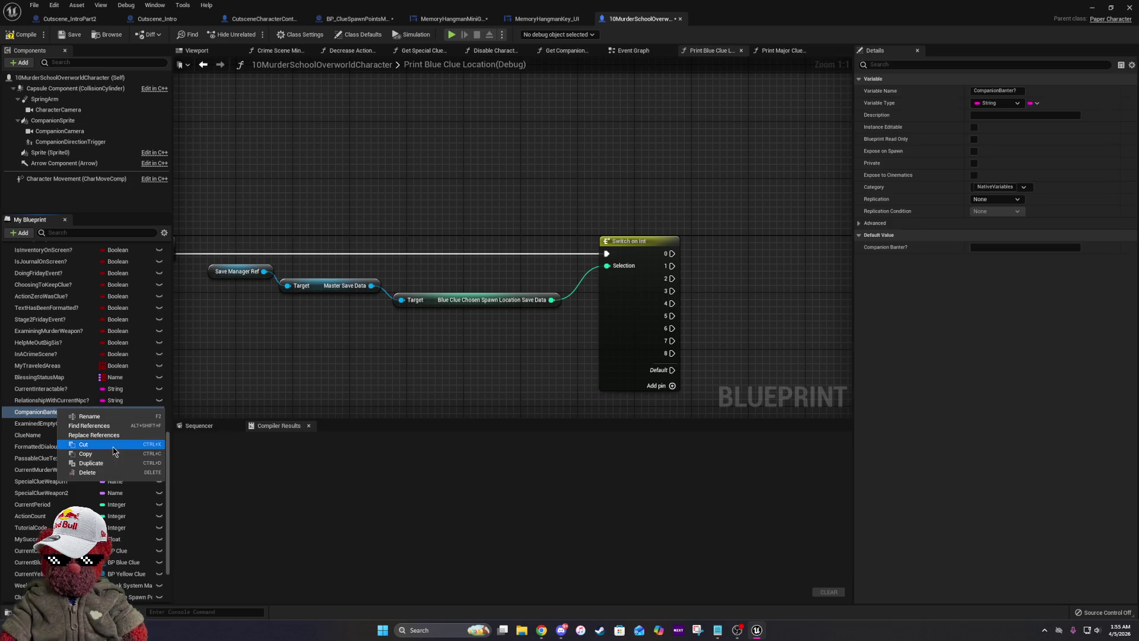
click(91, 463)
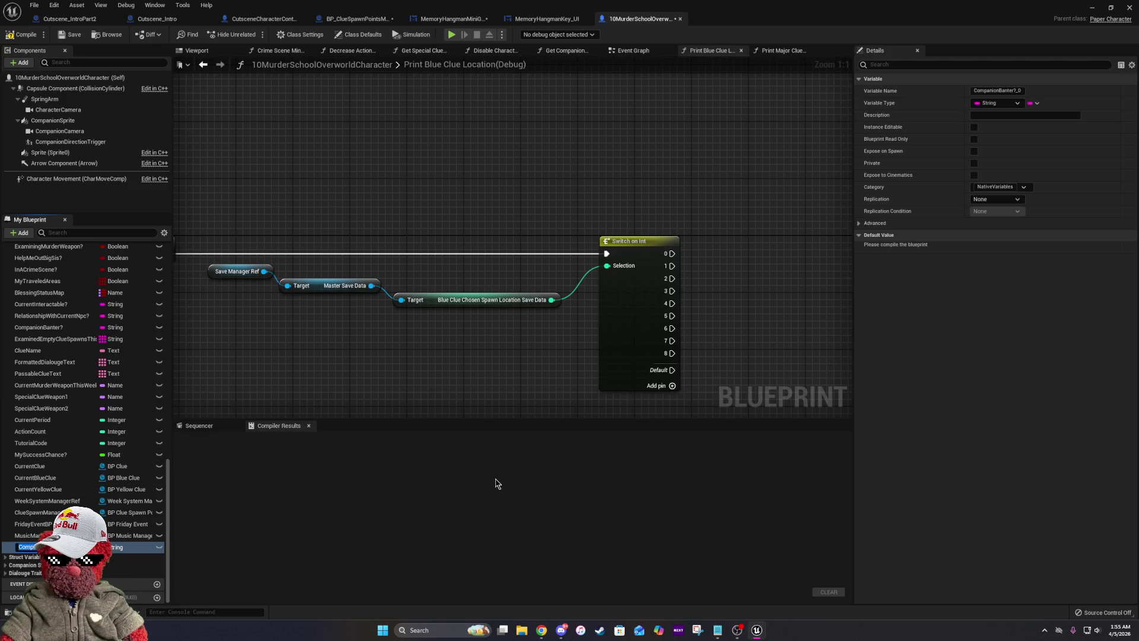
text(DebugBlueClueLocation)
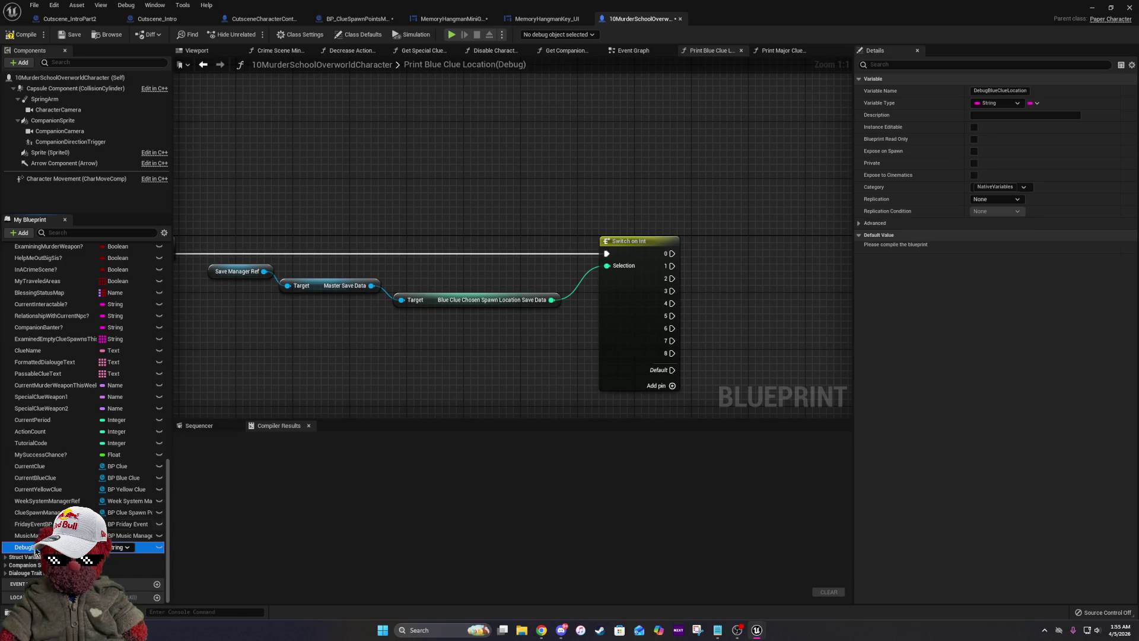
Wire switch case 0 to a SET DebugBlueClueLocation node with value 'First Period Classroom'.
drag(658, 280, 742, 234)
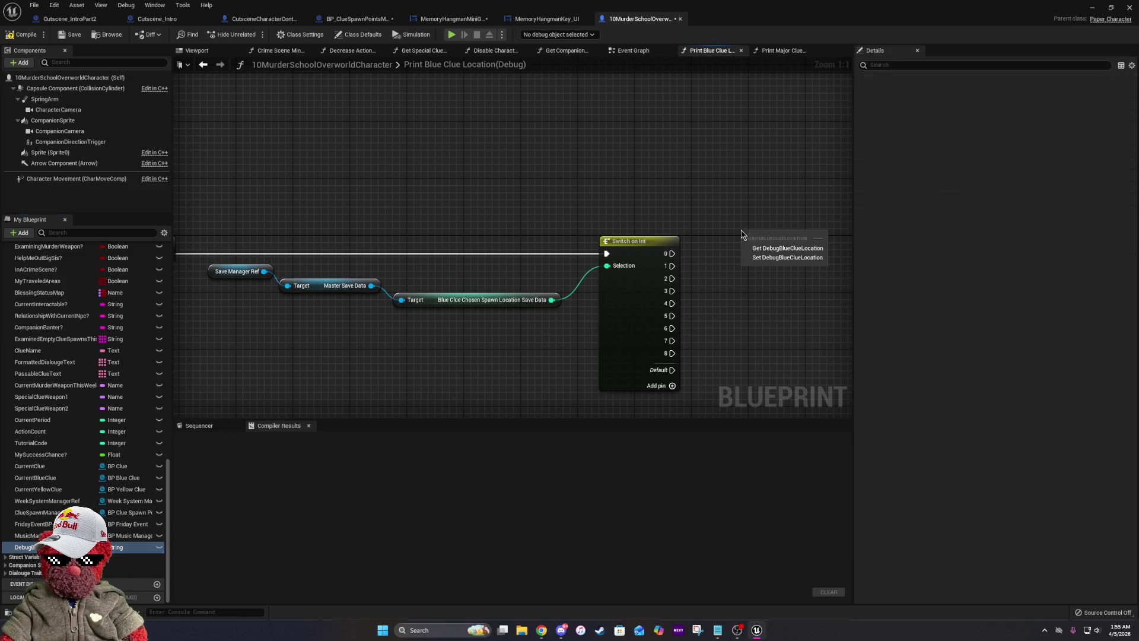
click(761, 257)
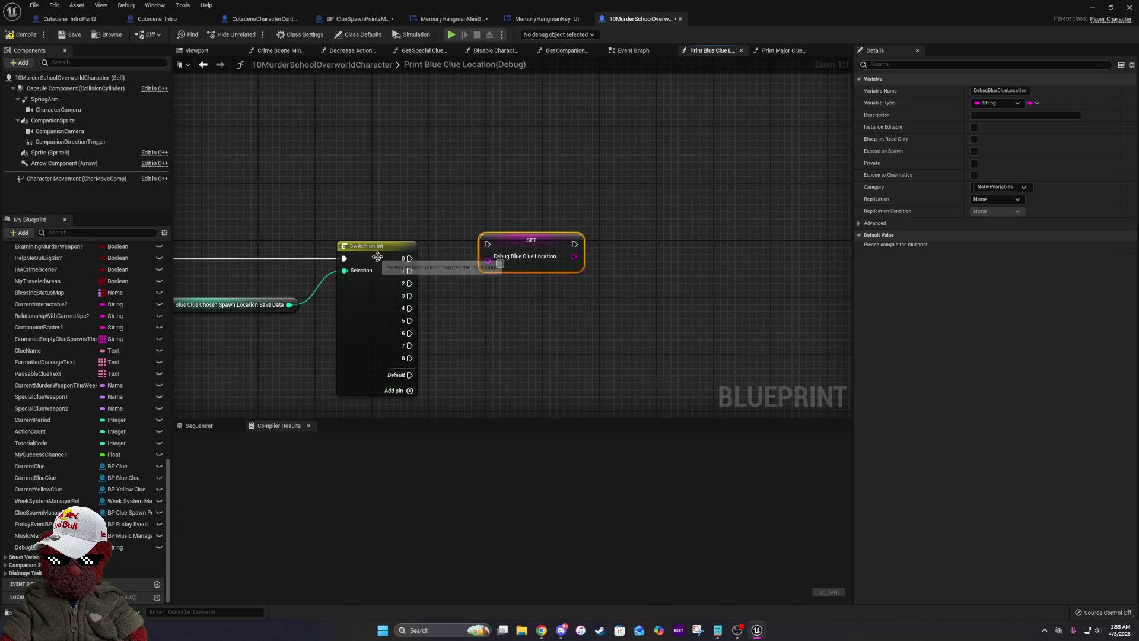
drag(410, 258, 488, 245)
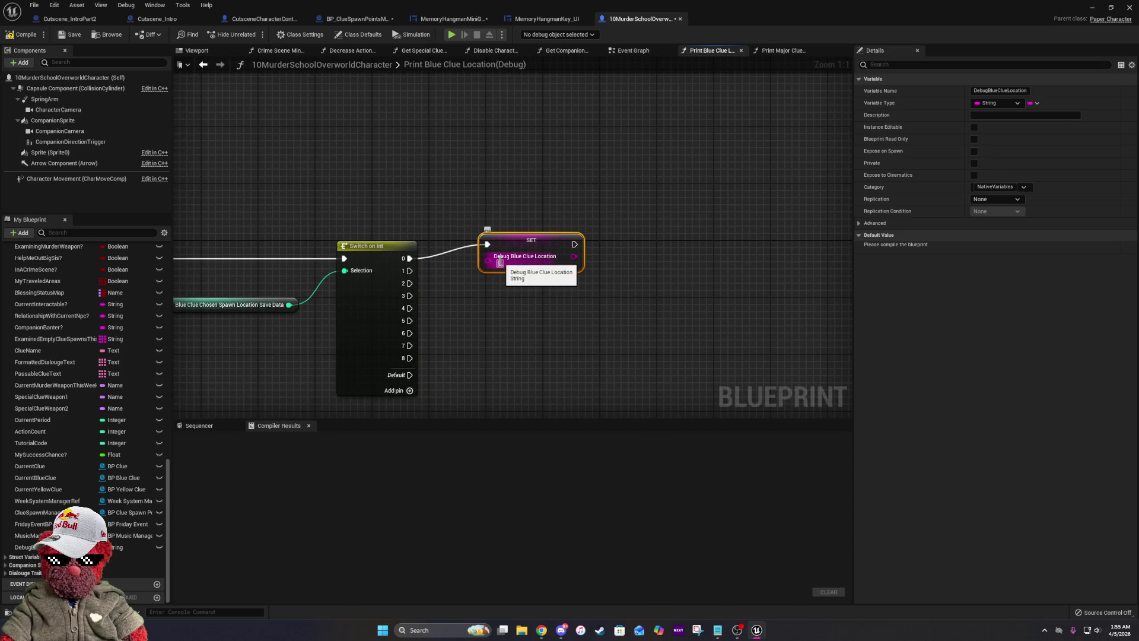
text(First)
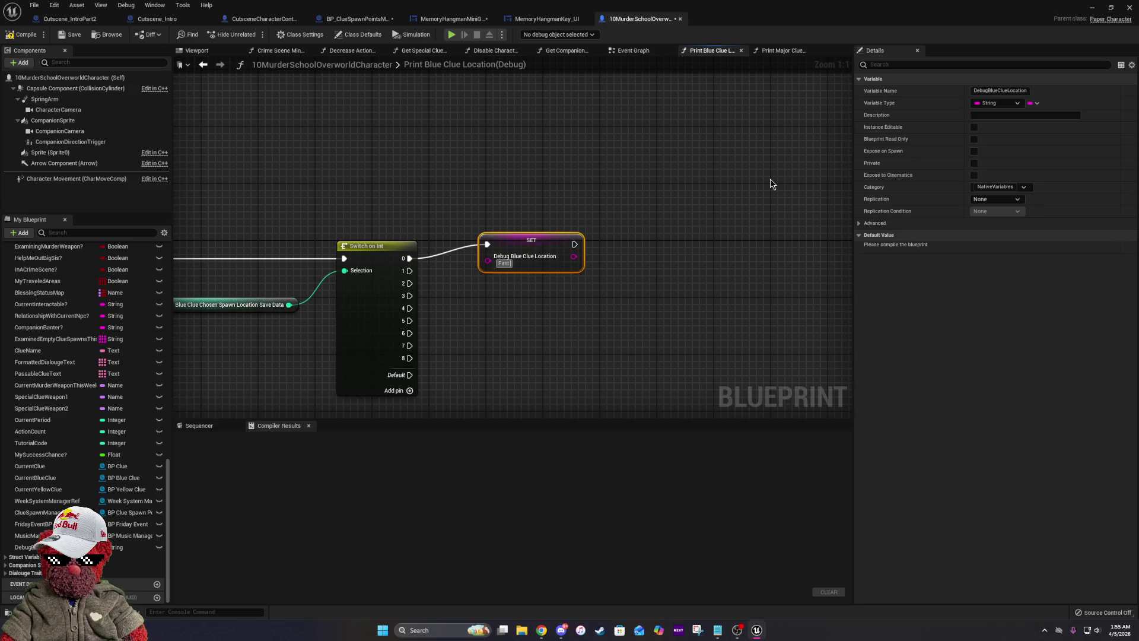
text( Period Classroom)
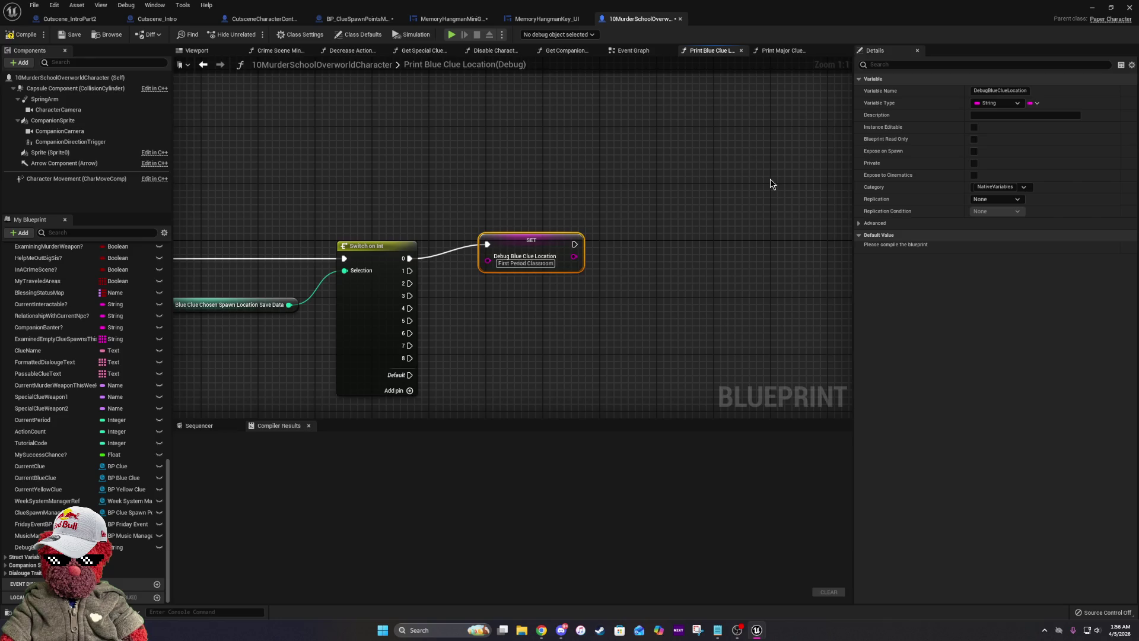
click(497, 292)
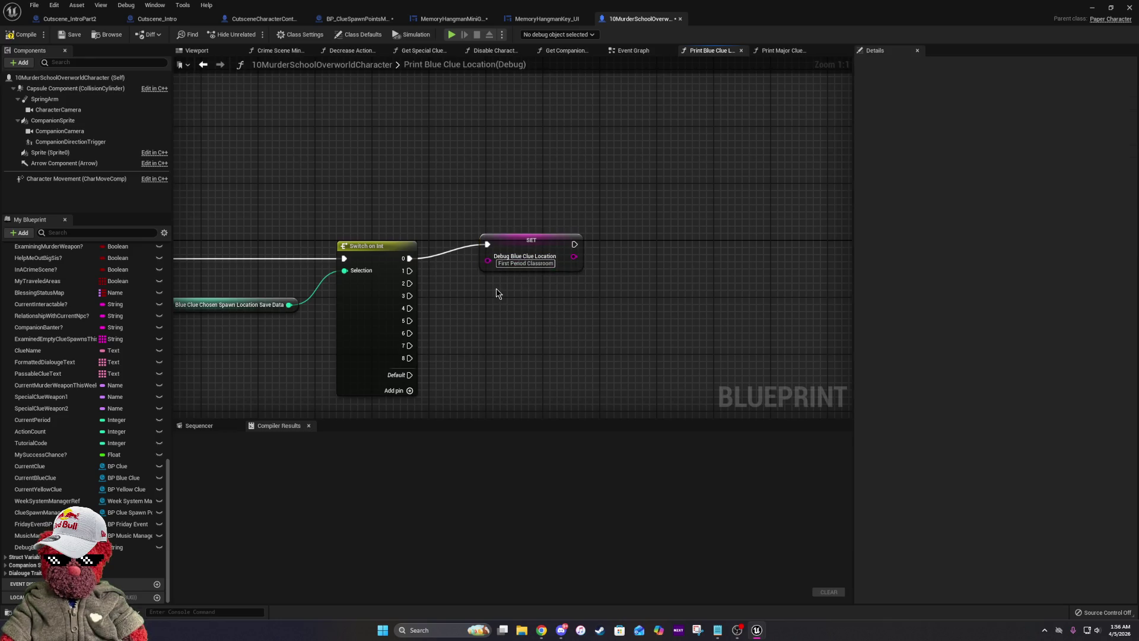
Paste several copies of the SET Debug Blue Clue Location node, then select them with the Switch on Int.
key(ctrl+v)
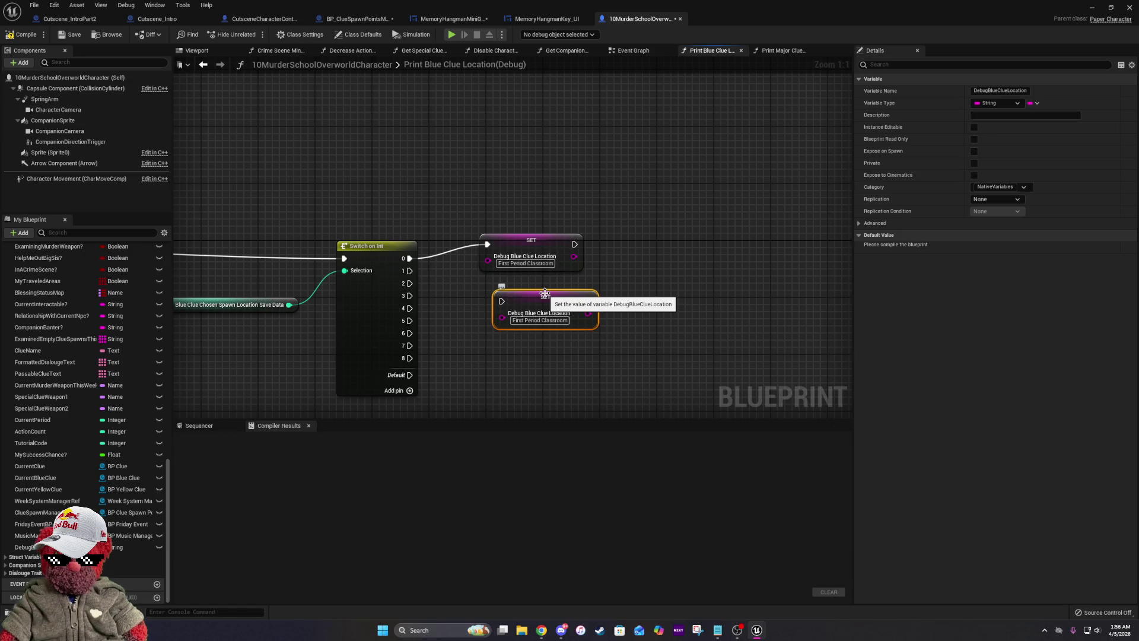
key(ctrl+v)
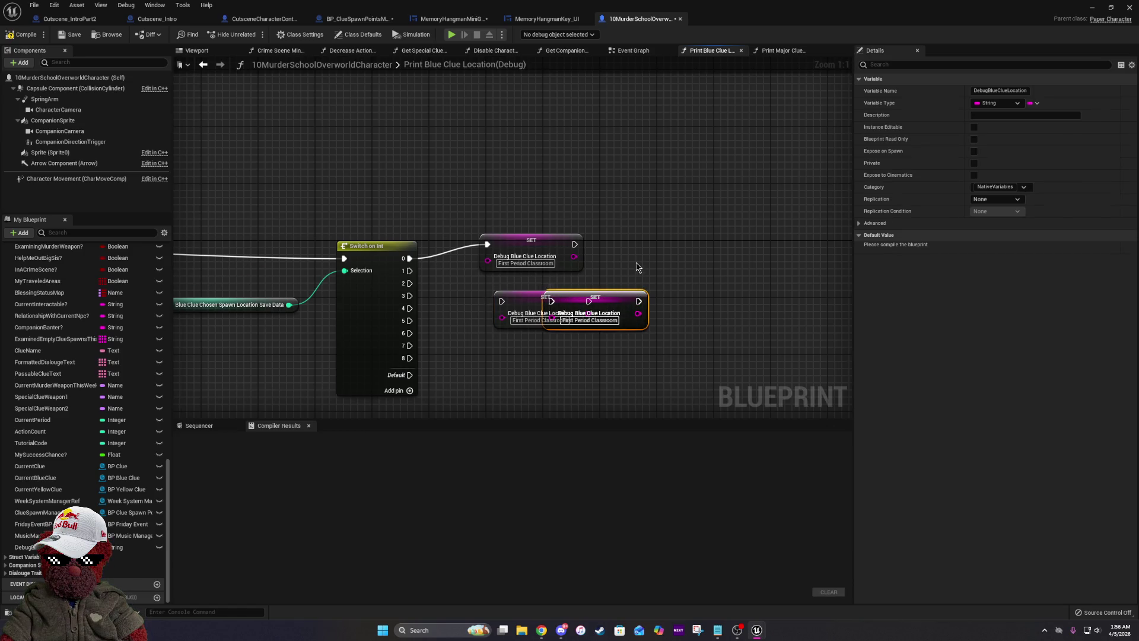
key(ctrl+v)
mouse_move(553, 309)
mouse_down()
mouse_move(533, 361)
mouse_move(731, 97)
mouse_up()
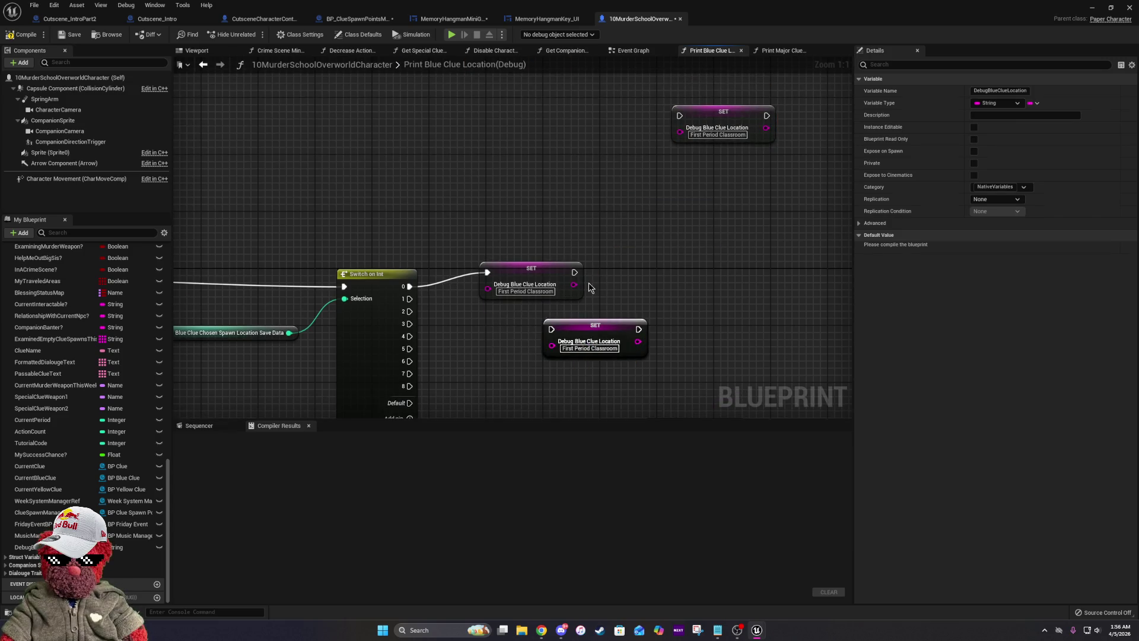
key(ctrl+v)
key(ctrl+v)
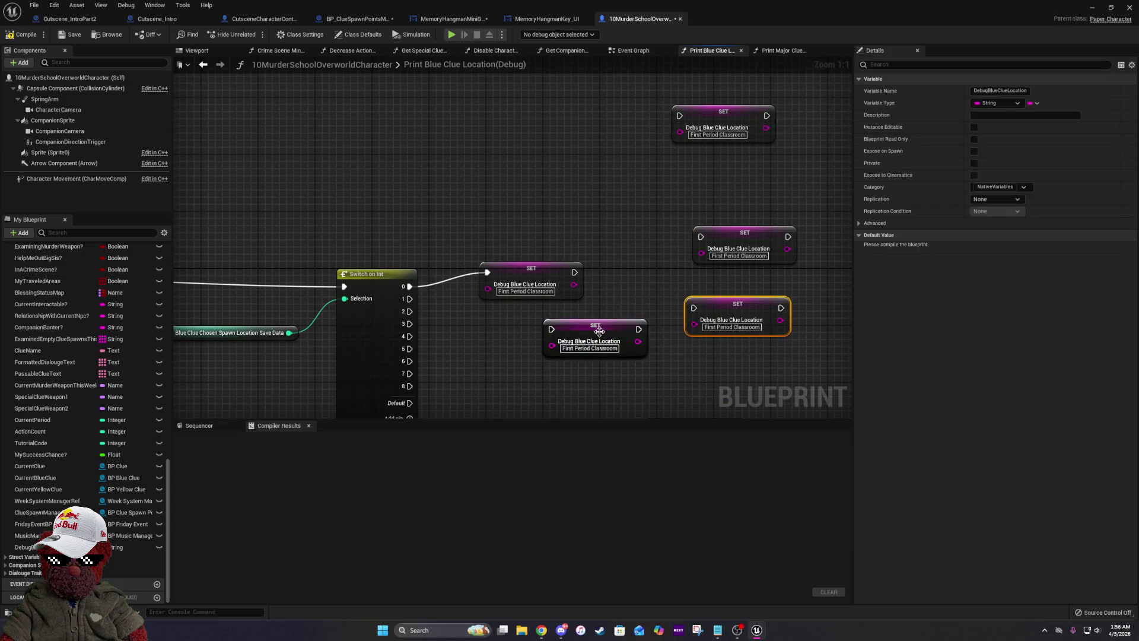
key(ctrl+v)
key(ctrl+v)
key(ctrl+v)
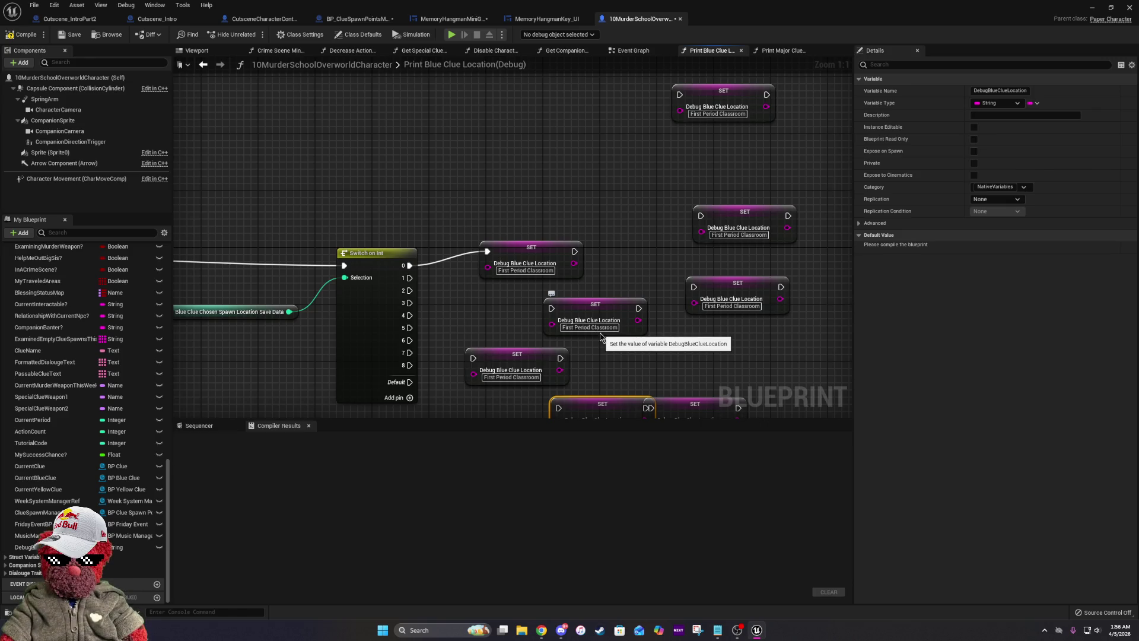
drag(601, 337, 725, 283)
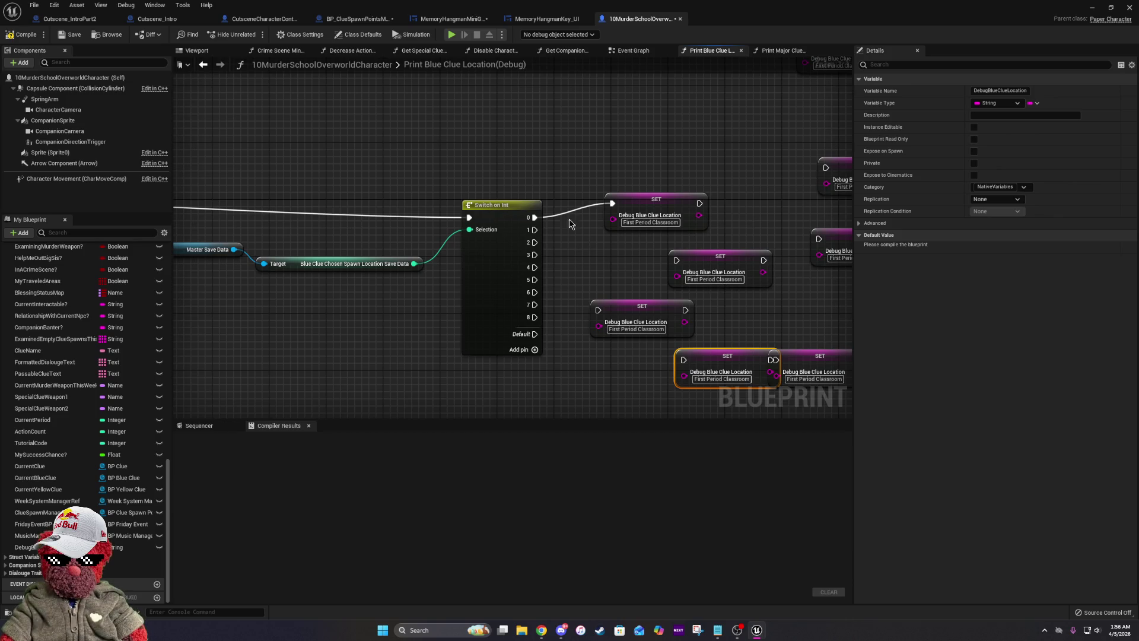
scroll(475, 237, down, 5)
scroll(479, 219, up, 3)
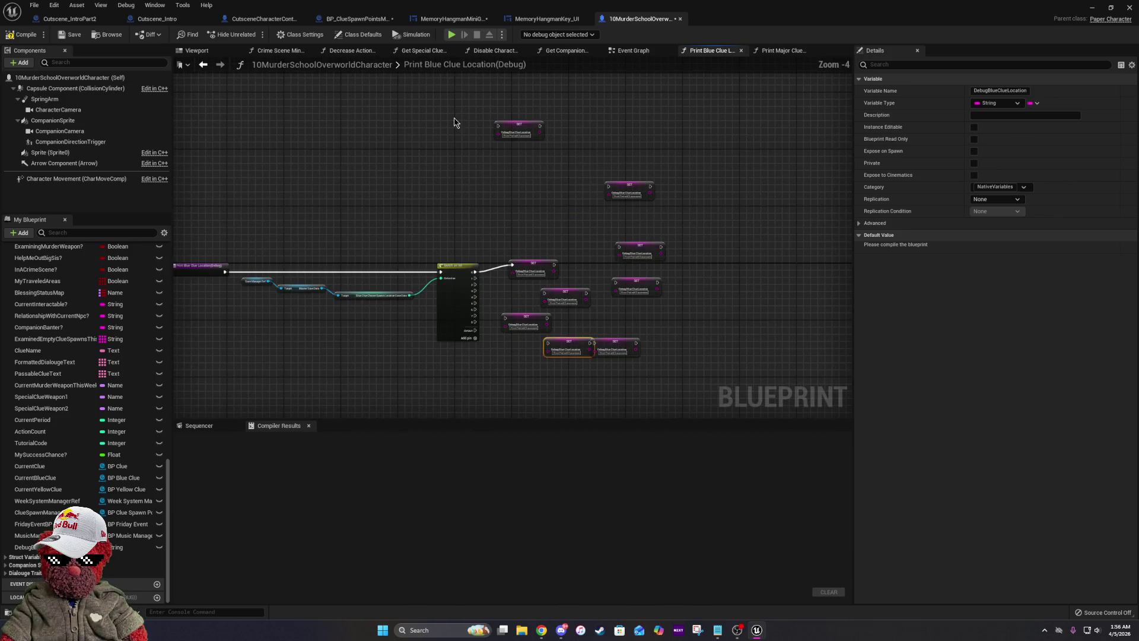
drag(444, 110, 731, 383)
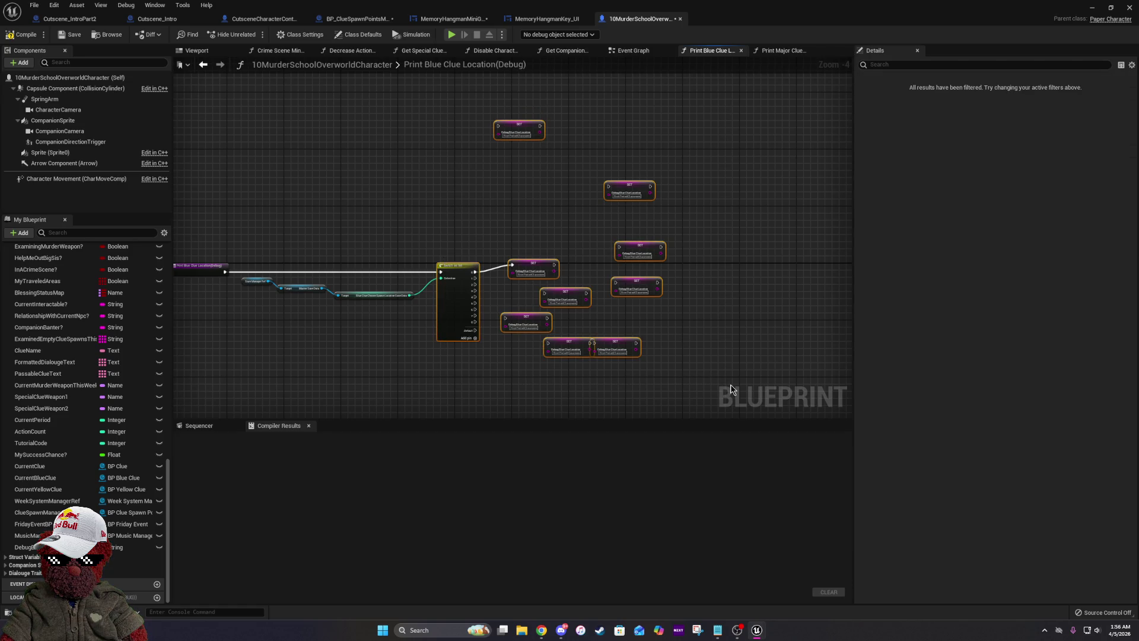
Delete the Switch and SET nodes and rename the variable to DebugBlueClueLocationArray.
key(Delete)
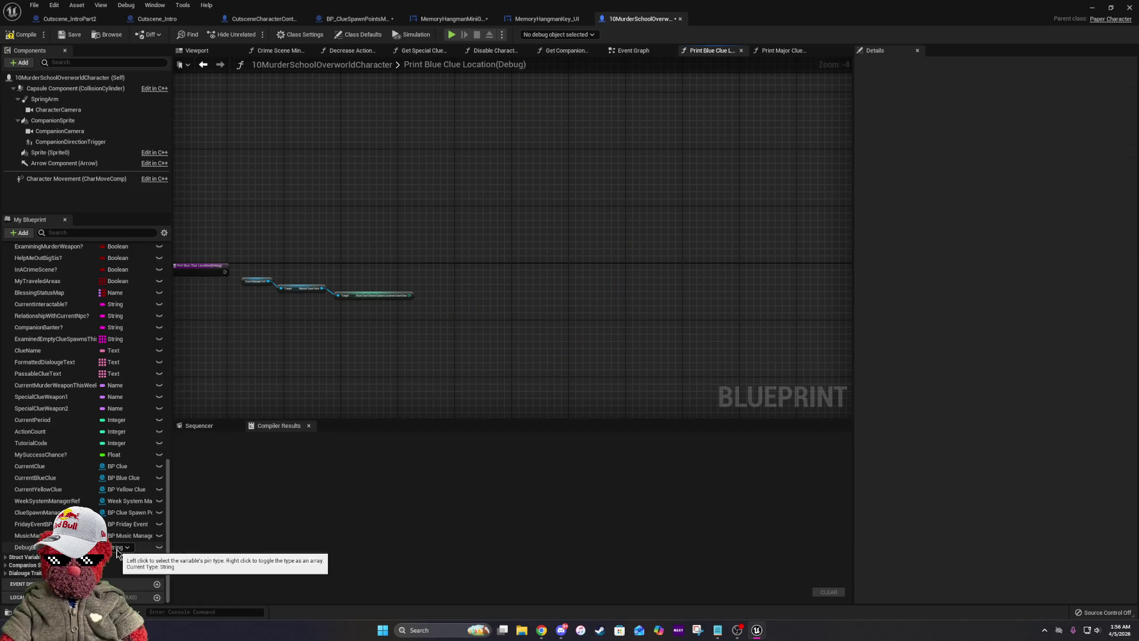
click(50, 547)
click(1026, 91)
text(Array)
key(Return)
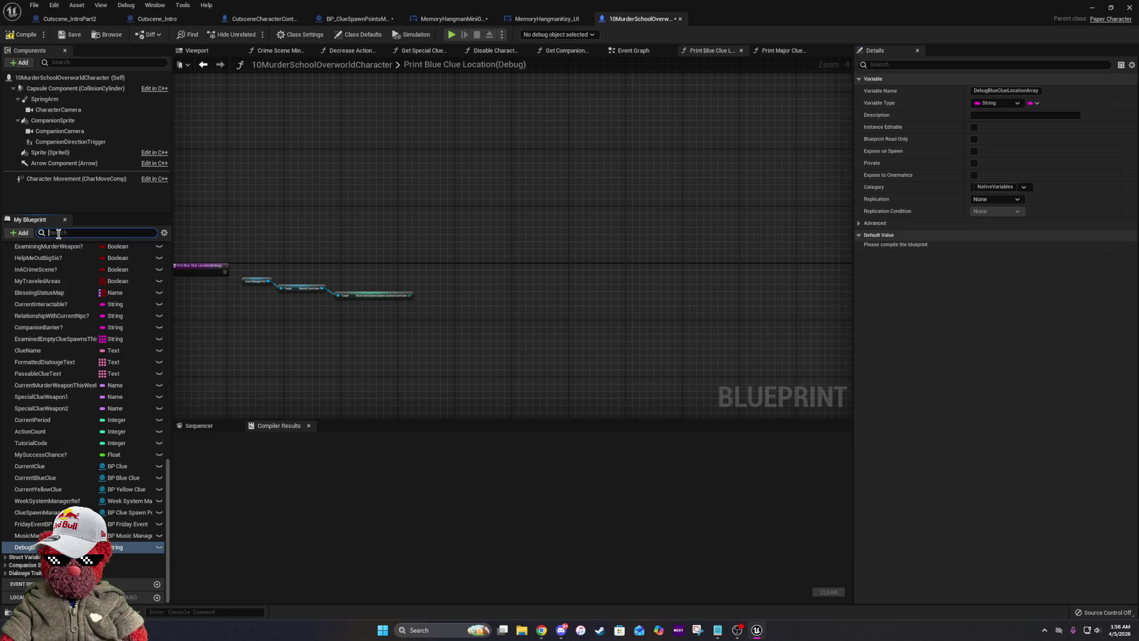
Find and select DebugBlueClueLocationArray under Native Variables in My Blueprint.
text(loc)
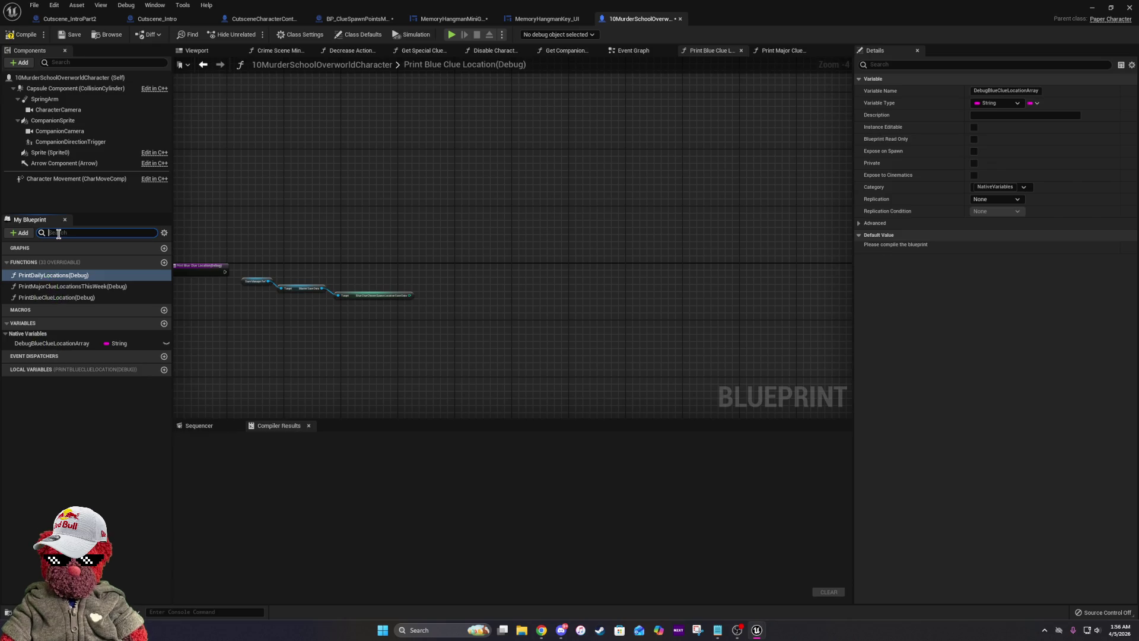
key(Escape)
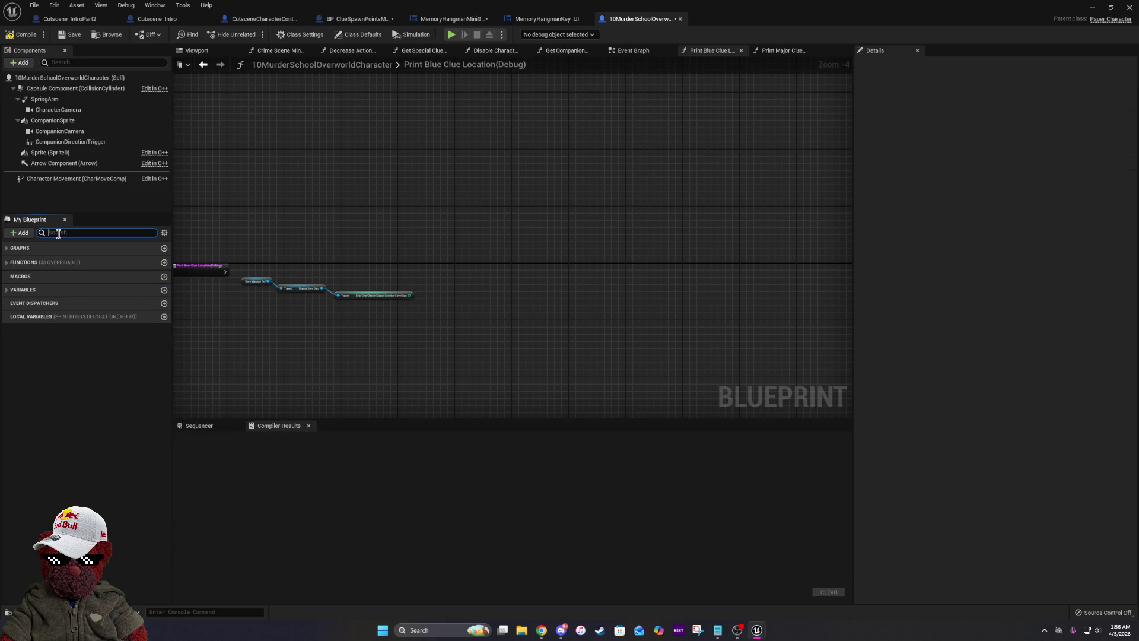
click(6, 292)
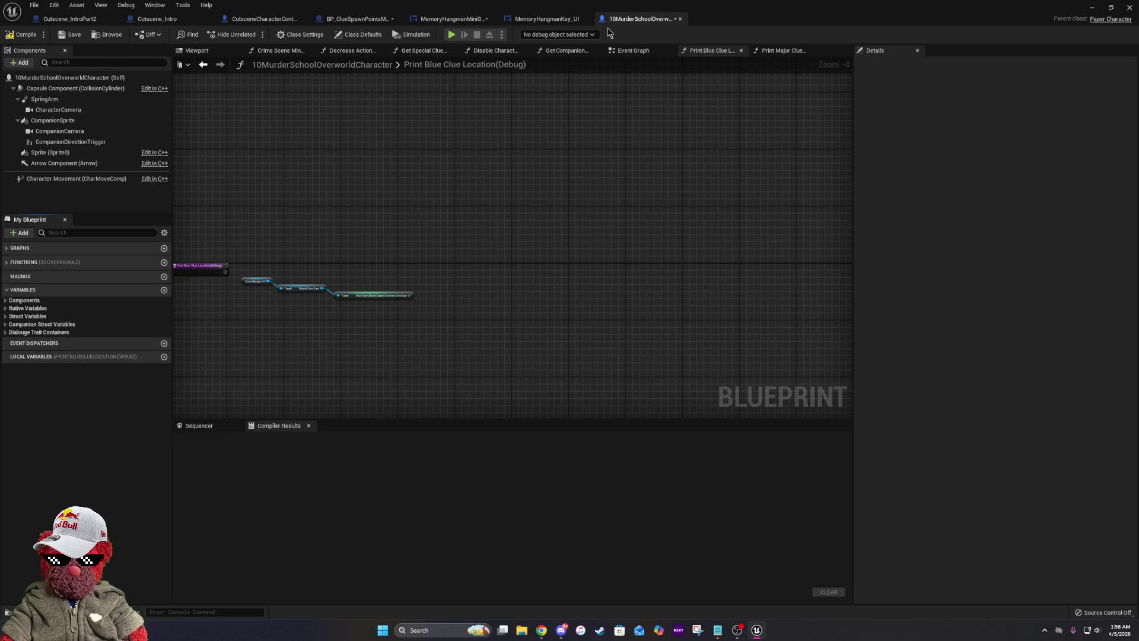
click(12, 308)
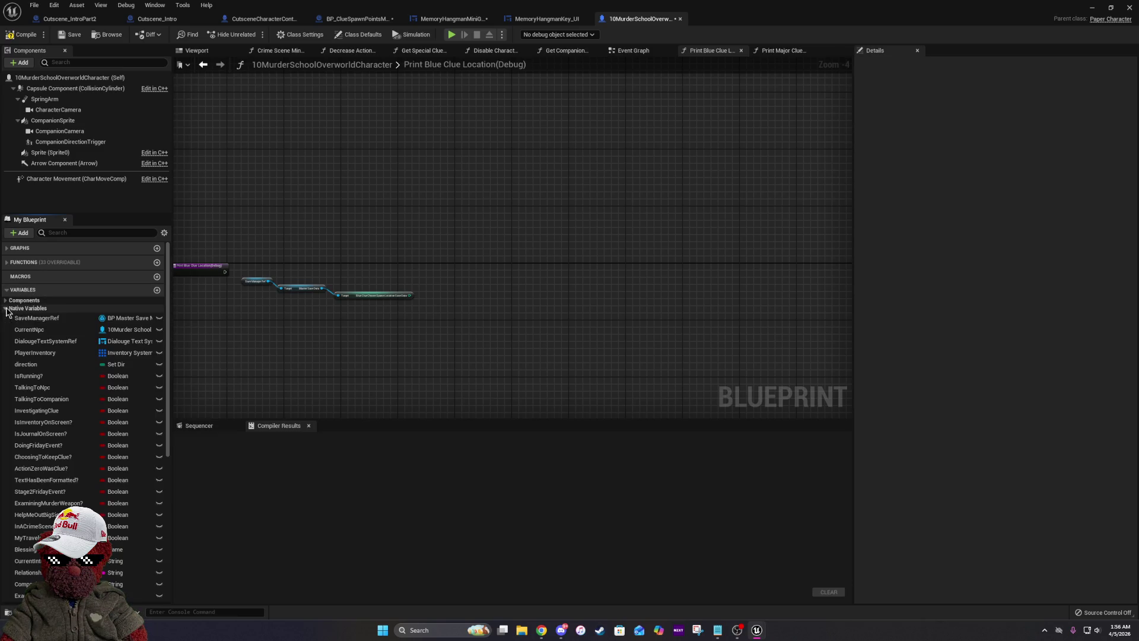
scroll(54, 348, down, 5)
scroll(54, 348, down, 3)
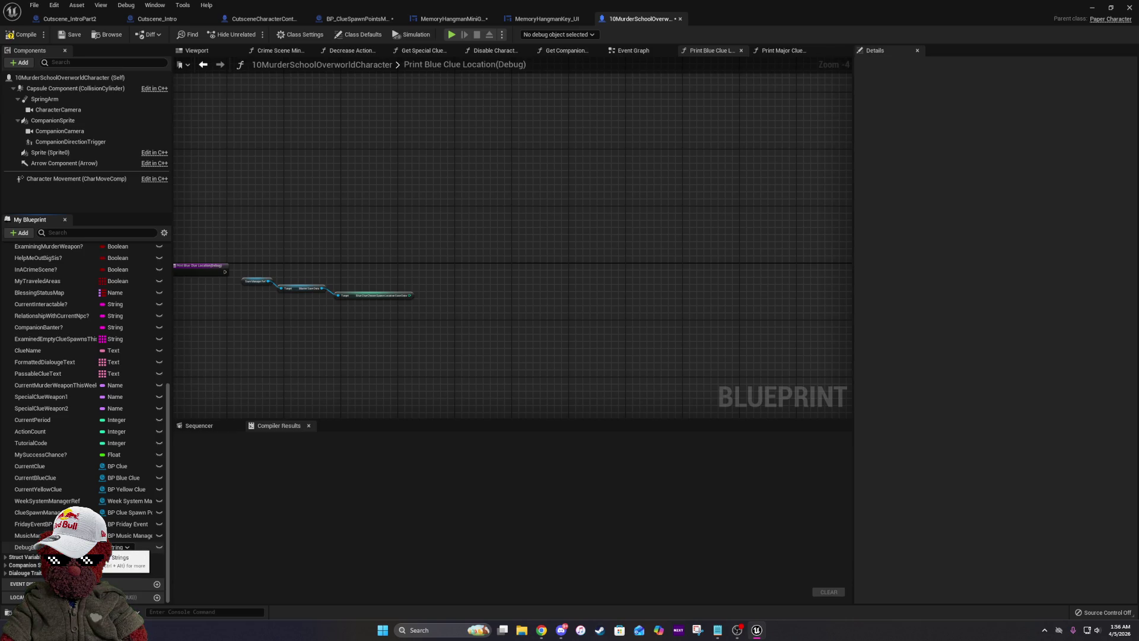
mouse_move(35, 547)
mouse_down()
mouse_move(53, 543)
mouse_move(101, 421)
mouse_move(87, 349)
mouse_up()
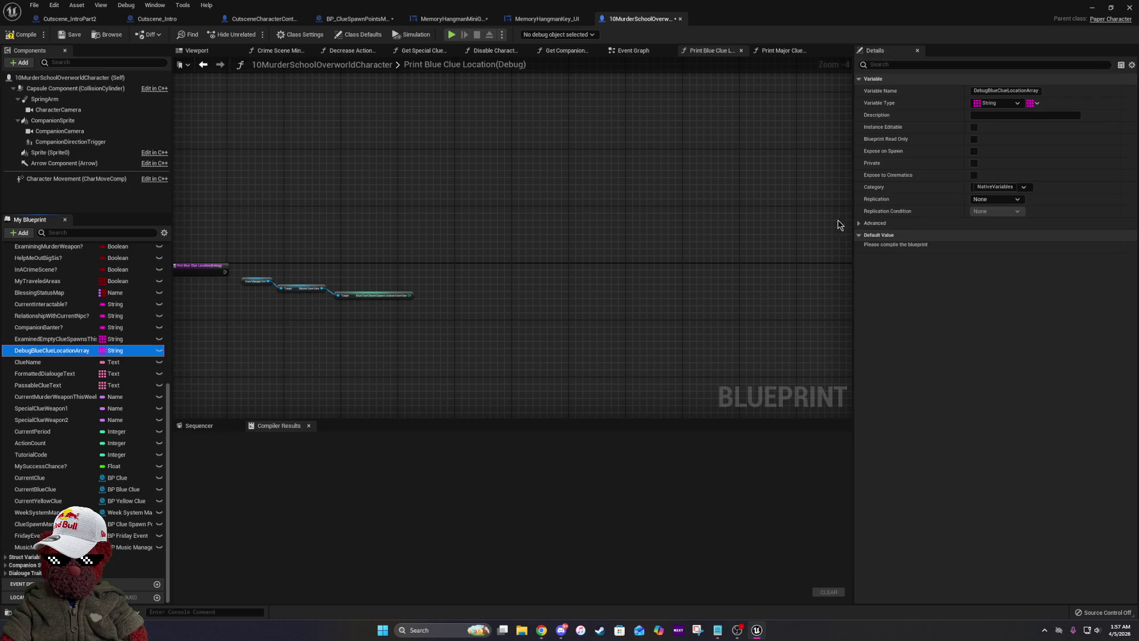
Compile, add elements to the array default, and enter location names starting with First Period Classroom.
click(25, 36)
click(1029, 247)
click(1029, 247)
click(1029, 247)
click(1029, 248)
click(1029, 248)
click(1029, 247)
click(1029, 247)
click(1029, 247)
click(1029, 247)
click(998, 259)
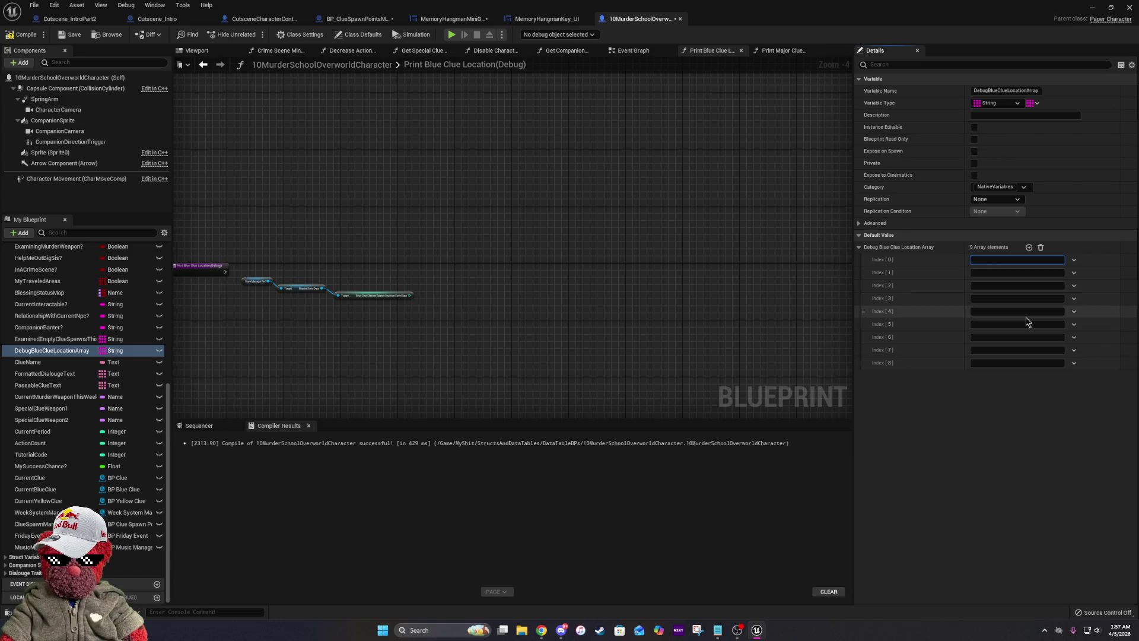
text(First Period Cla)
text(ssroom)
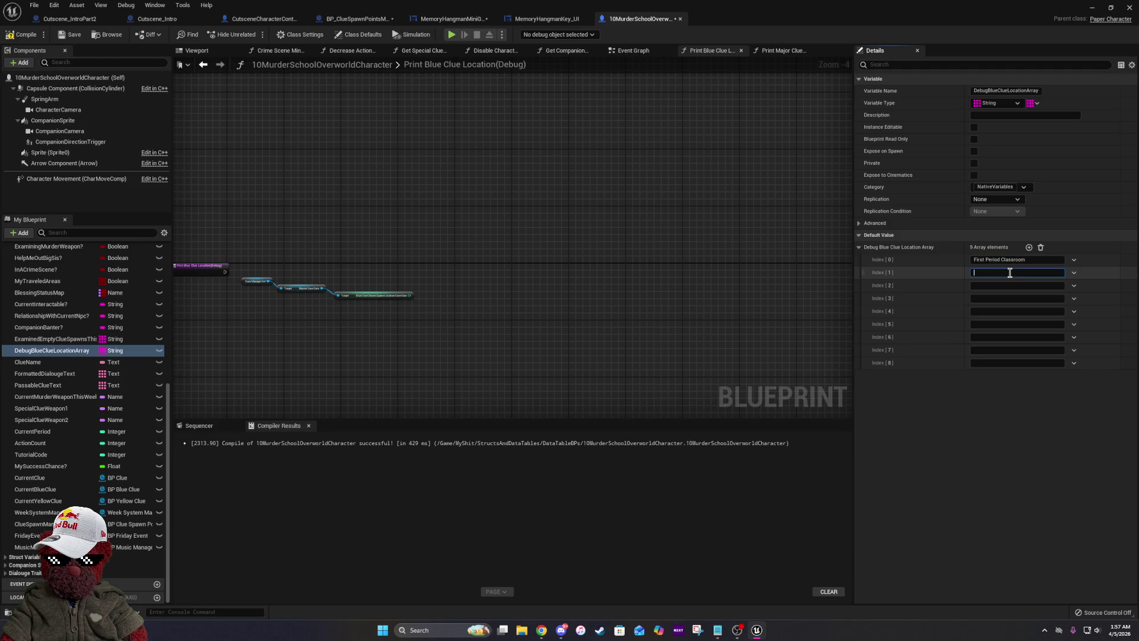
text(Cafete)
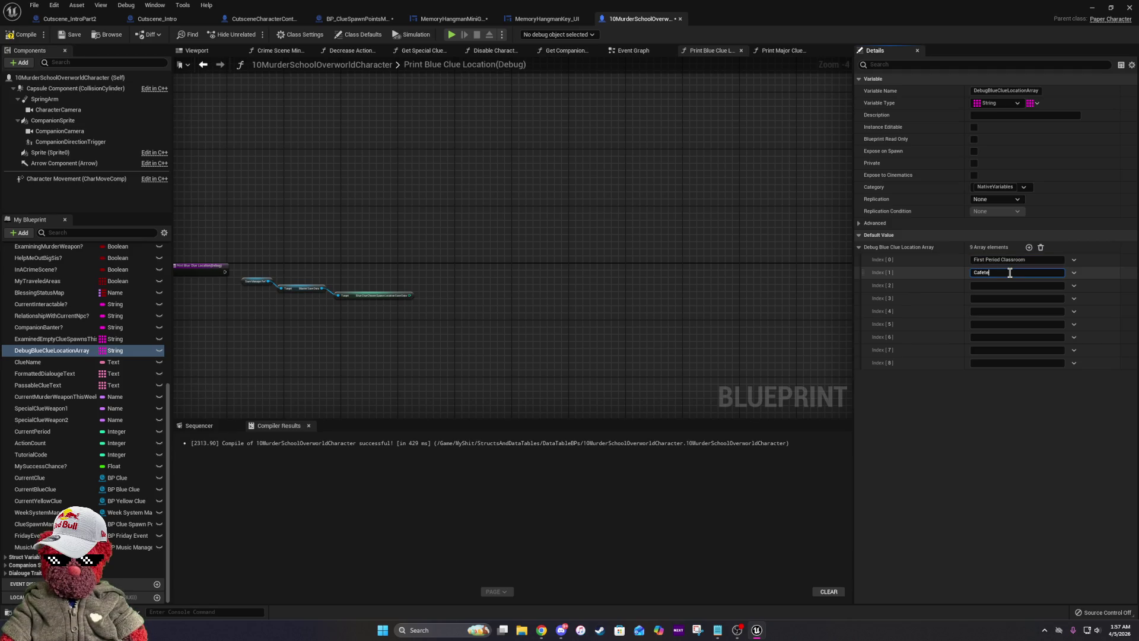
text(ria)
text(Gym)
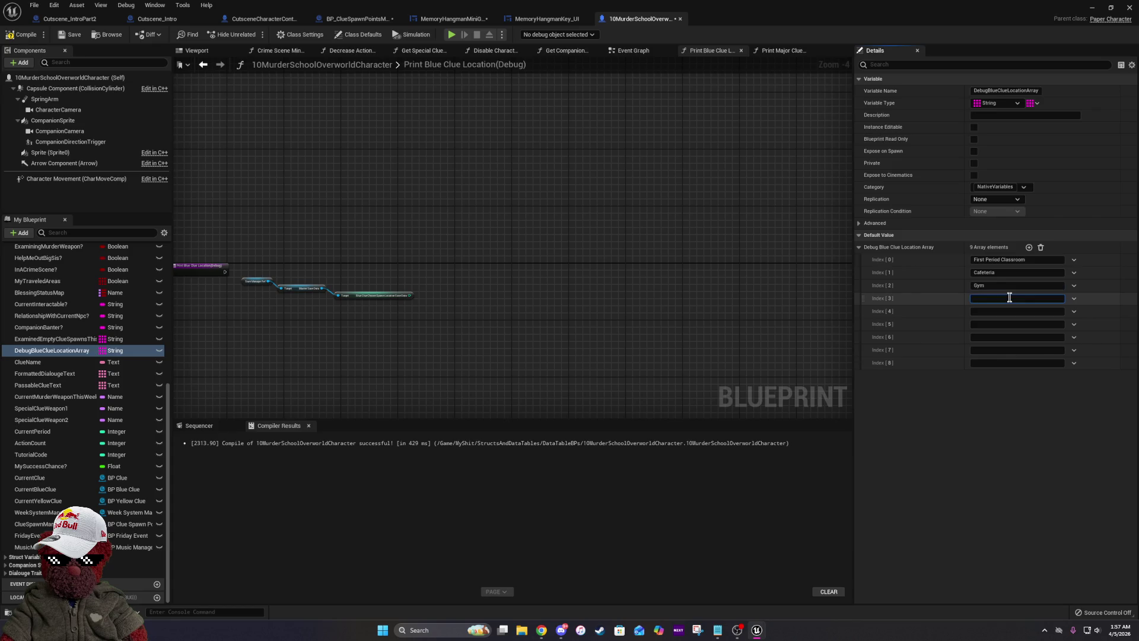
text(nd Floor)
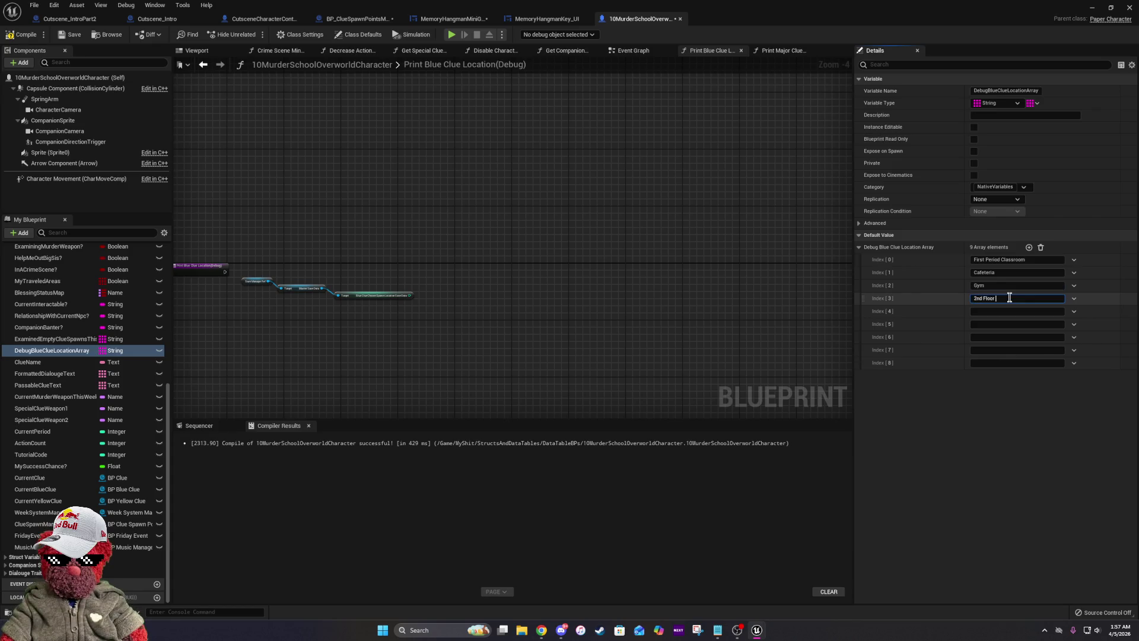
text(llway)
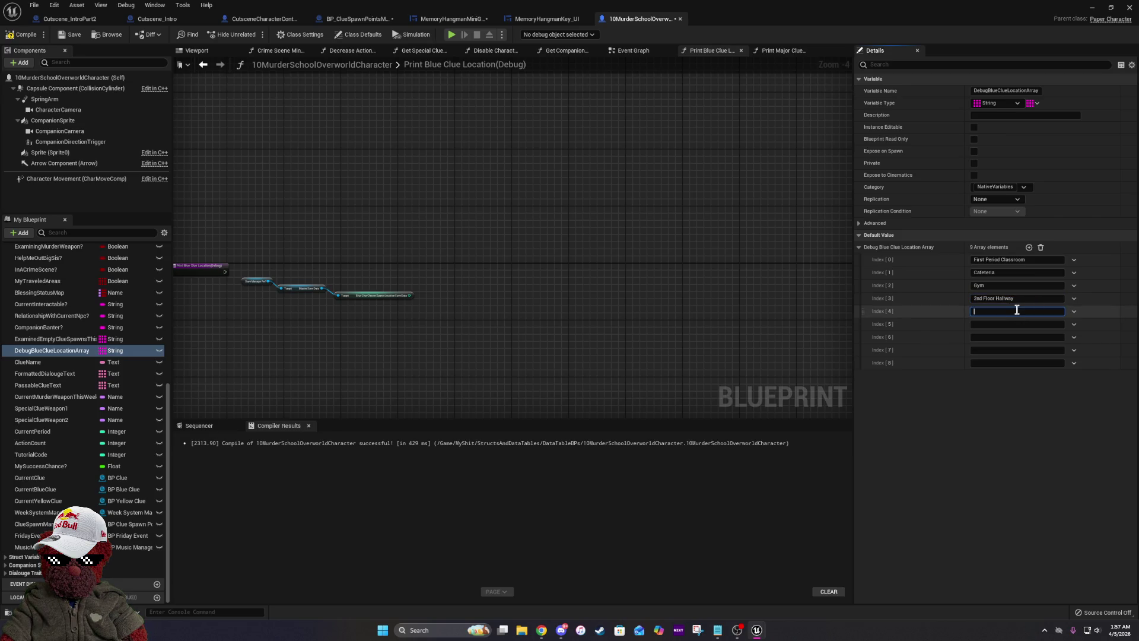
text(Nurs)
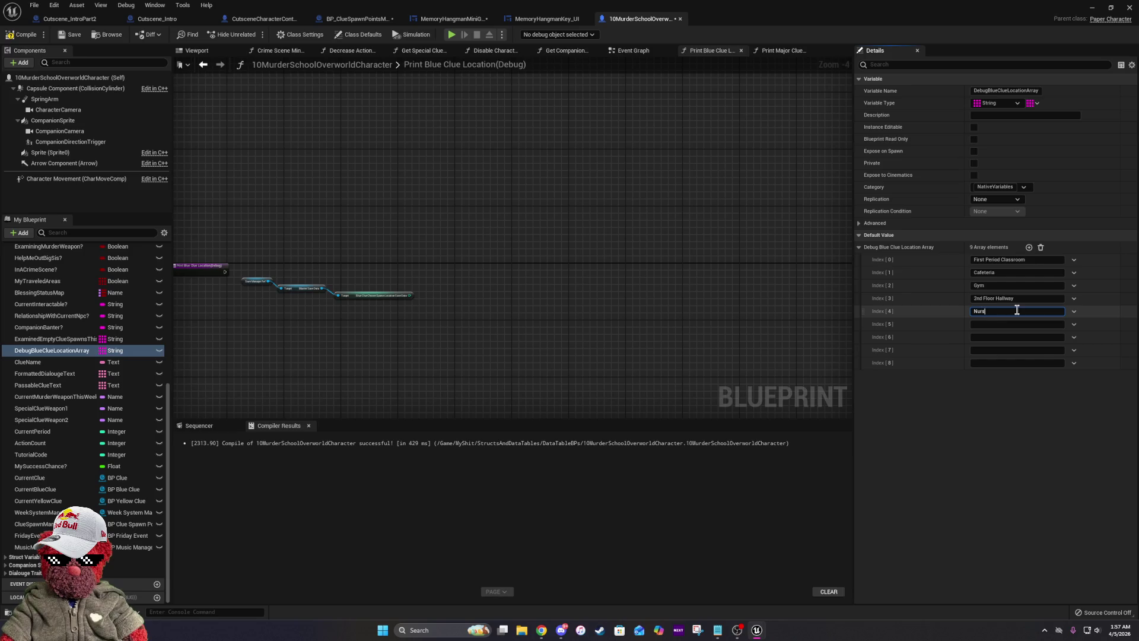
text(e's Office)
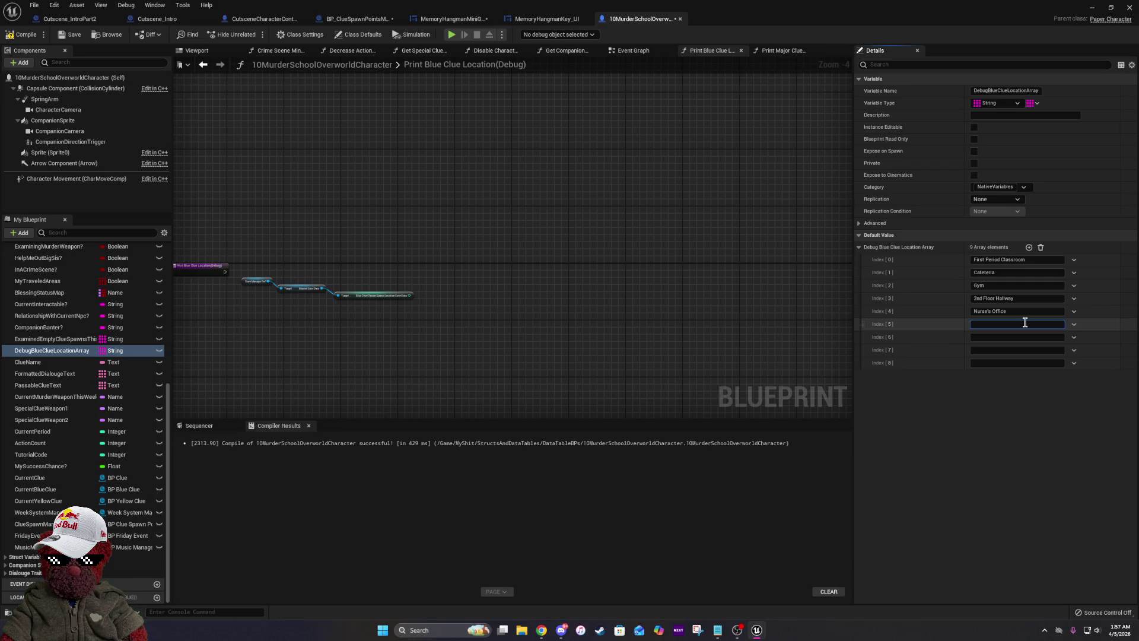
text(Comp)
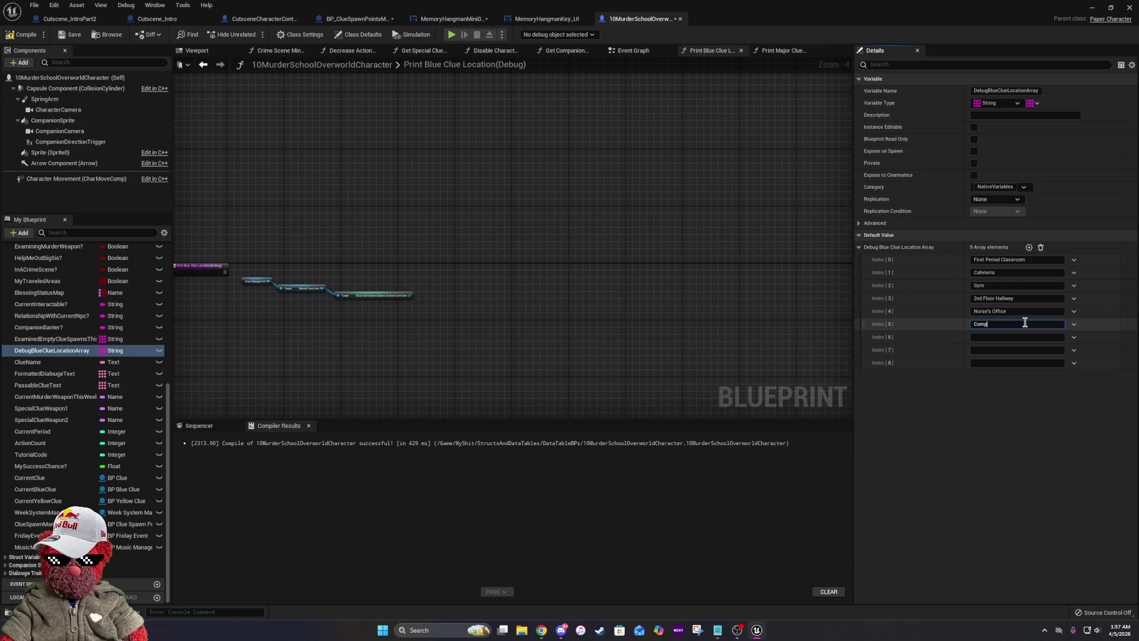
text(uter Room)
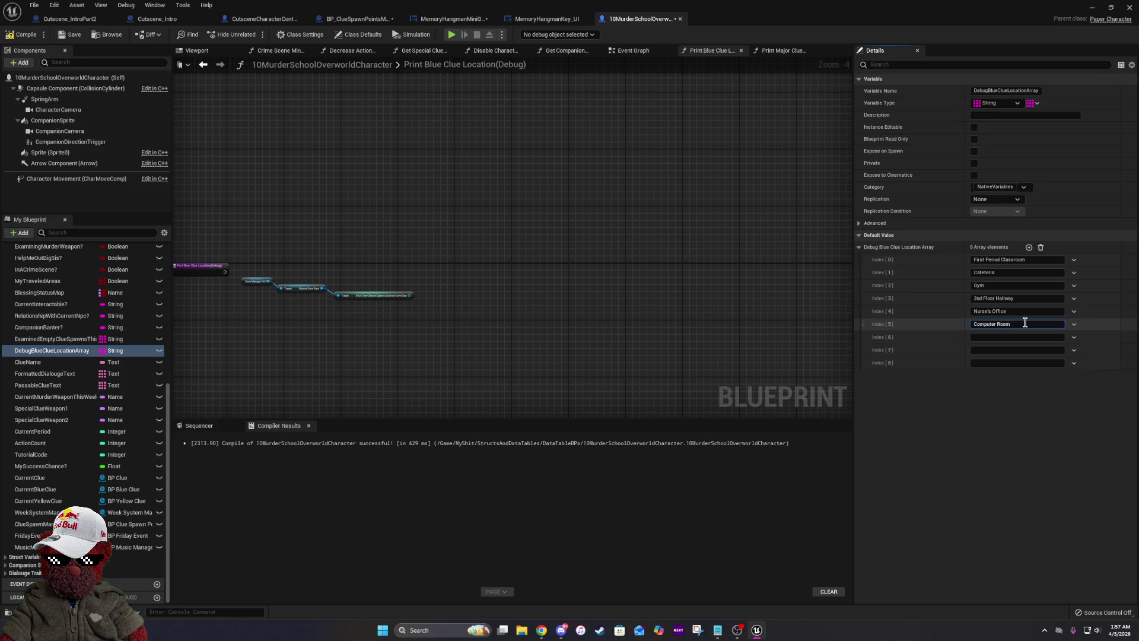
text(Outside B)
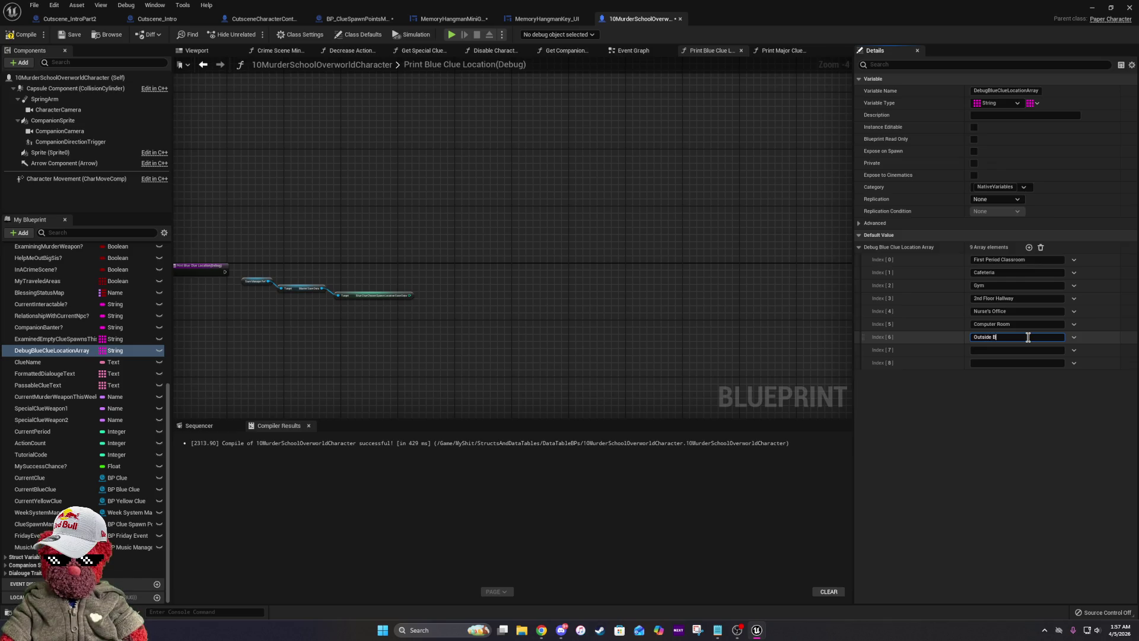
text(ack of School)
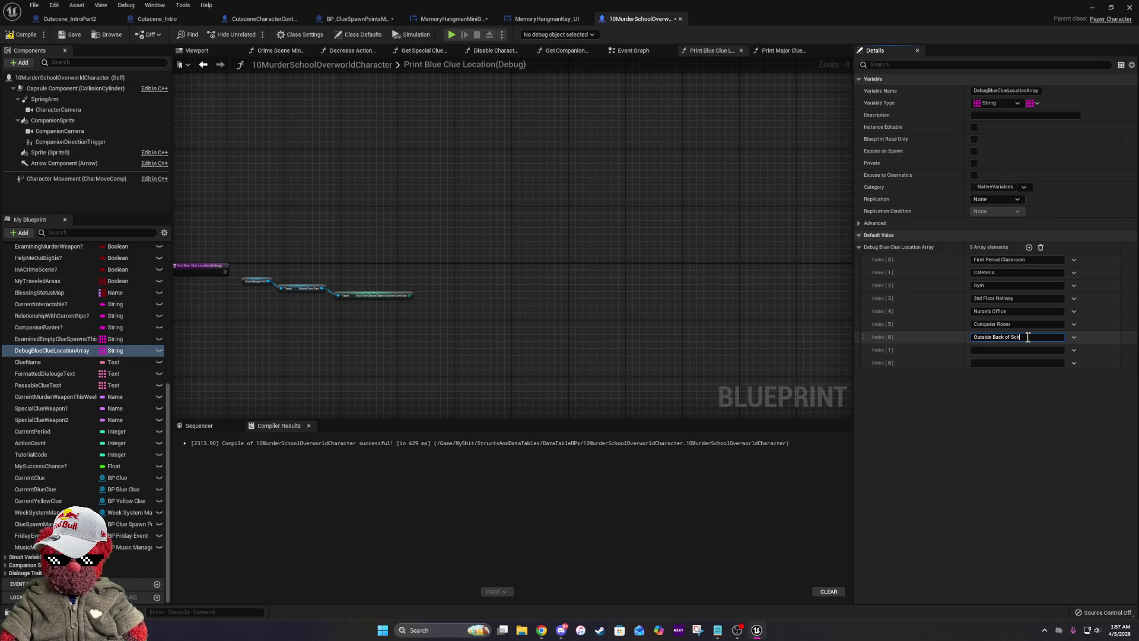
Set Index 7 to 'School Rooftop' and Index 8 to 'Final Period Classroom', then recompile.
click(1001, 351)
text(School Rooftop)
click(1011, 364)
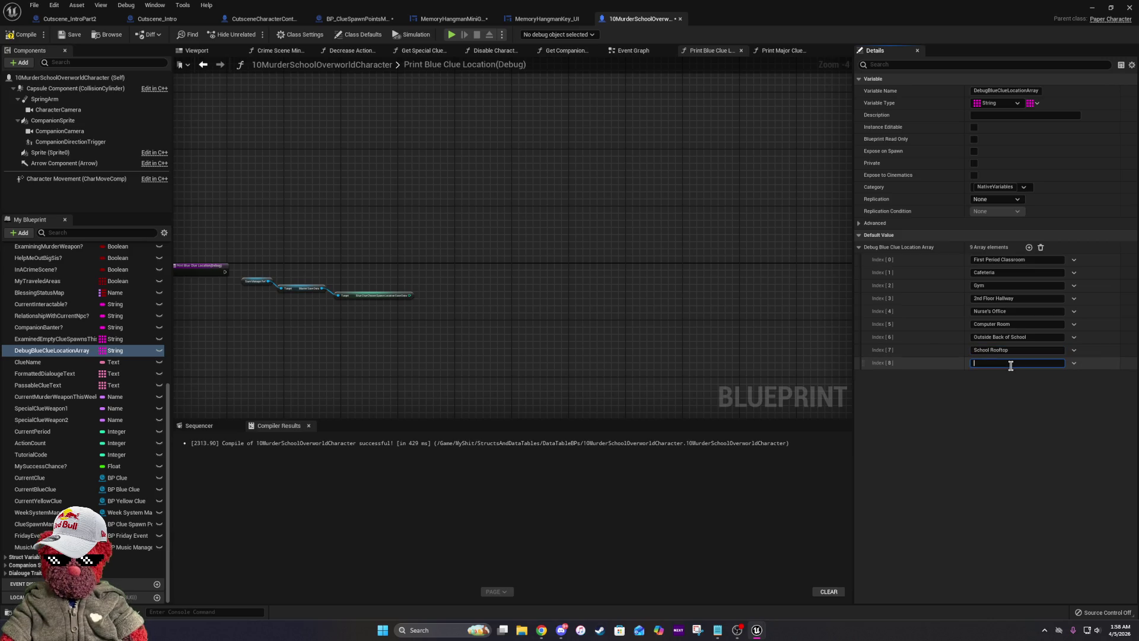
text(Fi)
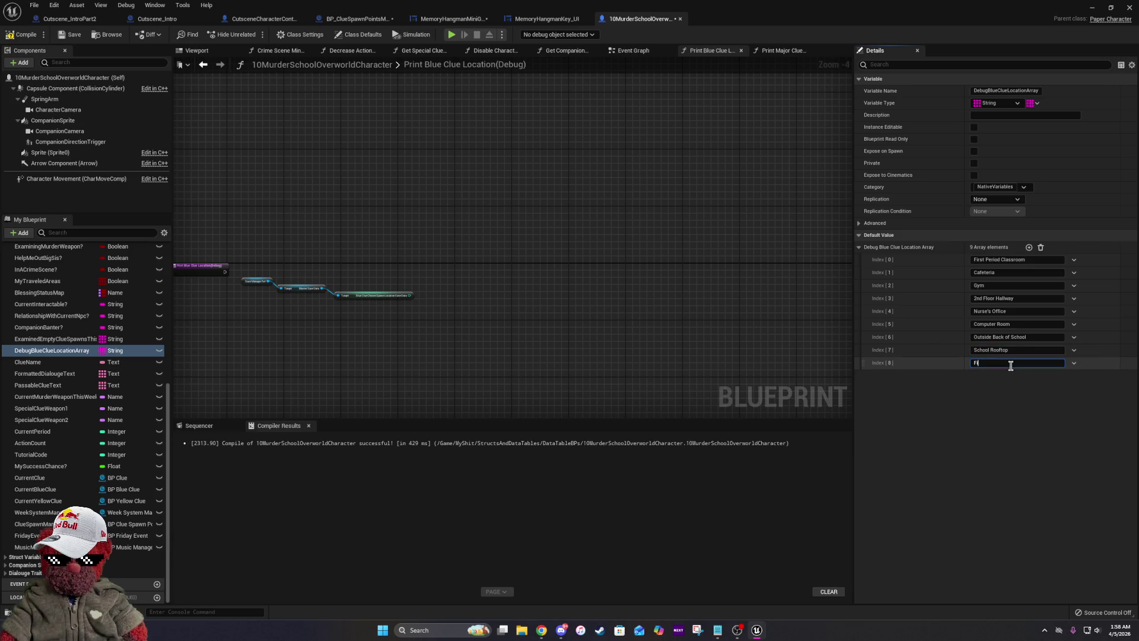
text(nal Period Classroo)
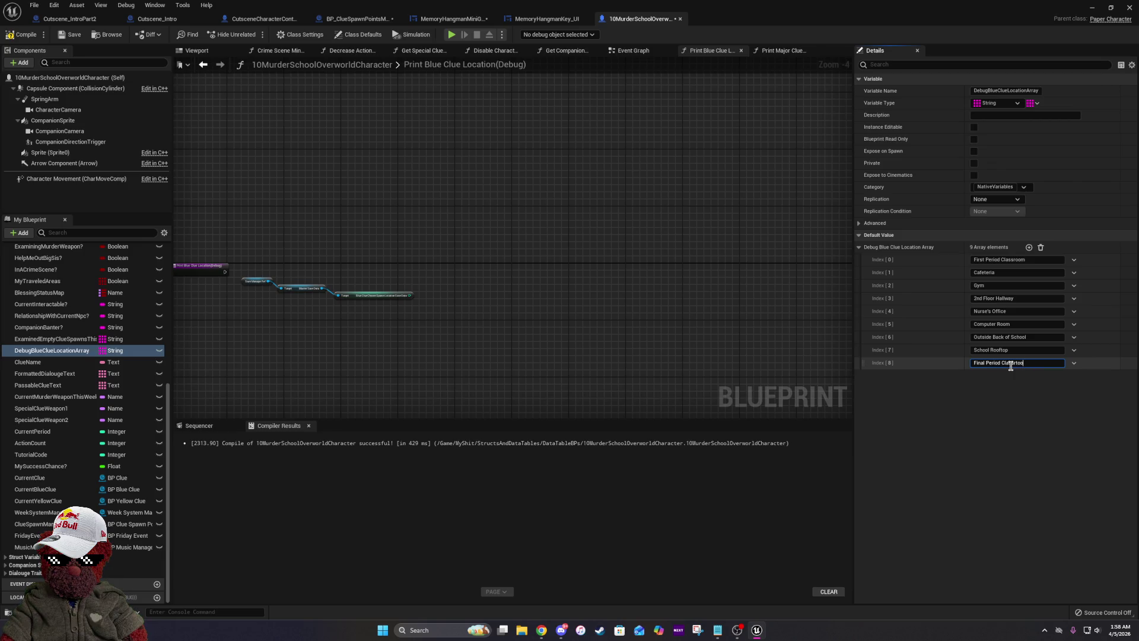
text(m)
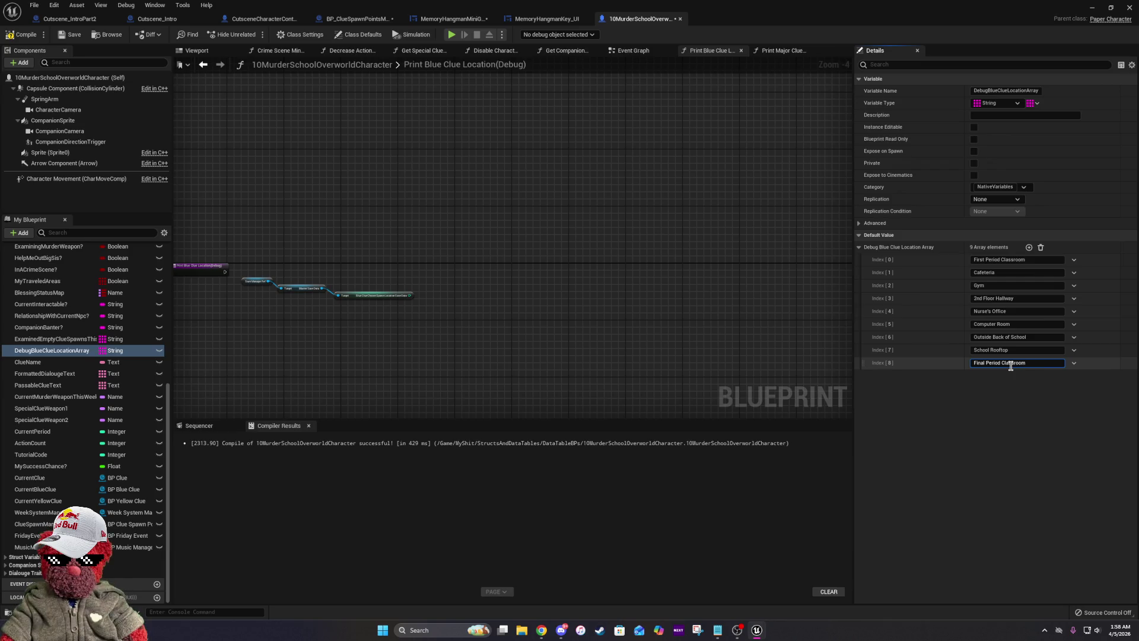
click(966, 469)
click(26, 34)
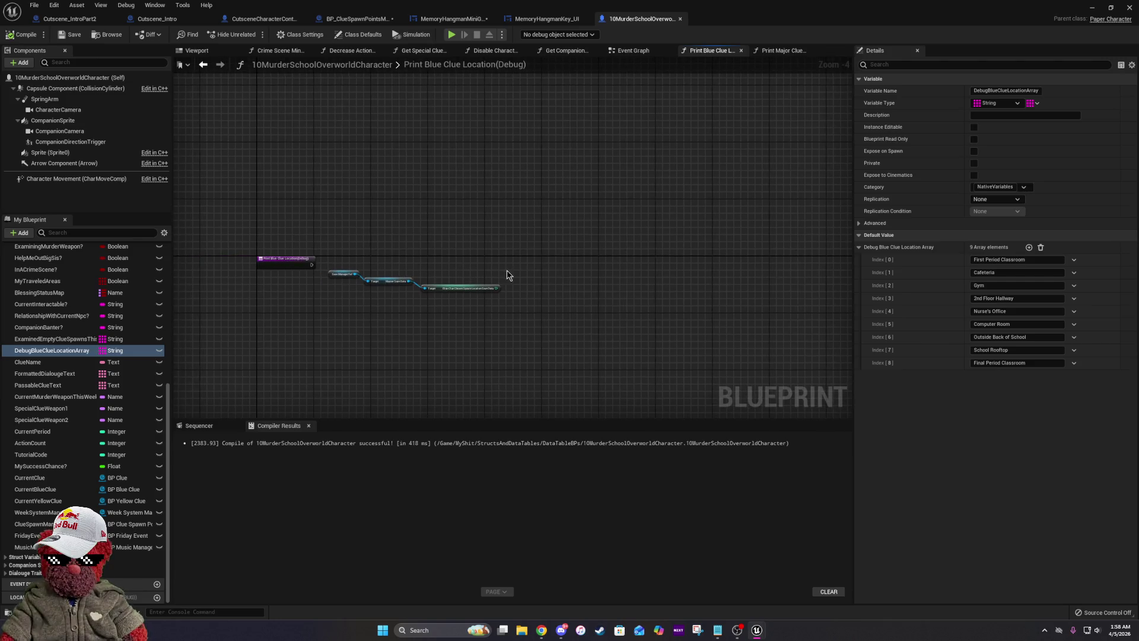
mouse_move(90, 348)
mouse_down()
mouse_move(501, 266)
mouse_move(557, 284)
mouse_up()
click(521, 275)
Add an array GET node indexed by the blue clue chosen spawn location.
text(get)
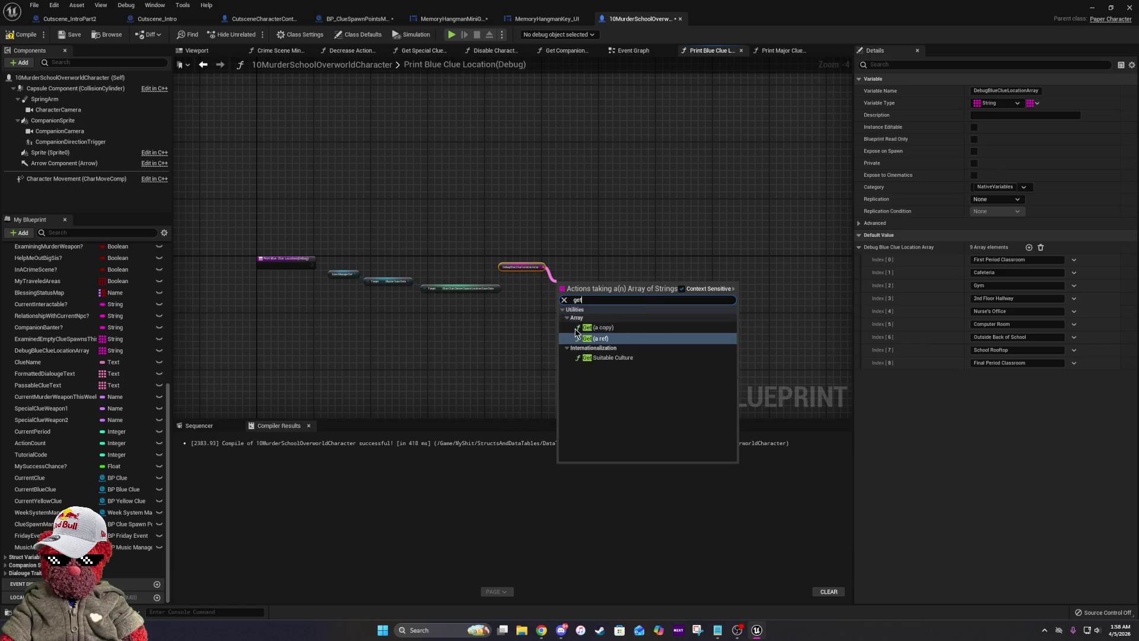
click(575, 328)
scroll(571, 282, up, 4)
mouse_move(566, 281)
mouse_down()
mouse_move(446, 273)
mouse_move(628, 299)
mouse_up()
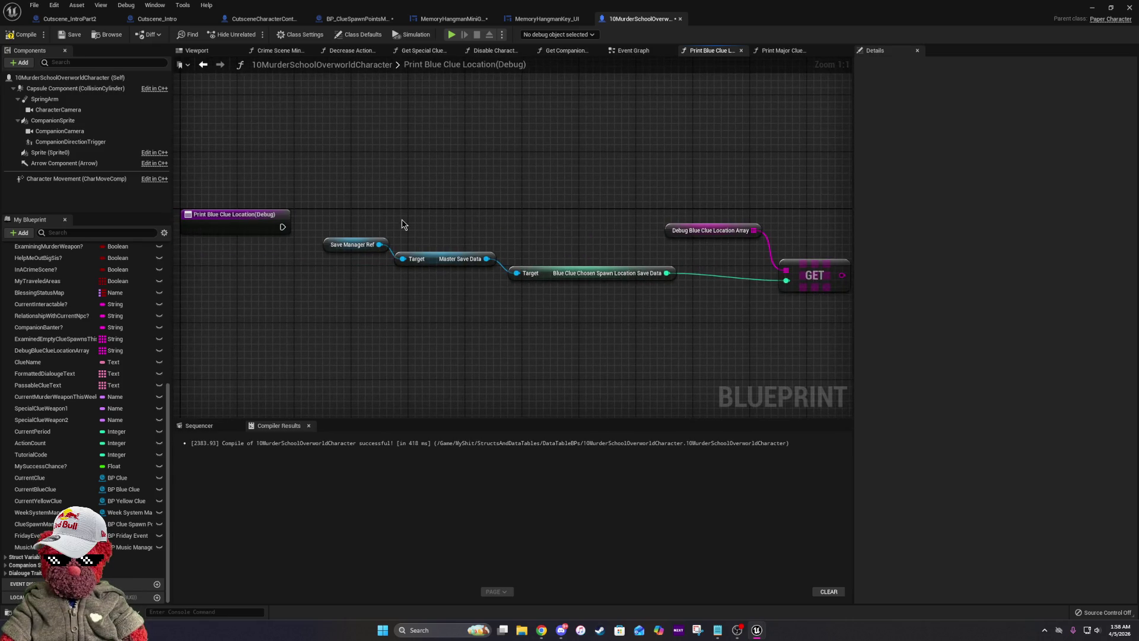
Rearrange the Save Manager Ref and Master Save Data nodes and straighten the wire into GET.
drag(372, 226, 460, 275)
click(433, 236)
drag(478, 204, 330, 279)
drag(407, 259, 414, 288)
click(387, 254)
mouse_move(396, 244)
mouse_down()
mouse_move(359, 274)
mouse_move(387, 295)
mouse_up()
drag(819, 262, 521, 311)
click(521, 311)
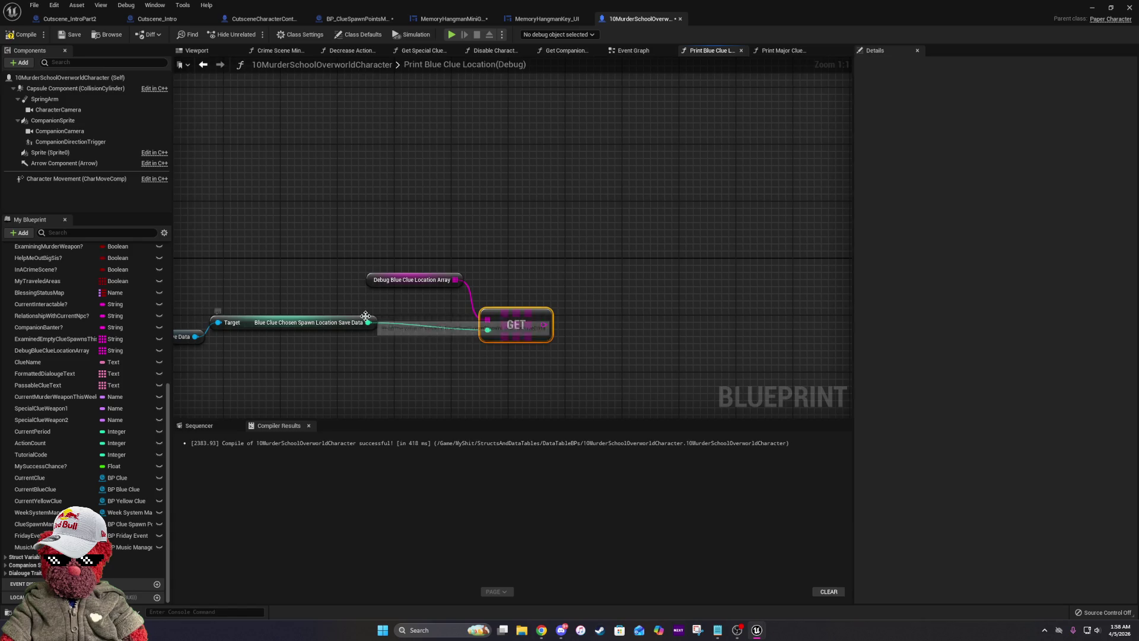
shift+click(360, 315)
key(q)
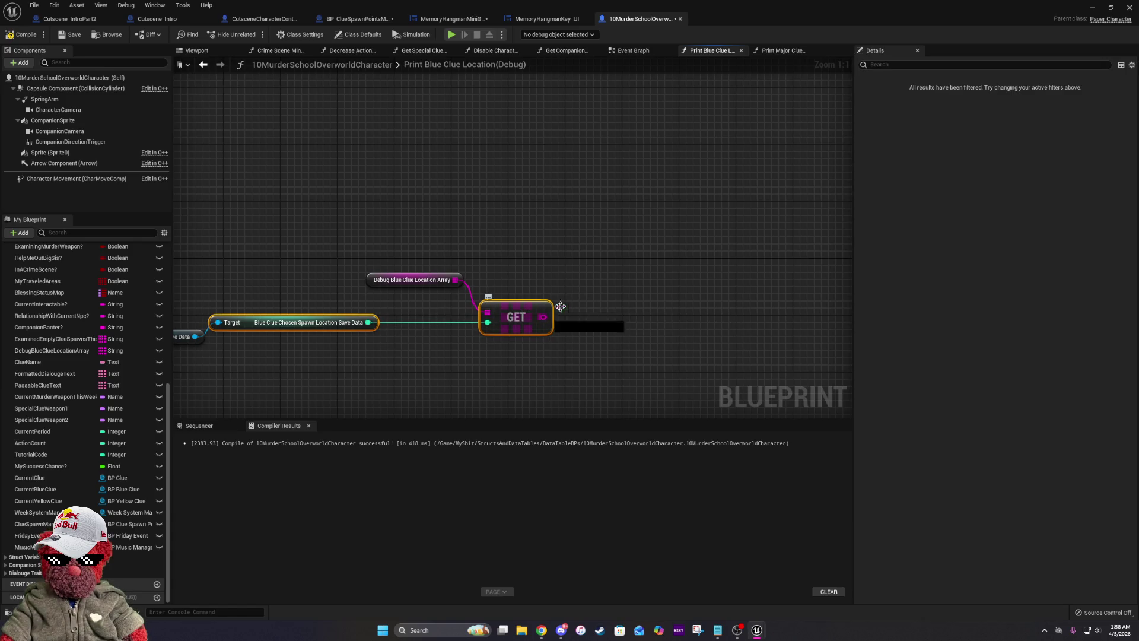
Add a Print String node fed by the GET output.
drag(543, 317, 597, 249)
text(print)
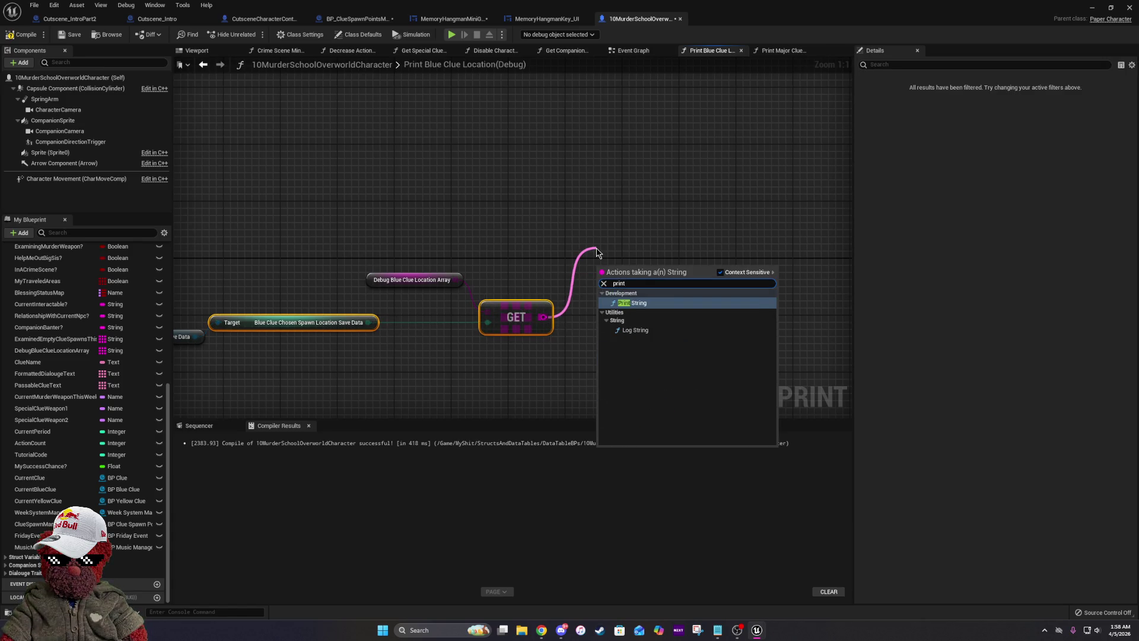
click(624, 303)
drag(619, 278, 625, 250)
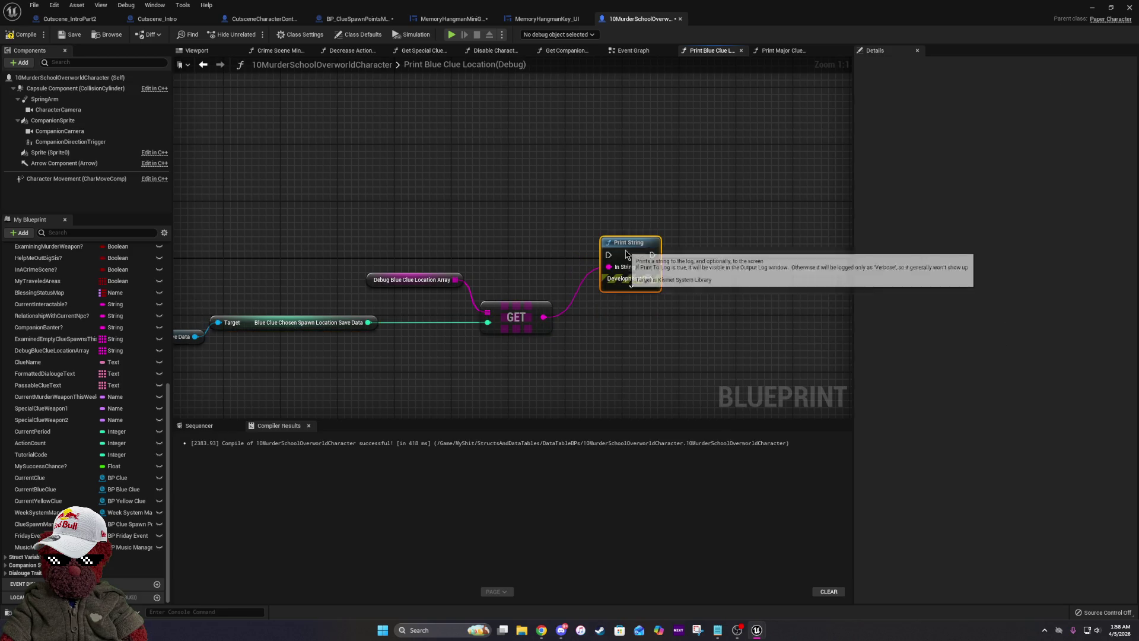
drag(369, 245, 615, 215)
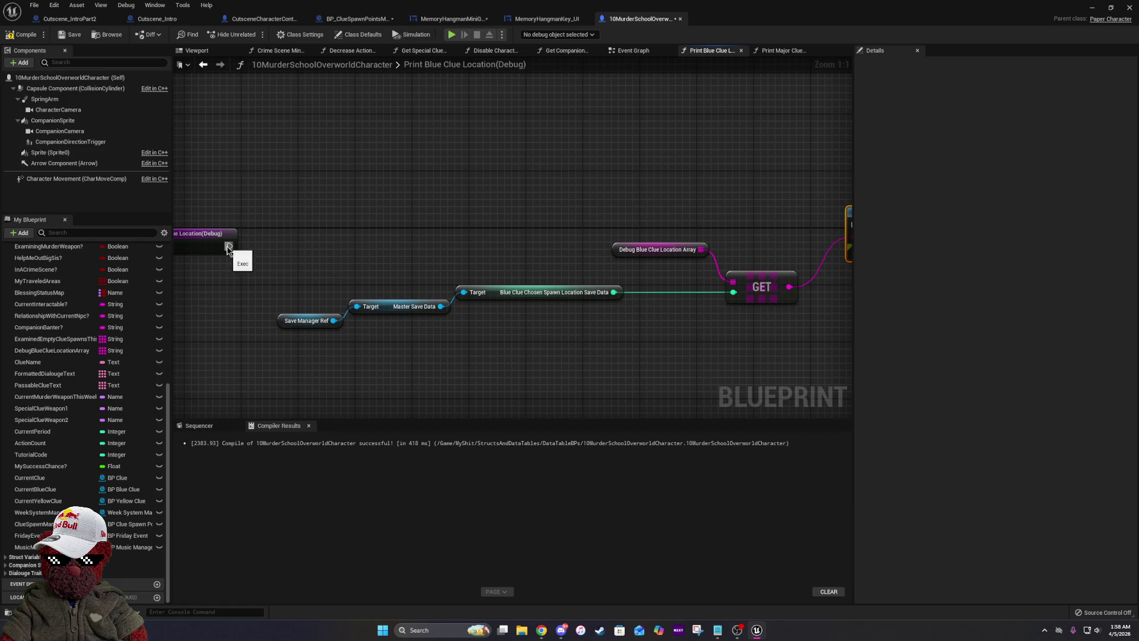
click(781, 51)
drag(740, 171, 926, 178)
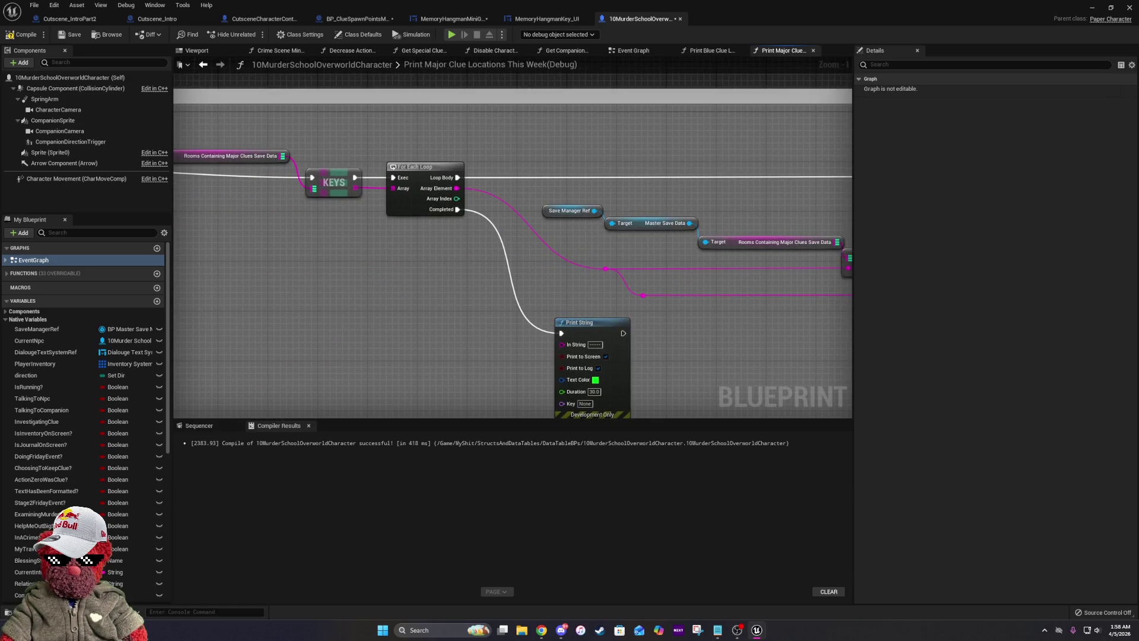
drag(475, 237, 746, 254)
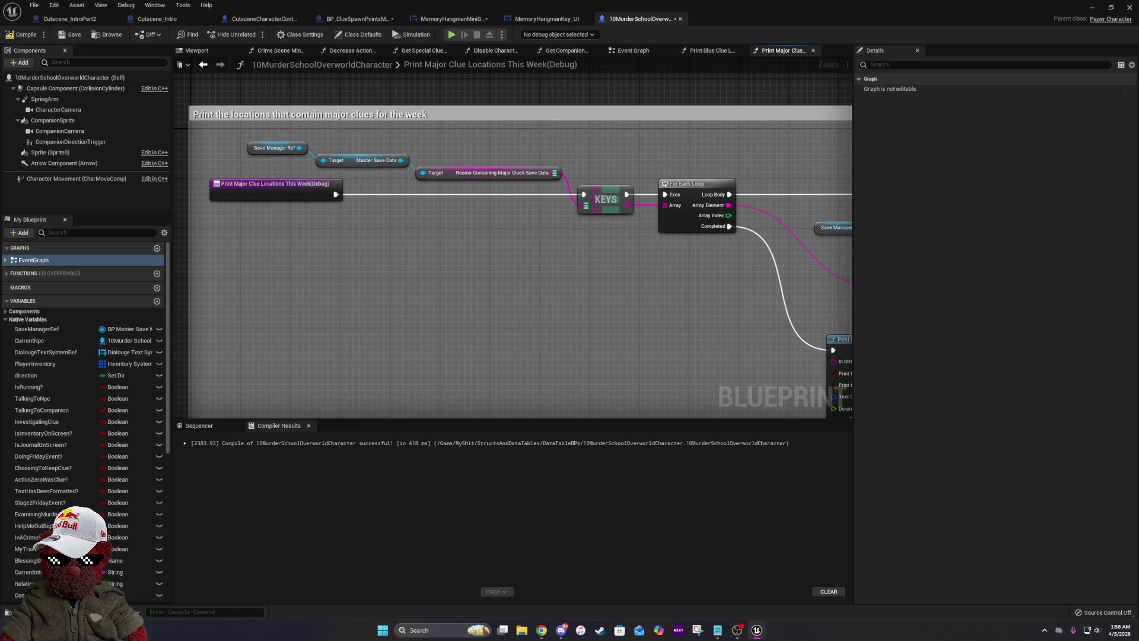
drag(831, 196, 448, 179)
mouse_move(818, 178)
mouse_down()
mouse_move(530, 165)
mouse_move(651, 113)
mouse_move(790, 138)
mouse_move(457, 158)
mouse_move(656, 147)
mouse_up()
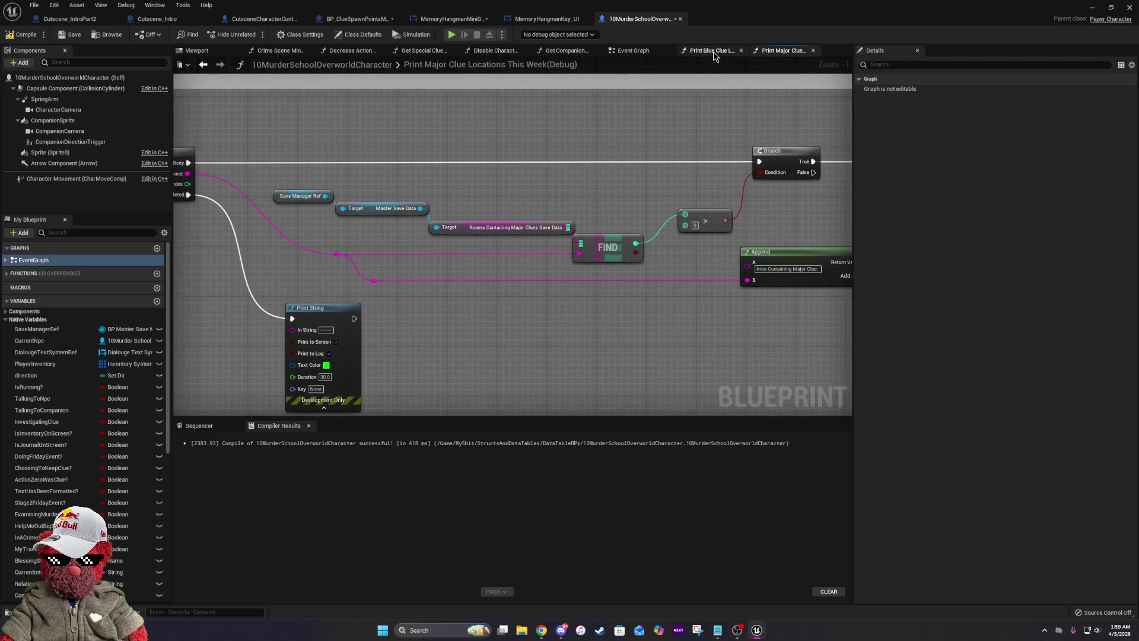
click(714, 52)
mouse_move(746, 264)
mouse_down()
mouse_move(739, 251)
mouse_move(568, 239)
mouse_up()
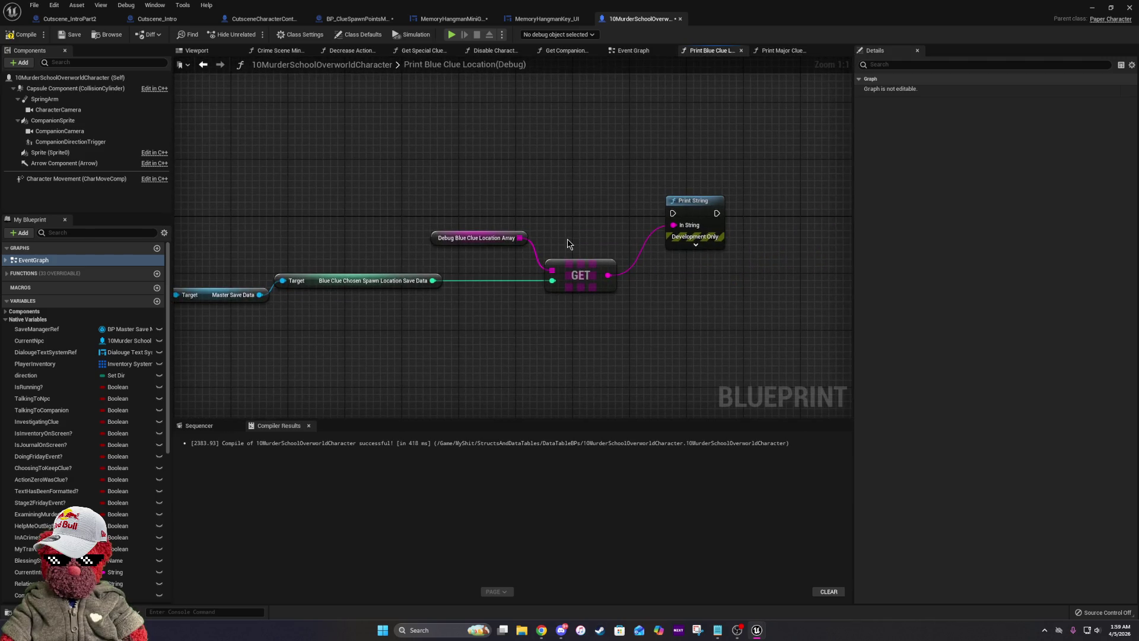
click(696, 244)
Set the Print String text colour to a lighter cyan and its duration to 8.0 seconds.
click(710, 264)
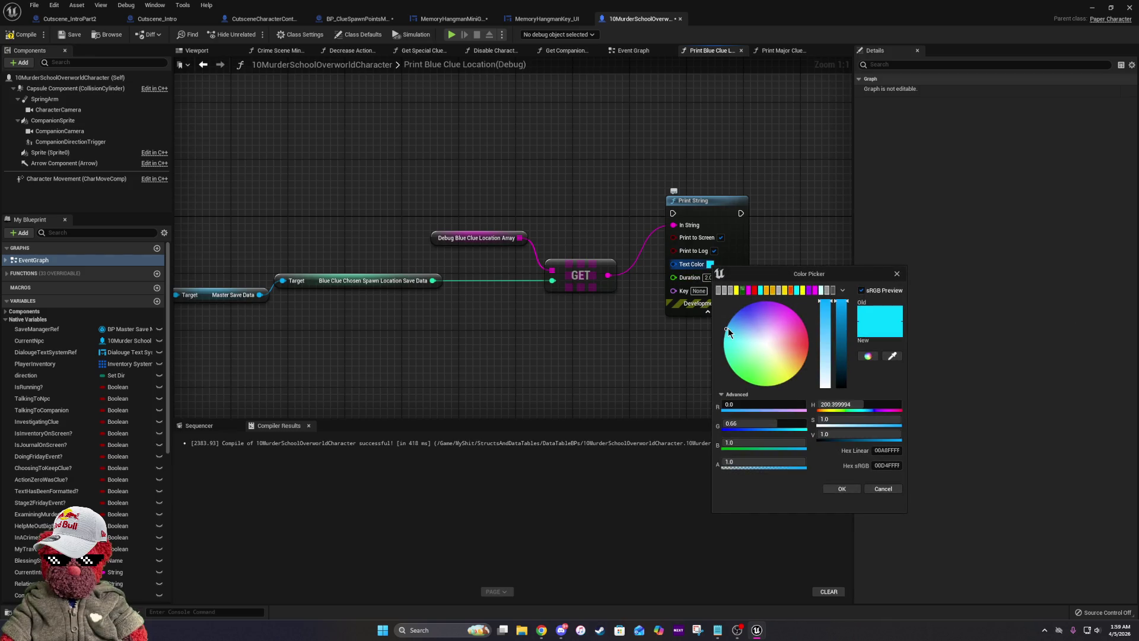
click(800, 291)
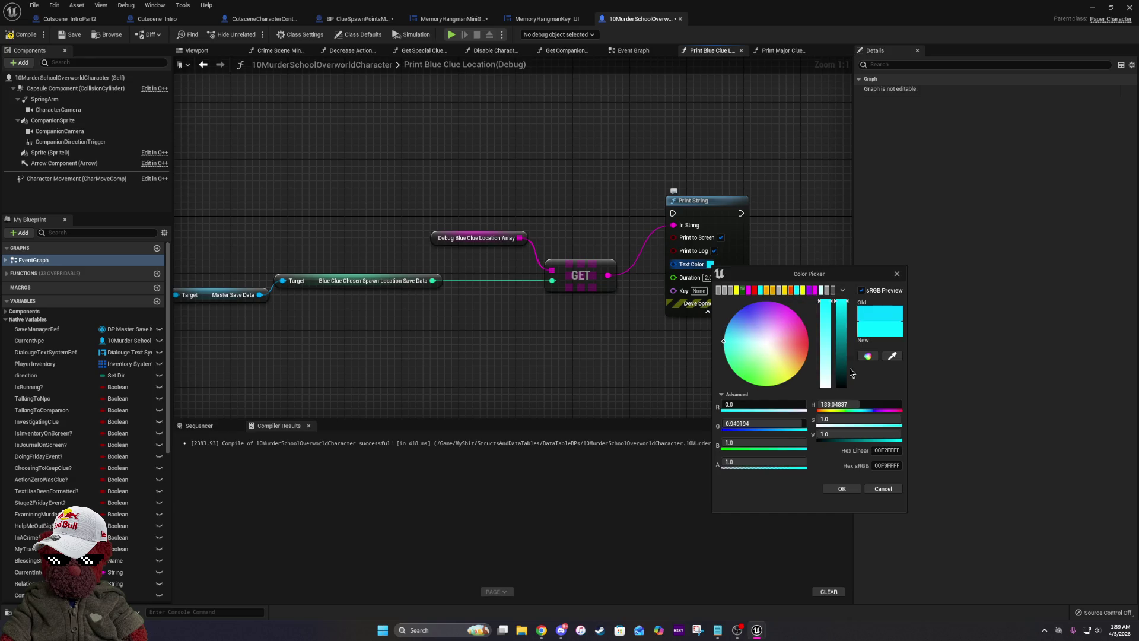
click(842, 488)
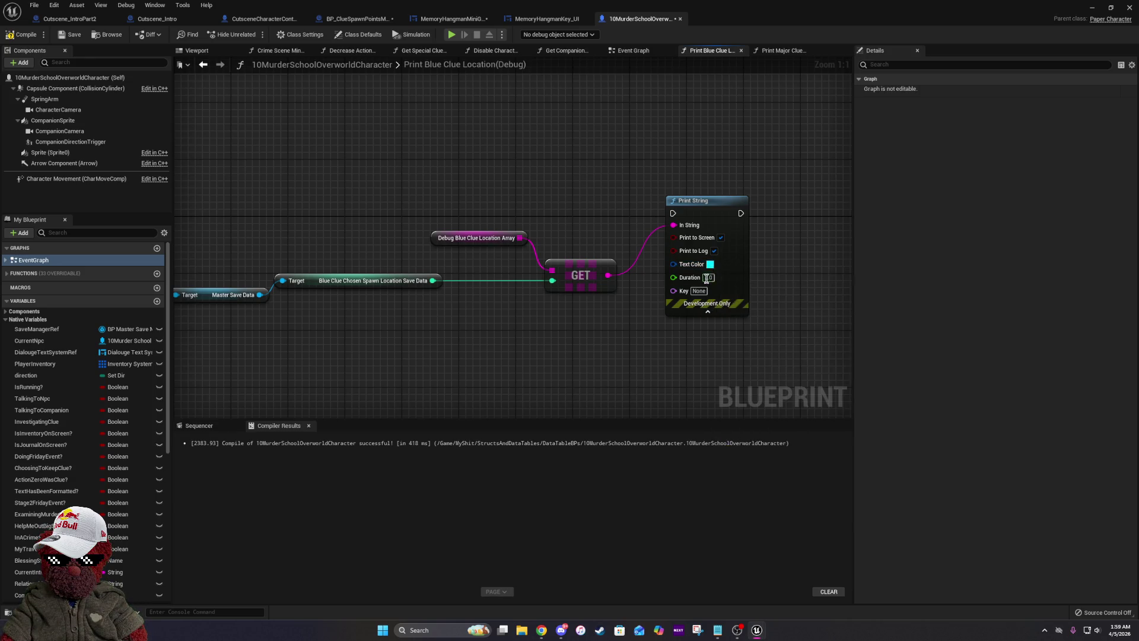
text(8.0)
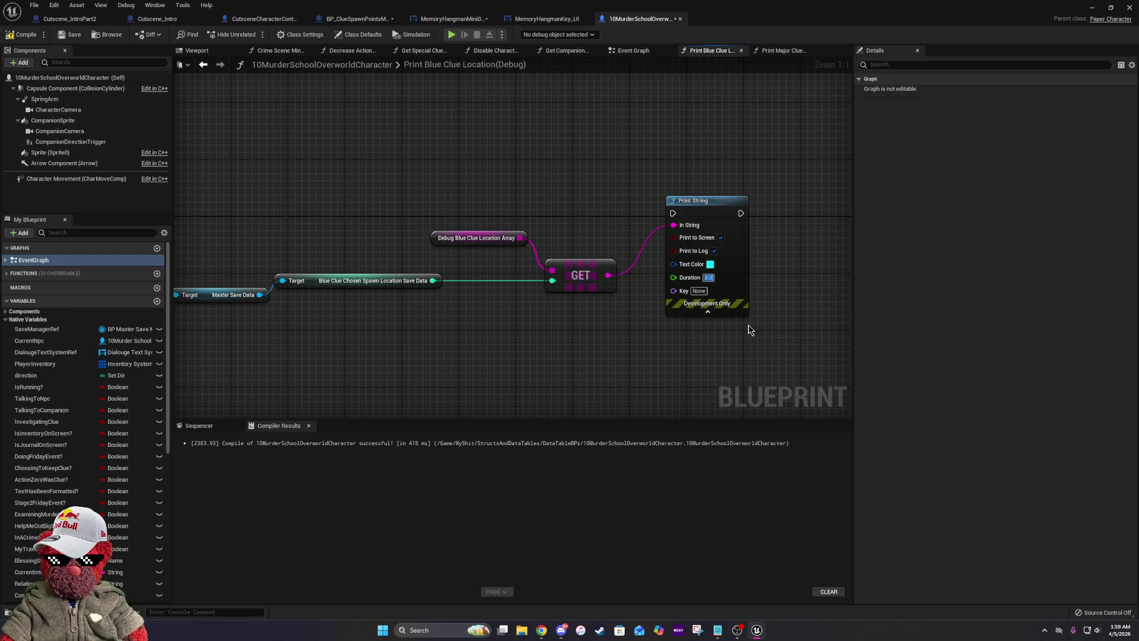
Paste a second Print String node, then open the Print Major Clue Locations graph.
mouse_move(749, 330)
mouse_down()
mouse_move(713, 200)
mouse_move(639, 271)
mouse_up()
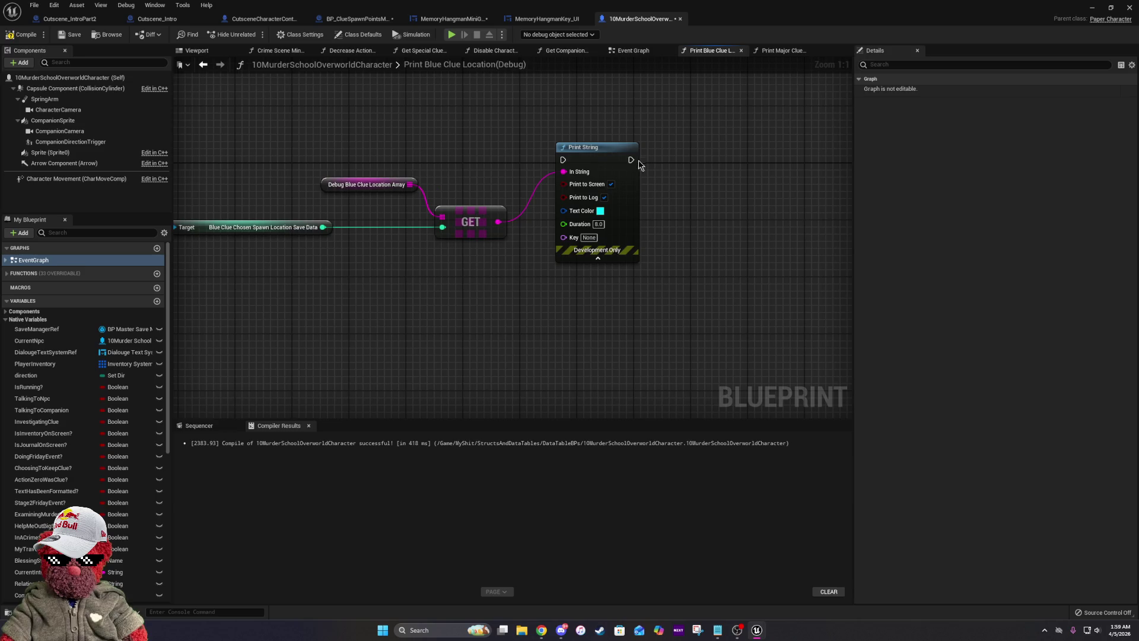
click(629, 202)
key(ctrl+c)
drag(722, 203, 670, 209)
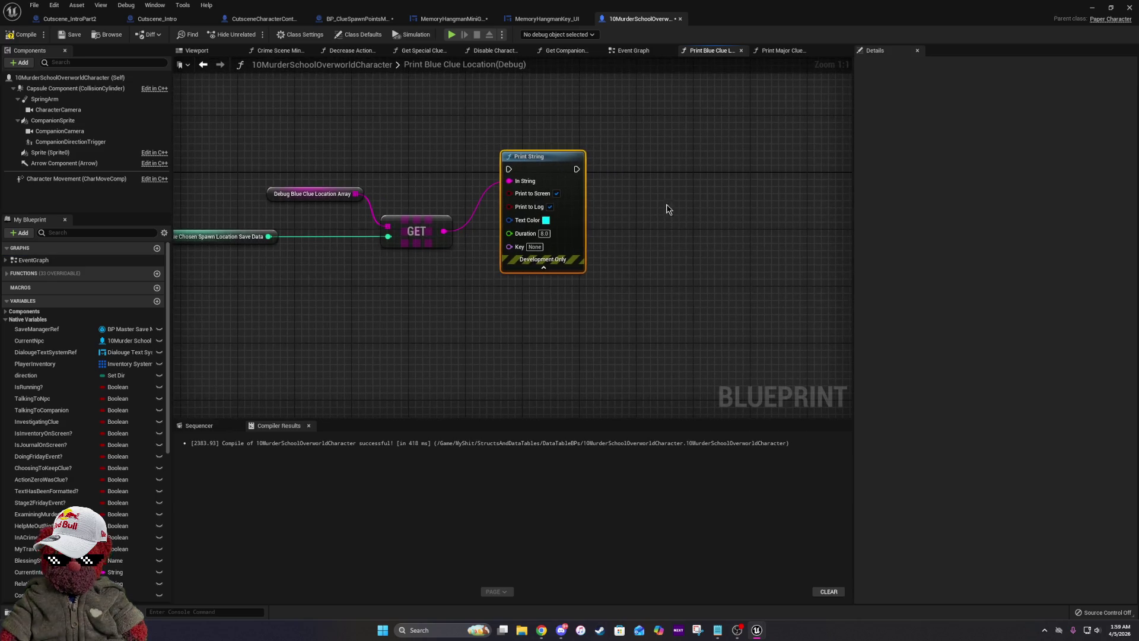
key(ctrl+v)
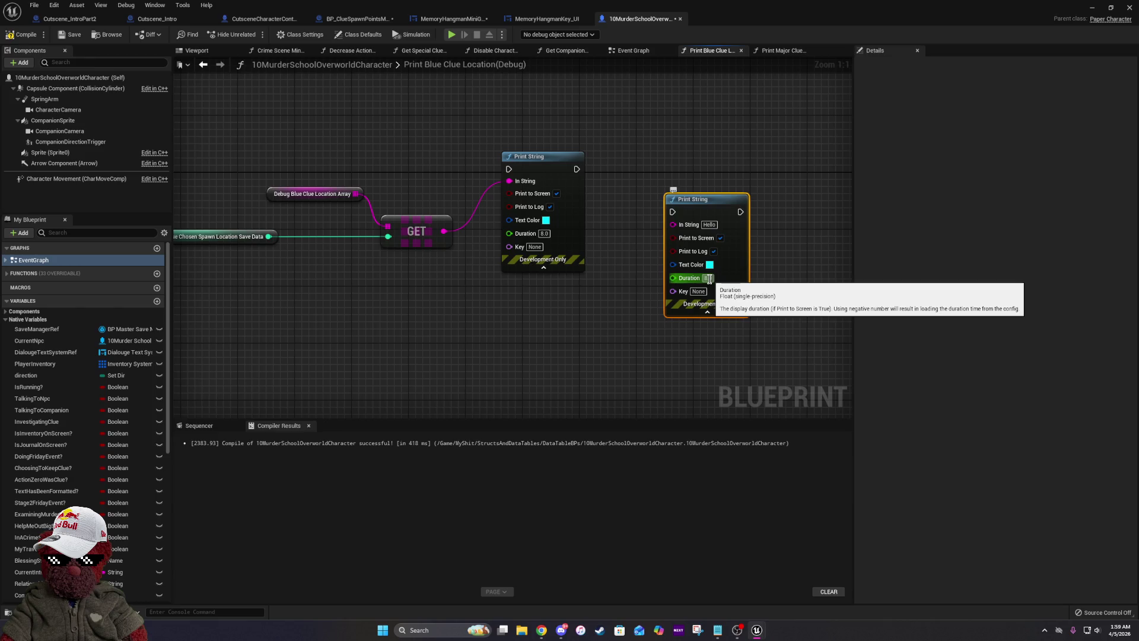
click(783, 51)
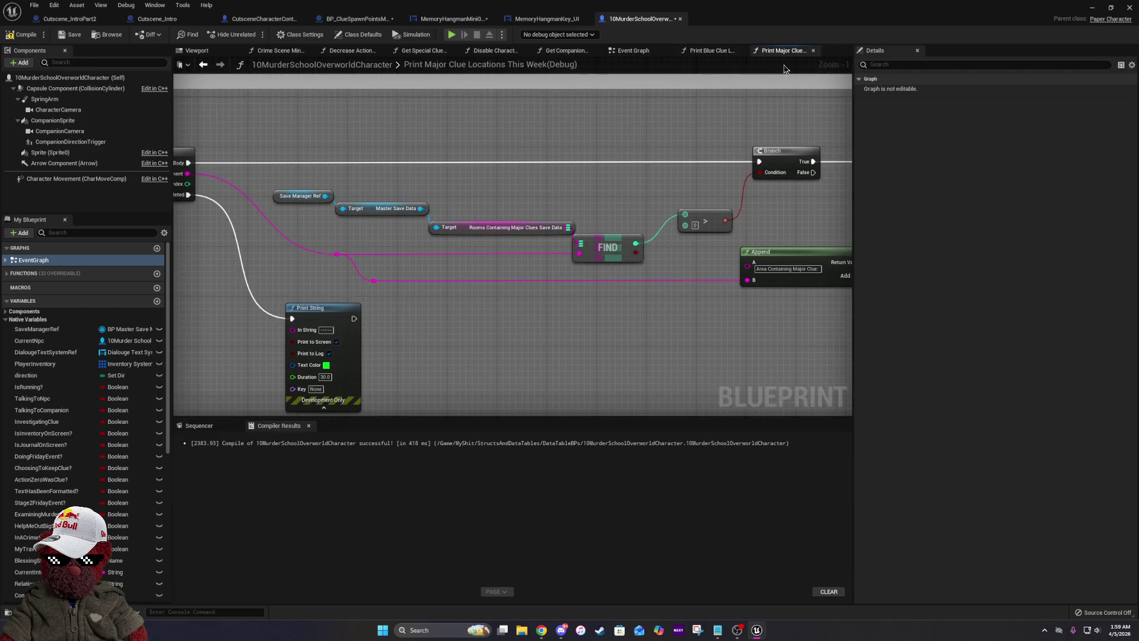
Copy the Append node from the major-clue graph into Print Blue Clue Location.
click(454, 265)
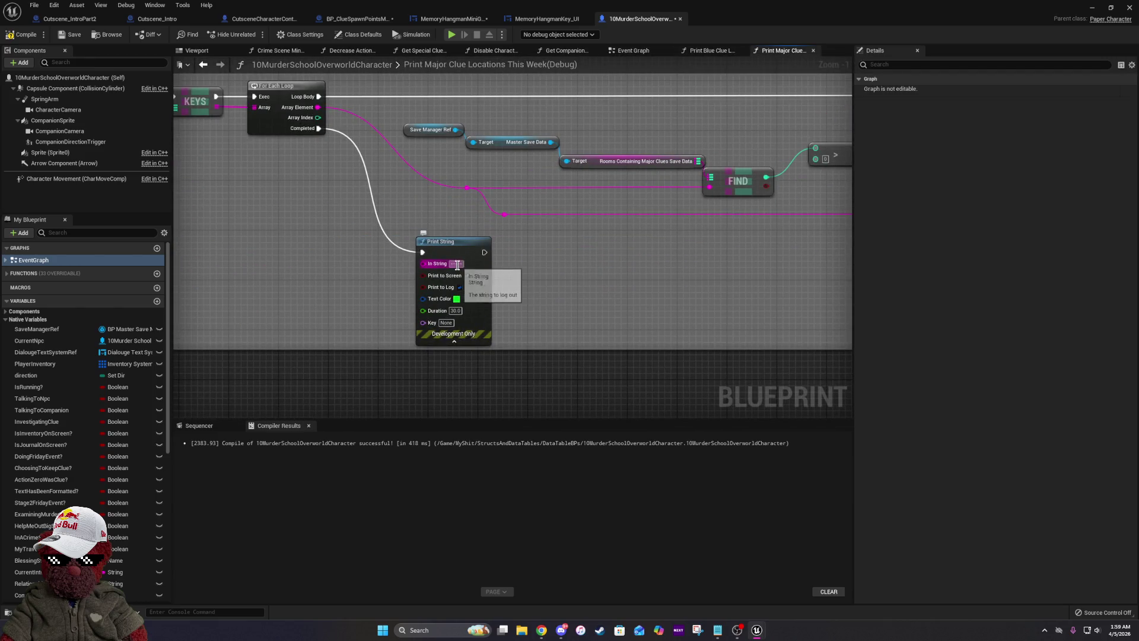
mouse_move(663, 228)
mouse_down()
mouse_move(478, 234)
mouse_move(346, 271)
mouse_up()
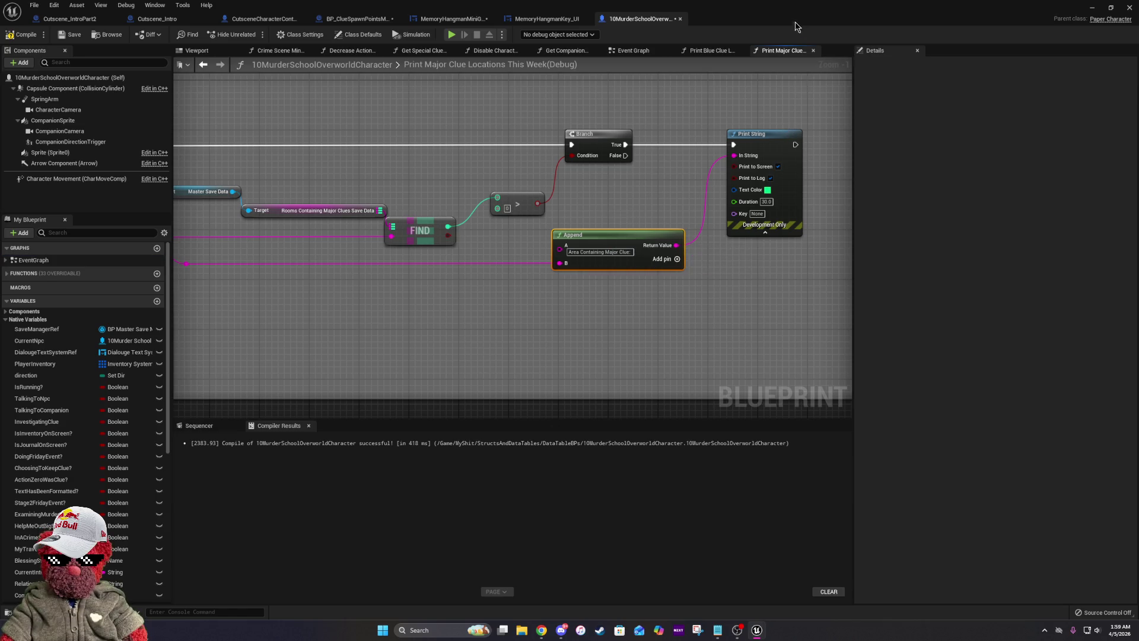
click(710, 50)
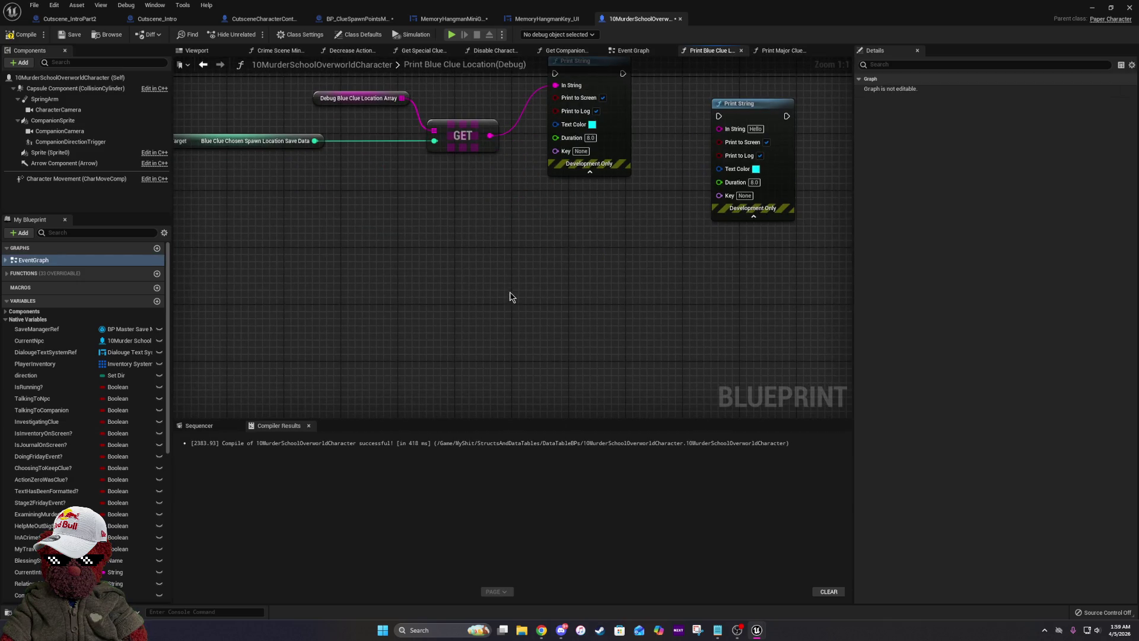
key(ctrl+v)
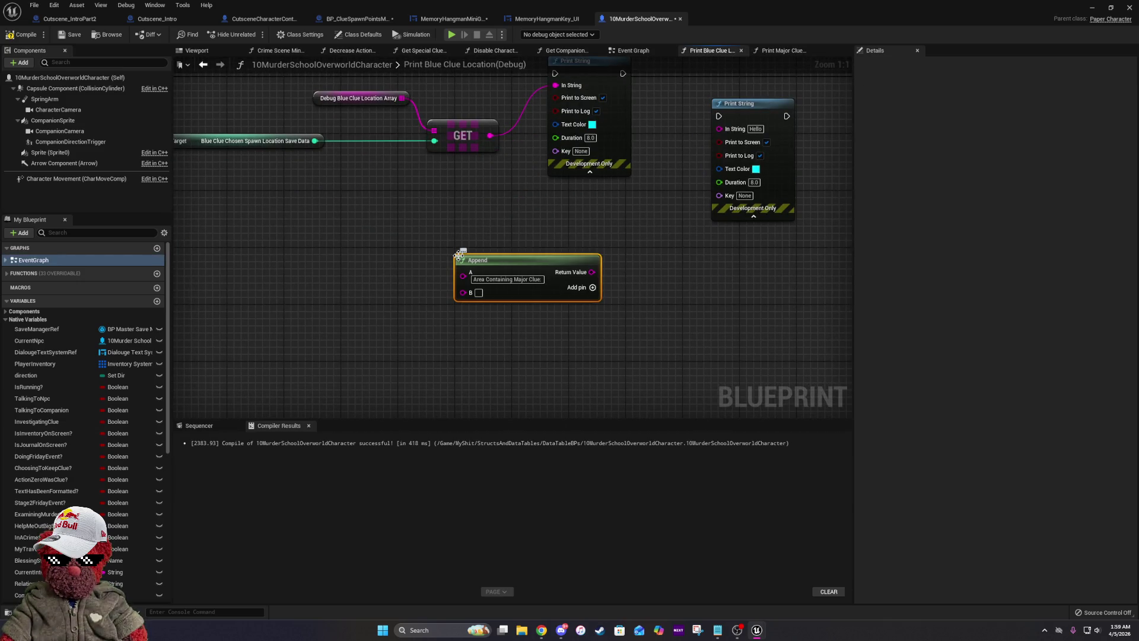
Set the pasted Append node's first input to 'Blue Clue Location:'.
drag(511, 249, 572, 313)
click(558, 333)
right_click(592, 342)
click(611, 356)
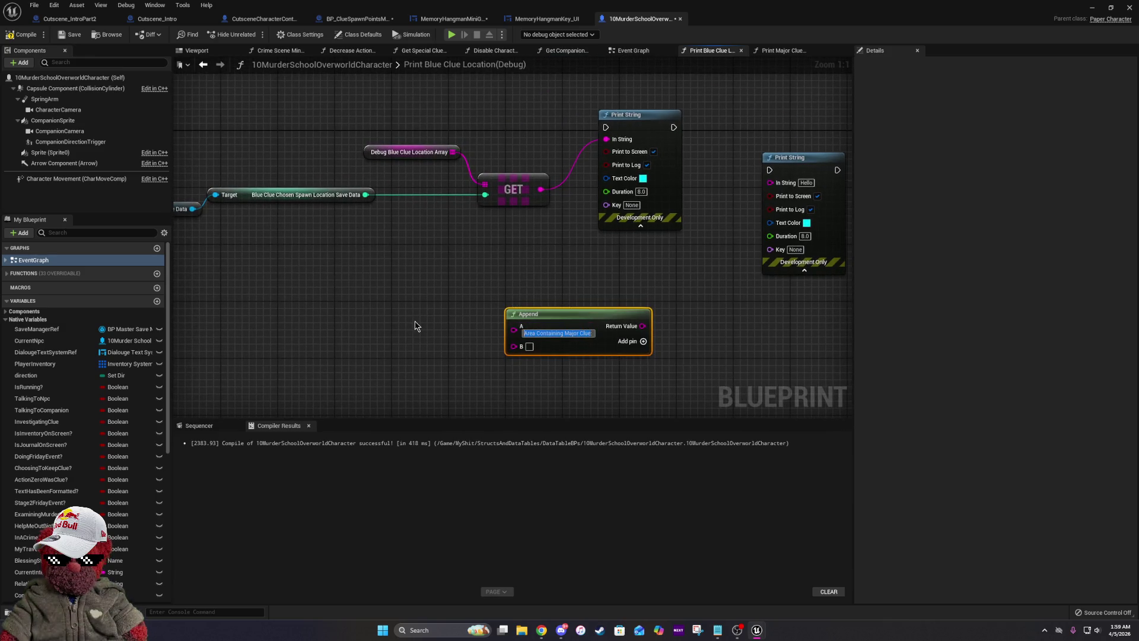
text(Curren)
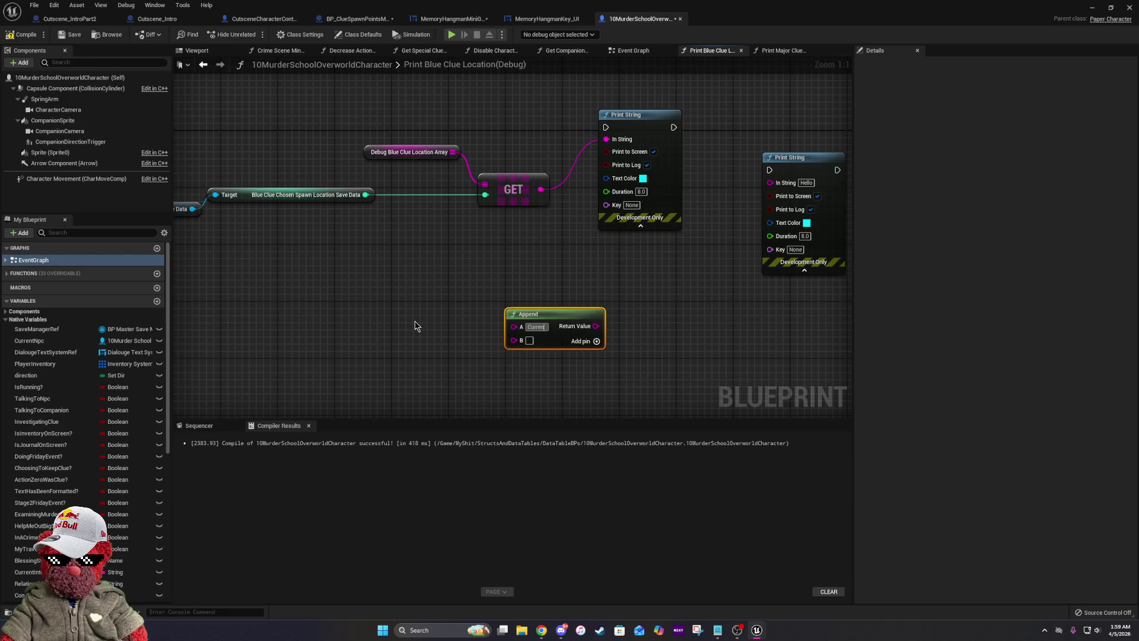
text(t Blue Clue)
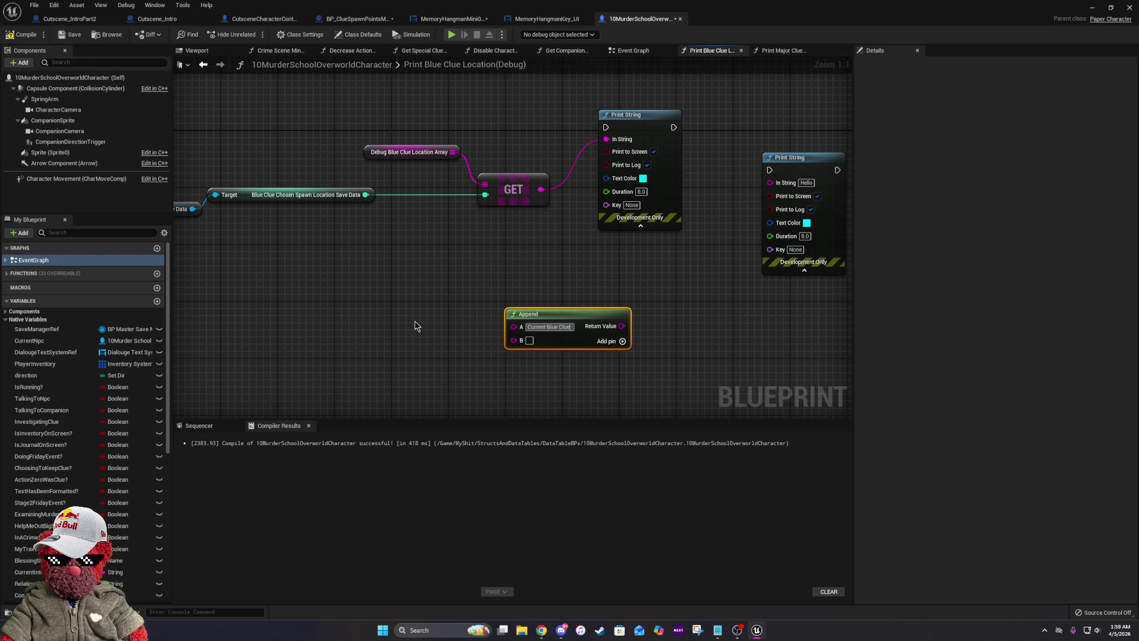
text( Location:)
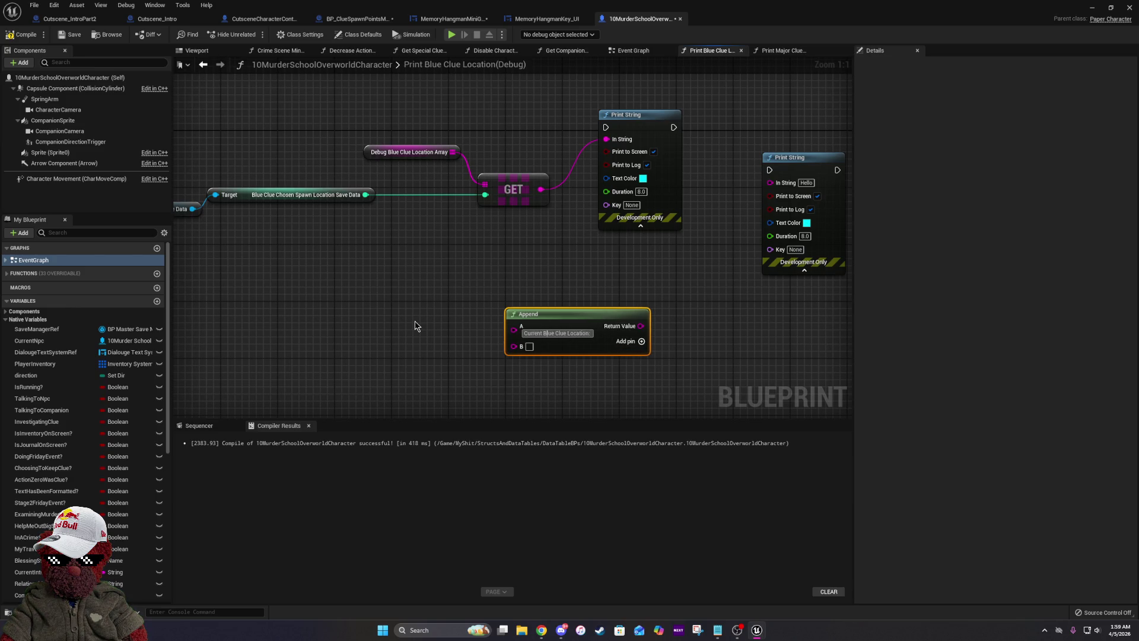
key(BackSpace)
key(BackSpace)
key(BackSpace)
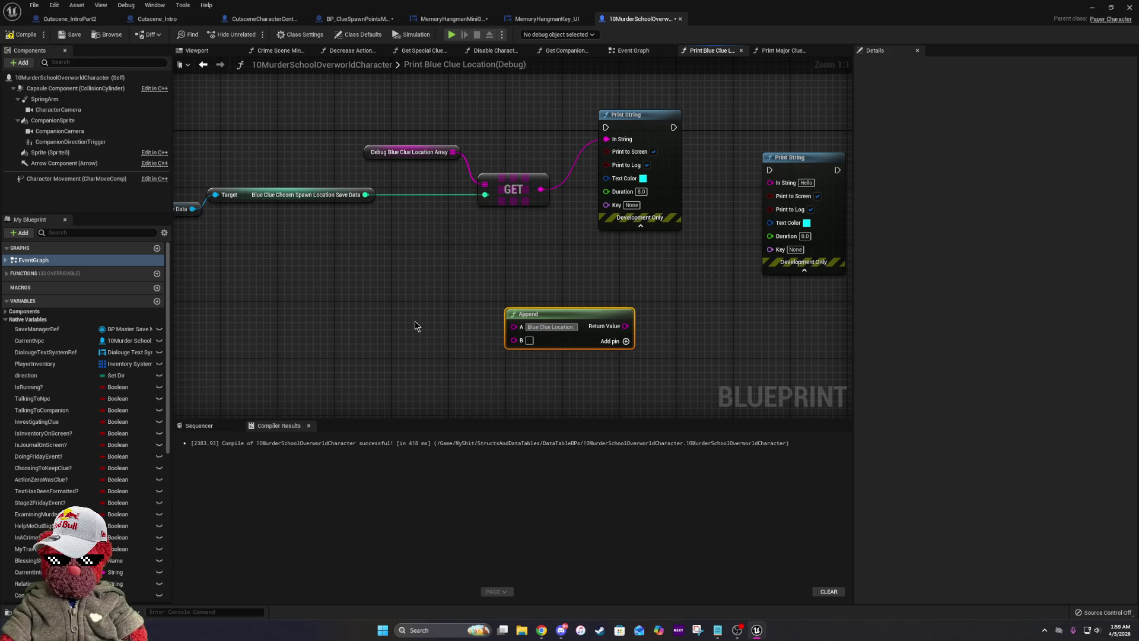
click(778, 51)
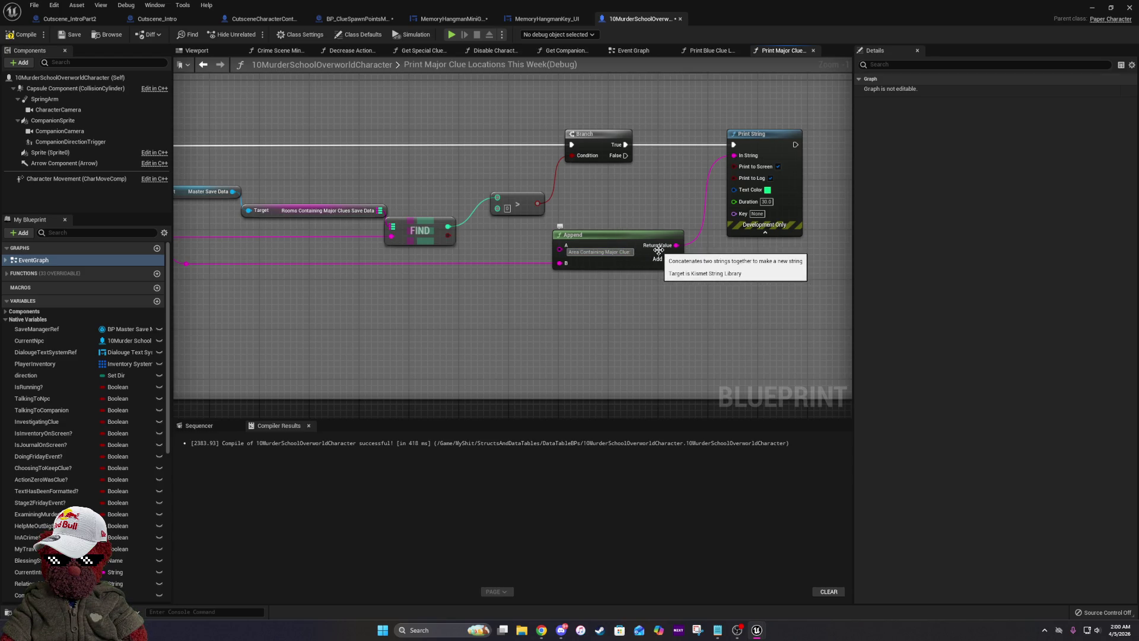
click(729, 52)
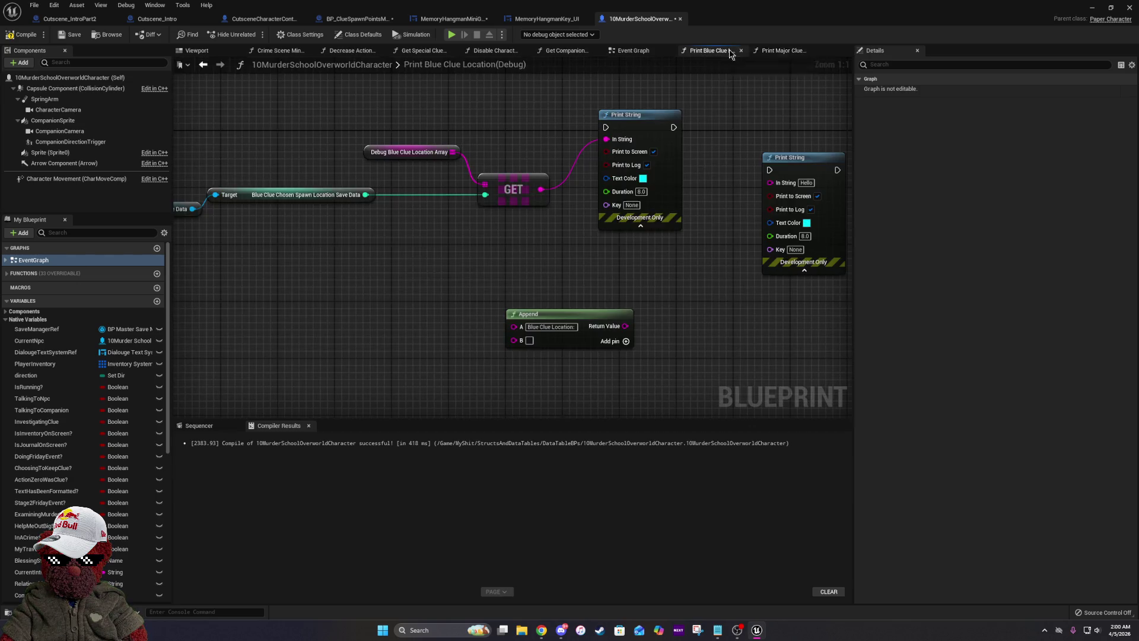
Disconnect the GET result from Print String and wire it into the Append node.
right_click(574, 326)
key(Escape)
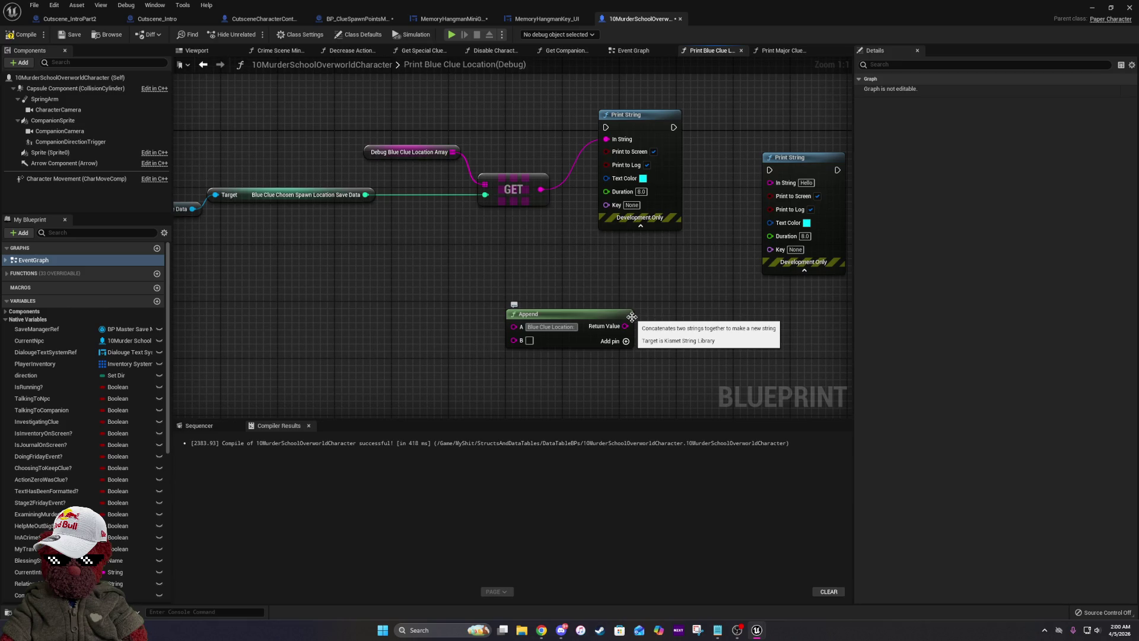
drag(629, 293, 495, 308)
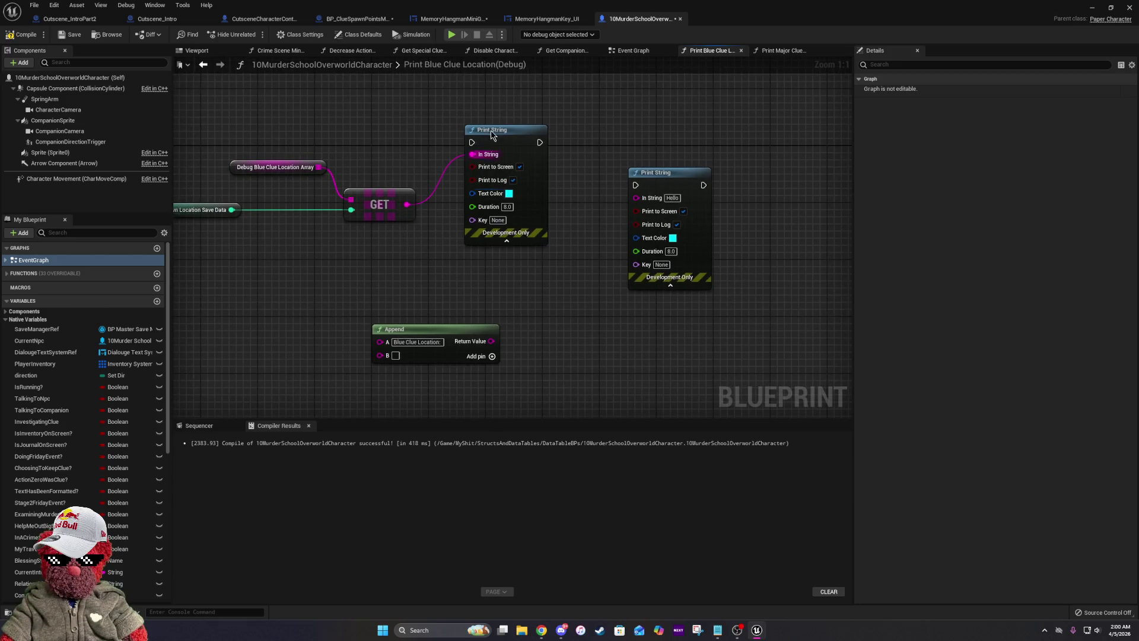
right_click(409, 204)
mouse_move(444, 240)
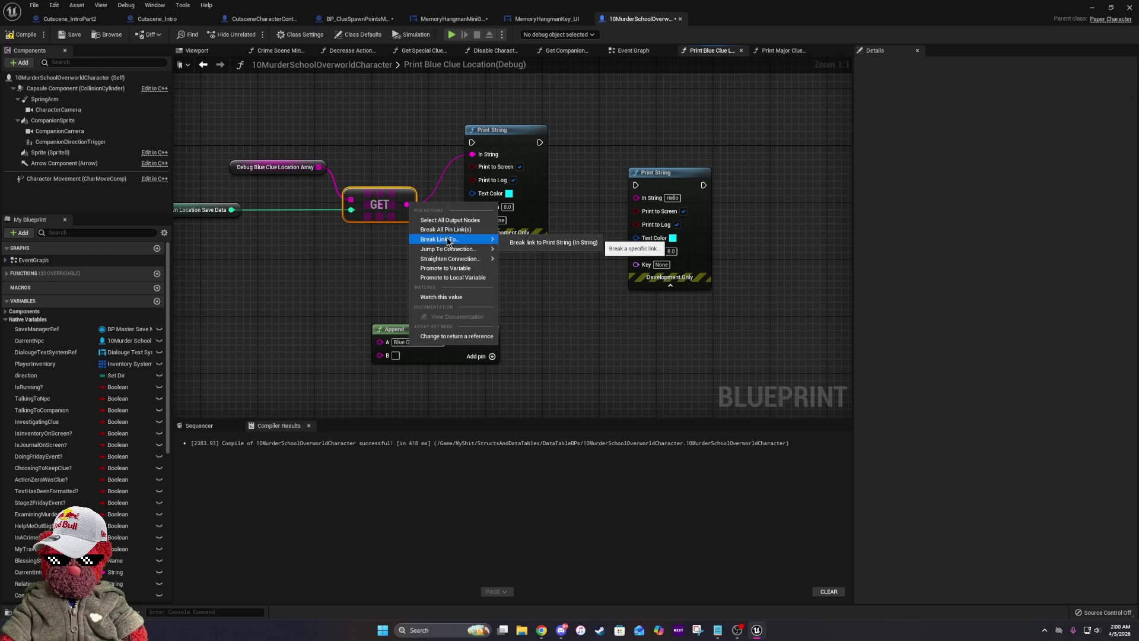
click(450, 229)
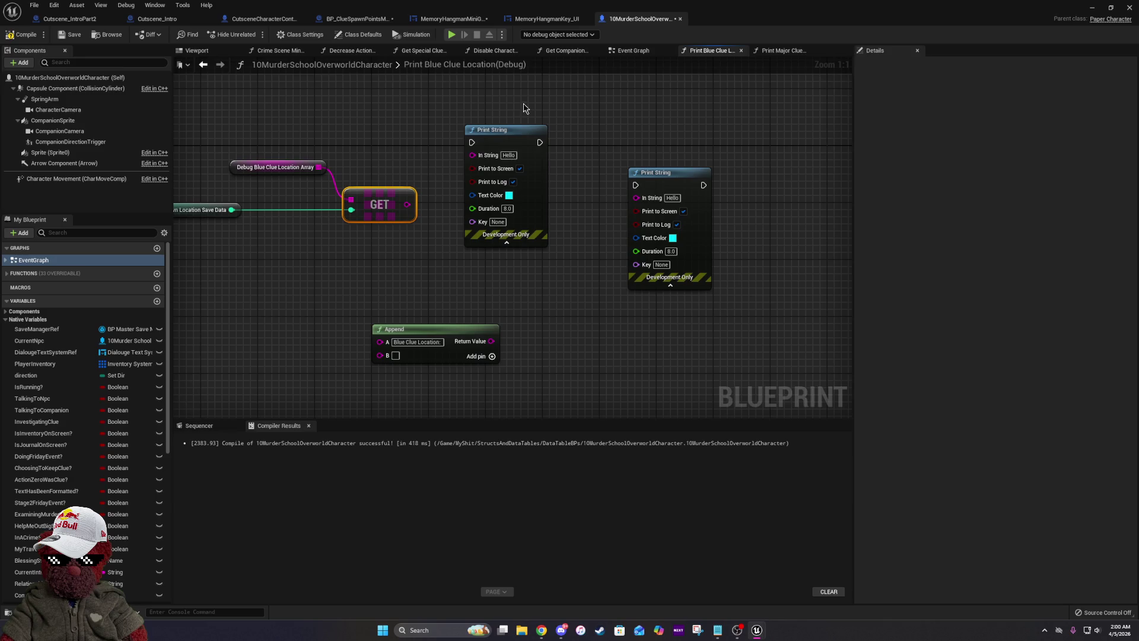
drag(510, 127, 639, 99)
mouse_move(401, 362)
mouse_down()
mouse_move(470, 191)
mouse_move(407, 205)
mouse_up()
mouse_move(549, 162)
mouse_down()
mouse_move(528, 162)
mouse_move(600, 126)
mouse_up()
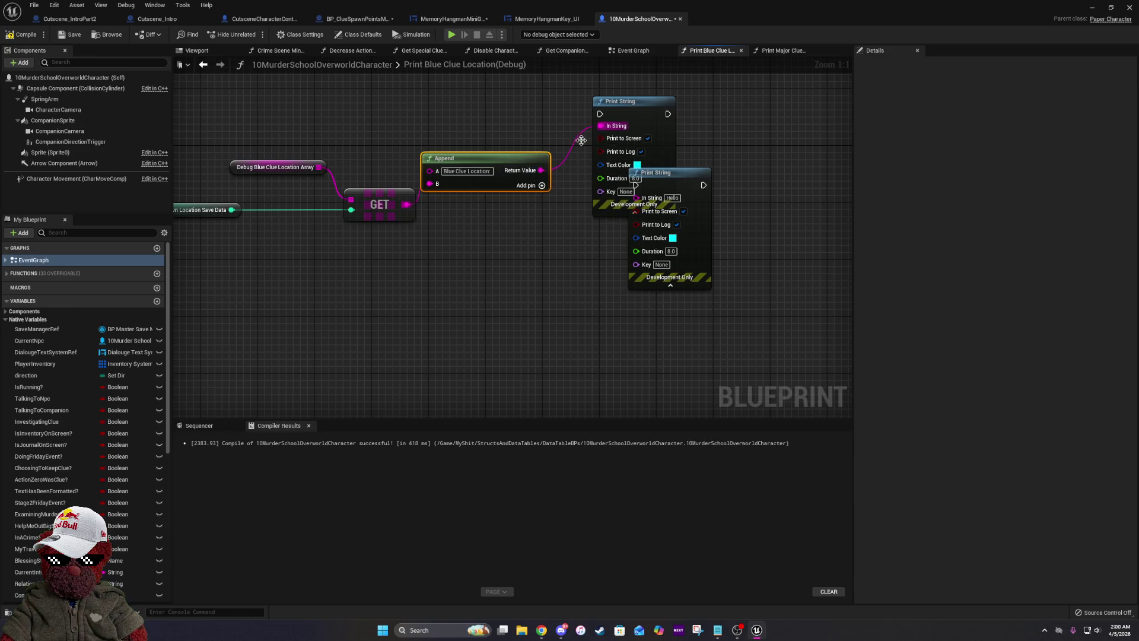
Chain the second Print String node's execution after the first one.
drag(821, 183, 663, 227)
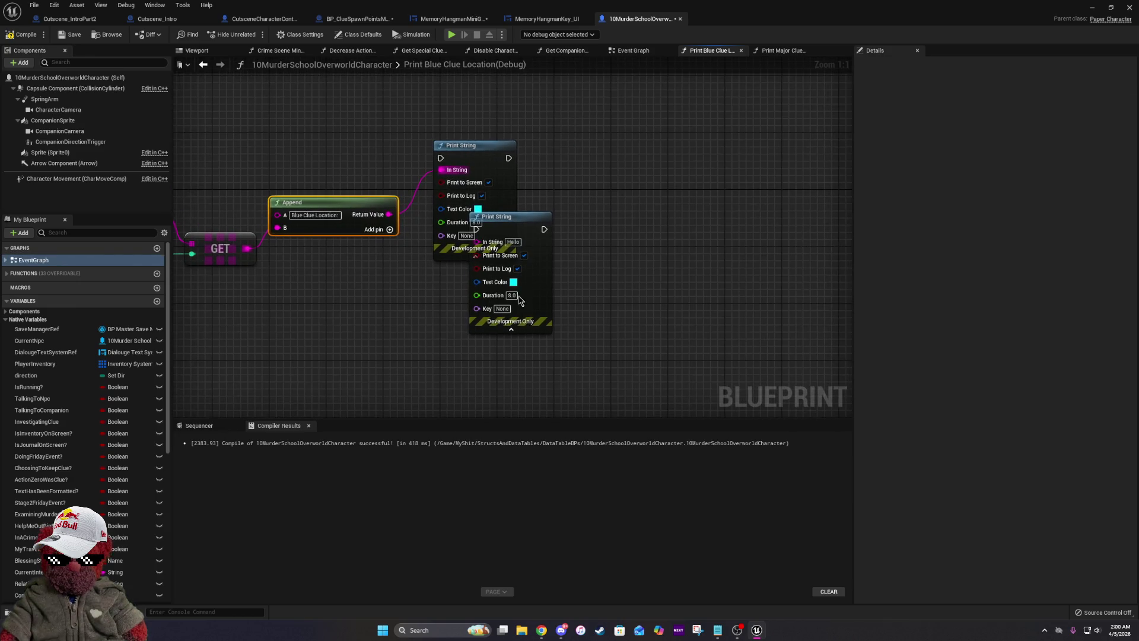
drag(540, 292, 638, 220)
drag(581, 161, 509, 158)
click(782, 50)
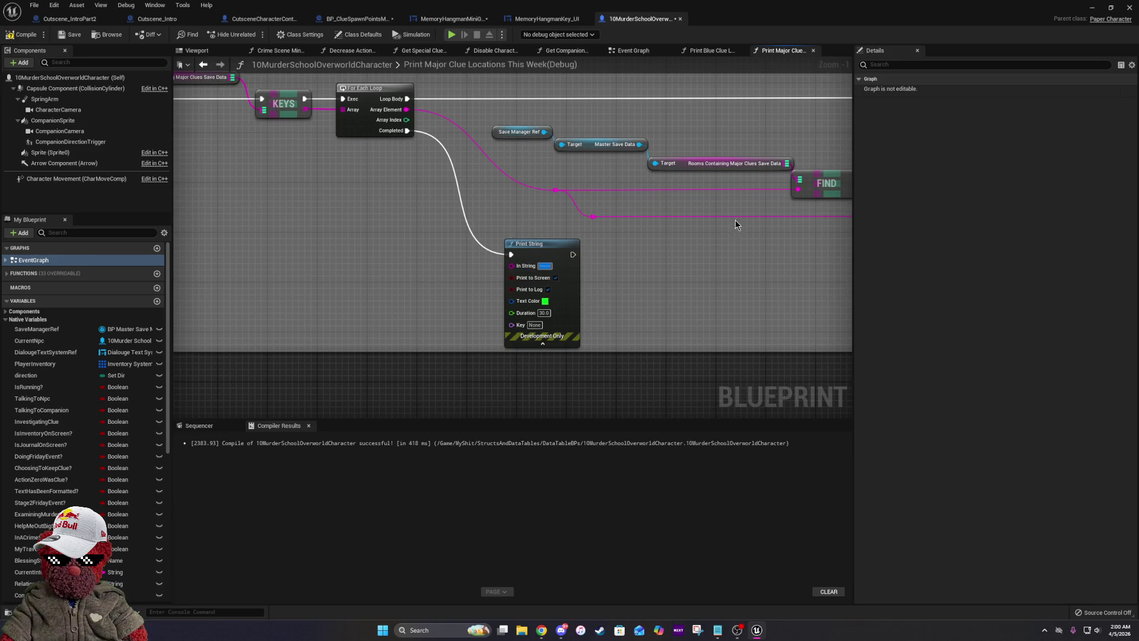
click(712, 51)
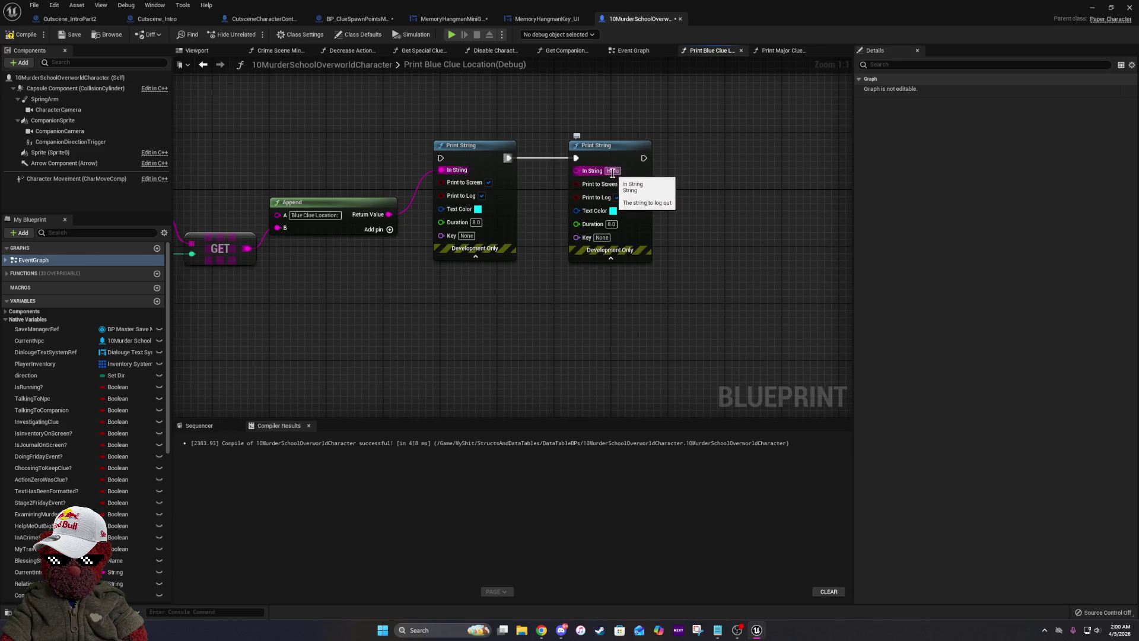
scroll(374, 382, down, 2)
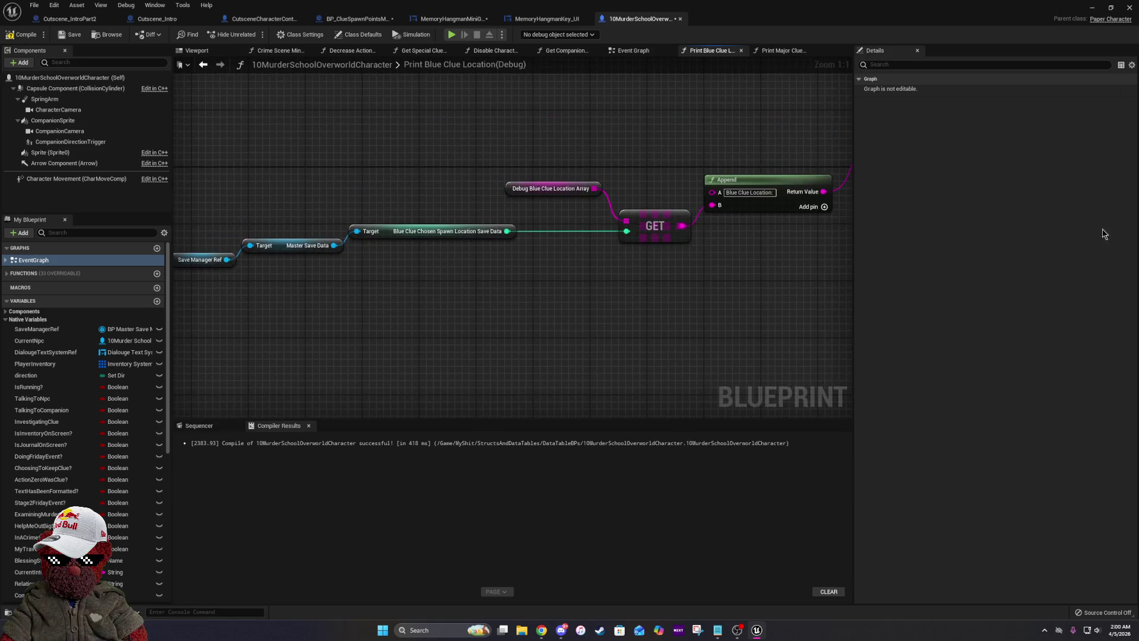
Reposition the three getter nodes and shift the function's nodes left for a tidier layout.
mouse_move(410, 253)
mouse_down()
mouse_move(903, 229)
mouse_move(772, 233)
mouse_move(771, 215)
mouse_up()
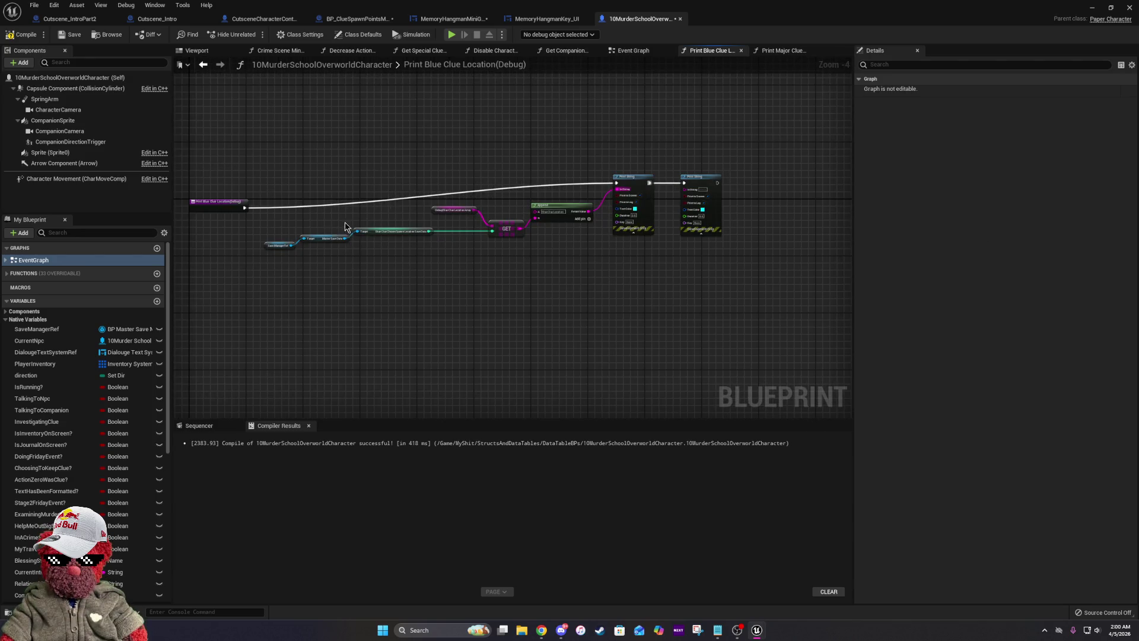
scroll(351, 231, up, 1)
drag(266, 222, 509, 293)
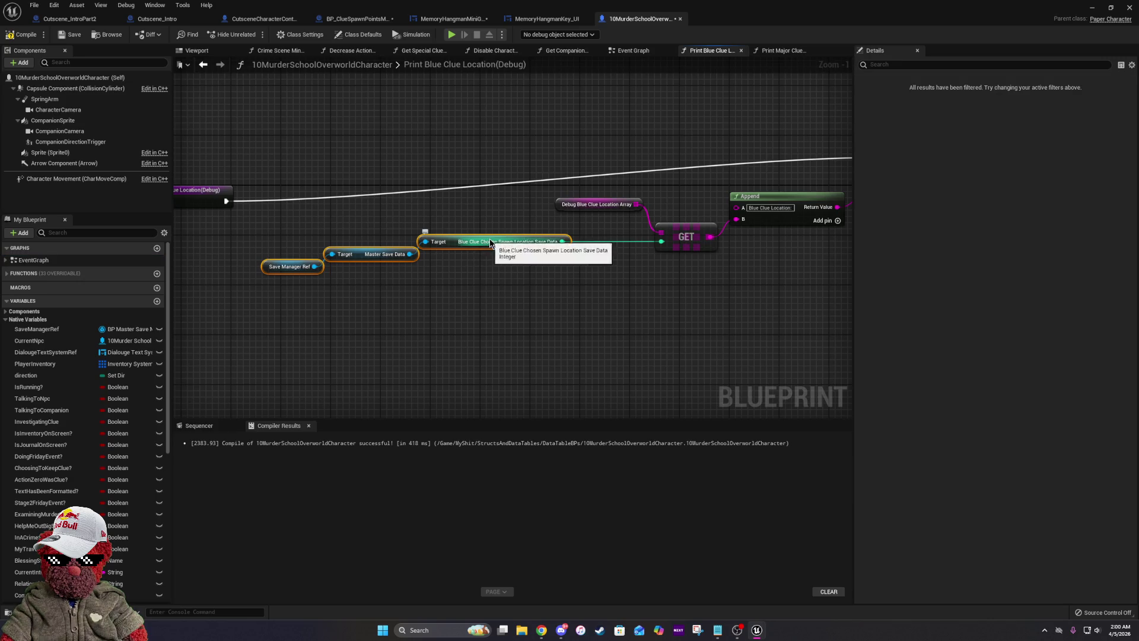
drag(495, 243, 570, 256)
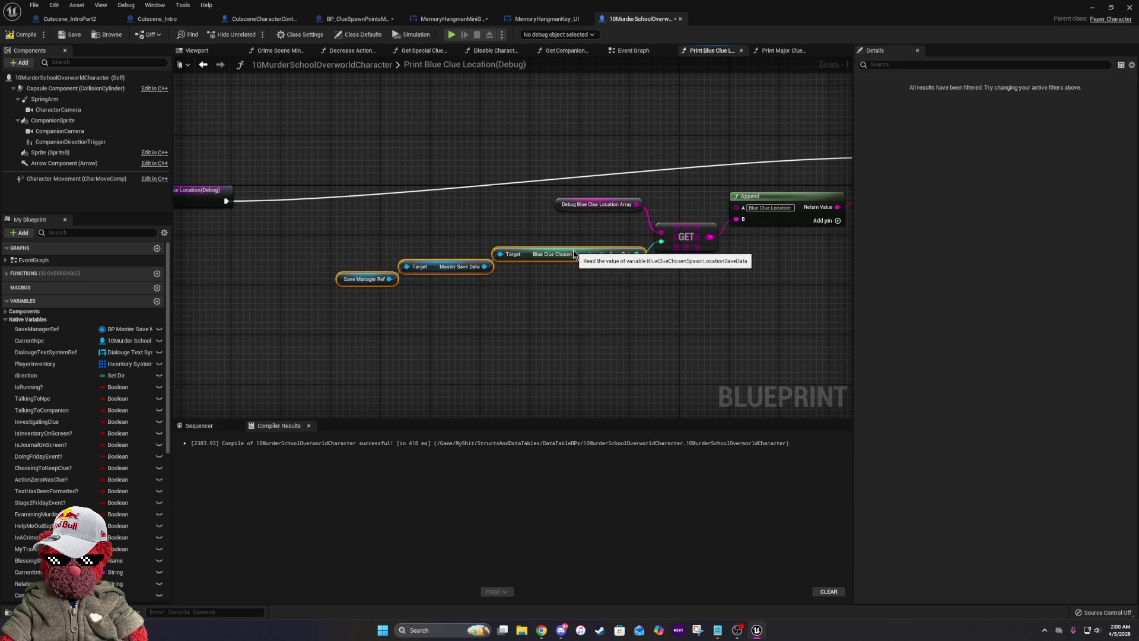
drag(443, 262, 436, 262)
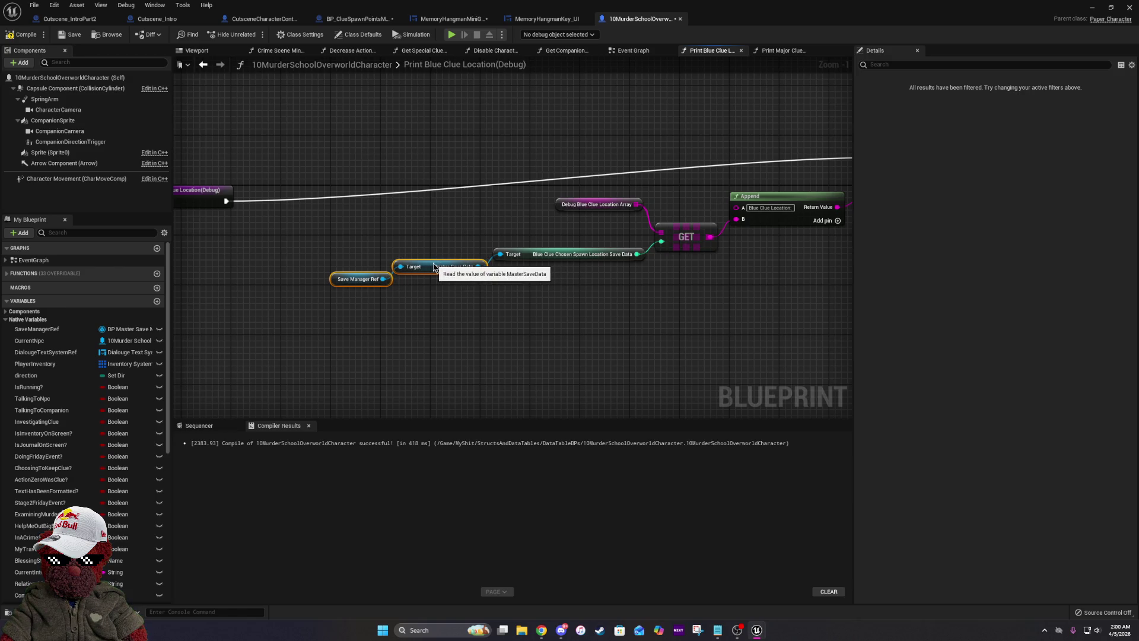
click(365, 274)
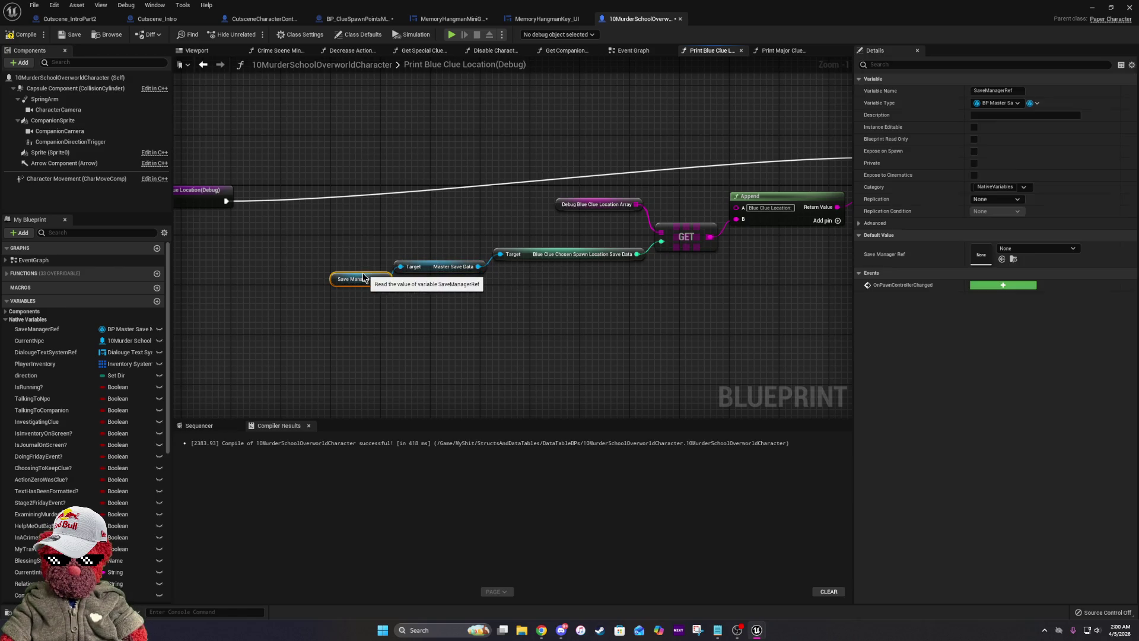
scroll(274, 228, down, 3)
drag(296, 153, 522, 245)
drag(661, 292, 750, 315)
key(Home)
drag(728, 250, 657, 252)
click(315, 123)
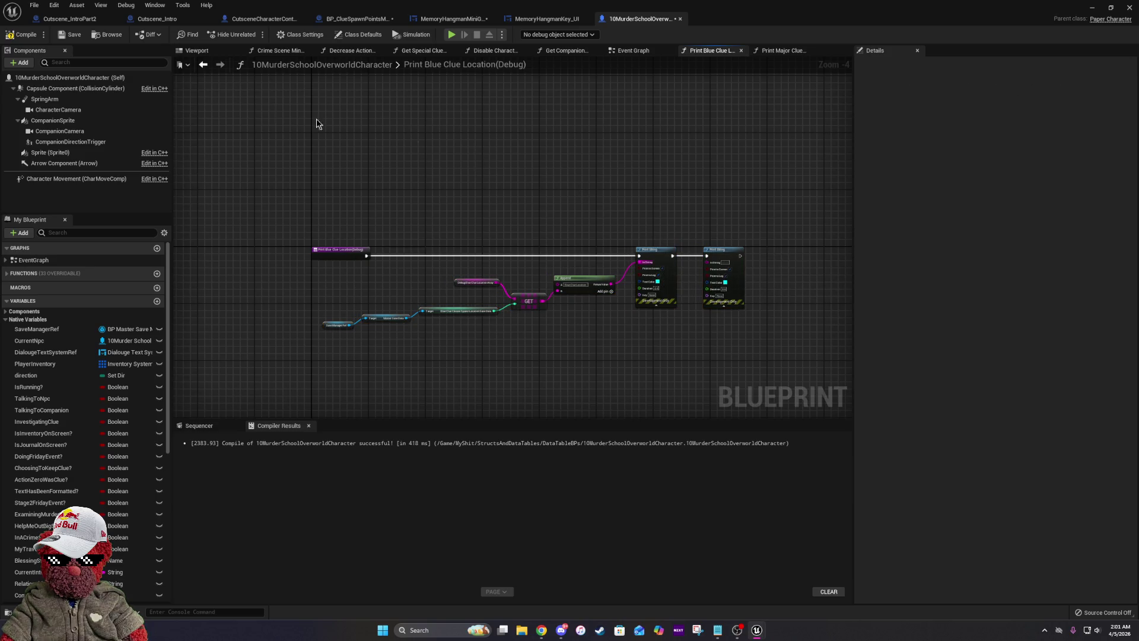
Compile the character blueprint and return to the main level editor.
click(22, 34)
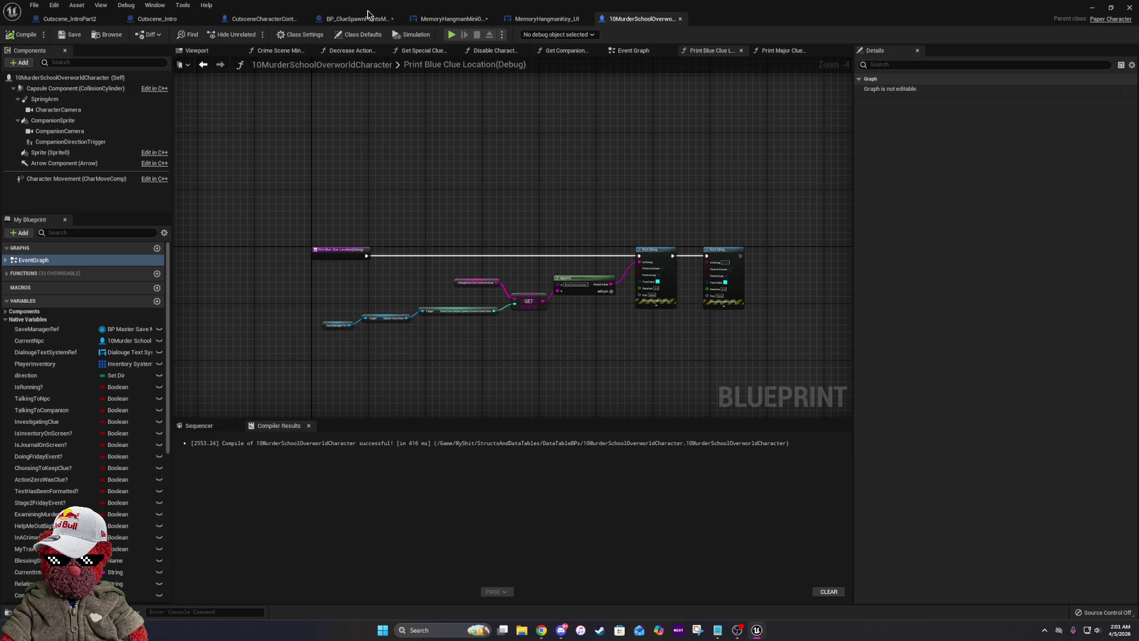
scroll(638, 320, up, 4)
mouse_move(558, 318)
mouse_down()
mouse_move(501, 315)
mouse_move(837, 307)
mouse_up()
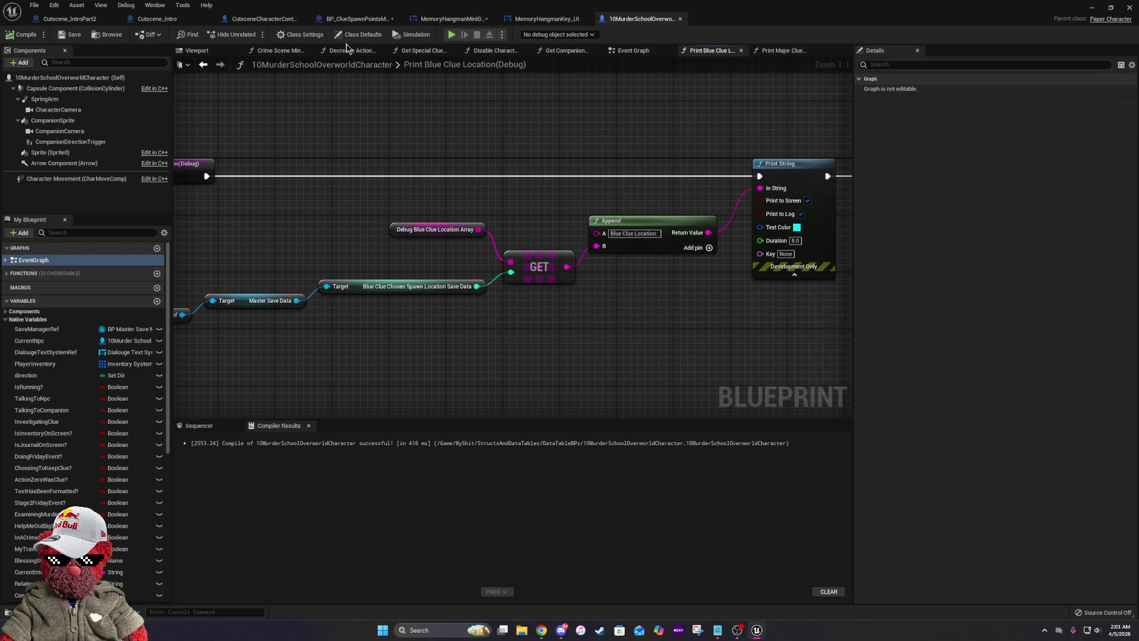
key(alt+Tab)
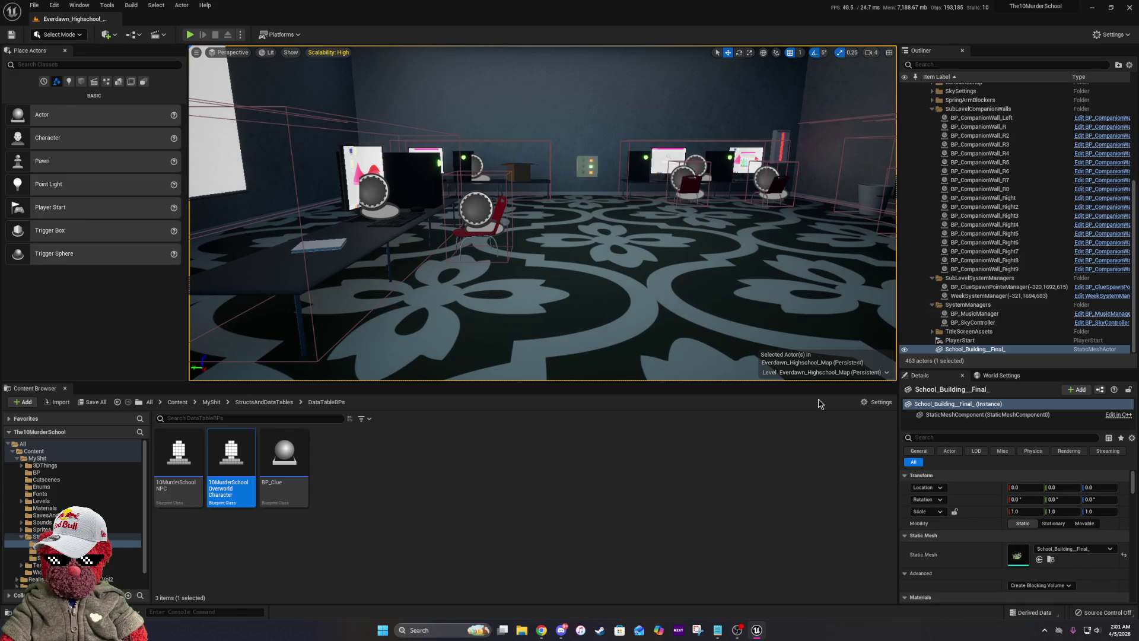
Save Everdawn_Highschool_Map, play it in the editor, and choose New Game on the title screen.
click(11, 34)
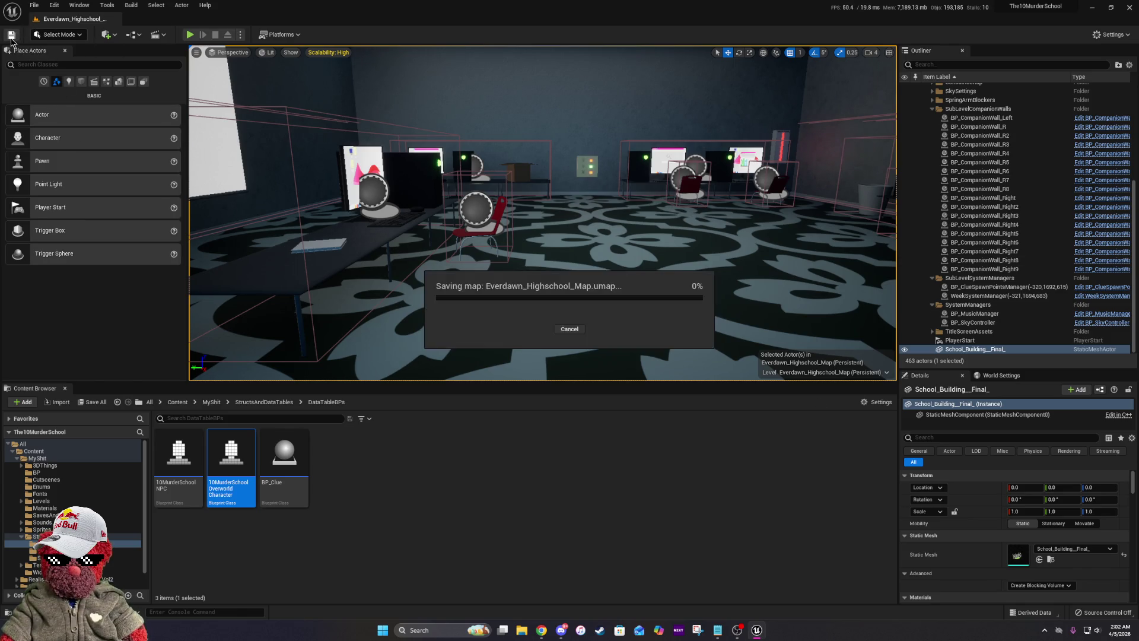
scroll(543, 214, down, 10)
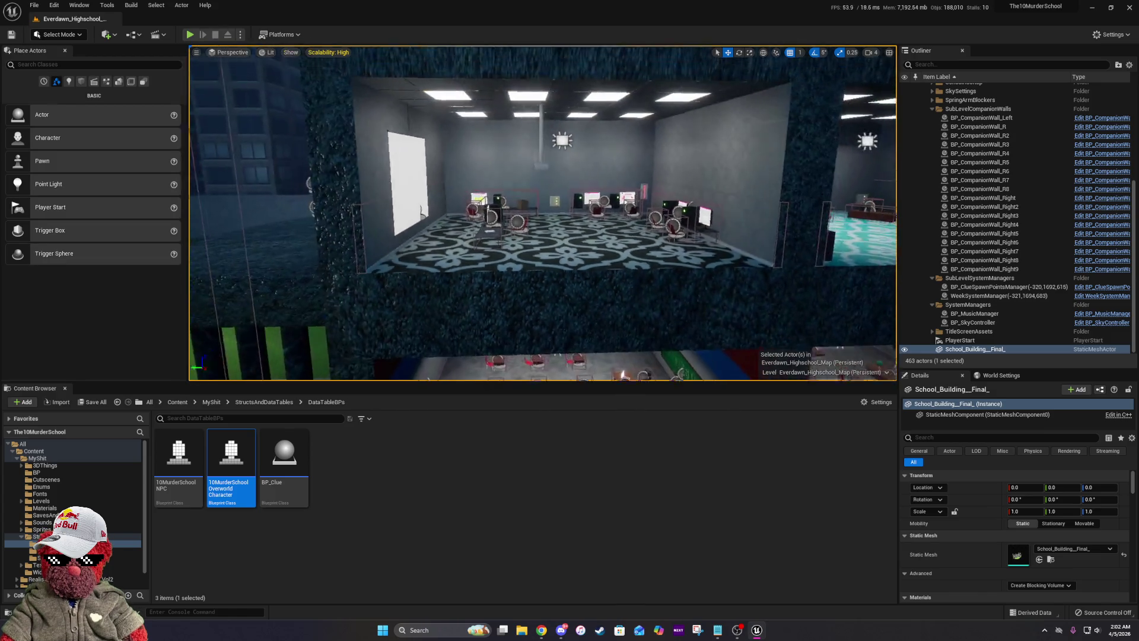
scroll(543, 213, up, 9)
scroll(543, 213, down, 1)
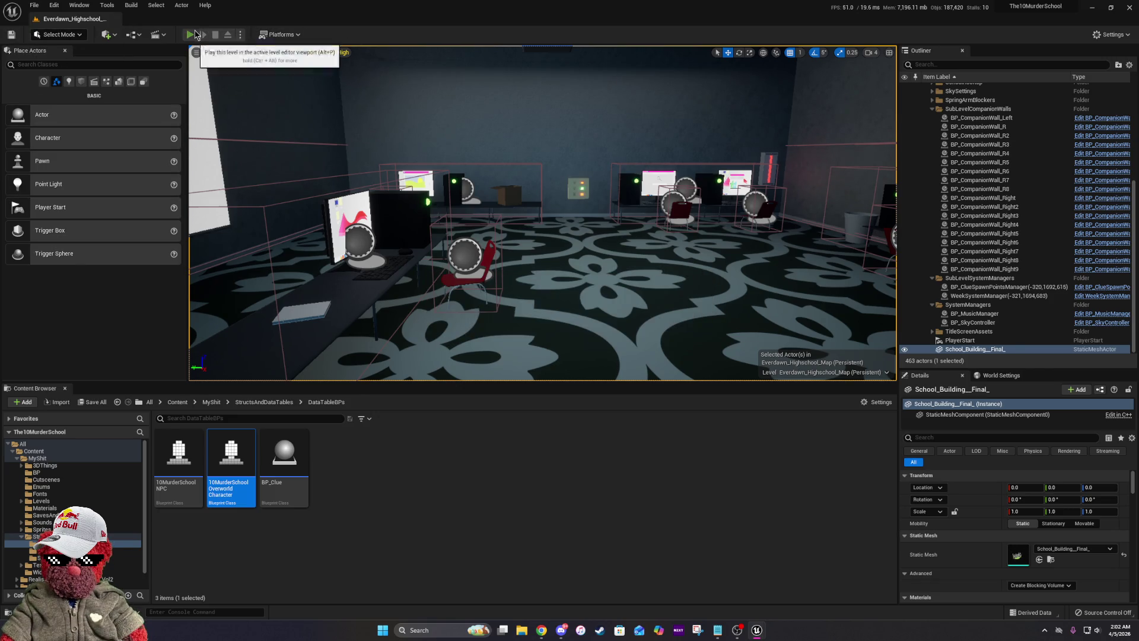
click(195, 32)
click(585, 243)
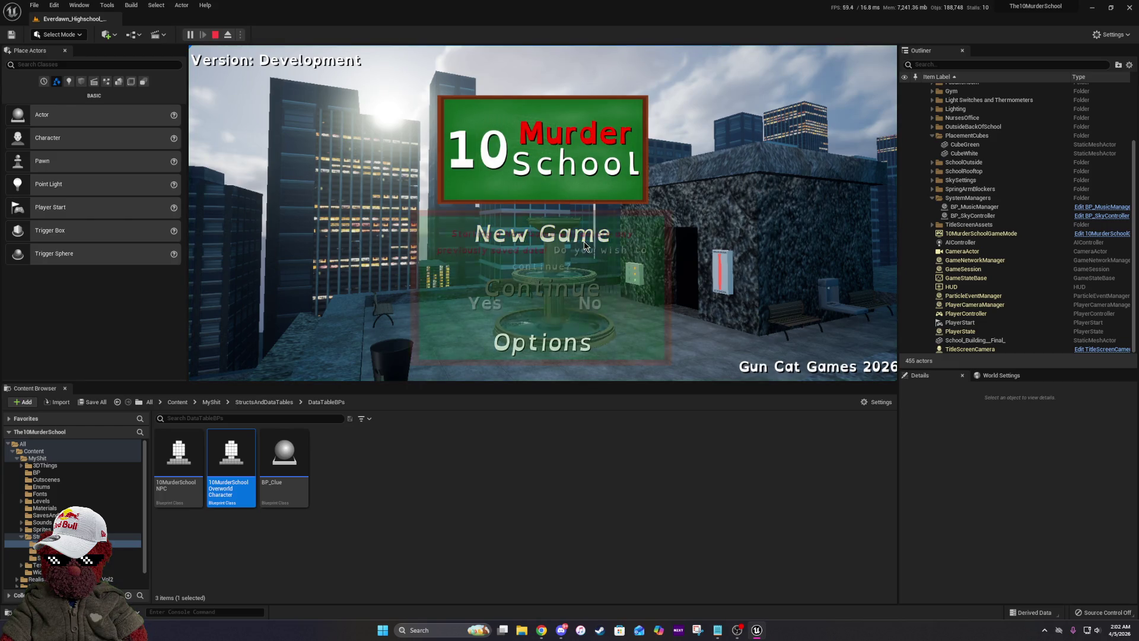
Confirm the new game, skip the tutorial, pick the right-hand character pair, and choose the first blessing target.
click(473, 324)
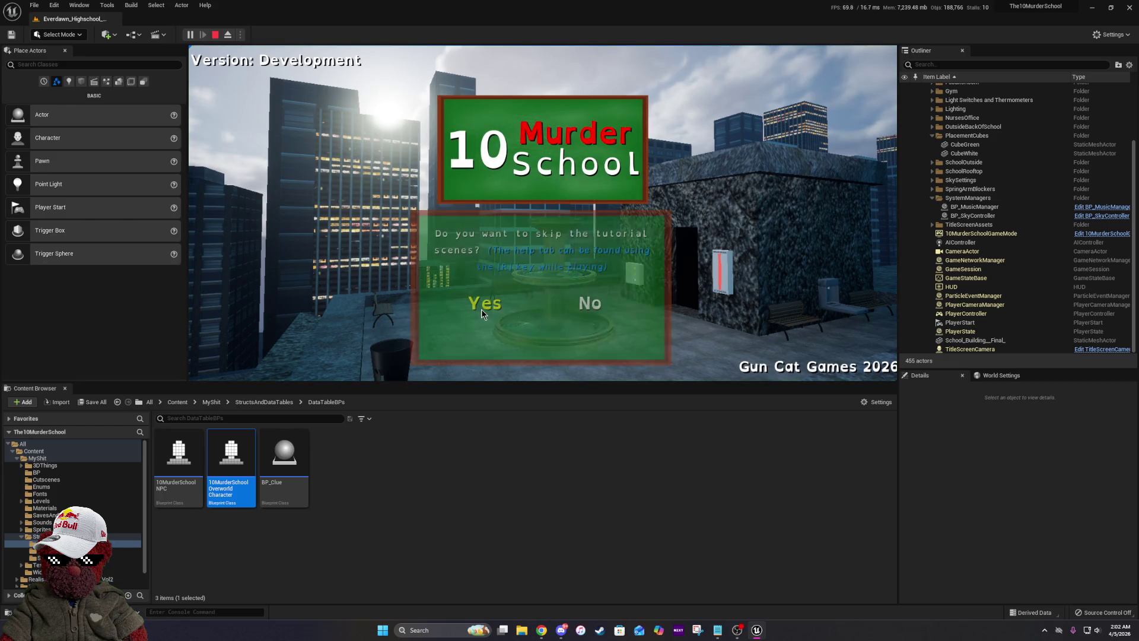
click(482, 309)
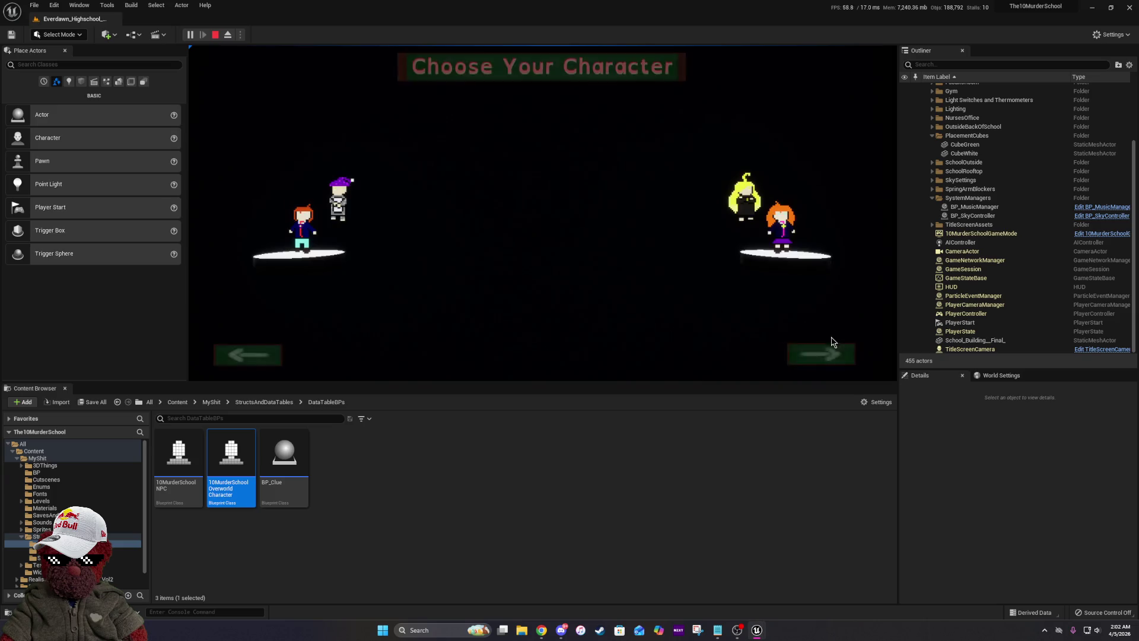
click(822, 352)
click(573, 357)
click(573, 358)
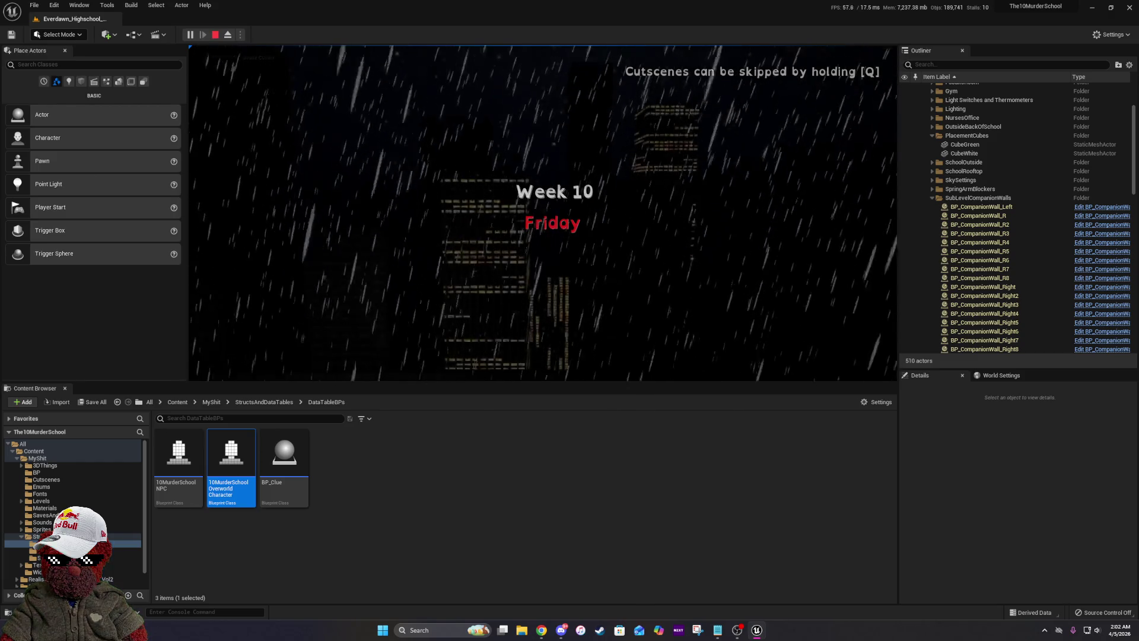
key(q)
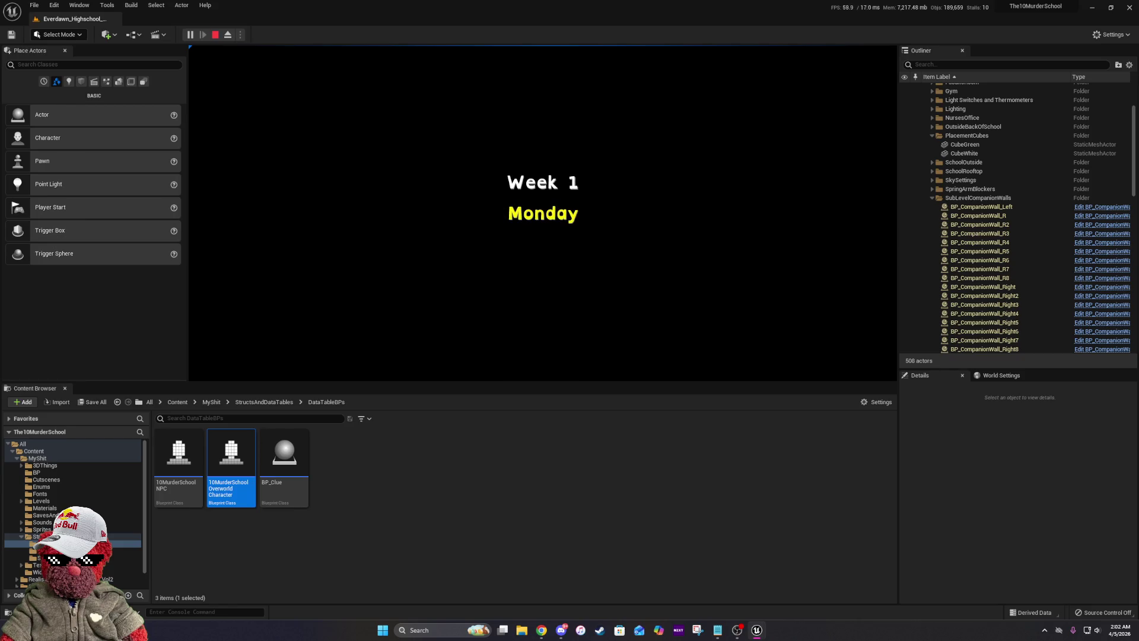
key(e)
key(e)
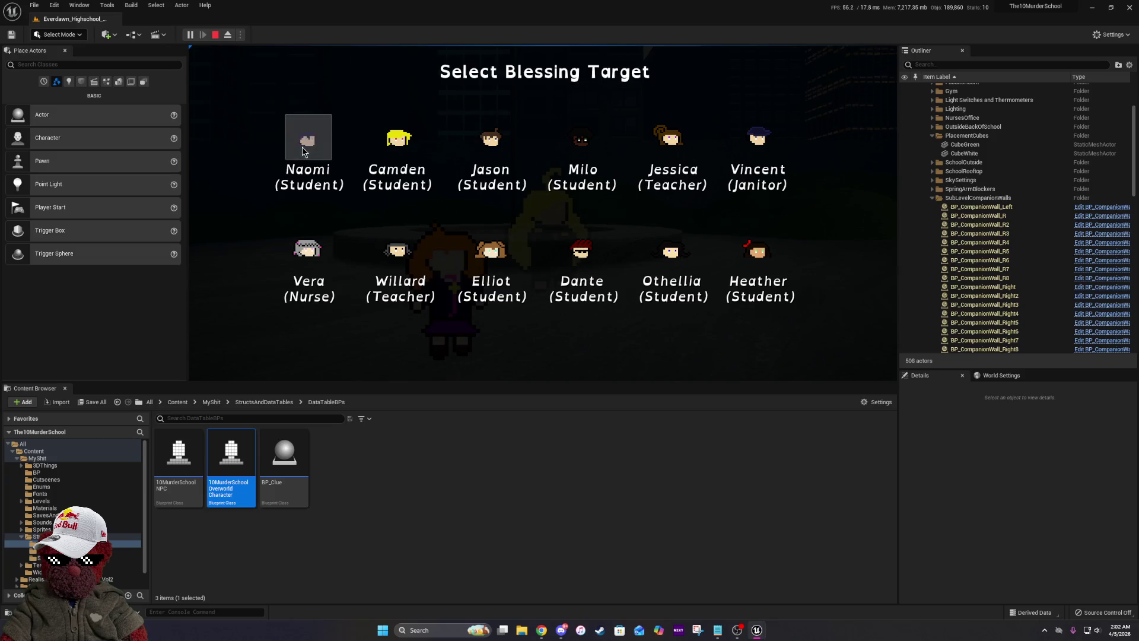
click(302, 153)
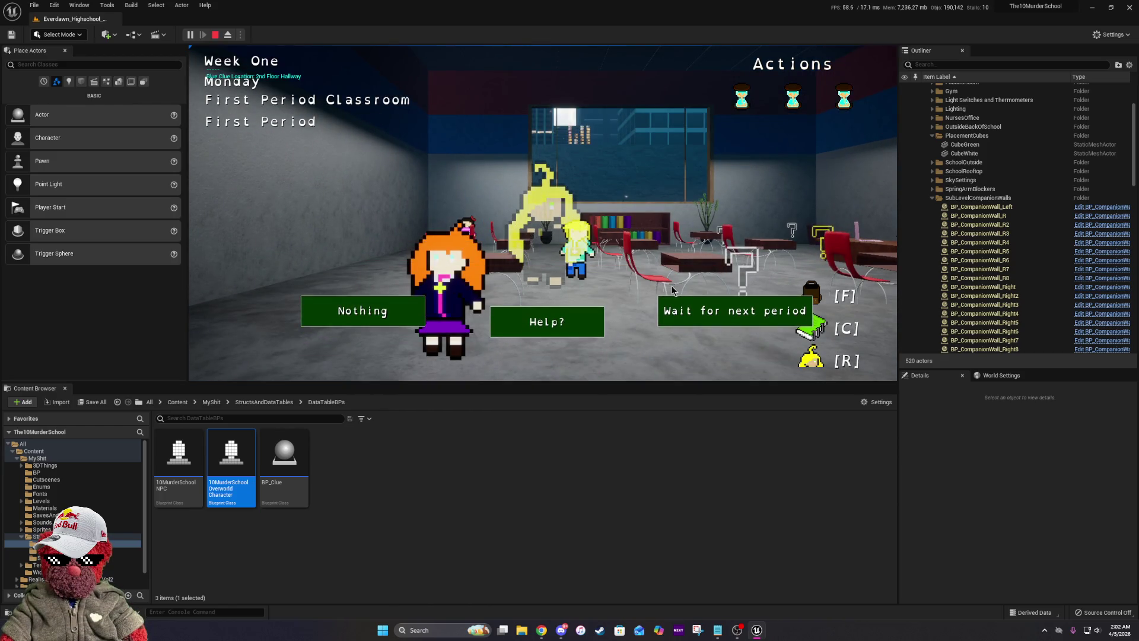
Wait for second period, go to the 2nd Floor Hallway, and start the hangman memory minigame.
click(682, 307)
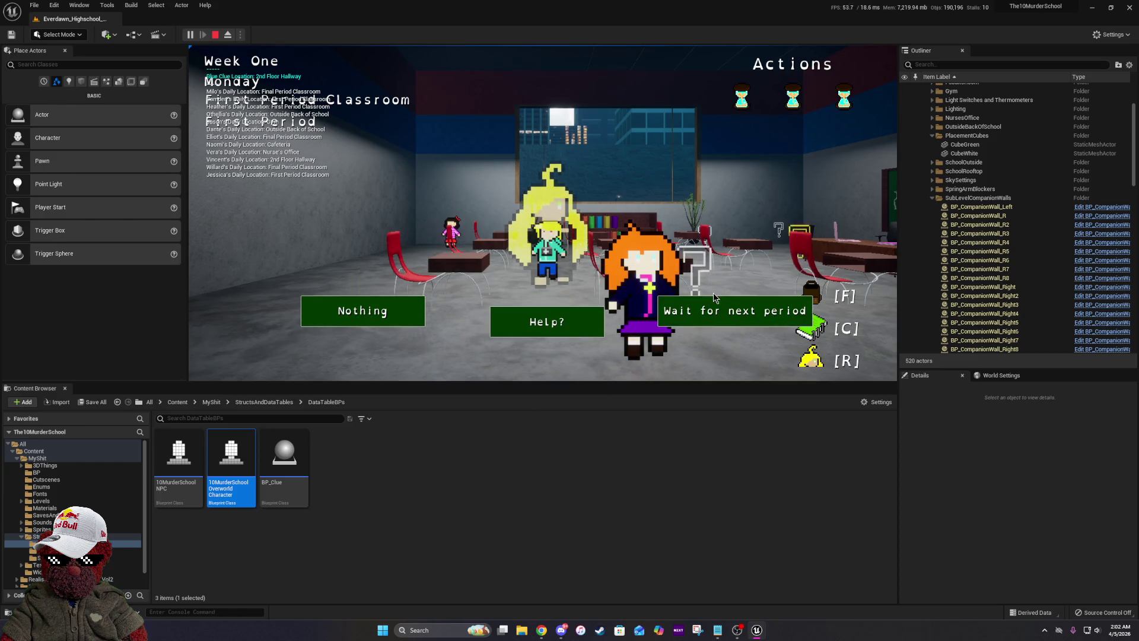
click(712, 308)
click(677, 185)
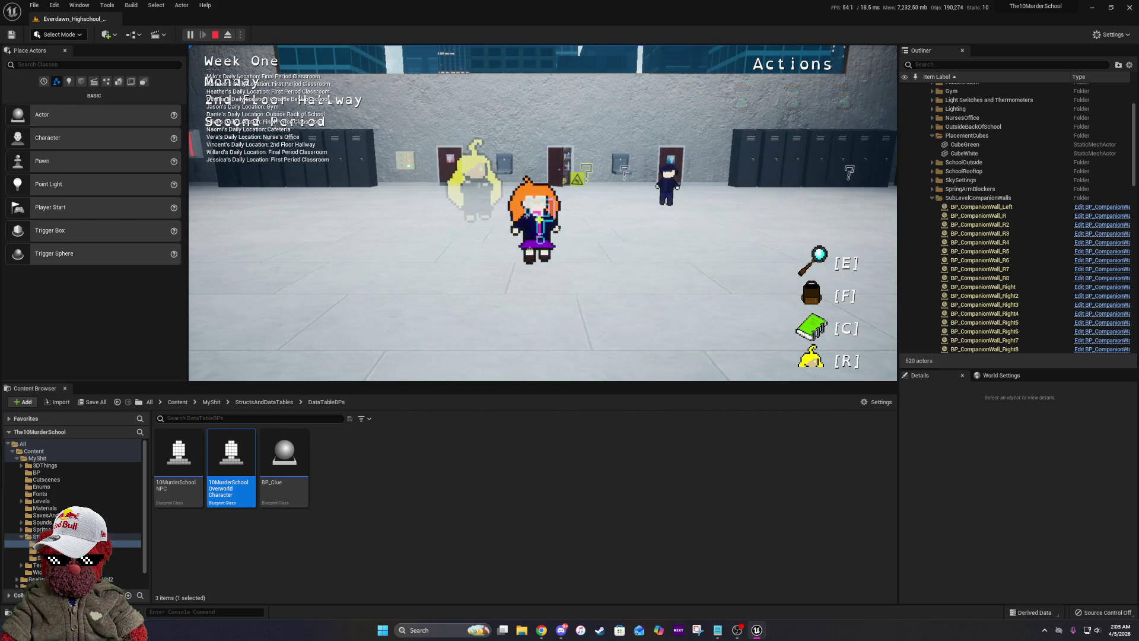
key(e)
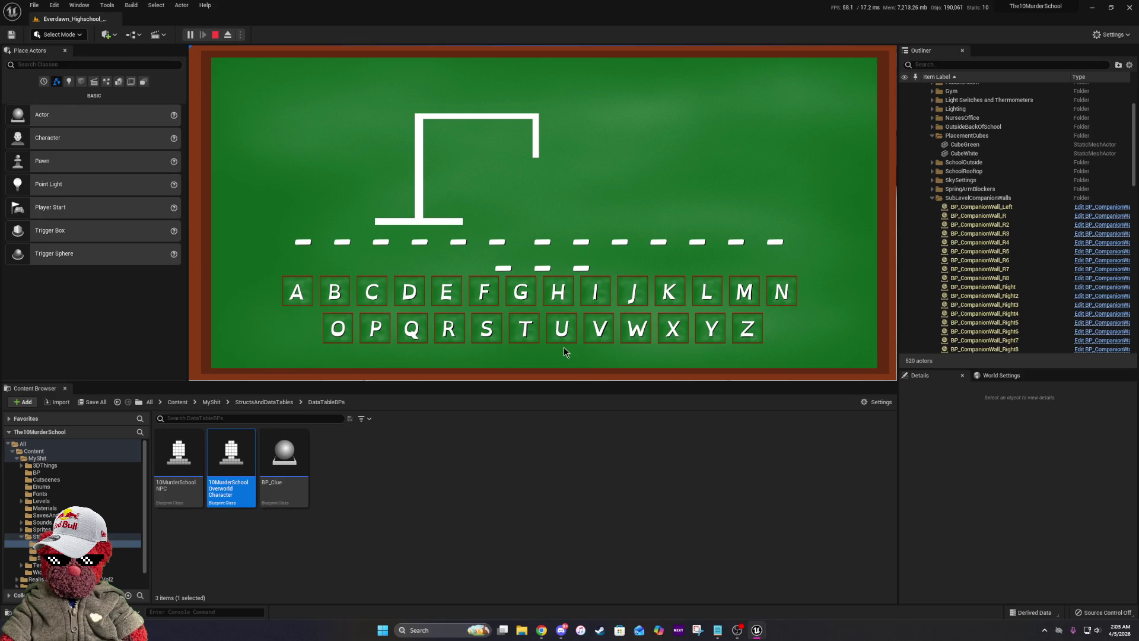
Guess H and M to finish the hangman minigame, then stop the play session.
click(558, 297)
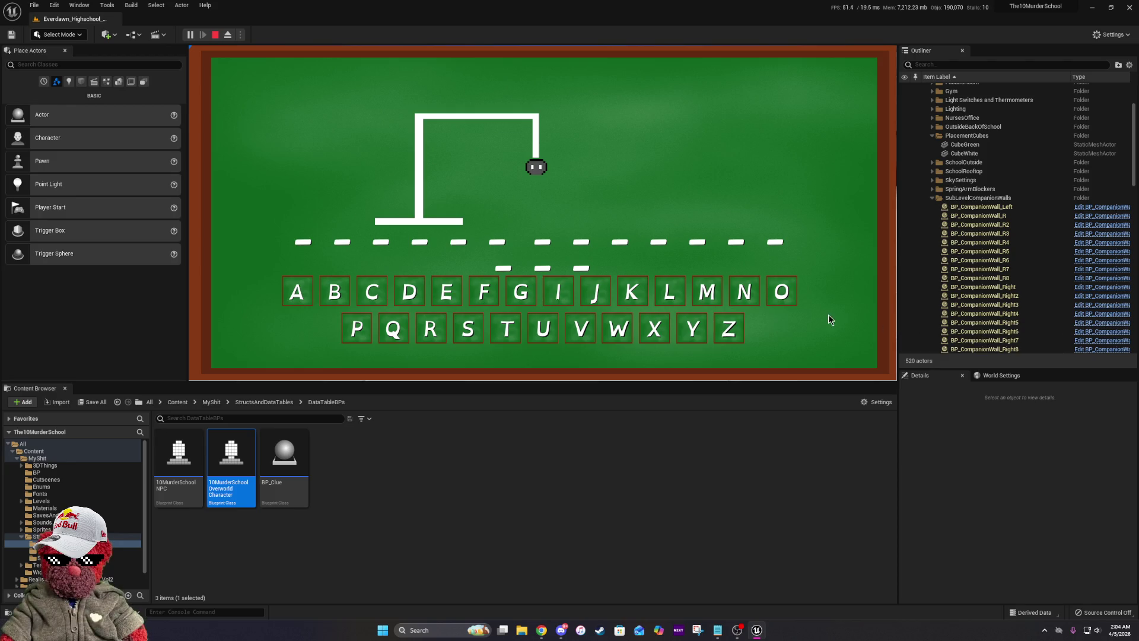
click(709, 291)
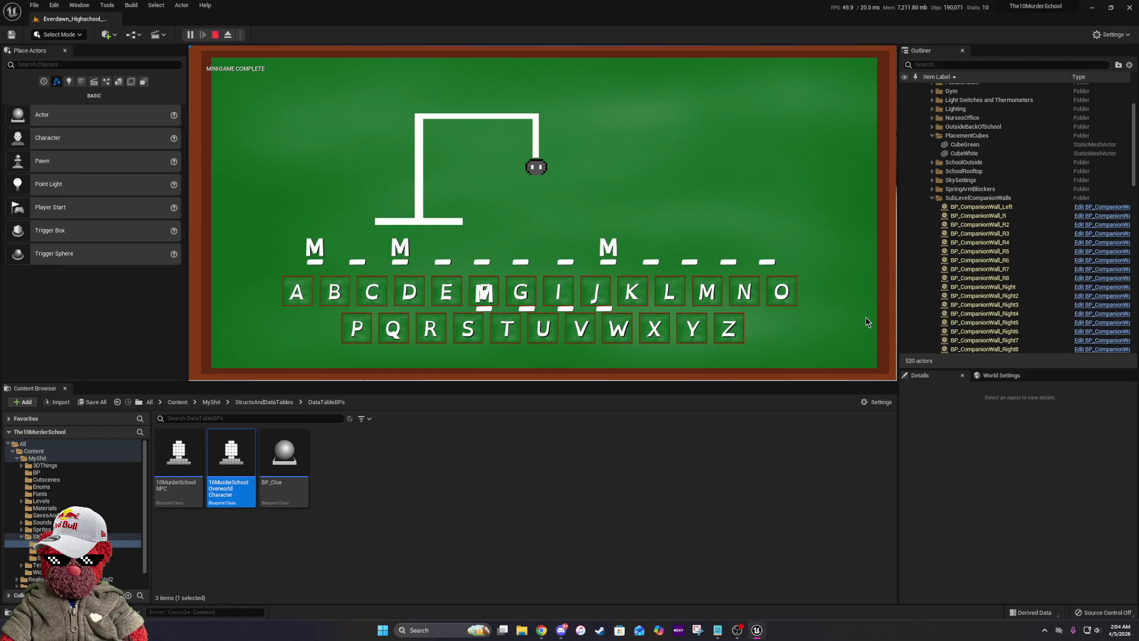
key(Escape)
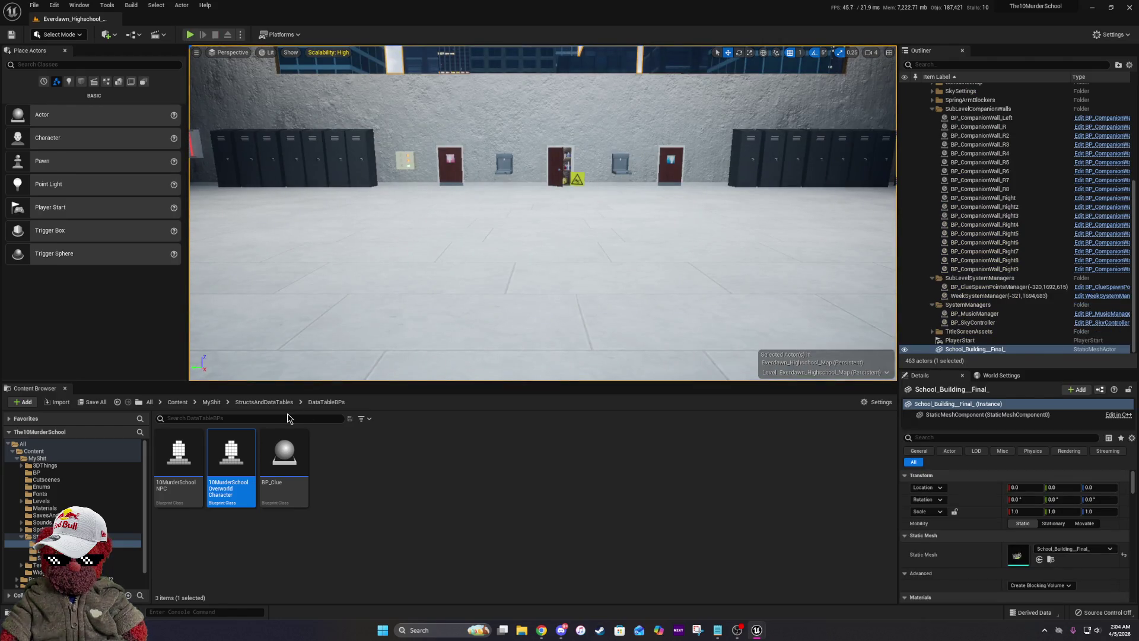
Open MemoryHangmanKey_UI from MyShit > WidgetStuff and maximize its editor window.
click(211, 403)
double_click(814, 469)
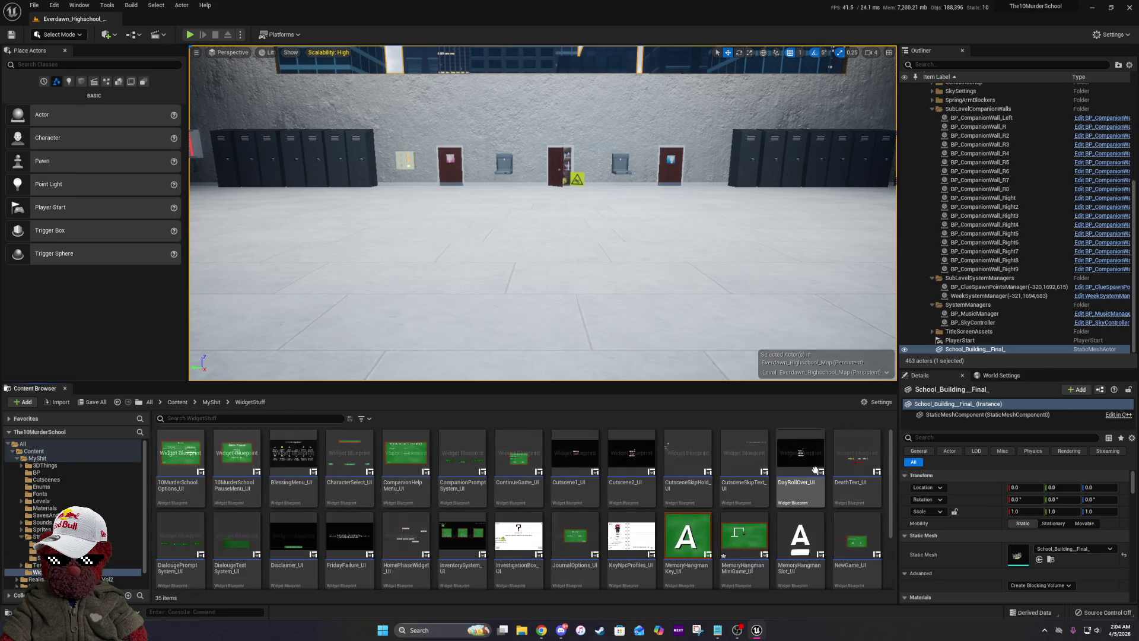
scroll(814, 469, down, 2)
click(751, 475)
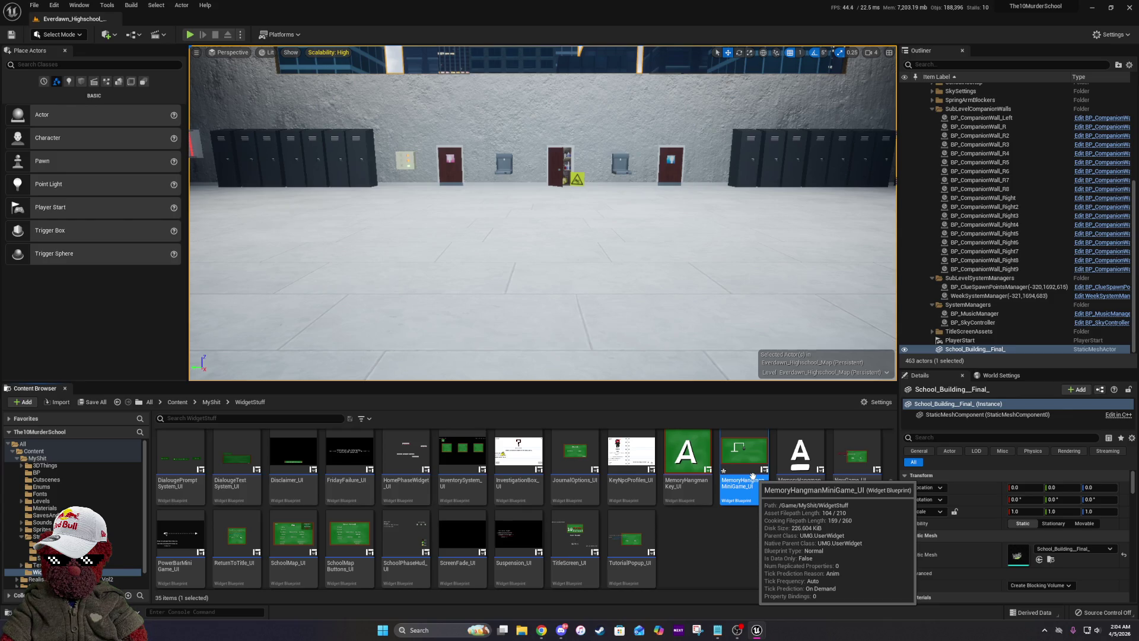
double_click(686, 470)
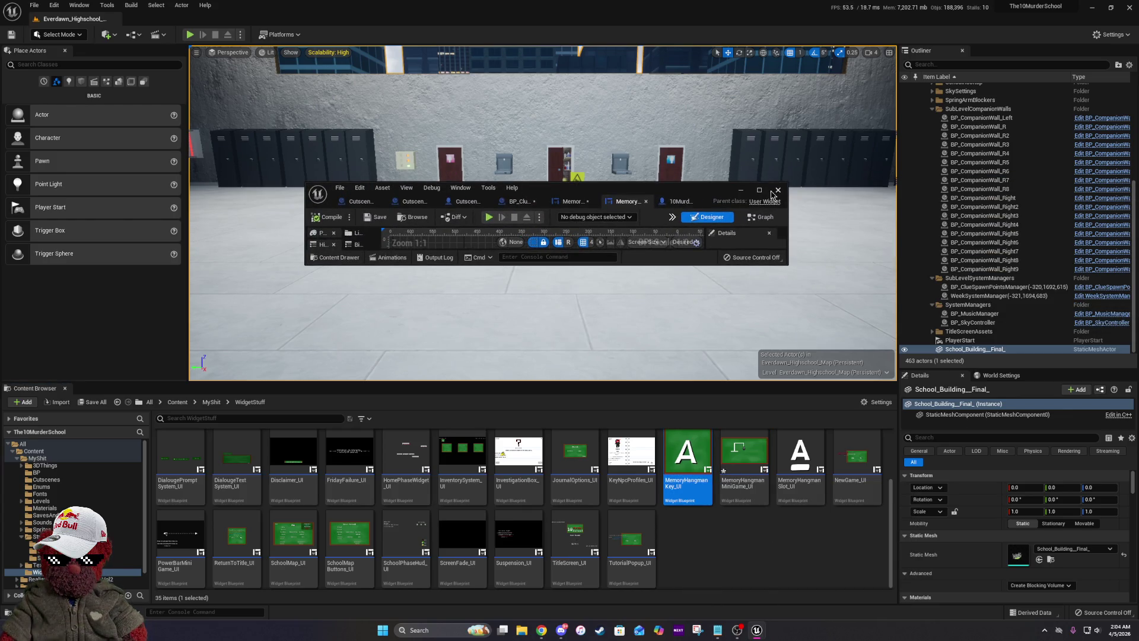
click(758, 190)
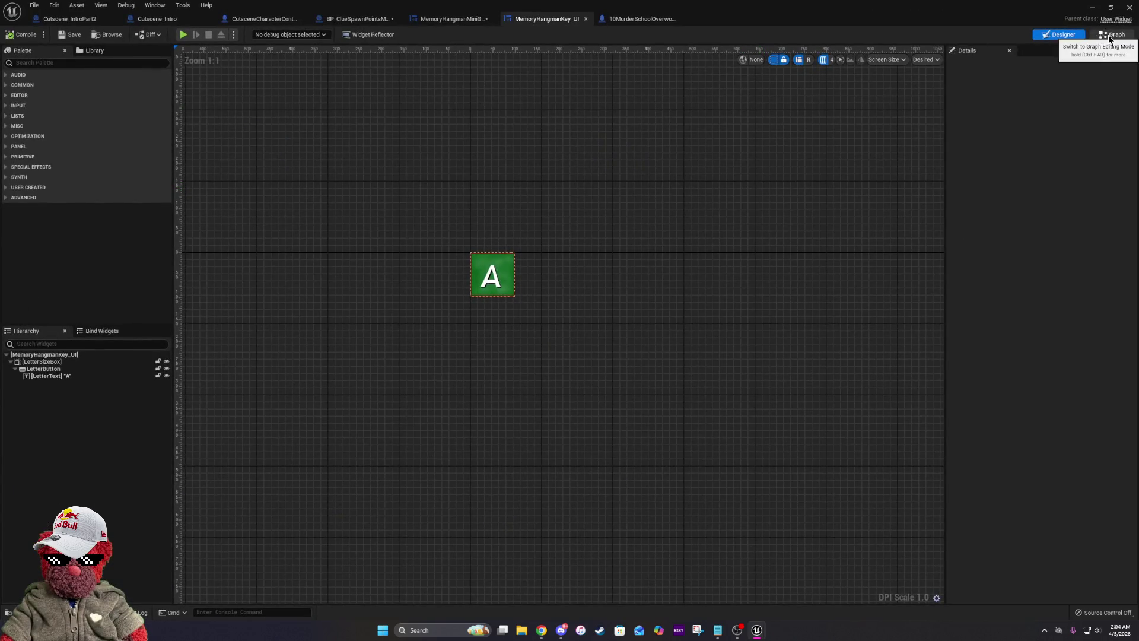
Pan through MemoryHangmanKey_UI's Event Graph and inspect the MyLetter and MySlotLetter variables.
click(1113, 34)
mouse_move(909, 373)
mouse_down()
mouse_move(1123, 432)
mouse_move(1048, 416)
mouse_up()
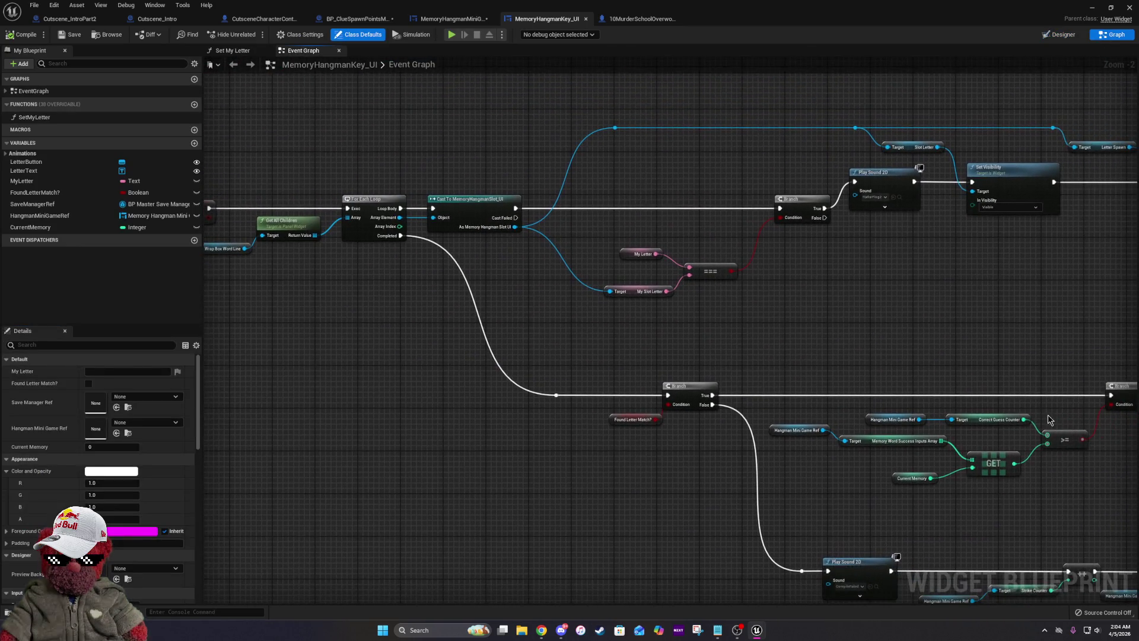
mouse_move(435, 217)
mouse_down()
mouse_move(651, 249)
mouse_move(456, 226)
mouse_move(466, 224)
mouse_move(429, 265)
mouse_up()
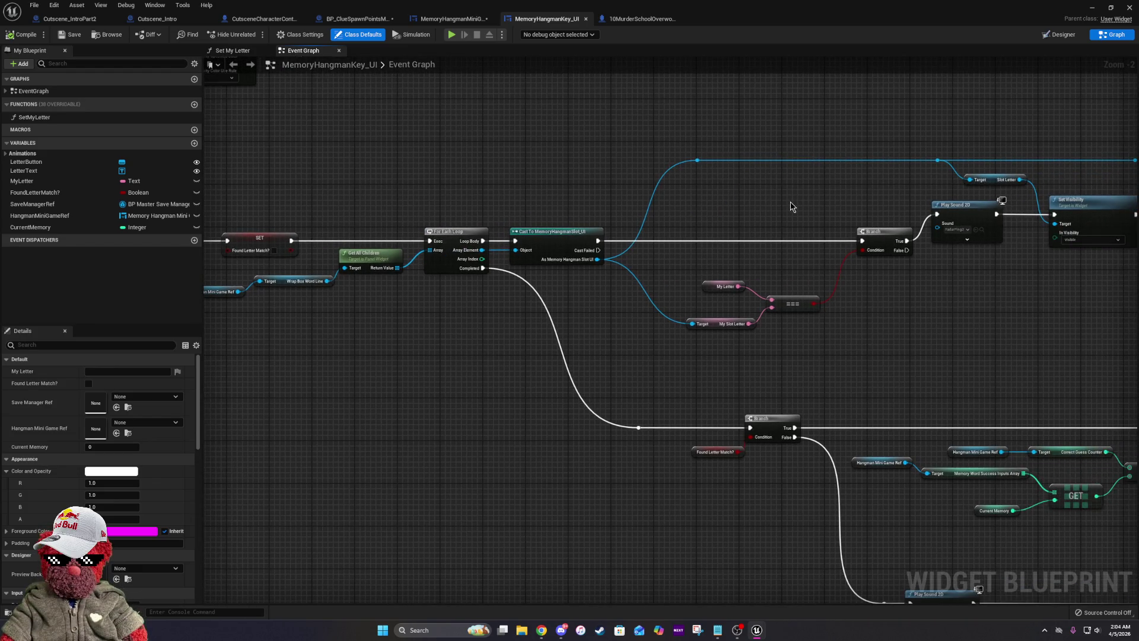
drag(791, 206, 527, 291)
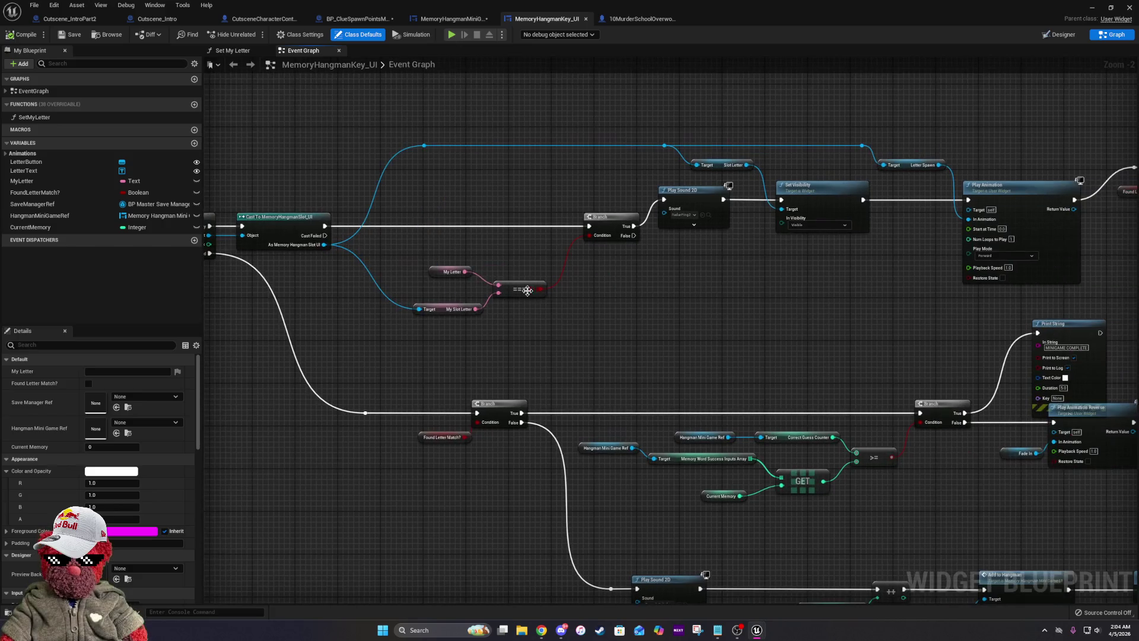
click(446, 270)
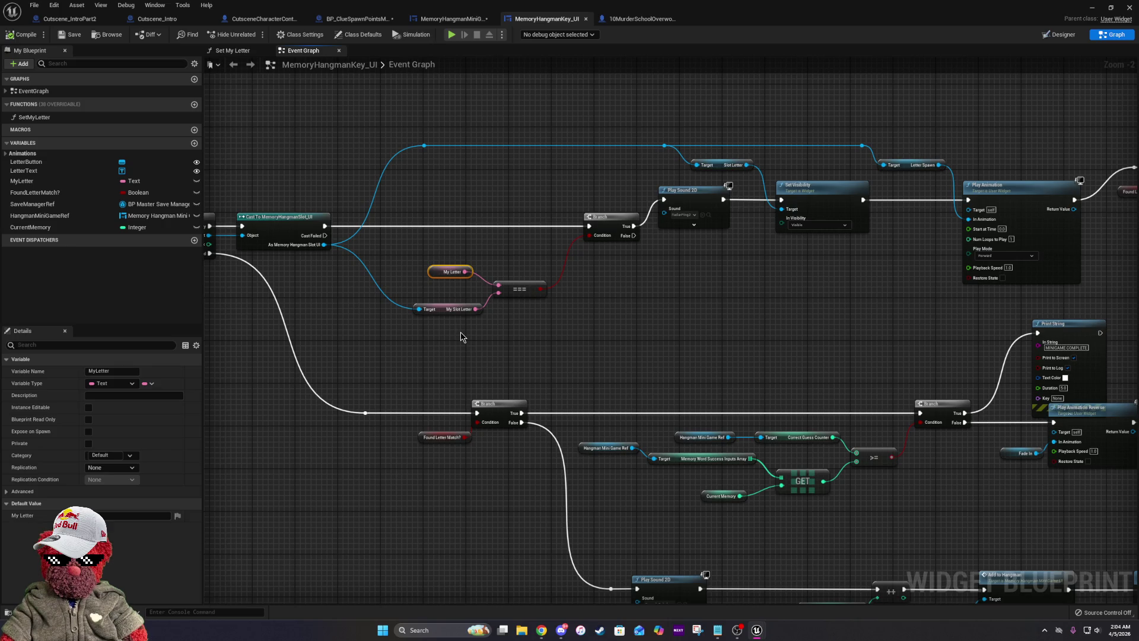
click(443, 307)
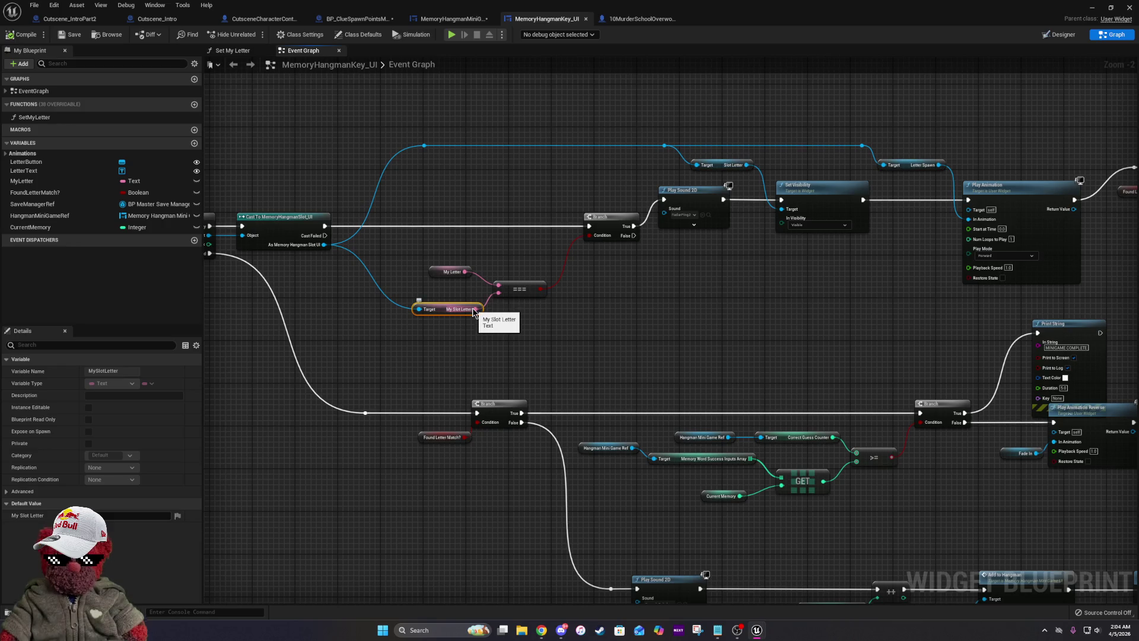
click(611, 339)
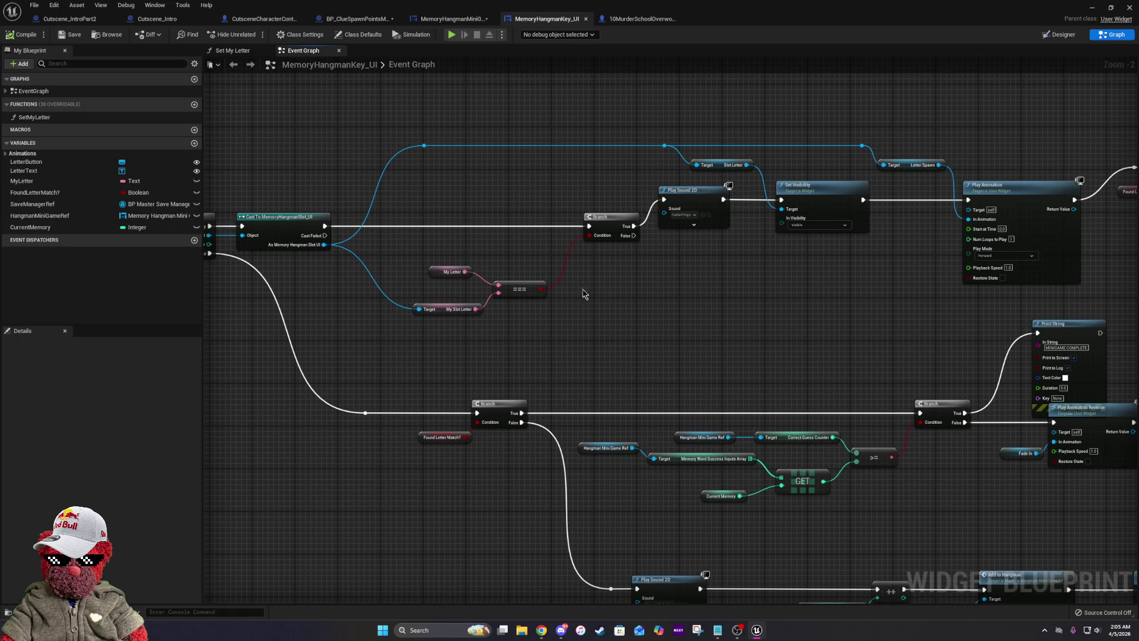
Pan across the letter-matching loop to survey the For Each Loop, SET and Remove from Parent nodes.
drag(454, 349, 357, 252)
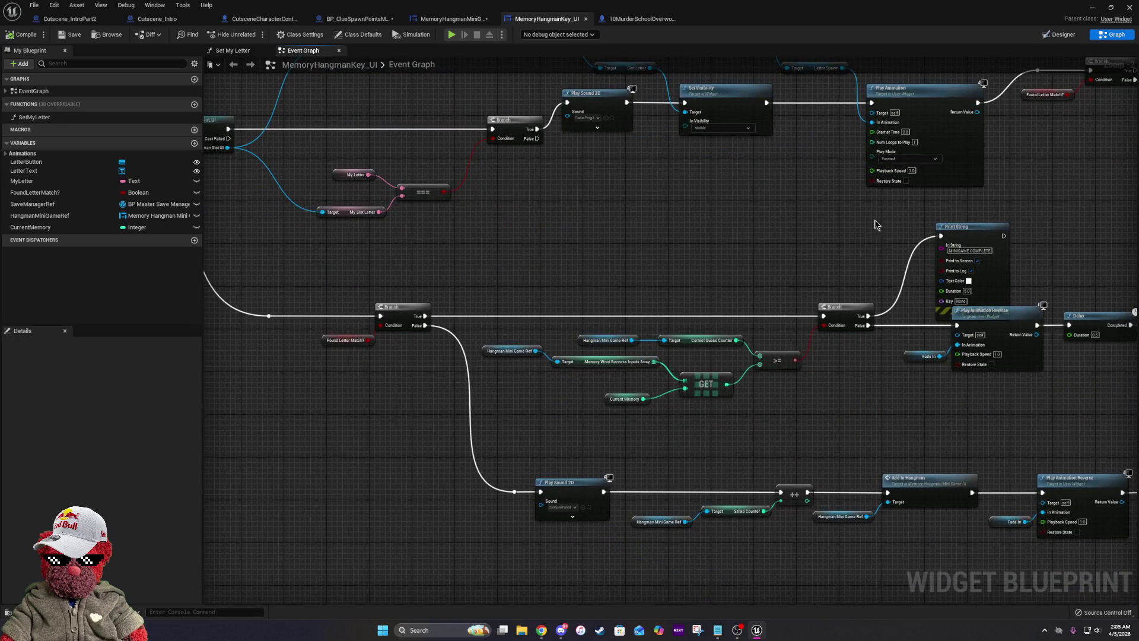
mouse_move(444, 247)
mouse_down()
mouse_move(430, 374)
mouse_move(414, 399)
mouse_up()
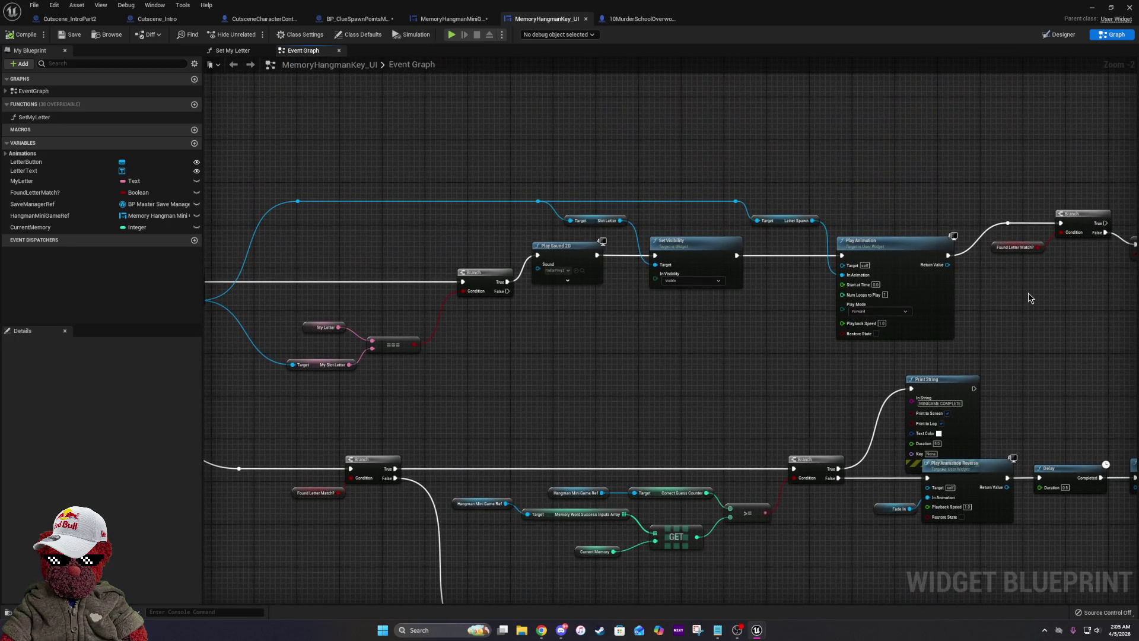
drag(958, 239, 831, 239)
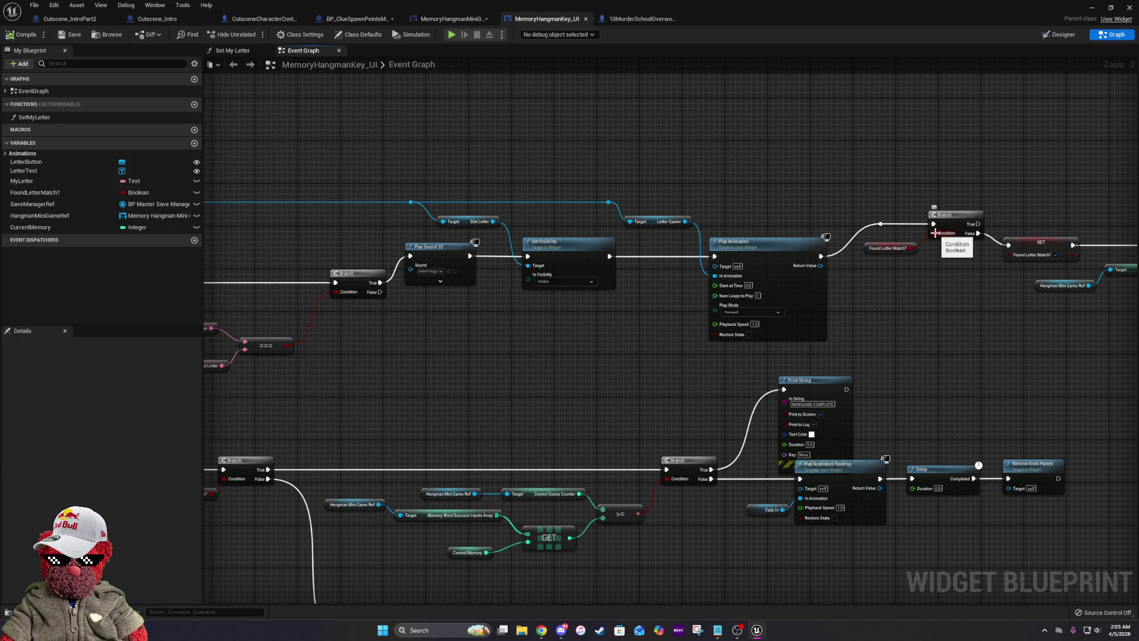
drag(935, 233, 794, 238)
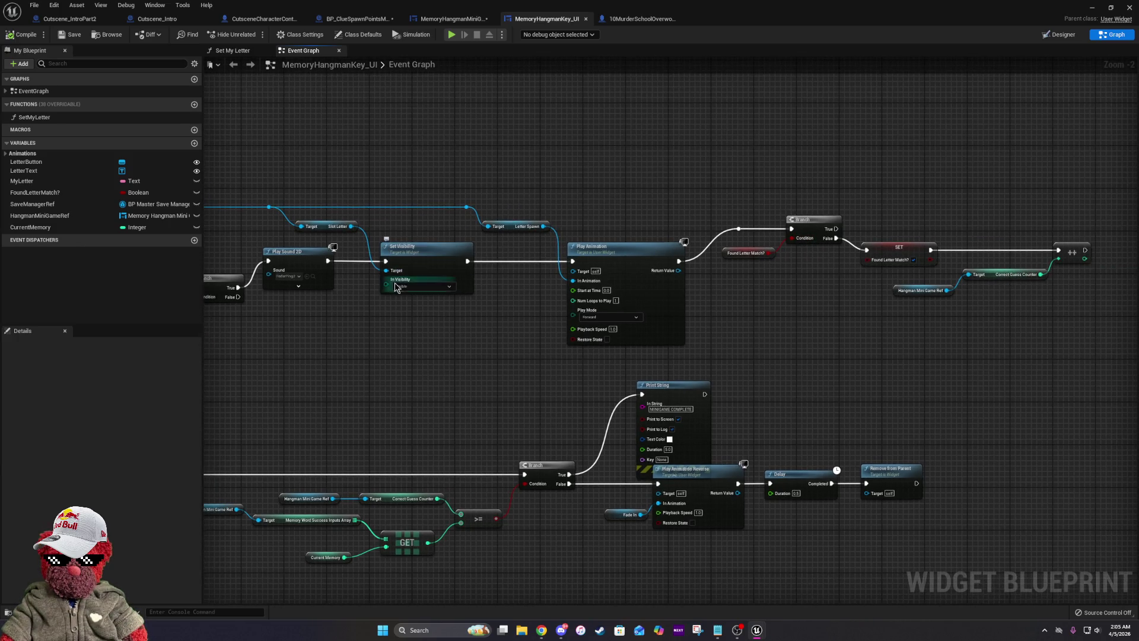
drag(391, 344, 464, 334)
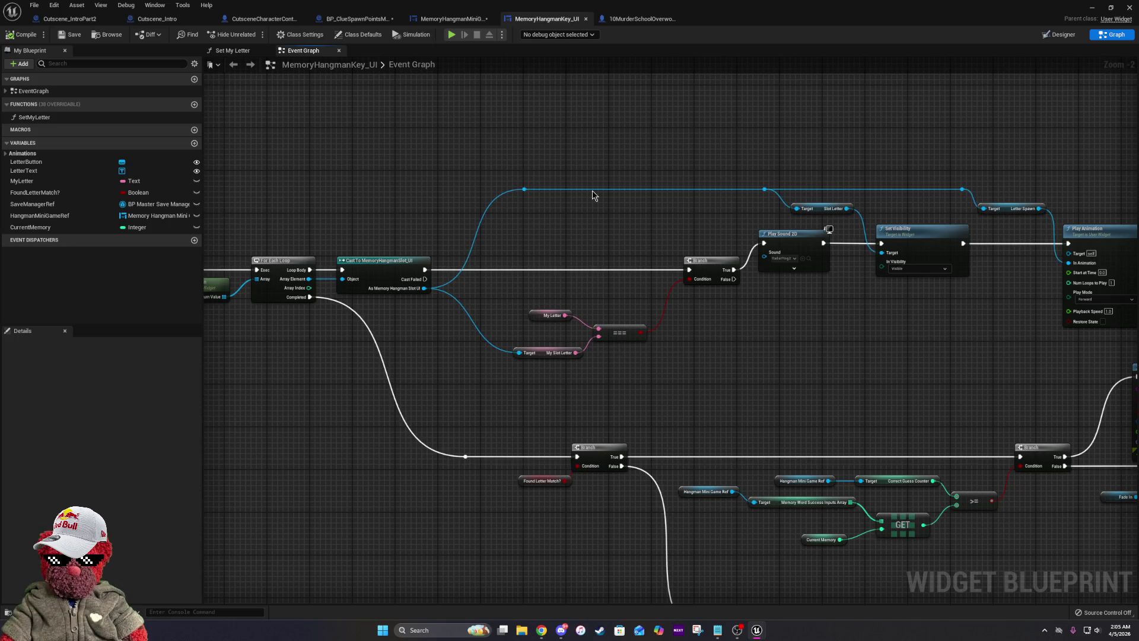
drag(685, 144, 466, 169)
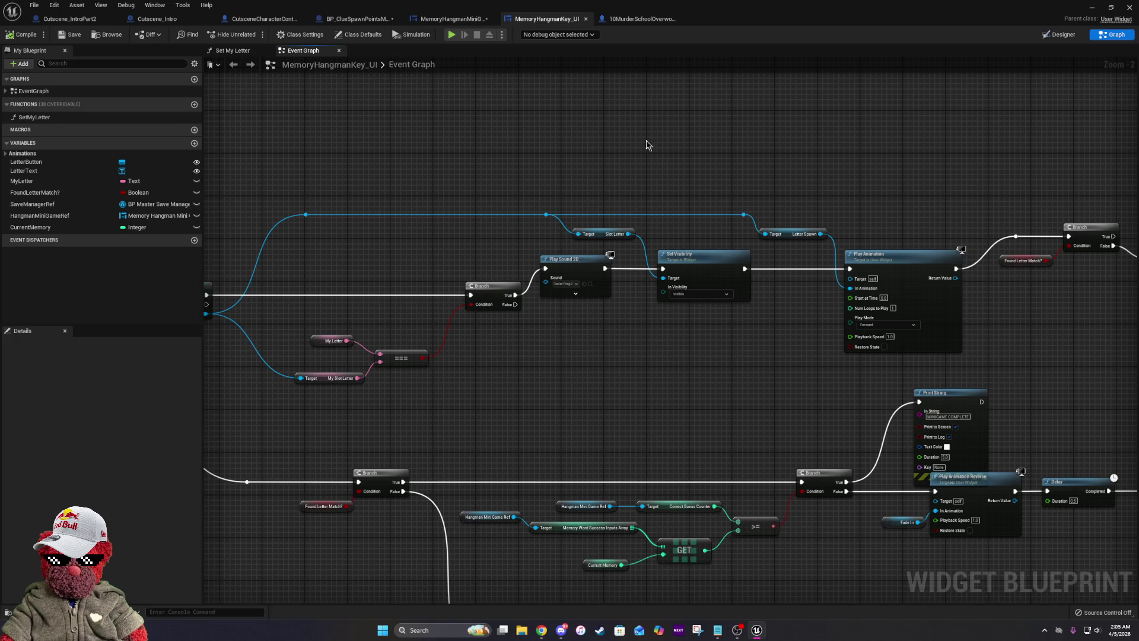
drag(742, 317, 475, 308)
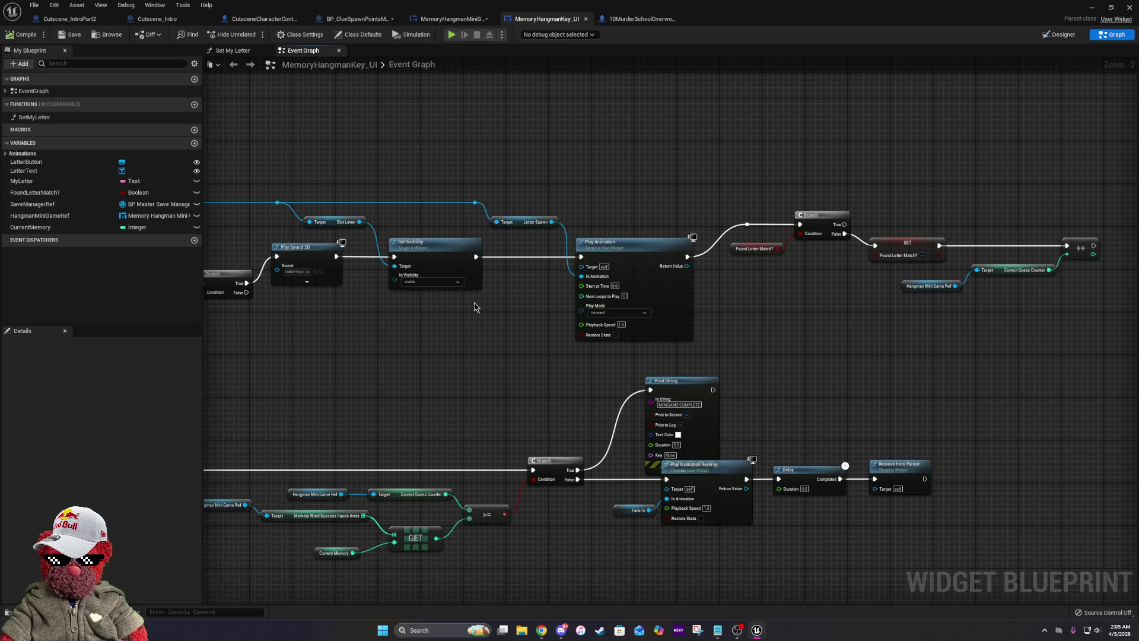
mouse_move(474, 307)
mouse_down()
mouse_move(740, 306)
mouse_move(615, 210)
mouse_up()
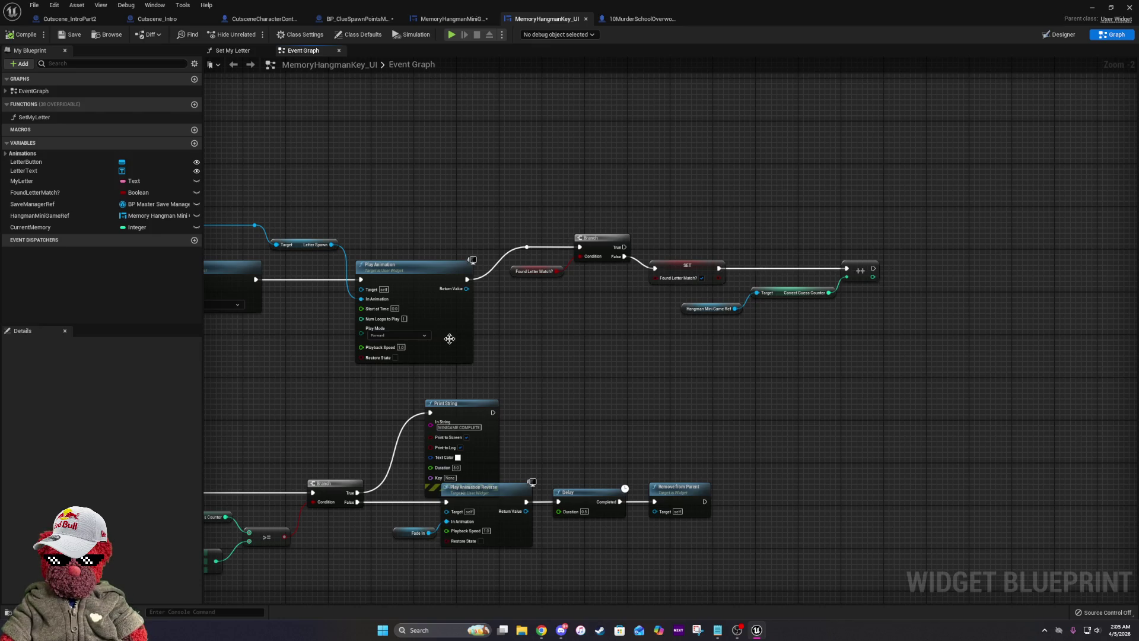
Pan back through the Branch, Play Sound and Event Construct chains and check the Fade In variable.
drag(449, 338, 888, 202)
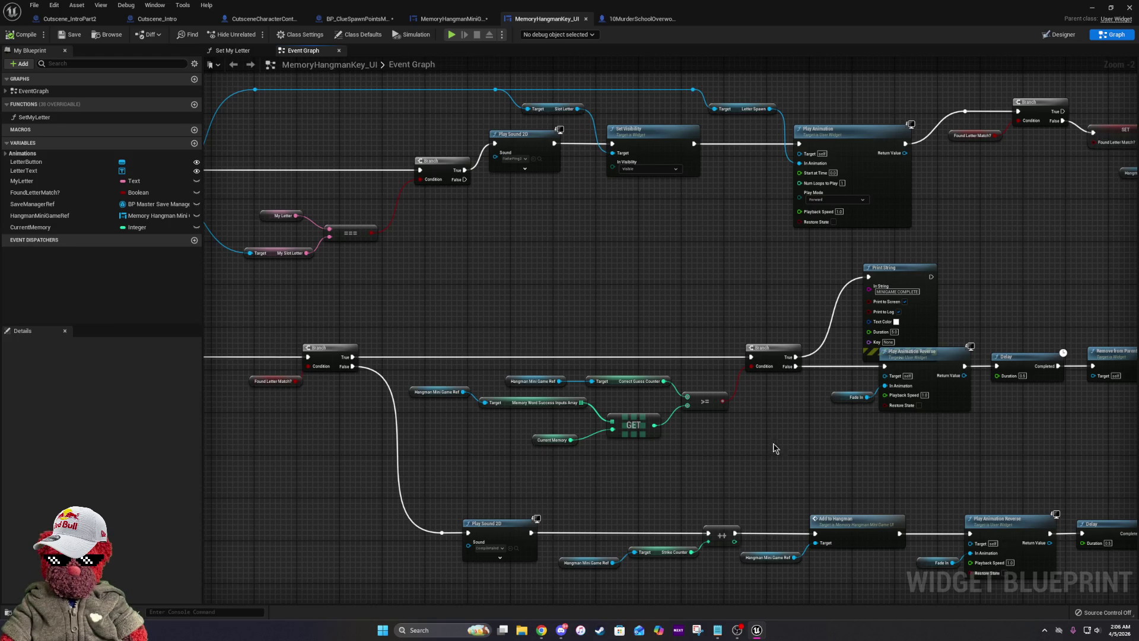
drag(876, 281, 555, 395)
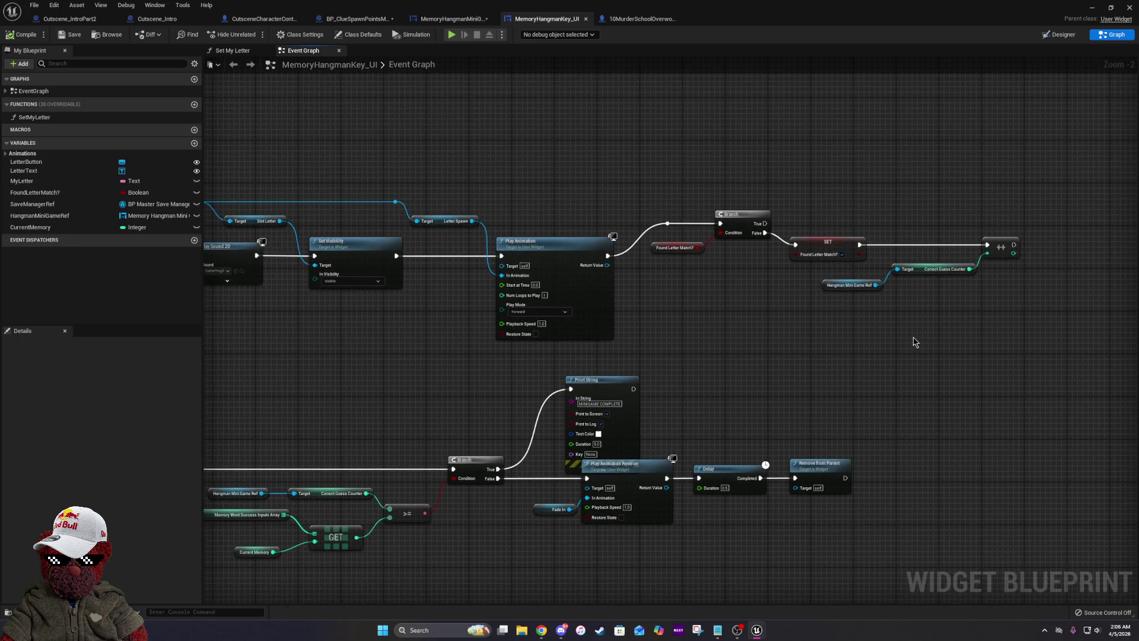
drag(916, 338, 831, 343)
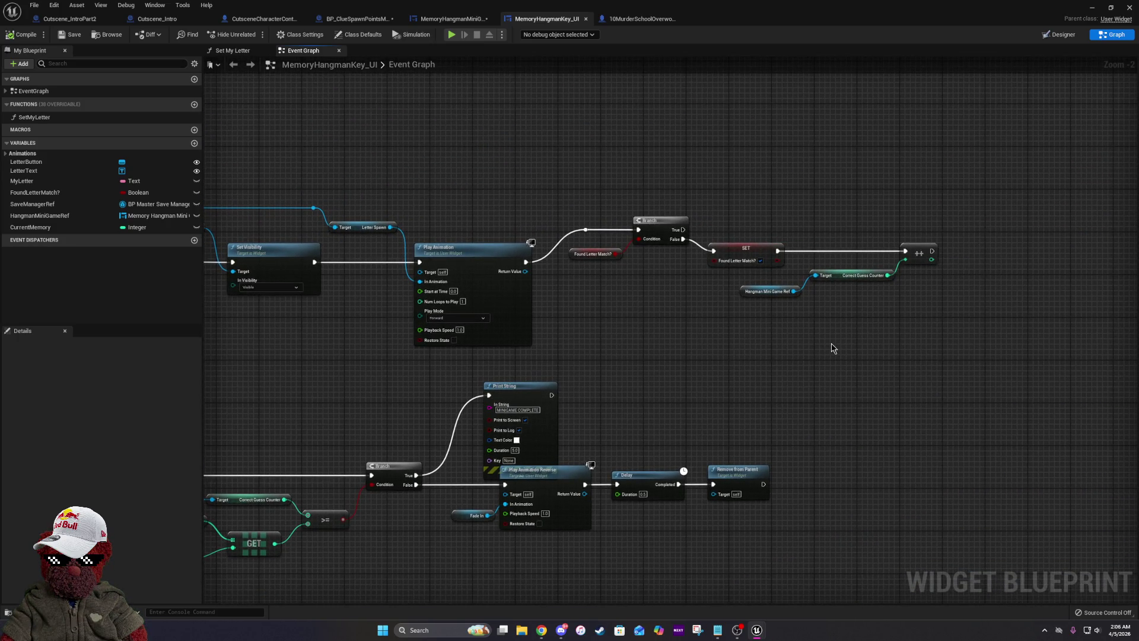
drag(476, 317, 802, 232)
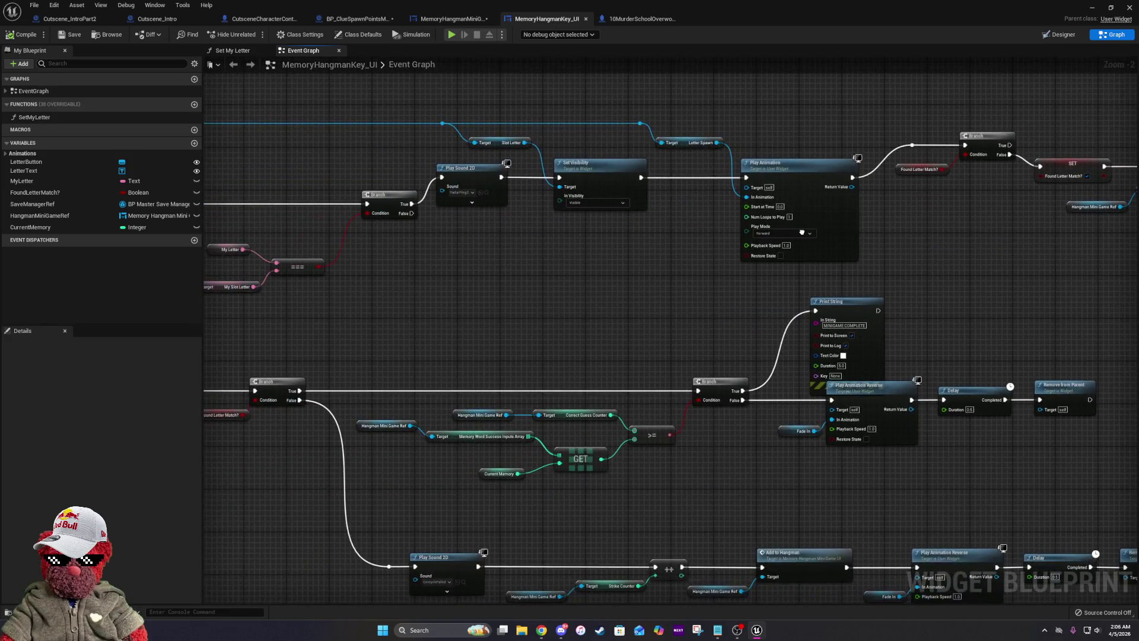
drag(803, 232, 1138, 285)
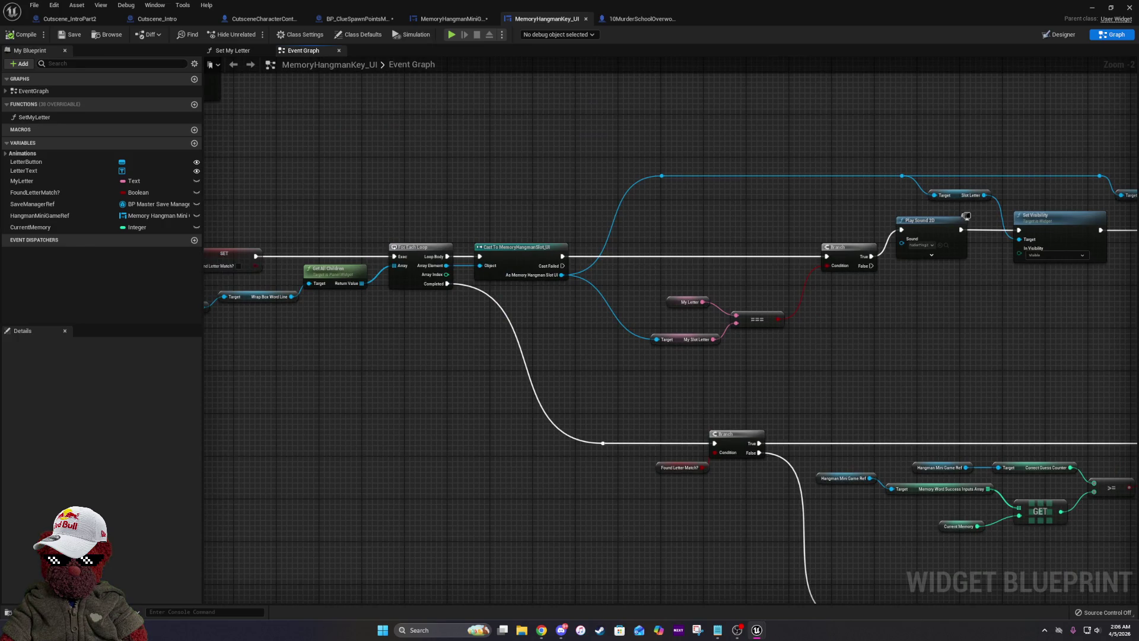
mouse_move(534, 178)
mouse_down()
mouse_move(528, 211)
mouse_move(629, 439)
mouse_move(600, 573)
mouse_up()
mouse_move(594, 356)
mouse_down()
mouse_move(509, 318)
mouse_move(672, 472)
mouse_move(633, 476)
mouse_move(431, 268)
mouse_up()
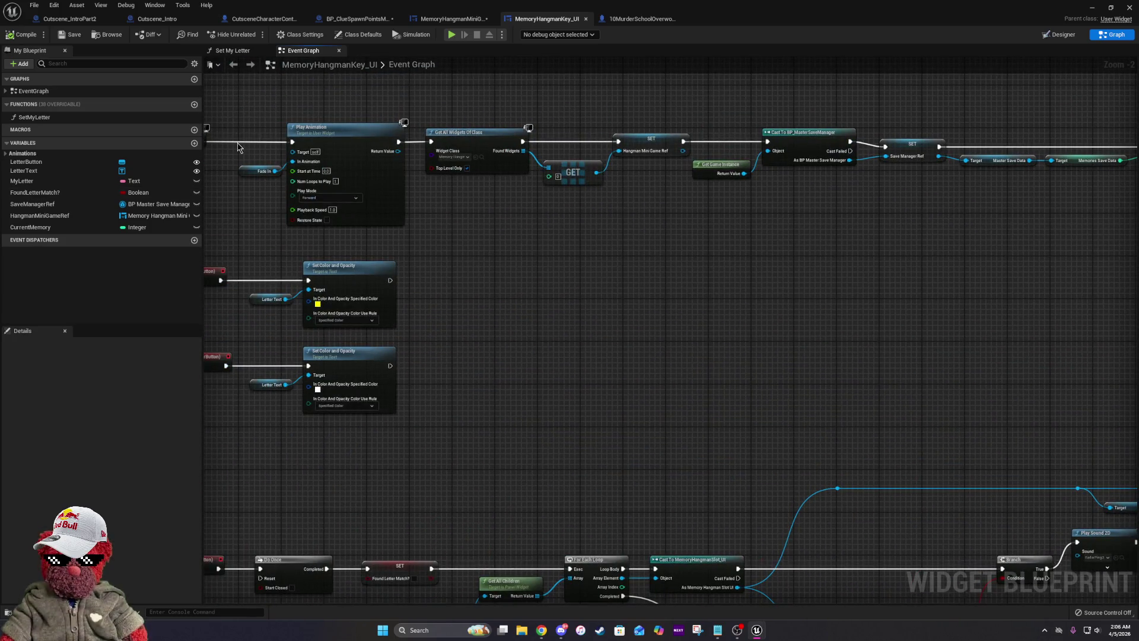
click(261, 171)
drag(963, 363, 352, 127)
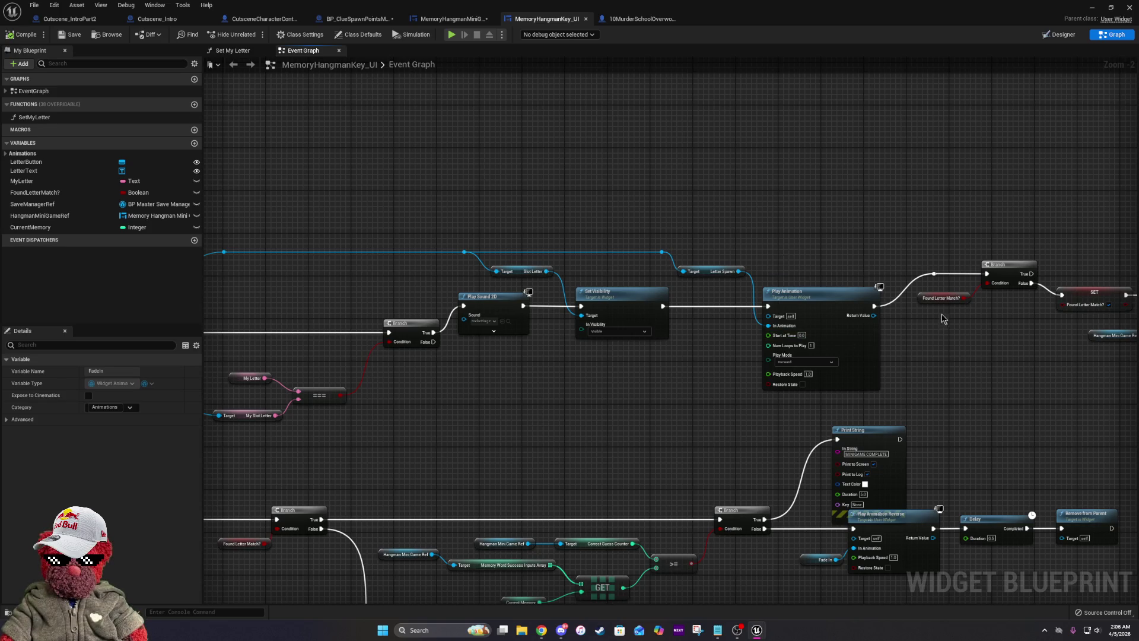
drag(1046, 352, 592, 323)
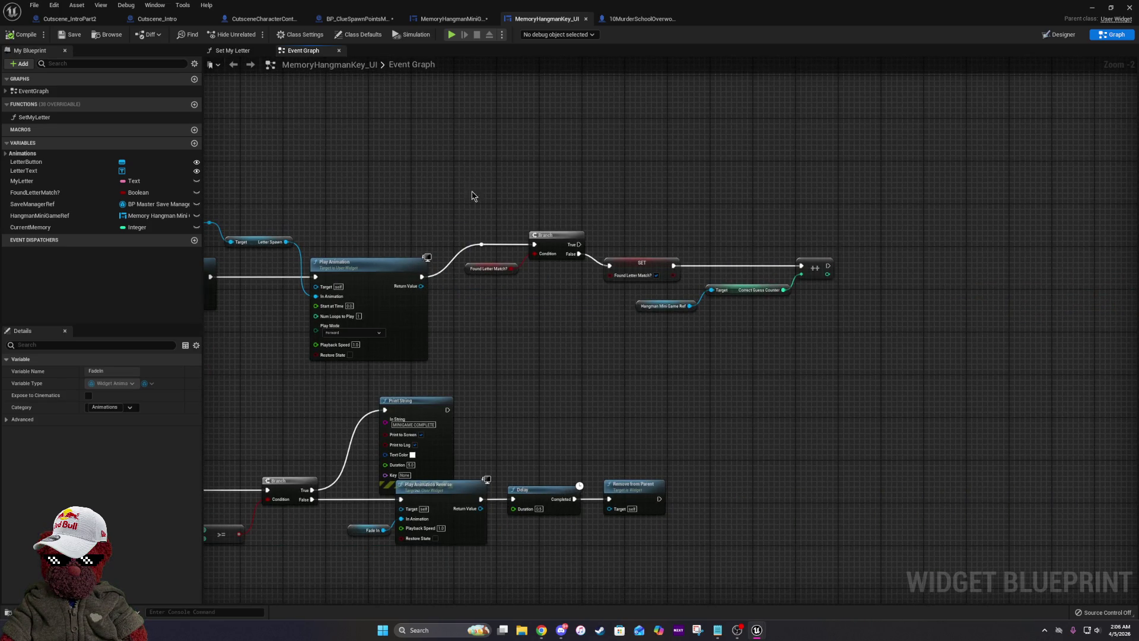
Box-select the Found Letter Match? Branch, SET and ++ nodes and shift them right and down.
drag(467, 183, 1114, 409)
mouse_move(547, 236)
mouse_down()
mouse_move(949, 273)
mouse_move(638, 194)
mouse_move(589, 207)
mouse_up()
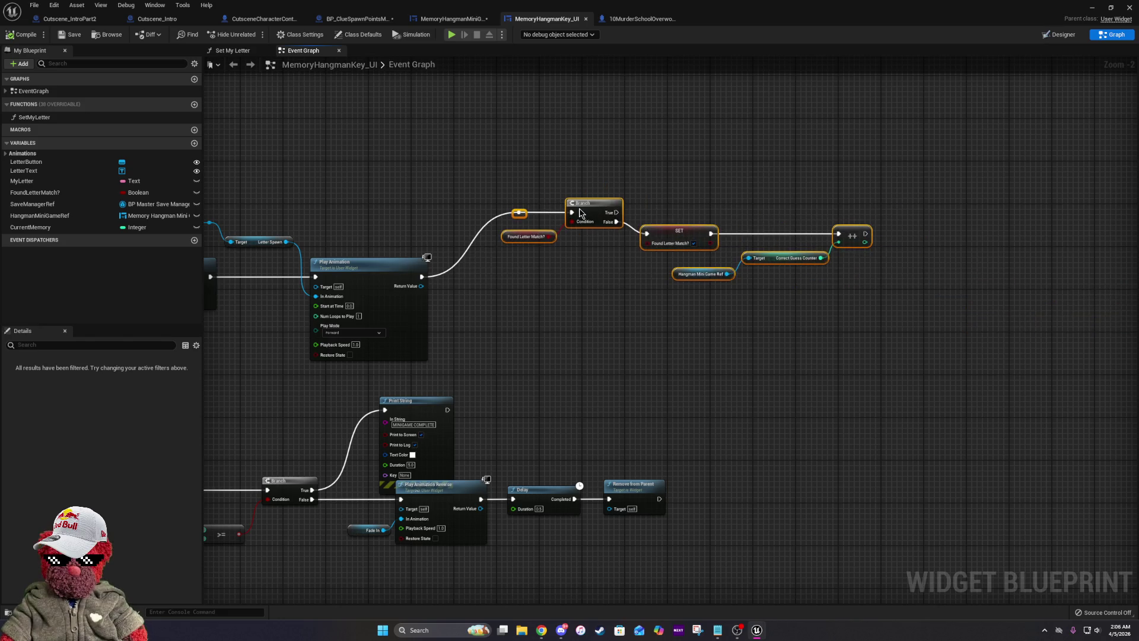
drag(482, 354, 826, 356)
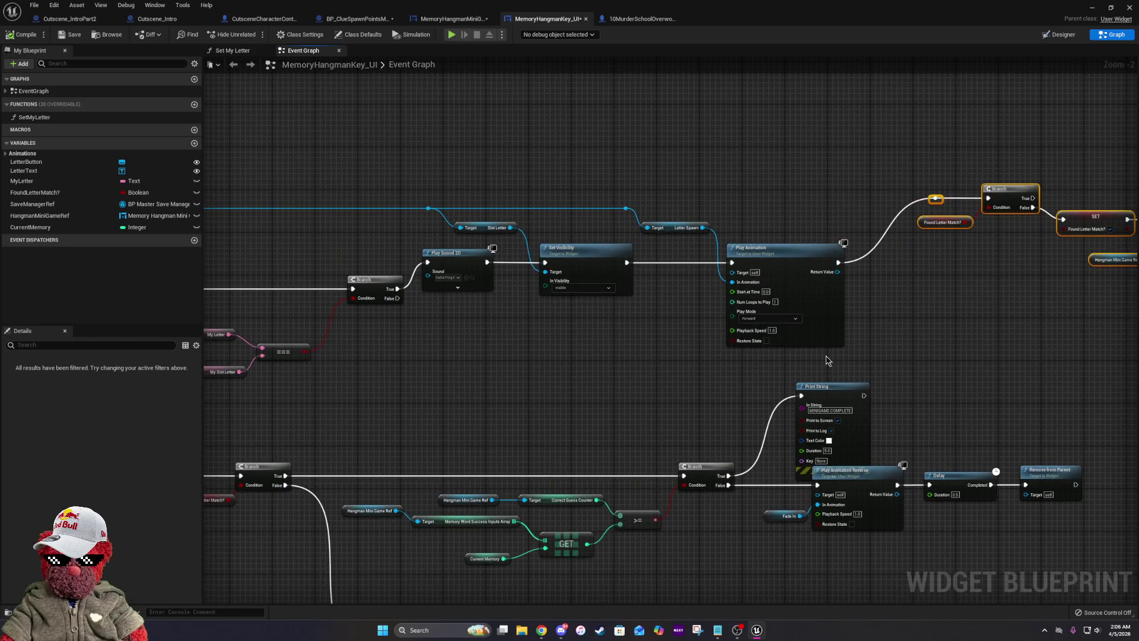